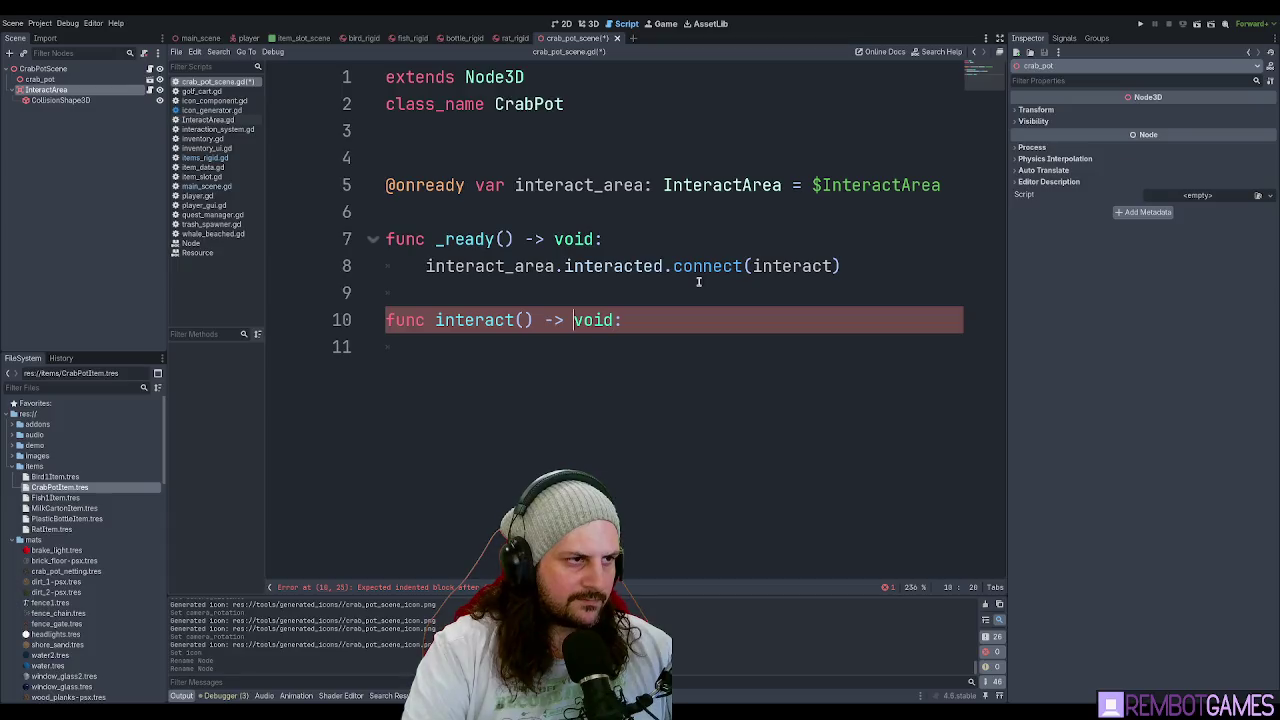
Give interact() the parameter interact_text:String in crab_pot_scene.gd.
type("interact_text\":")
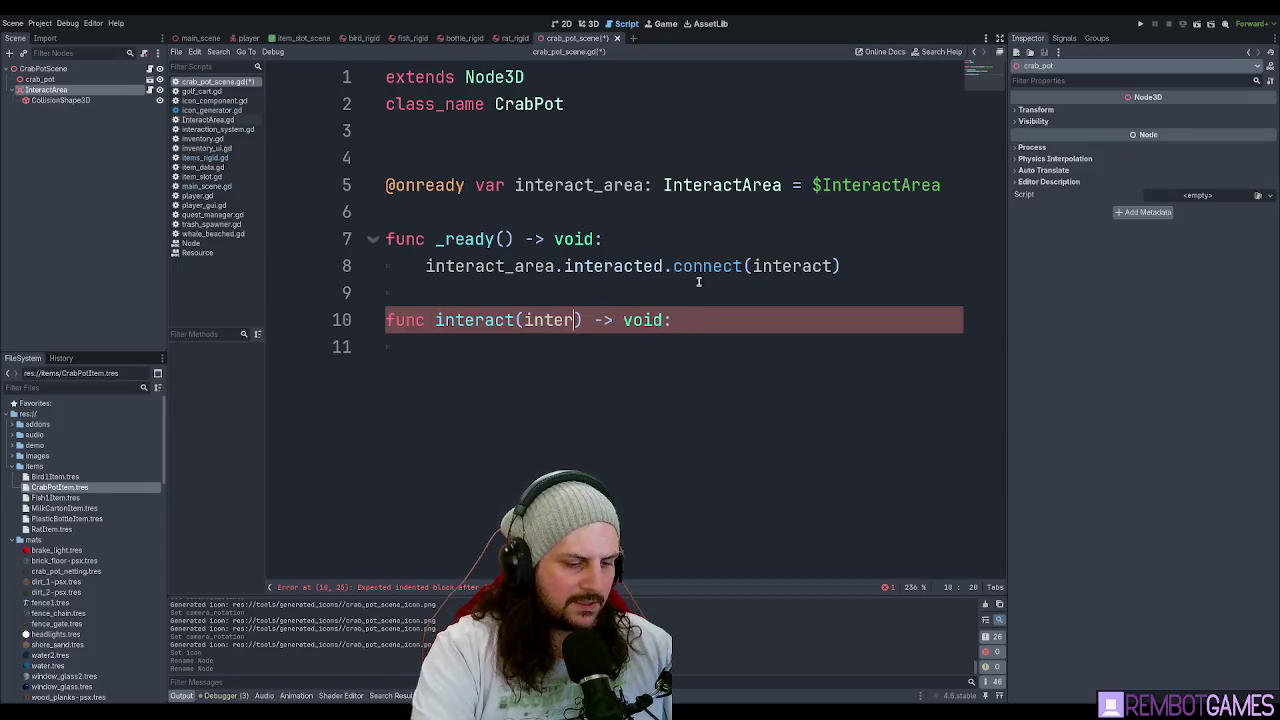
key("BackSpace")
key("BackSpace")
type(":St")
type("rein")
key("BackSpace")
key("BackSpace")
key("BackSpace")
type("ing")
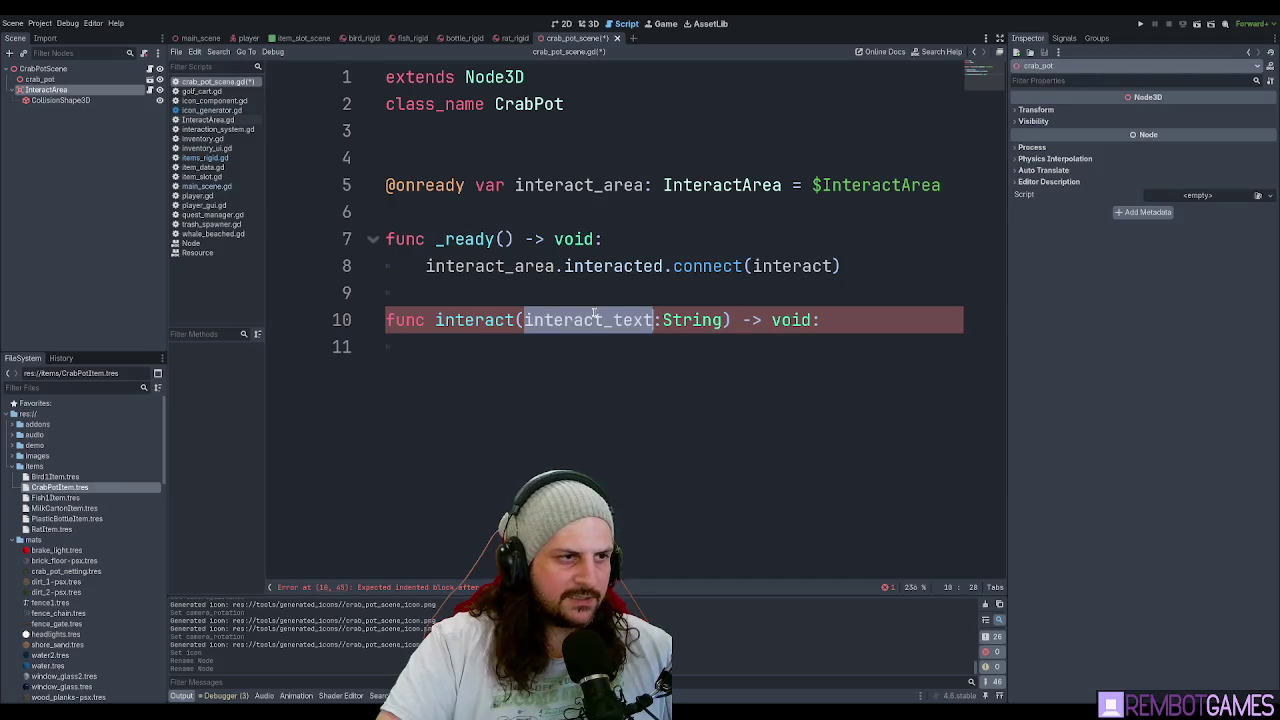
left_click(662, 355)
Open the InteractArea node's script, InteractArea.gd, from the Scene dock.
double_click(474, 320)
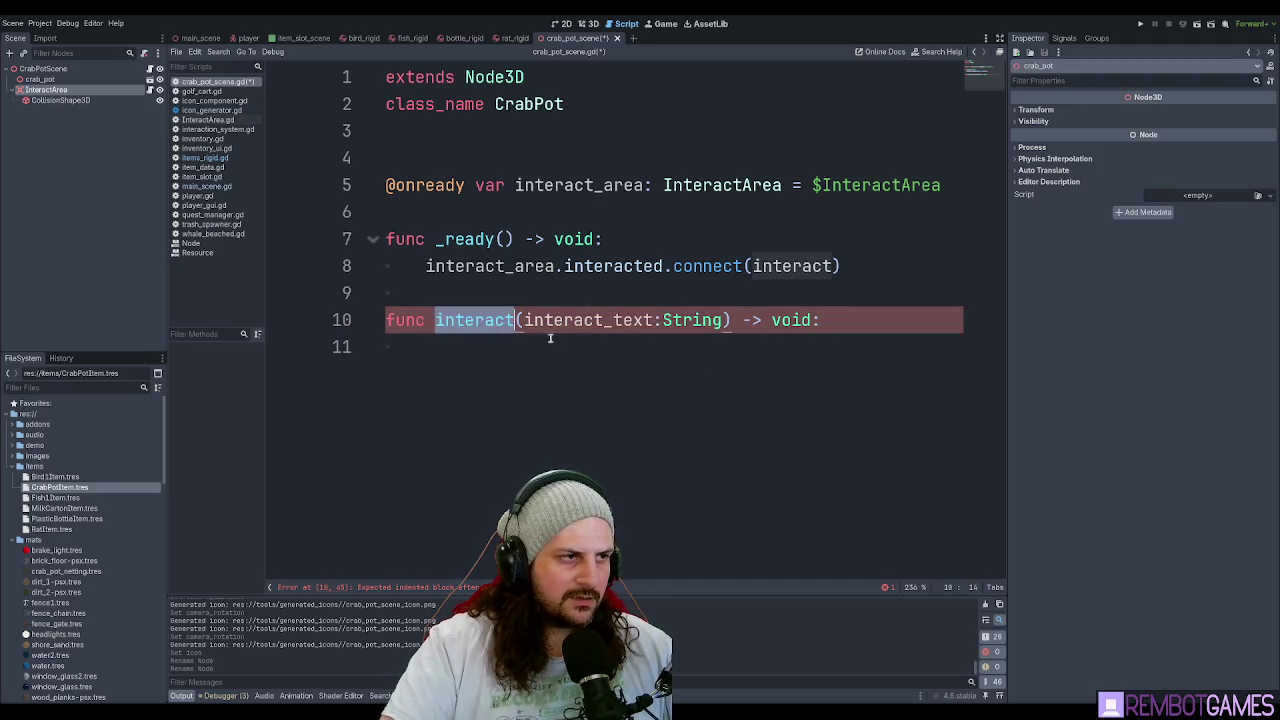
left_click(788, 266)
left_click(110, 135)
left_click(100, 90)
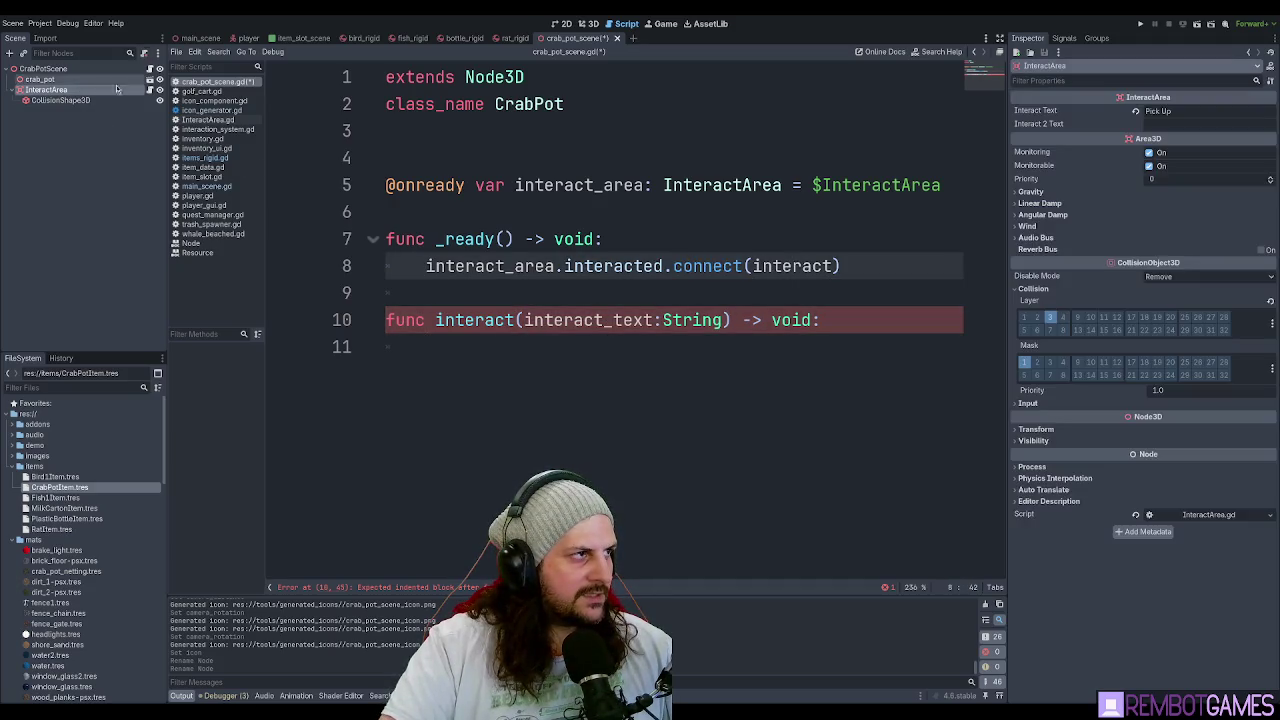
left_click(150, 90)
Review the interacted signal's String parameter and the interact and interact2 functions, then save.
mouse_move(558, 158)
left_mouse_down()
mouse_move(829, 158)
mouse_move(565, 158)
left_mouse_up()
triple_click(600, 158)
double_click(620, 158)
left_click(792, 158)
left_click(546, 293)
double_click(632, 320)
left_click(655, 401)
left_click(576, 348)
key("ctrl+s")
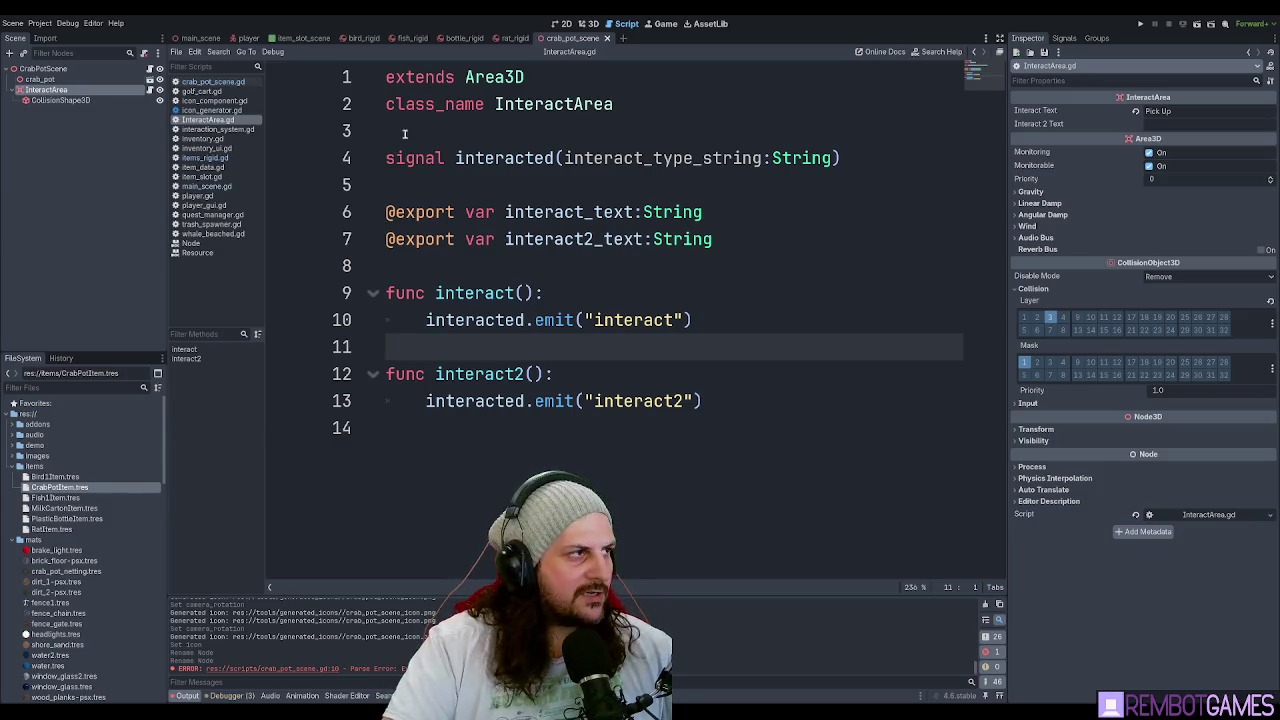
Review InteractArea.gd's interact_text and interact2_text exports and the interact2 function.
left_click(628, 236)
left_click(626, 262)
left_click(740, 232)
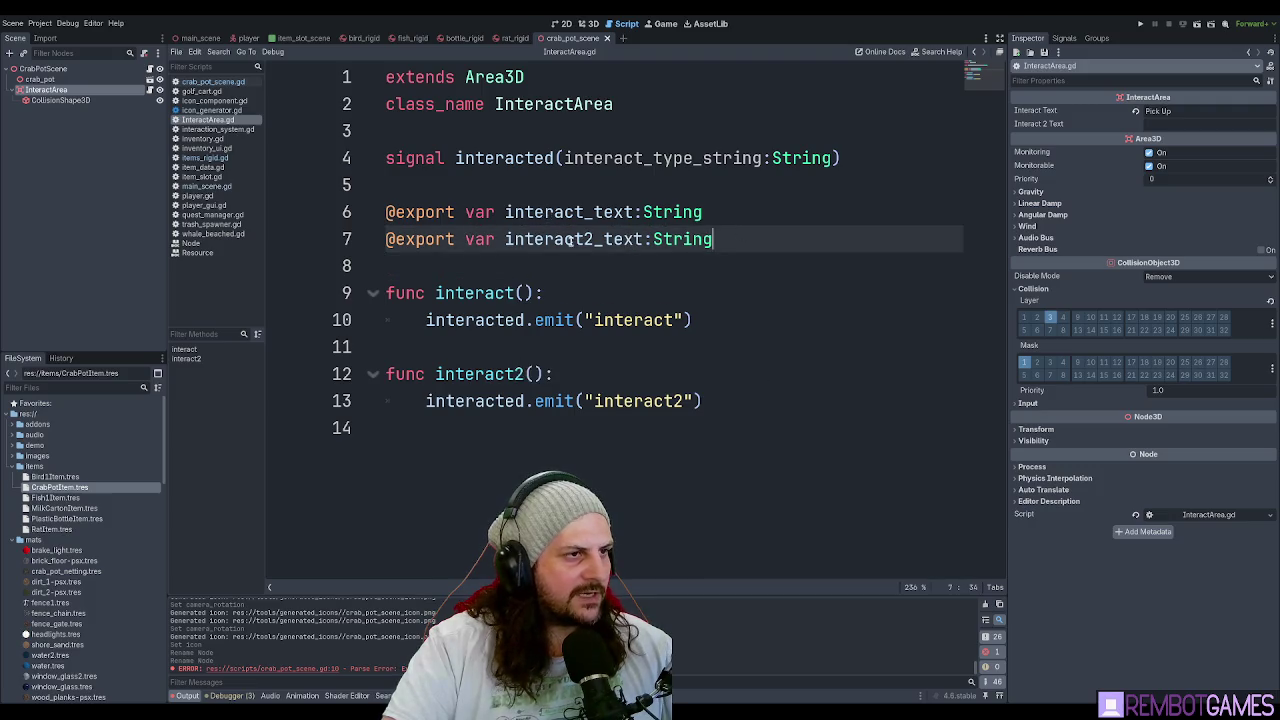
triple_click(569, 239)
left_click(546, 430)
left_click_drag(546, 430, 376, 350)
left_click(586, 292)
left_click(584, 262)
left_click(720, 237)
left_click(736, 217)
left_click(752, 237)
left_click(752, 216)
left_click(763, 228)
left_click(763, 222)
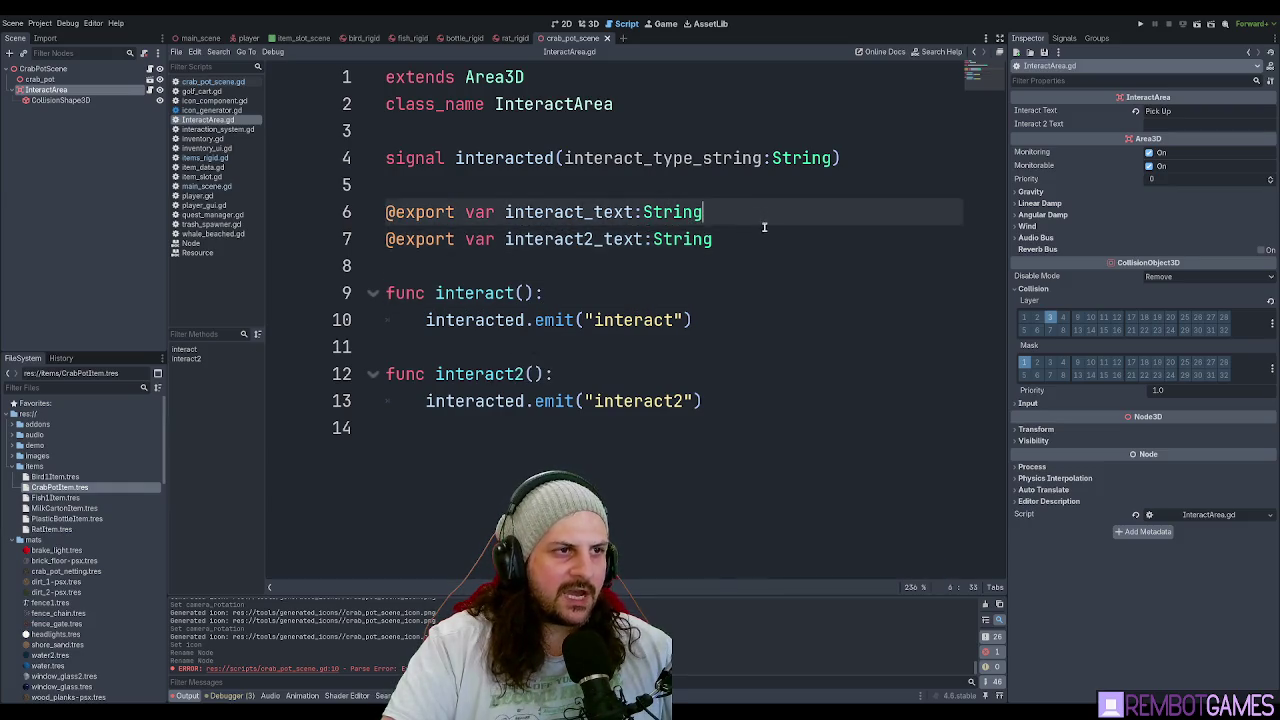
left_click(762, 230)
Check InteractArea's properties, then reopen crab_pot_scene.gd from the CrabPotScene root node.
left_click(81, 200)
left_click(60, 89)
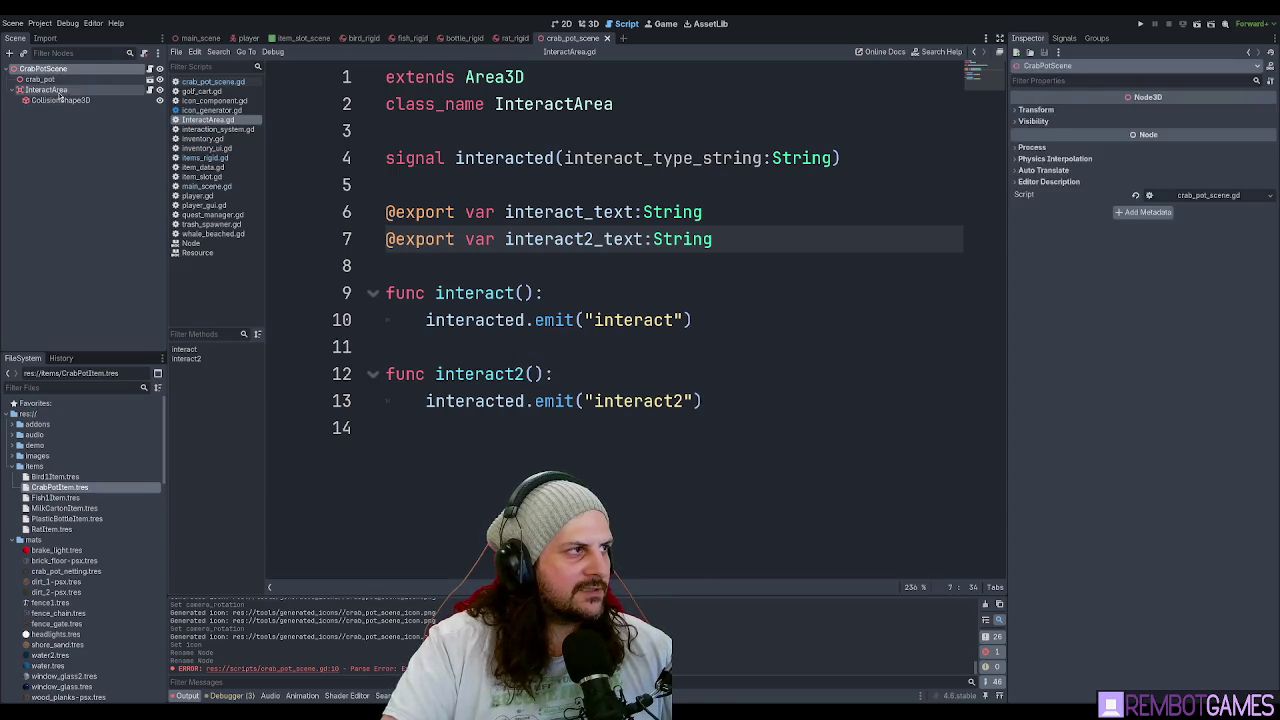
left_click(781, 212)
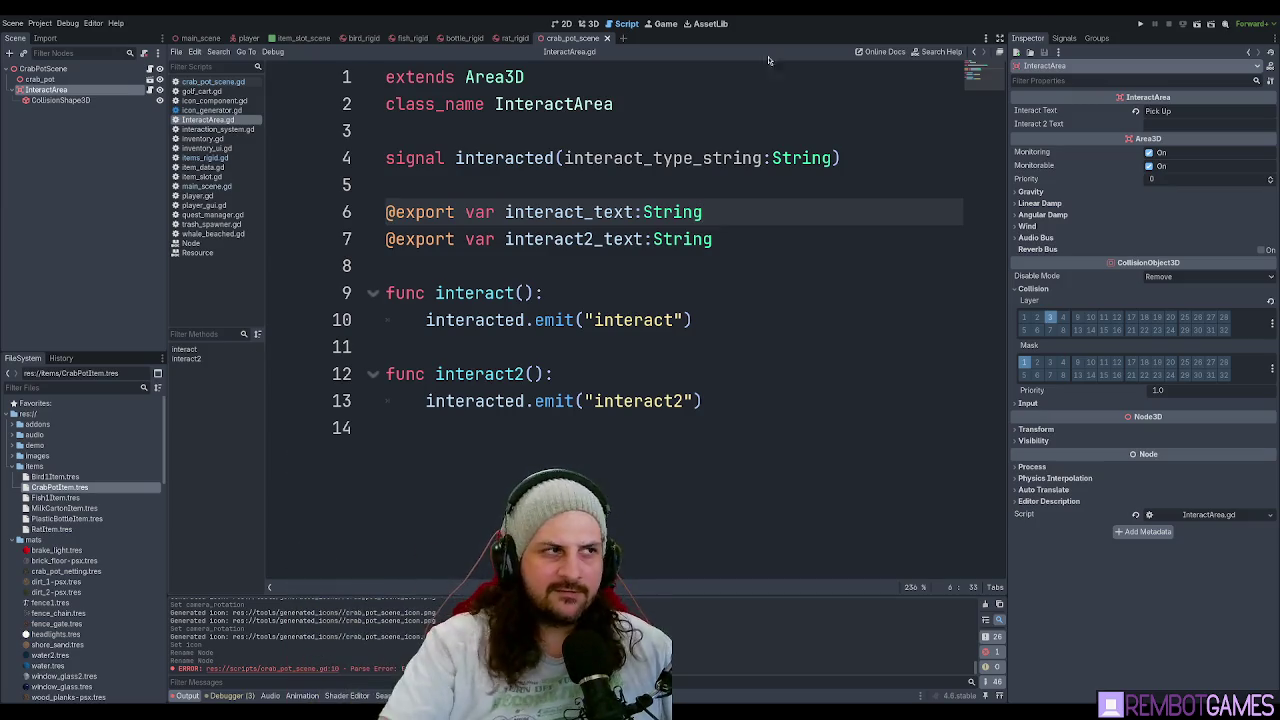
left_click(43, 68)
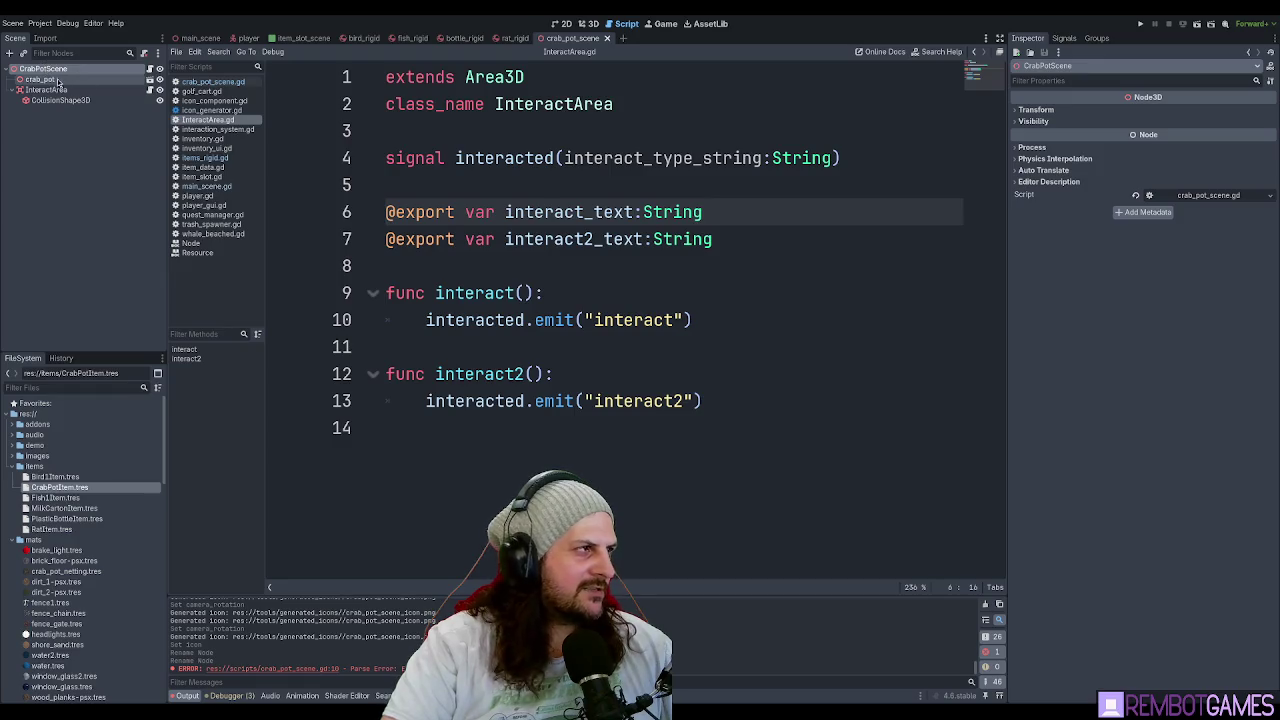
left_click(669, 250)
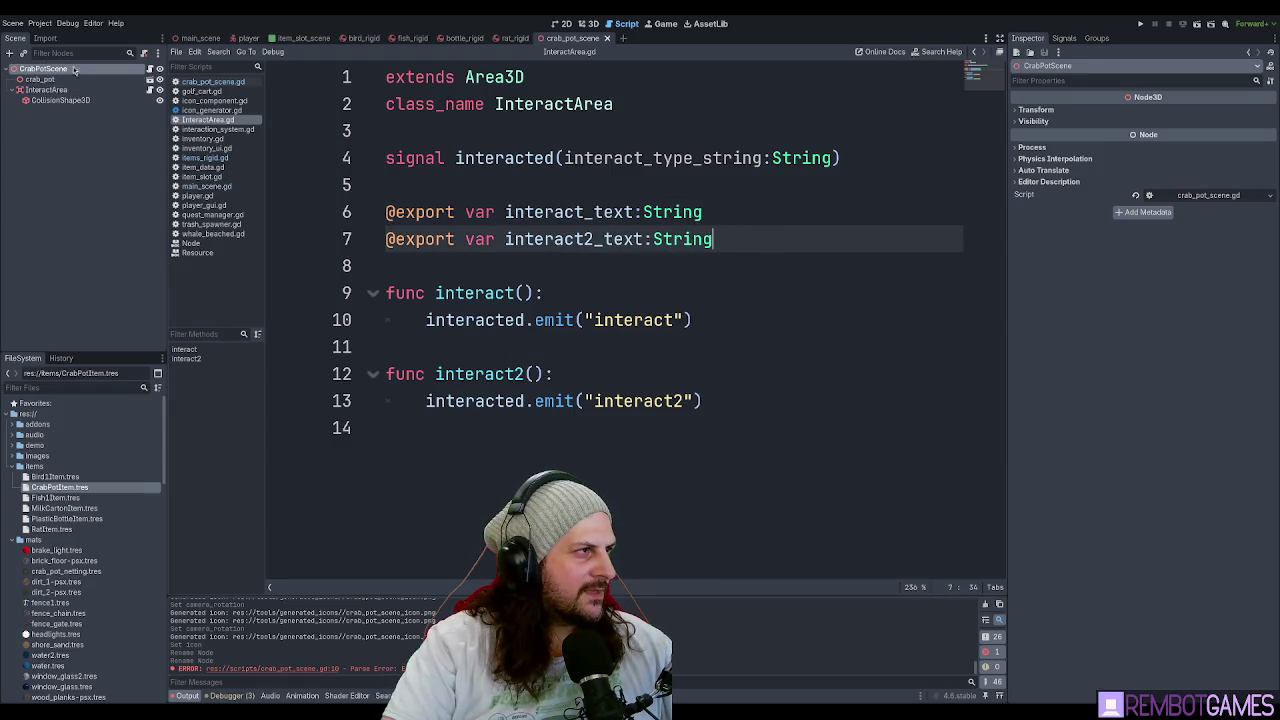
left_click(150, 68)
left_click(824, 322)
left_click(788, 341)
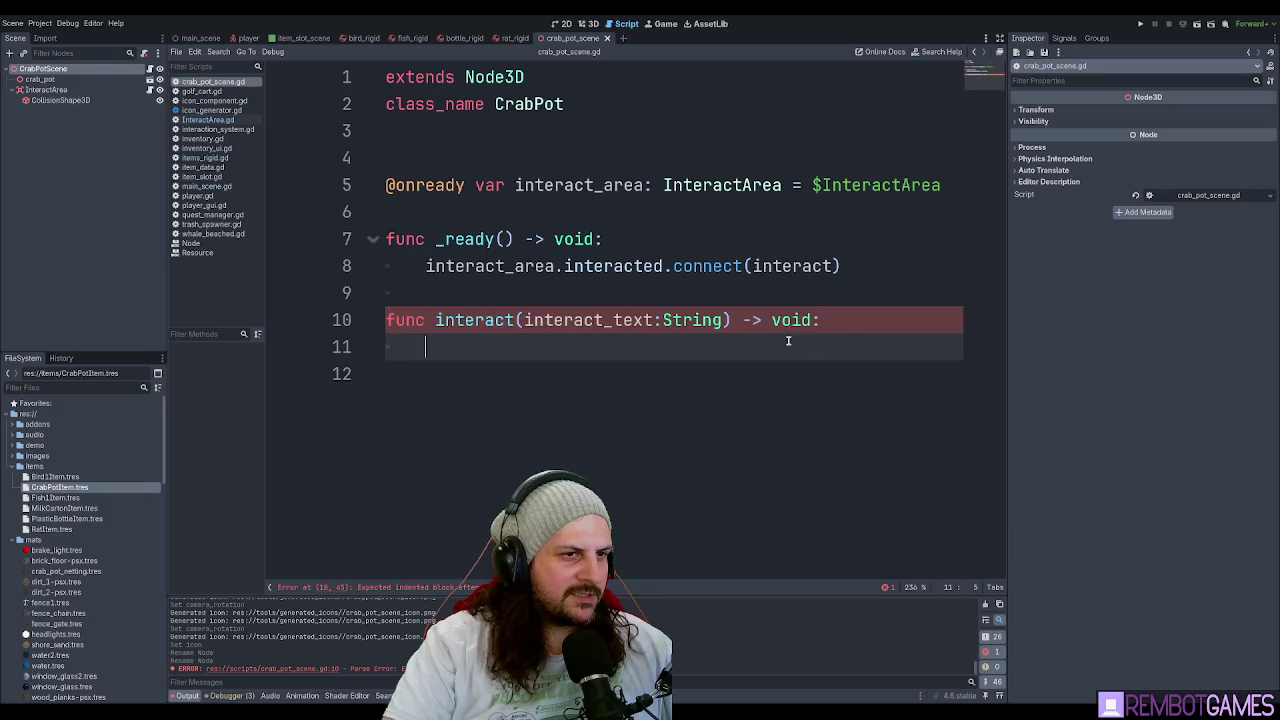
Add an if interact_text == "interact": block that prints "crab pot interact", and save.
type("if interact_text == \"interact\"")
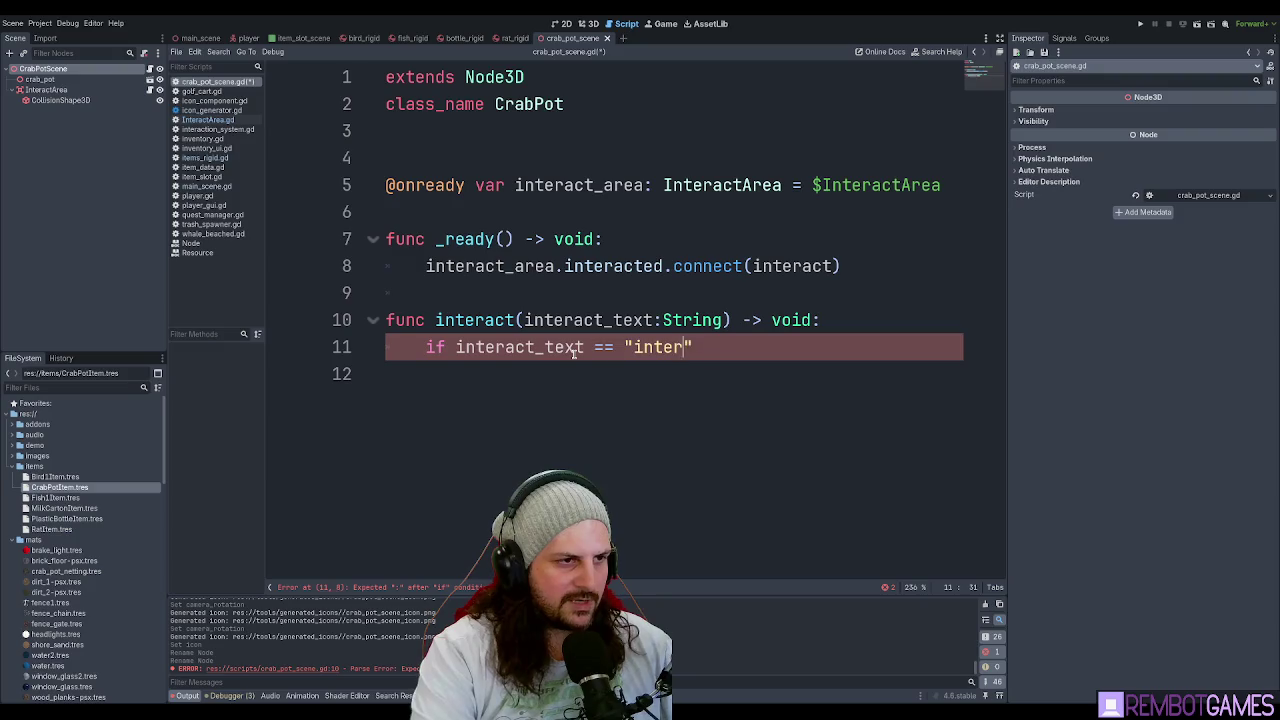
type(":")
key("Return")
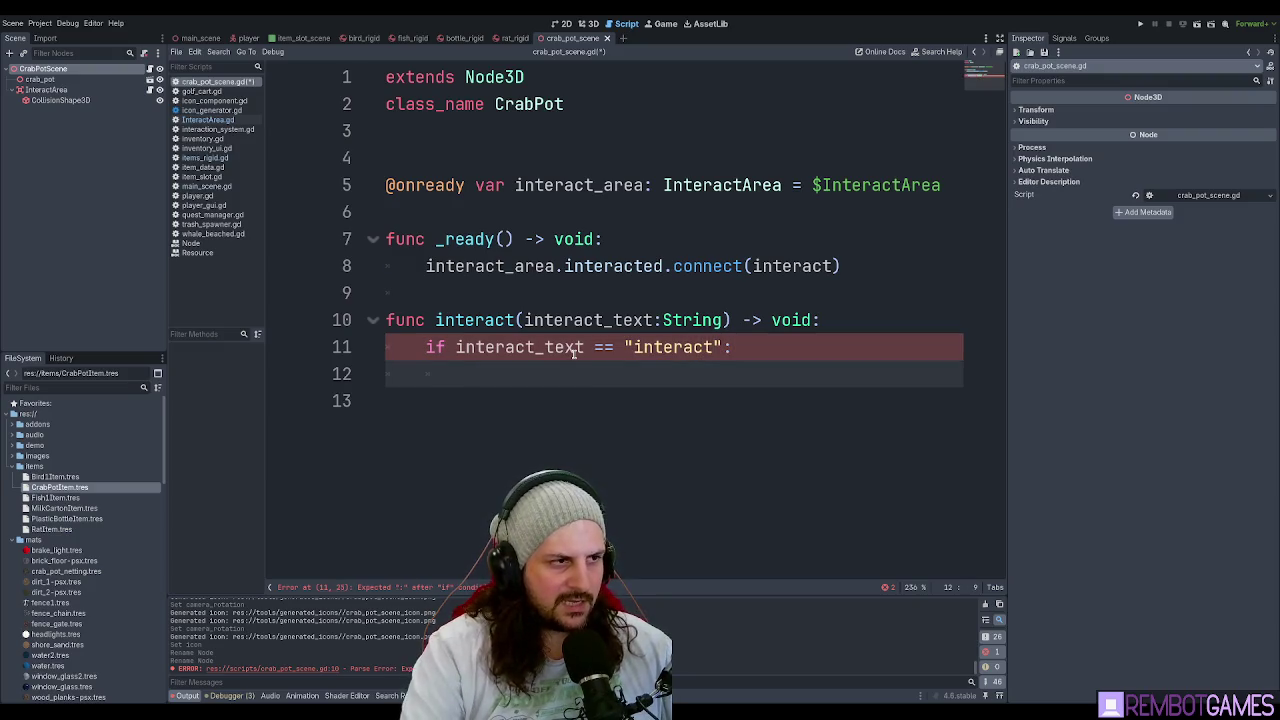
type("print(\"crab pot ")
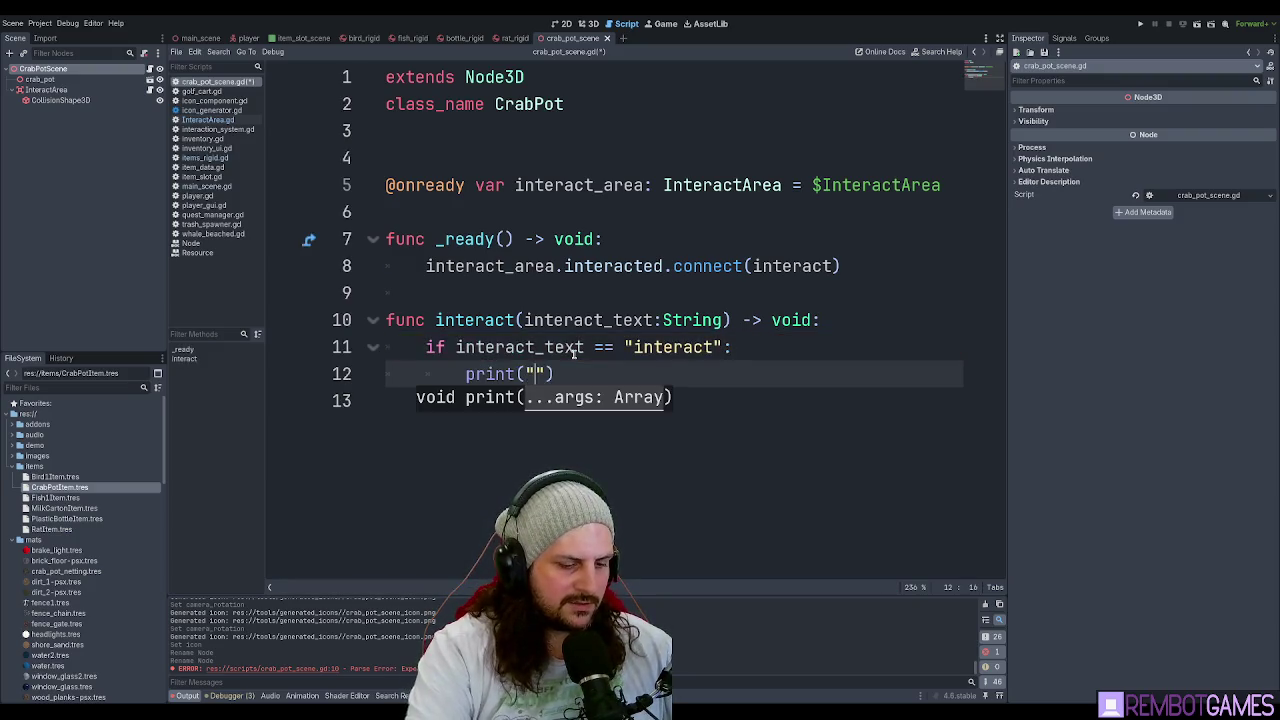
type("interact")
key("Return")
key("ctrl+z")
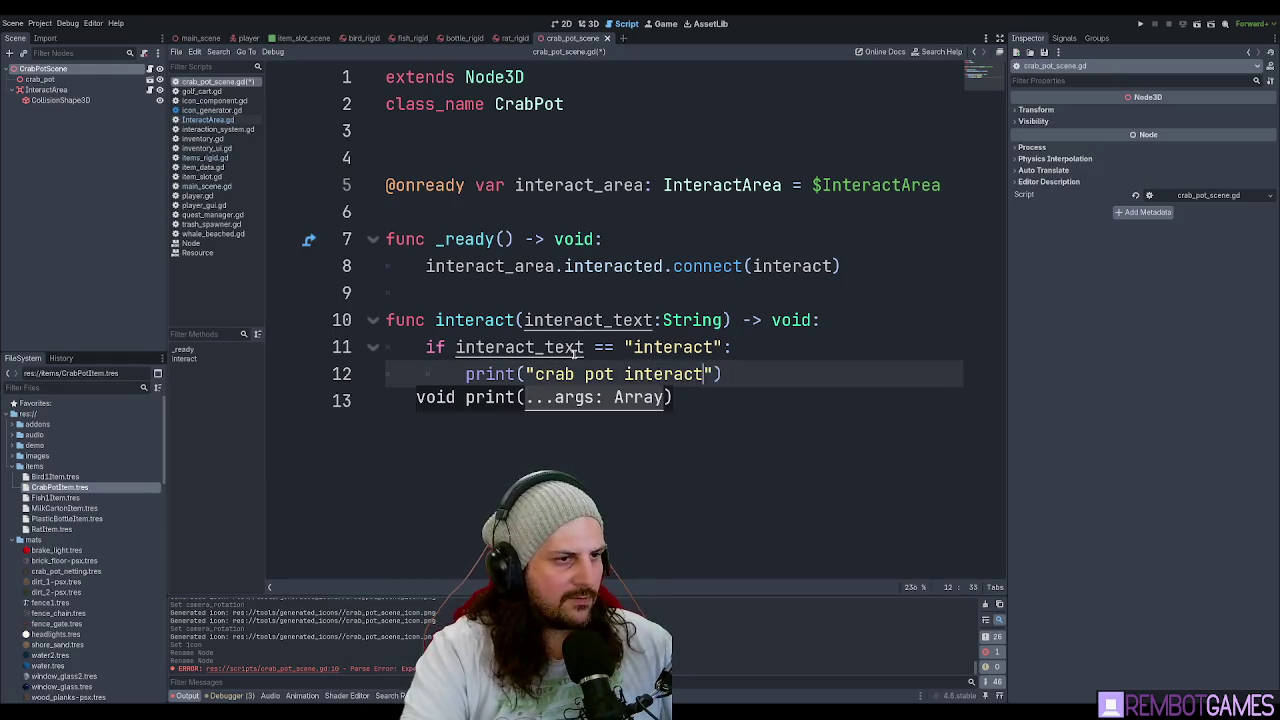
left_click(799, 371)
key("ctrl+s")
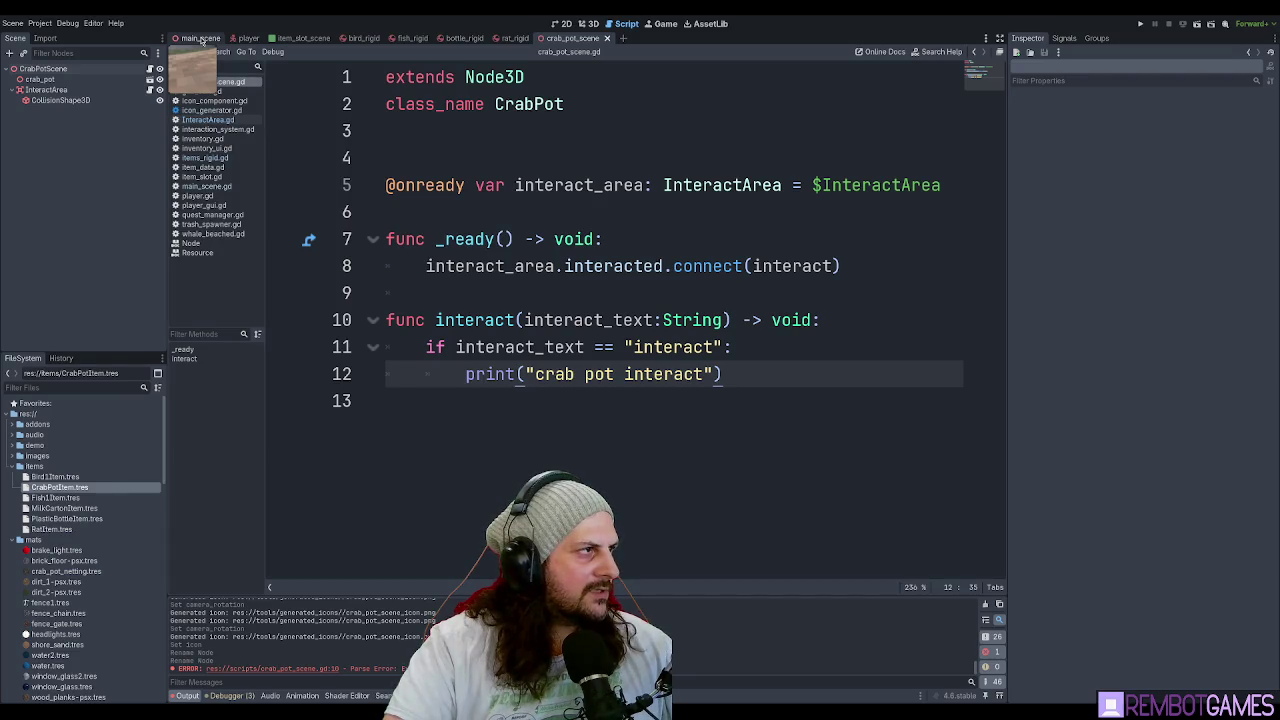
Glance at main_scene, then return to the script and start a new variable line.
left_click(201, 40)
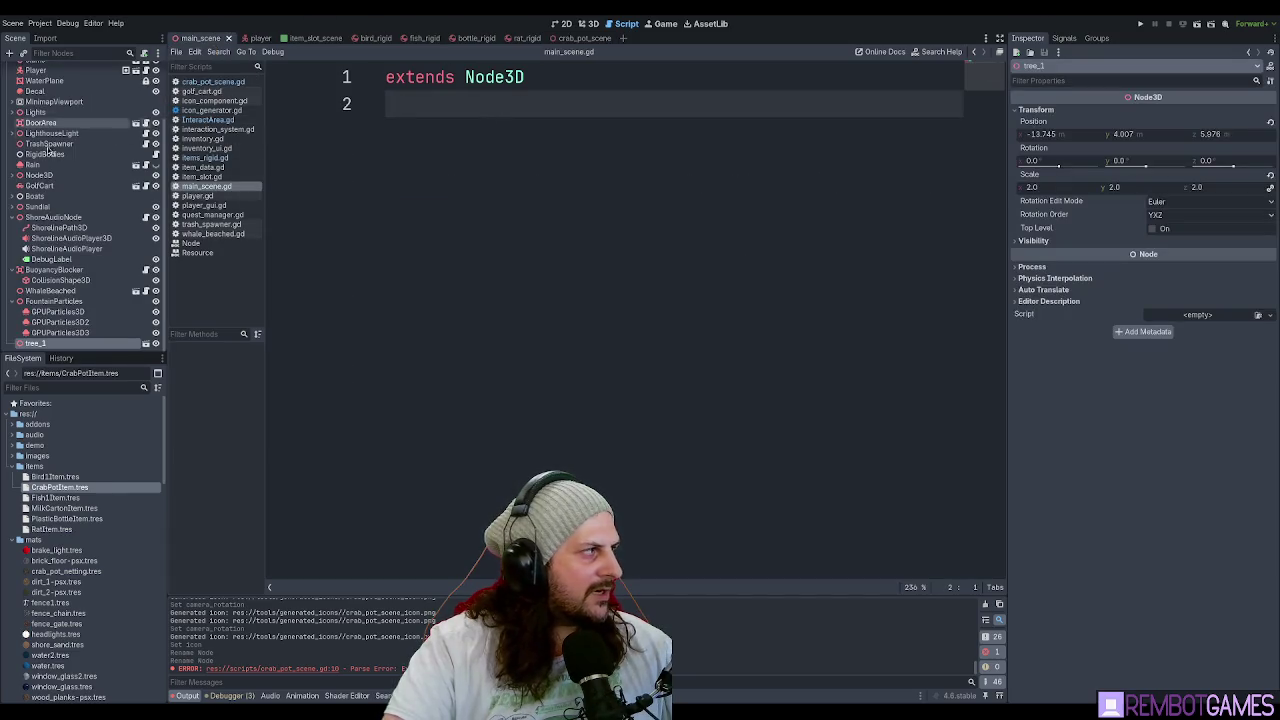
scroll(104, 156, "up", 3)
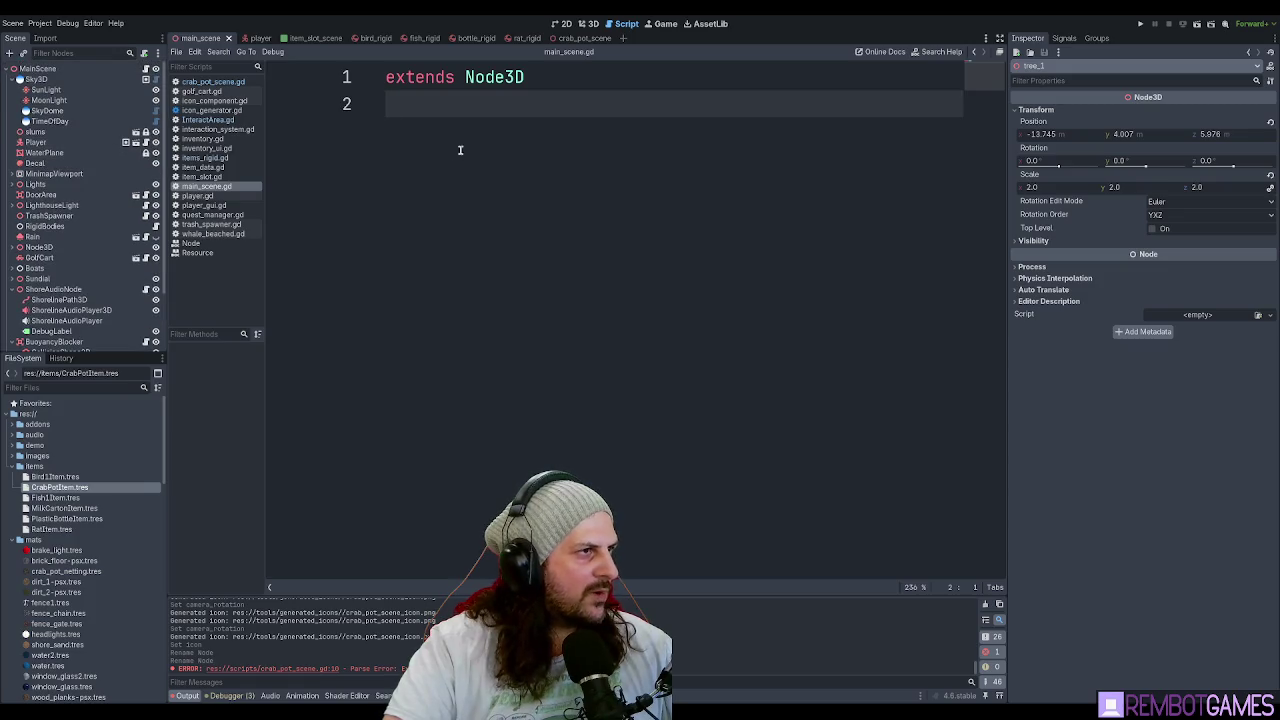
left_click(585, 38)
key("Return")
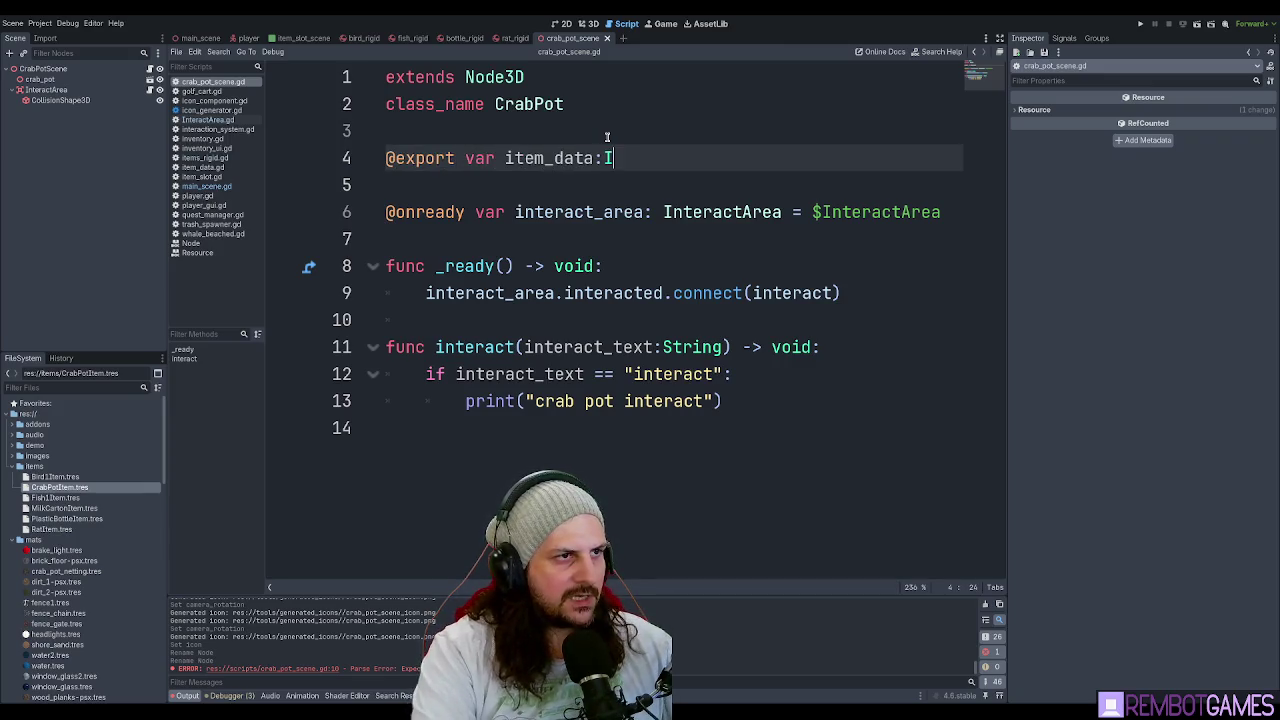
Complete the exported item_data declaration with the ItemData type.
type("da")
key("Return")
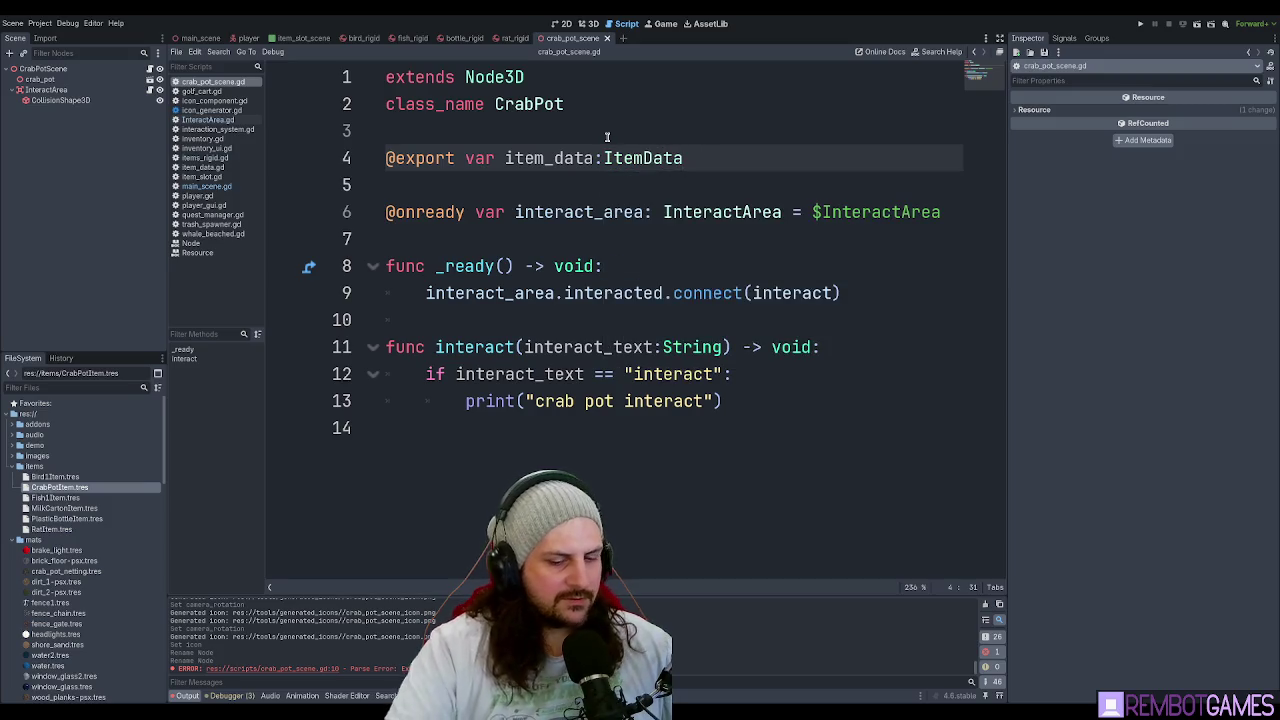
left_click(613, 138)
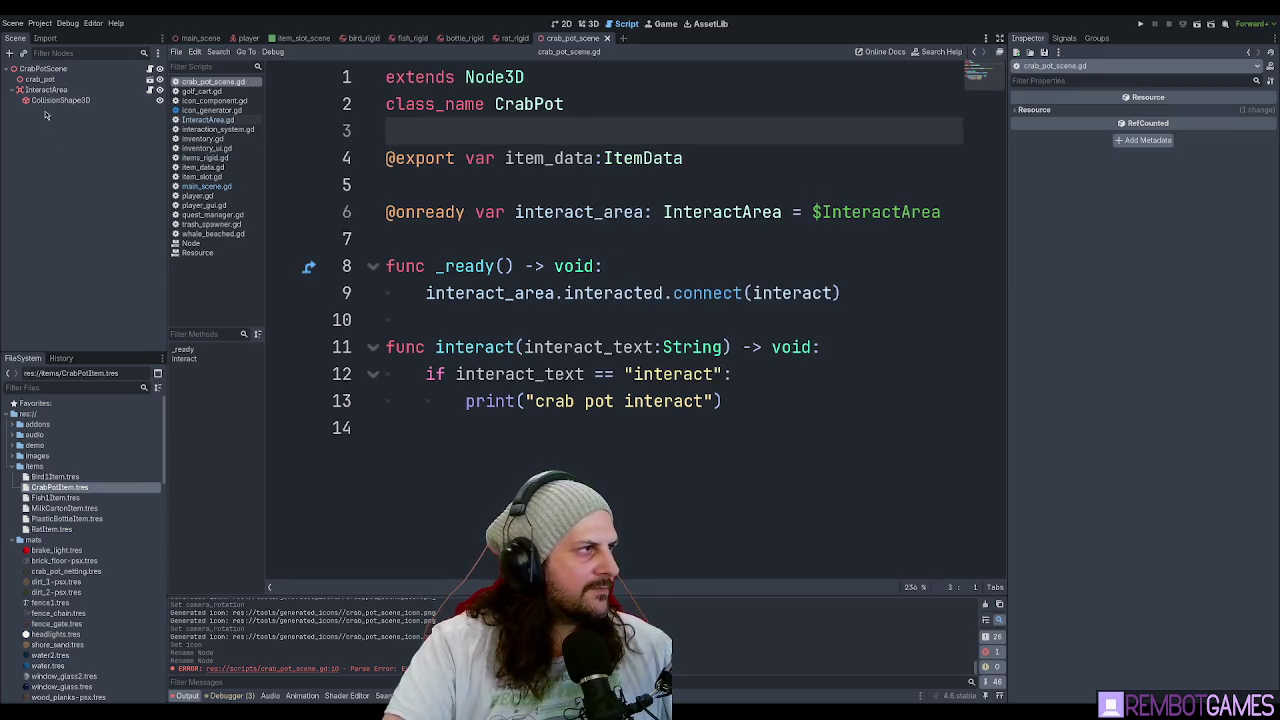
Assign CrabPotItem.tres to the crab pot's Item Data in the Inspector and save.
left_click(43, 68)
left_click_drag(50, 488, 1210, 112)
left_click(1228, 112)
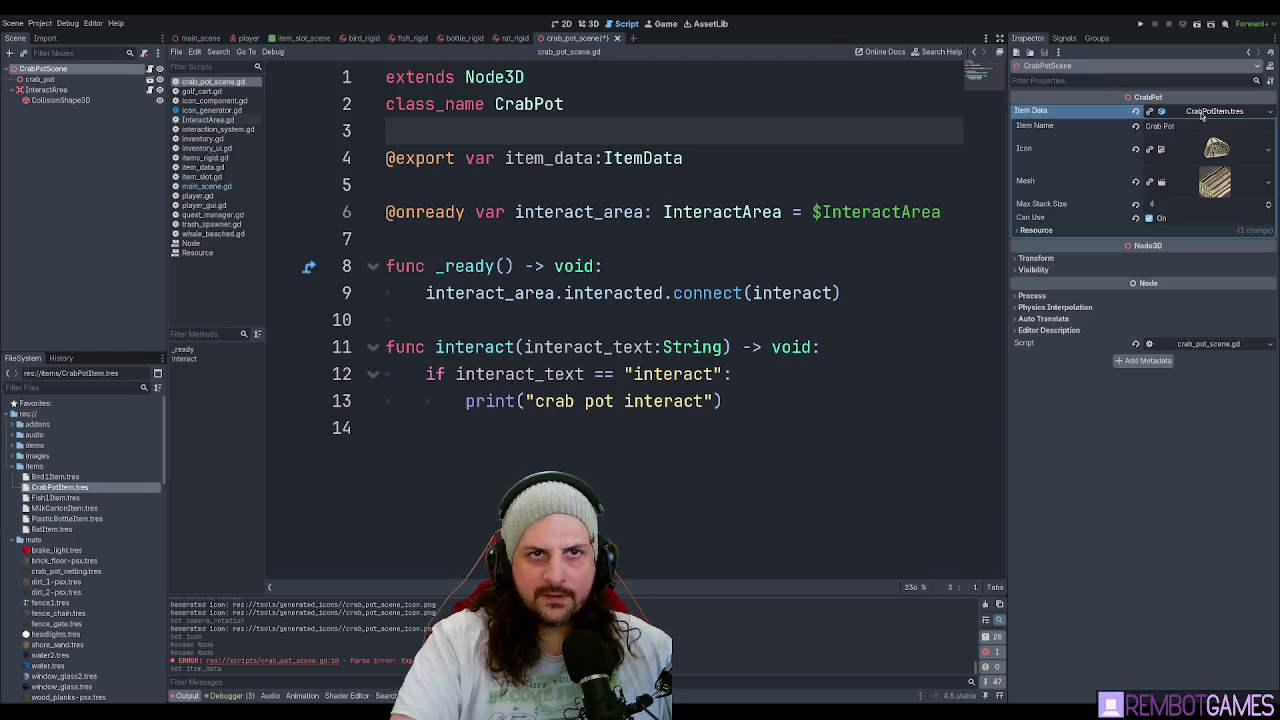
left_click(1210, 112)
left_click(667, 158)
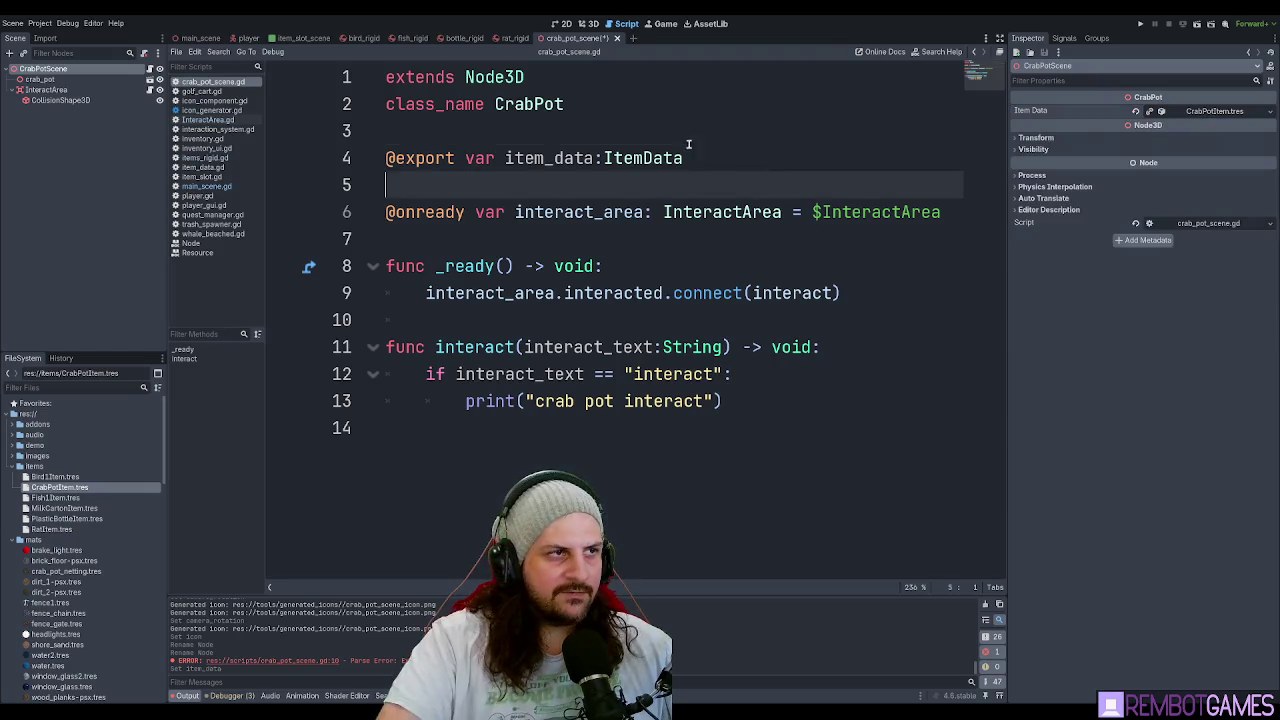
key("ctrl+s")
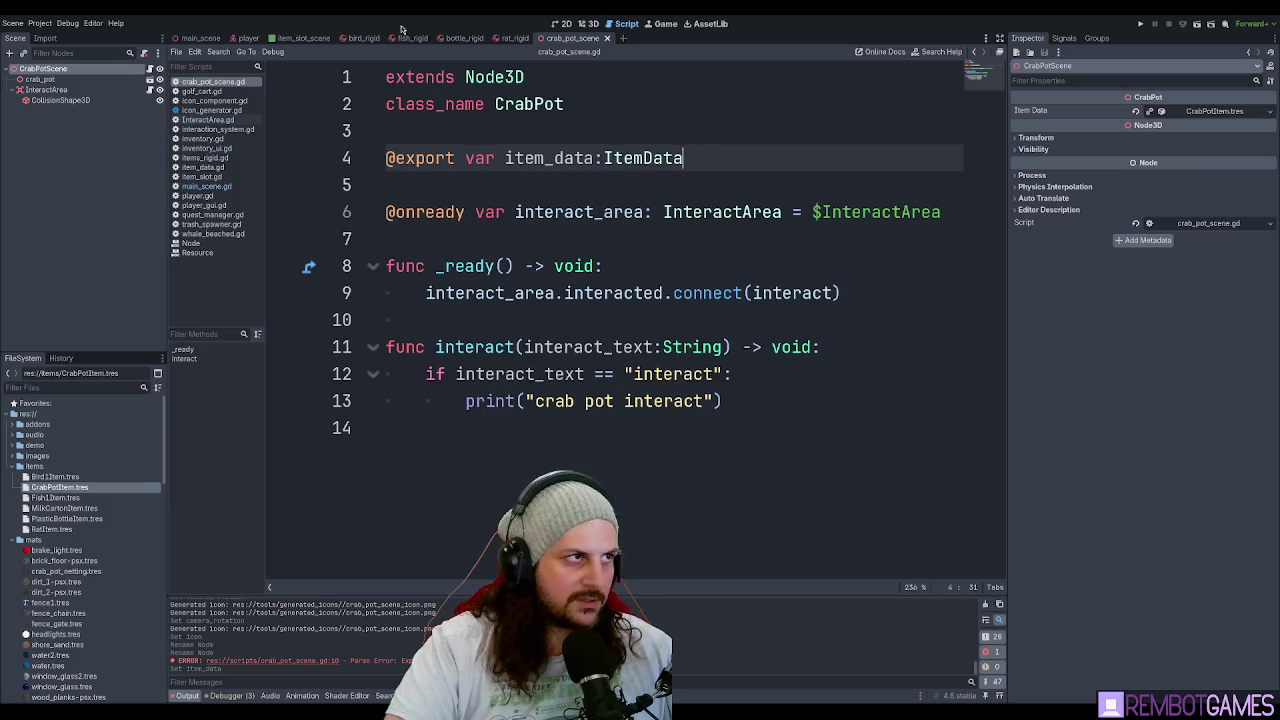
left_click(200, 38)
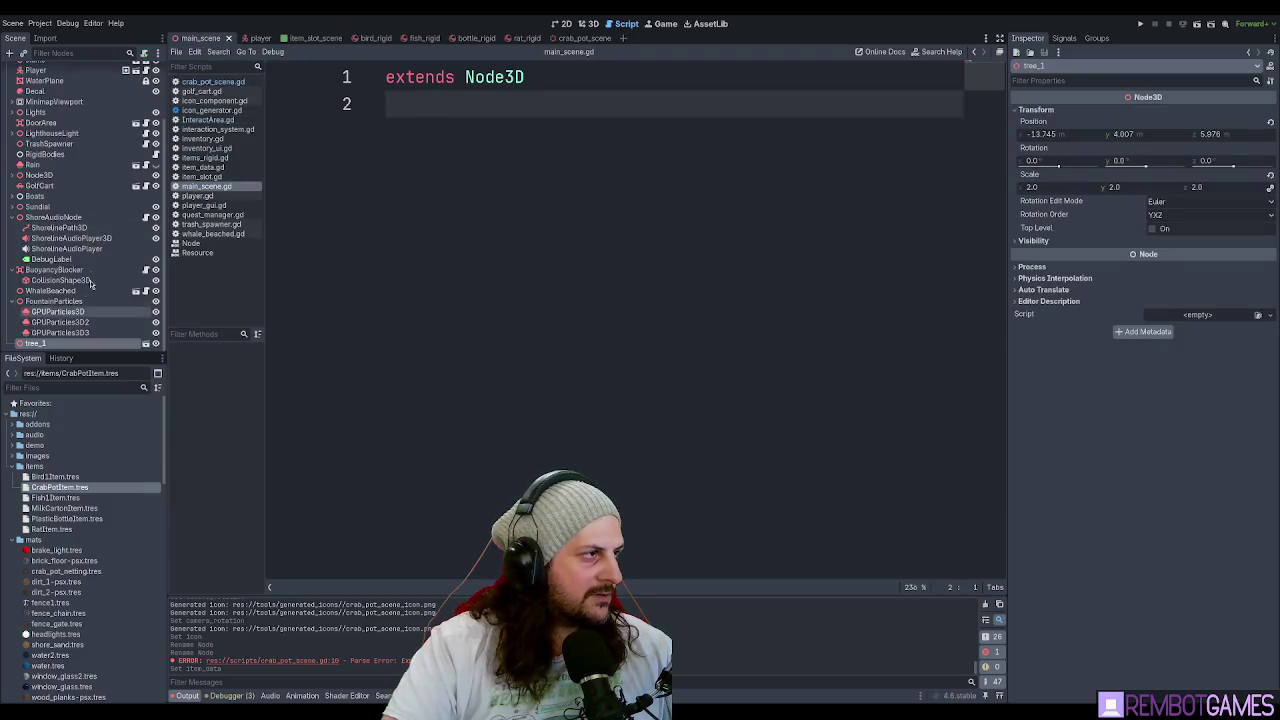
Look over the main scene in 3D around the lighthouse area.
scroll(50, 93, "up", 3)
left_click(38, 68)
left_click(586, 23)
left_click_drag(573, 321, 600, 380)
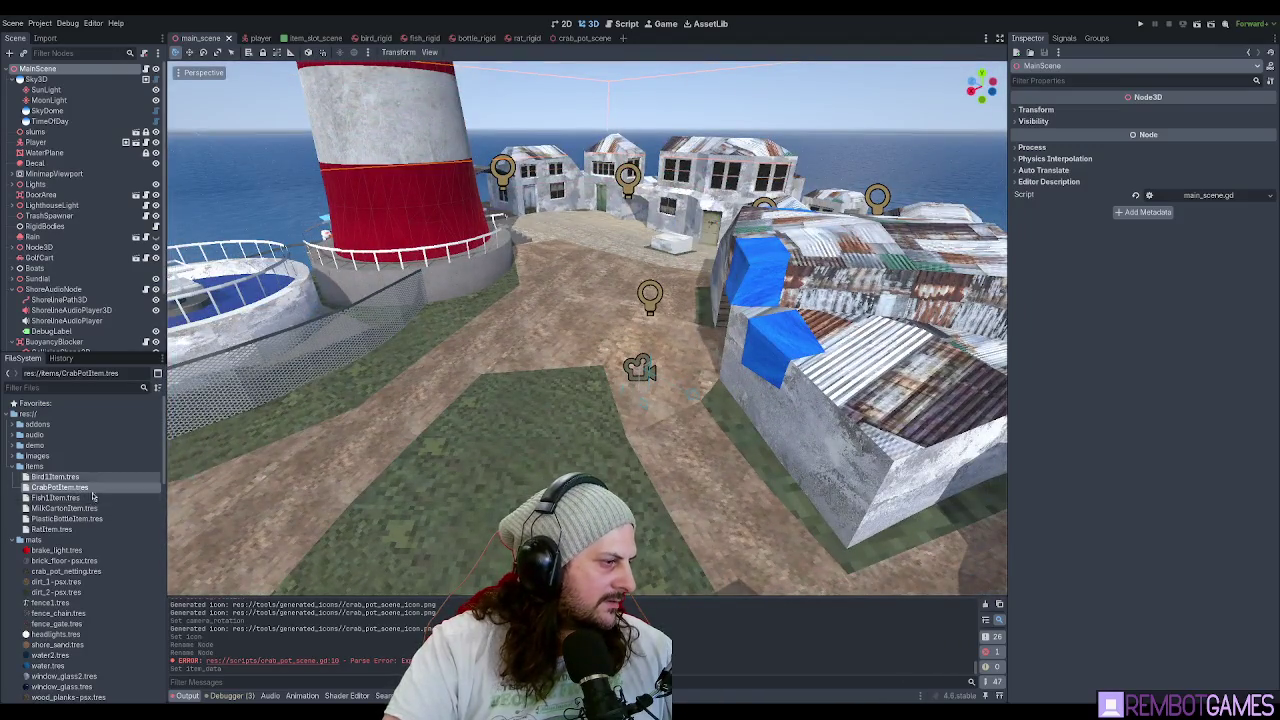
scroll(93, 497, "down", 5)
scroll(81, 503, "down", 5)
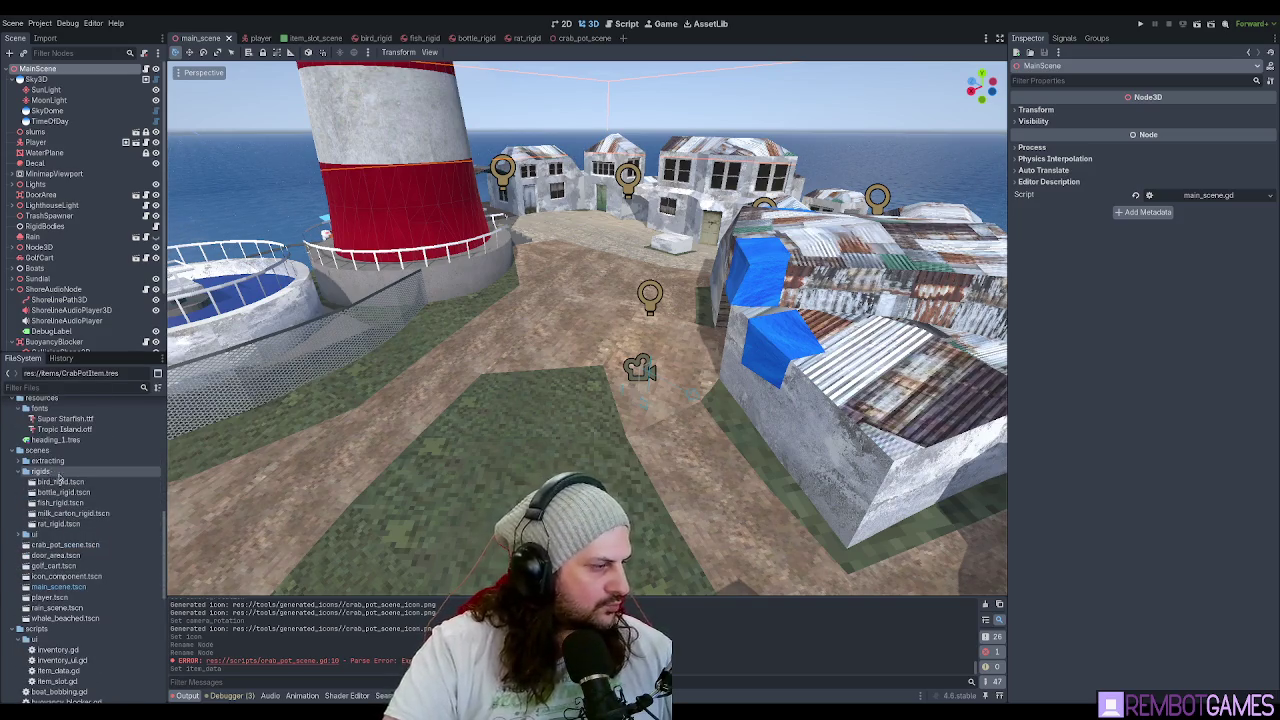
Rename the scenes/item_tool folder to items.
left_click(54, 545)
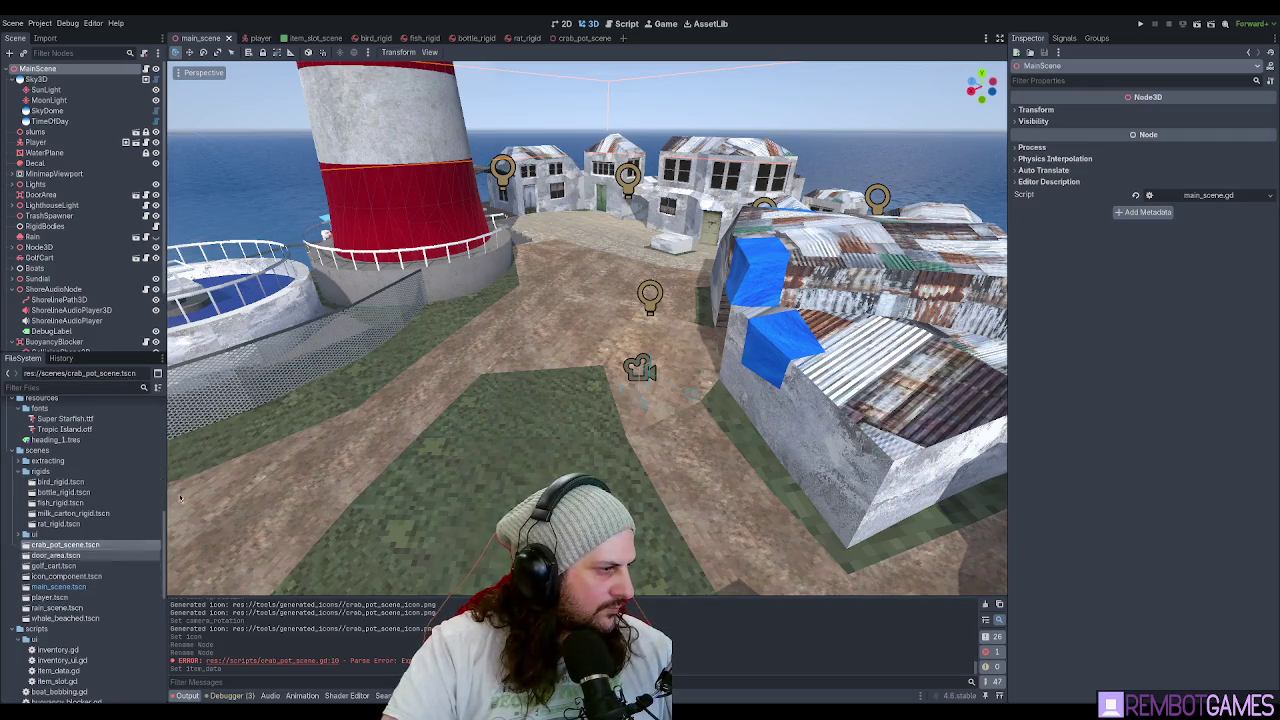
left_click(38, 452)
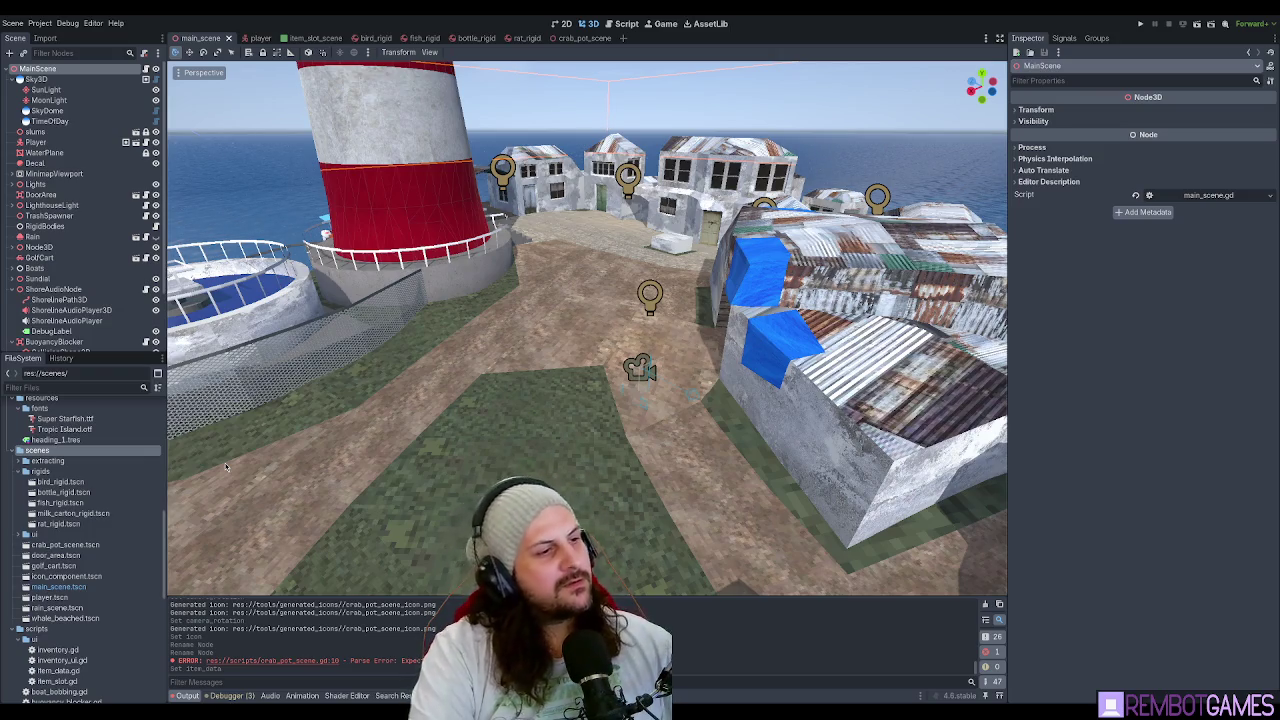
left_click(47, 473)
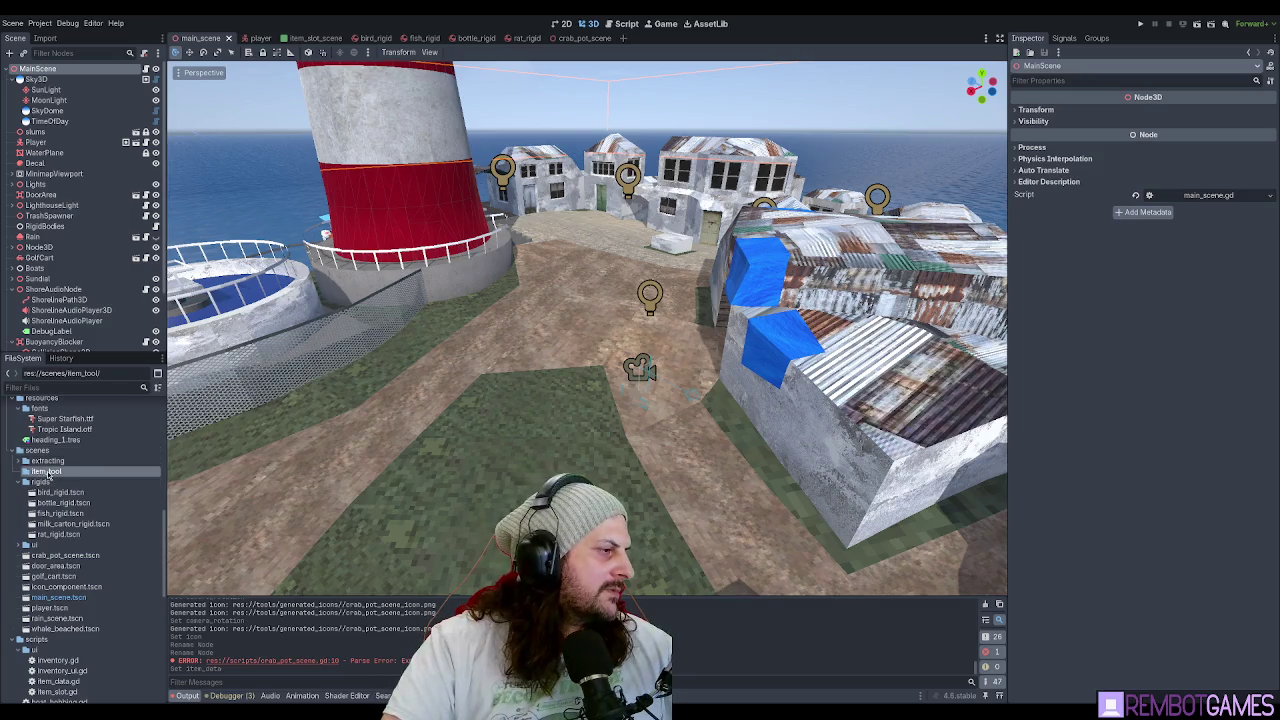
key("F2")
type("items")
key("Return")
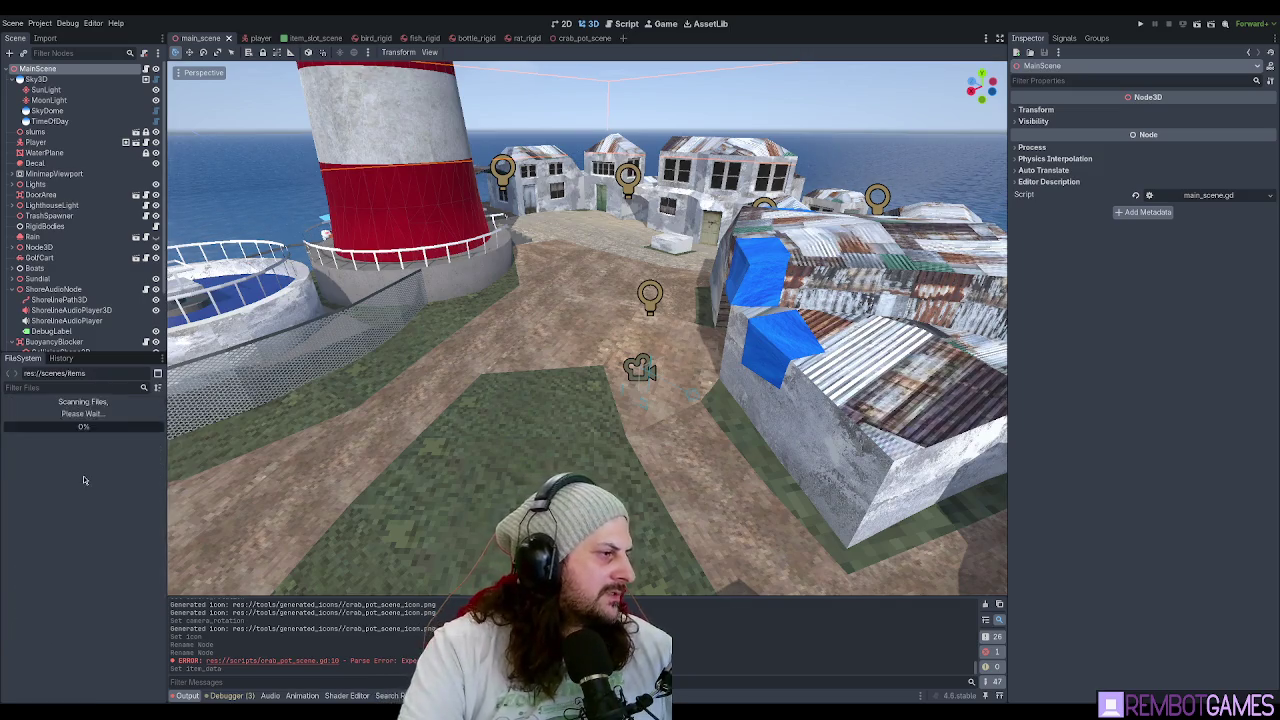
Move the rigids folder and crab_pot_scene.tscn into items, then run the game.
left_click(42, 481)
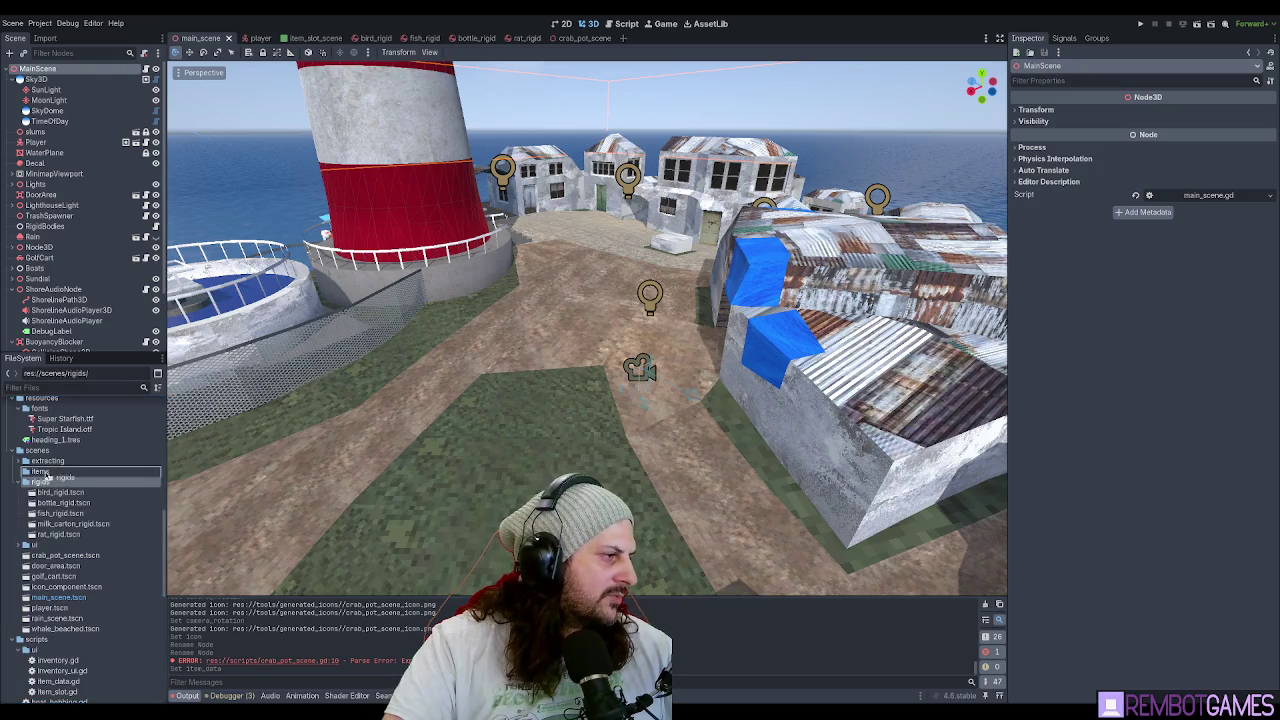
left_click_drag(42, 481, 57, 474)
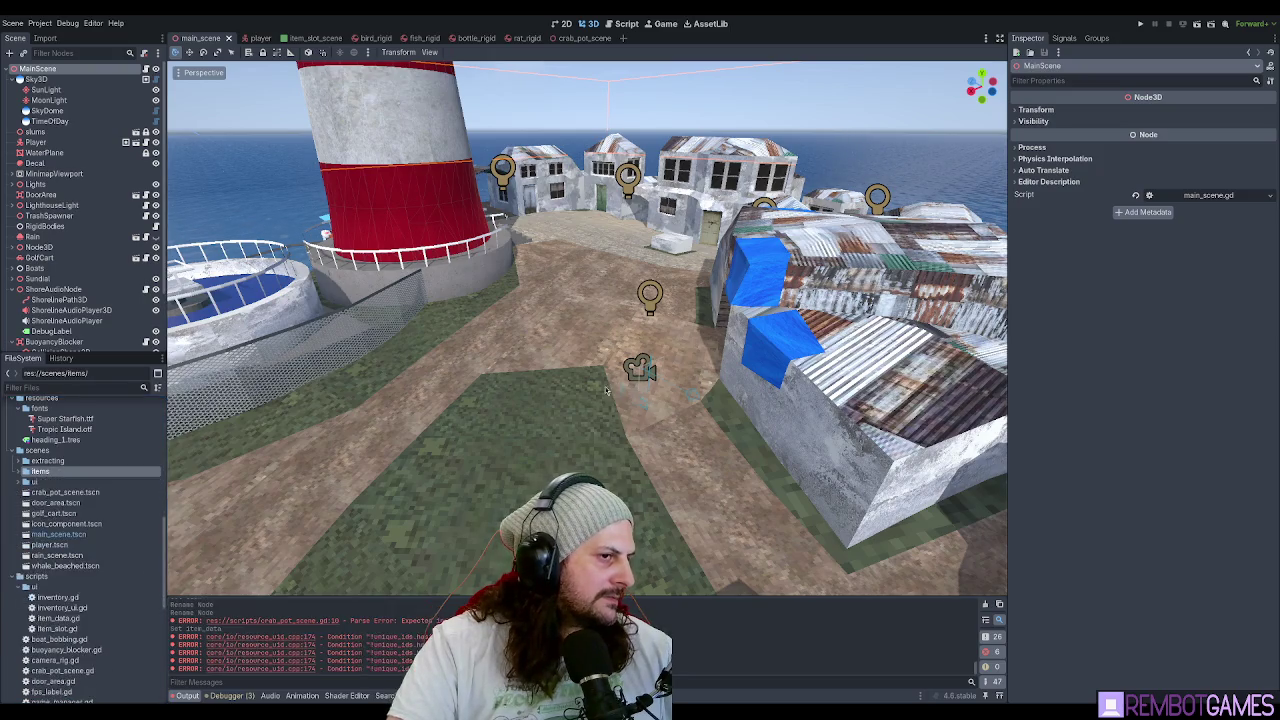
left_click(42, 490)
left_click_drag(40, 483, 15, 476)
left_click(21, 472)
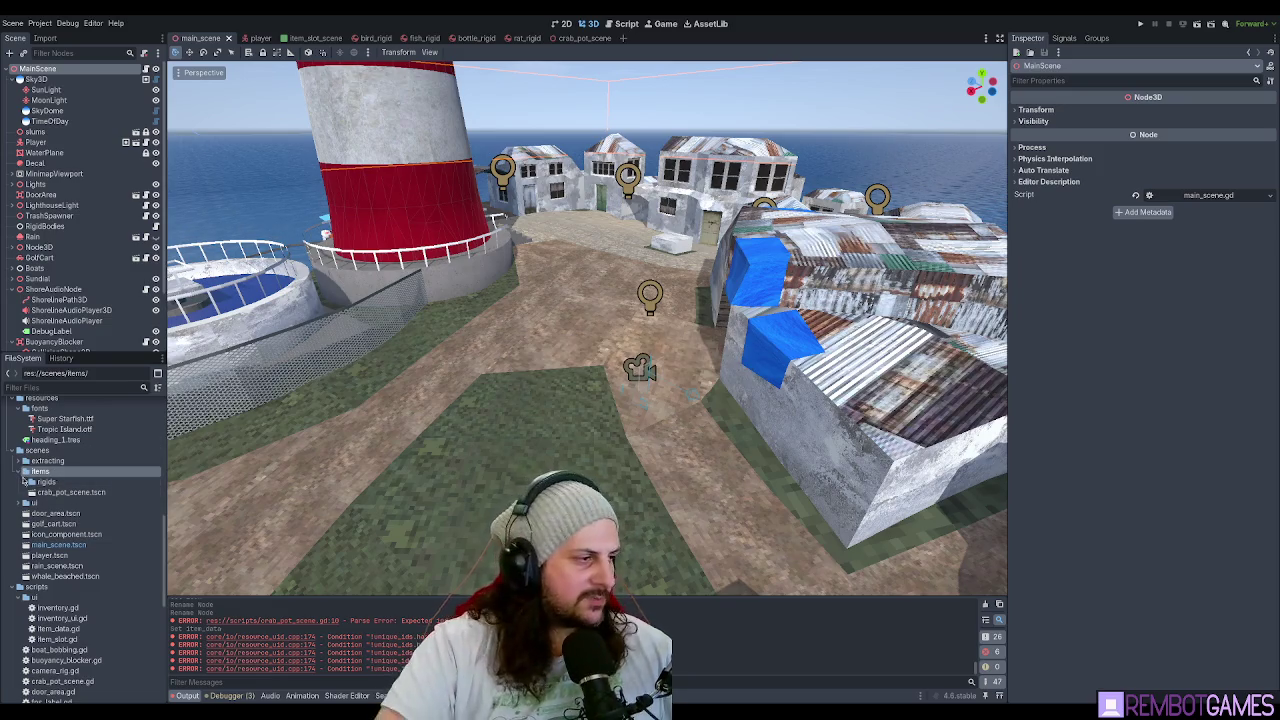
left_click(62, 535)
key("F5")
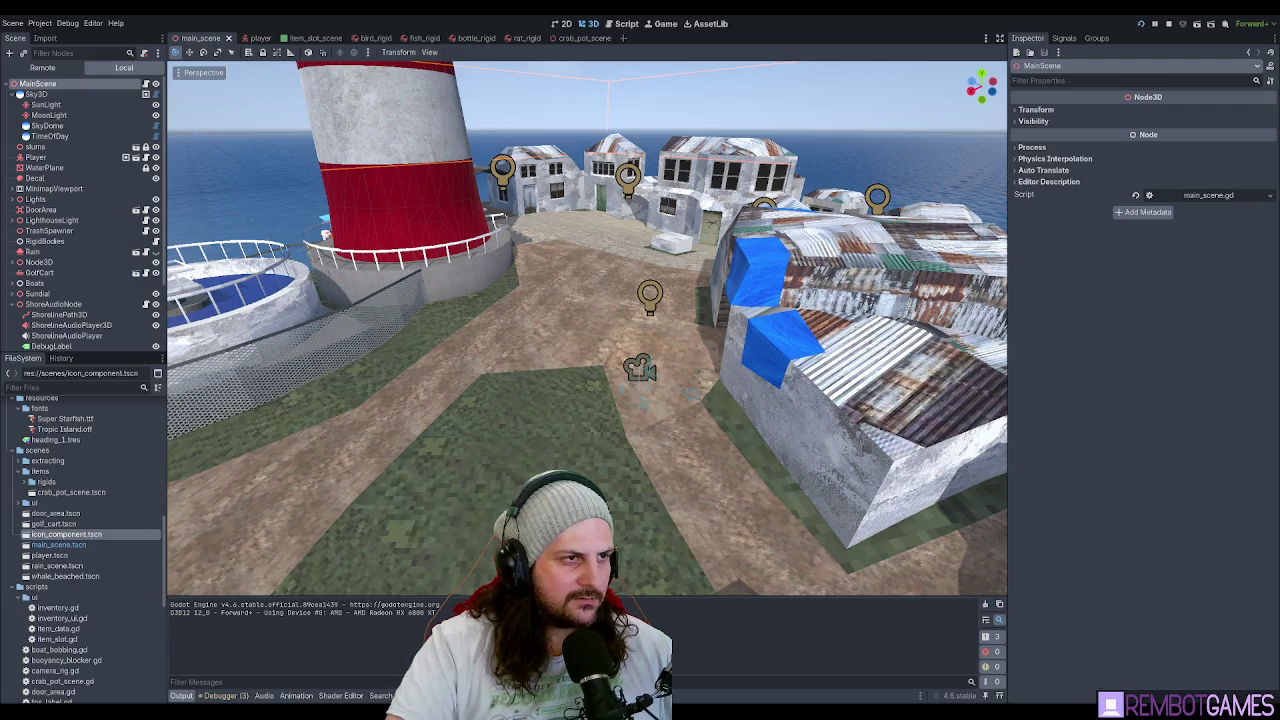
Play the game, pick up white bottles, interact with the crab pot, then close it.
key("w")
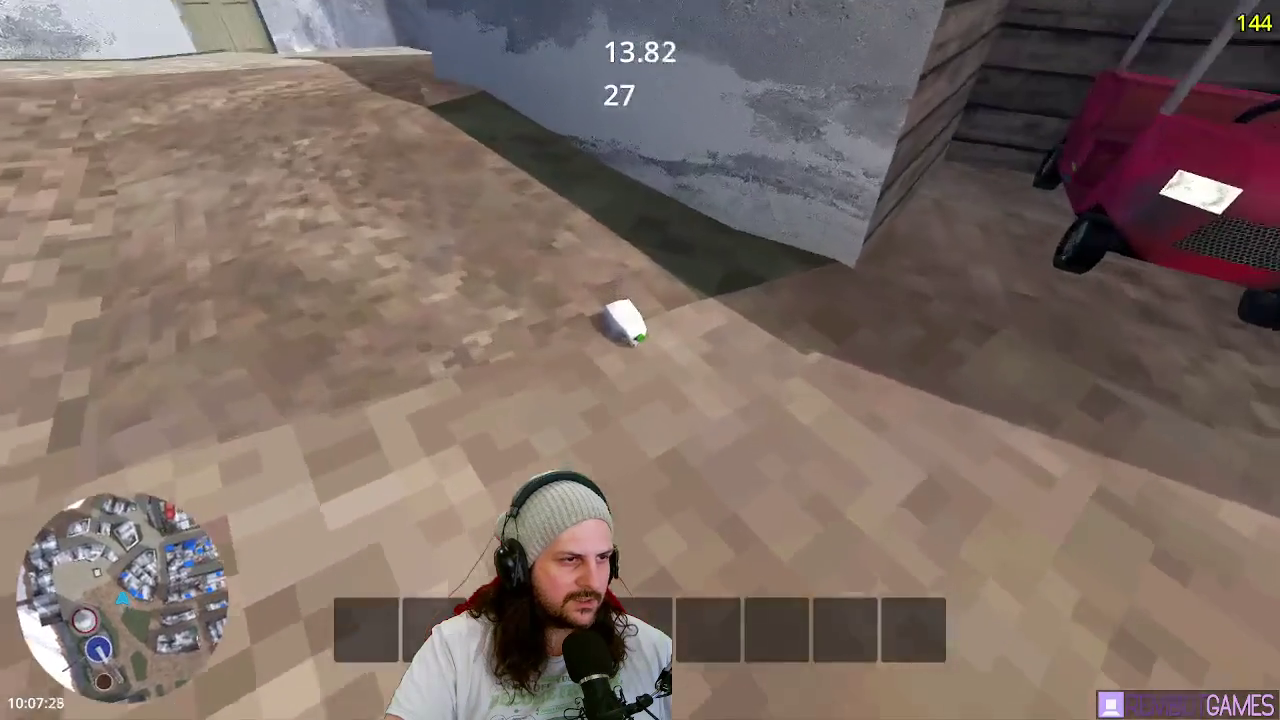
key("e")
key("w")
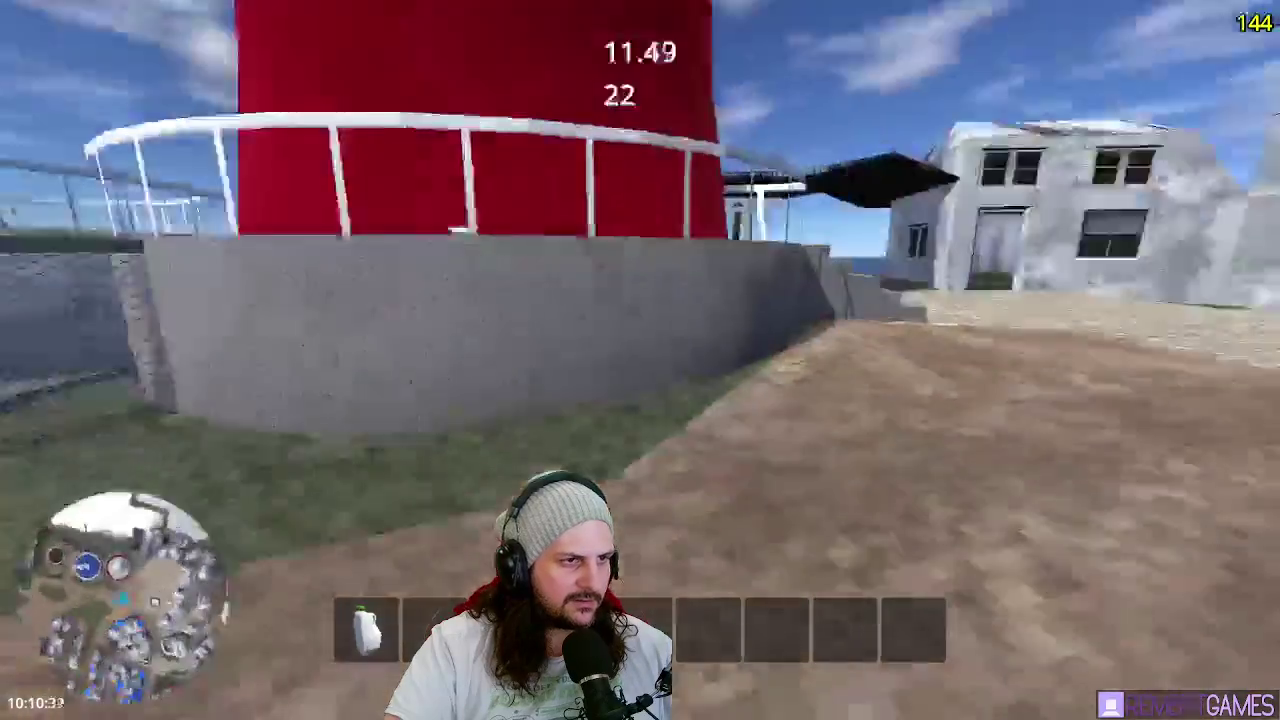
key("w")
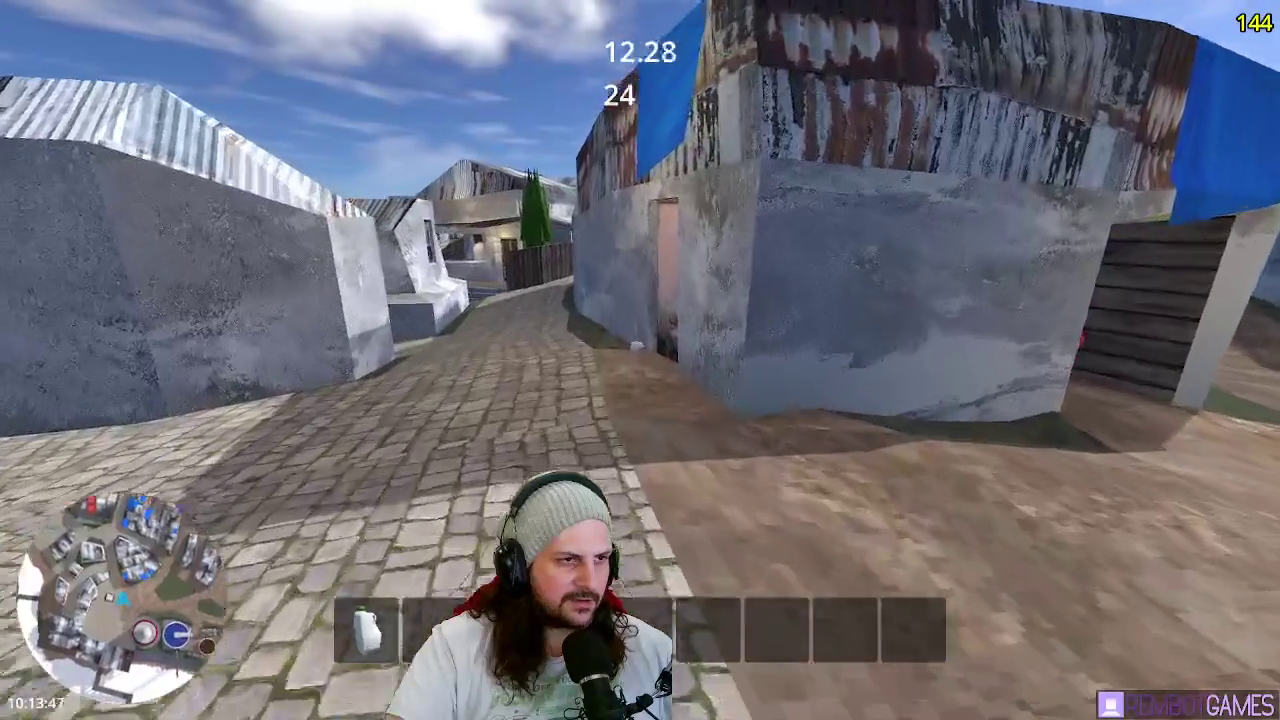
key("e")
key("w")
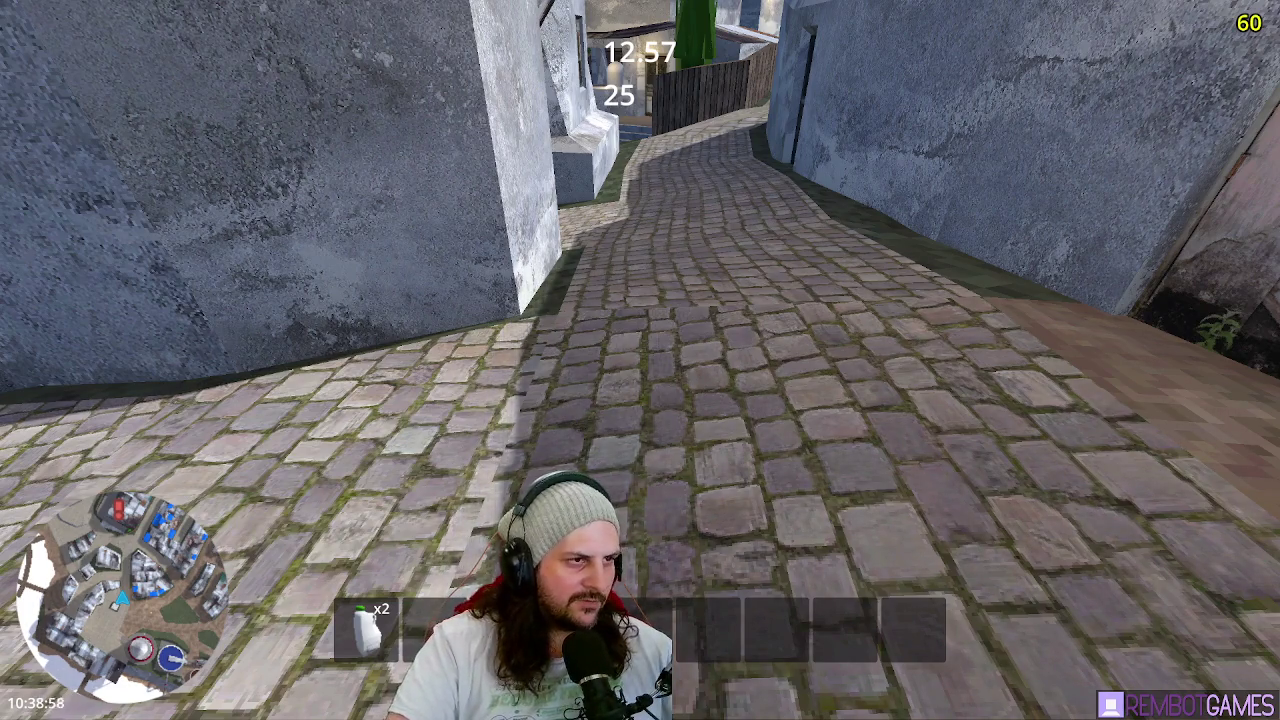
key("F8")
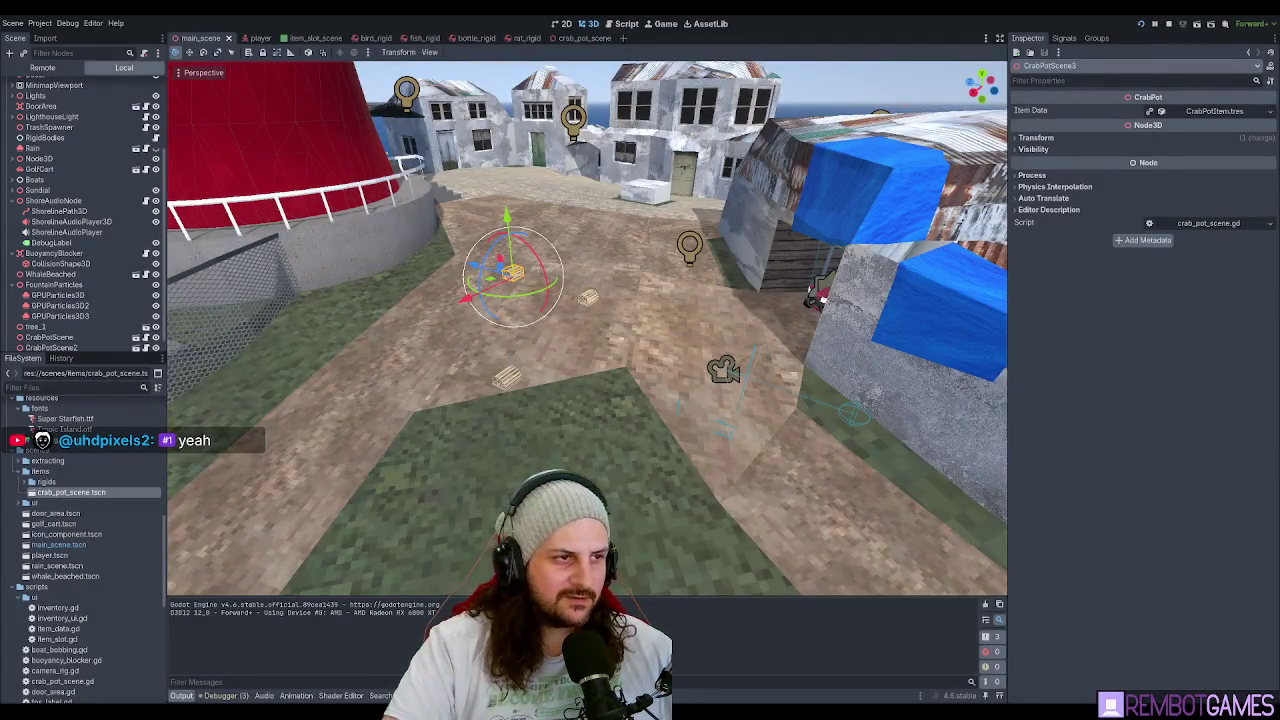
key("alt+Tab")
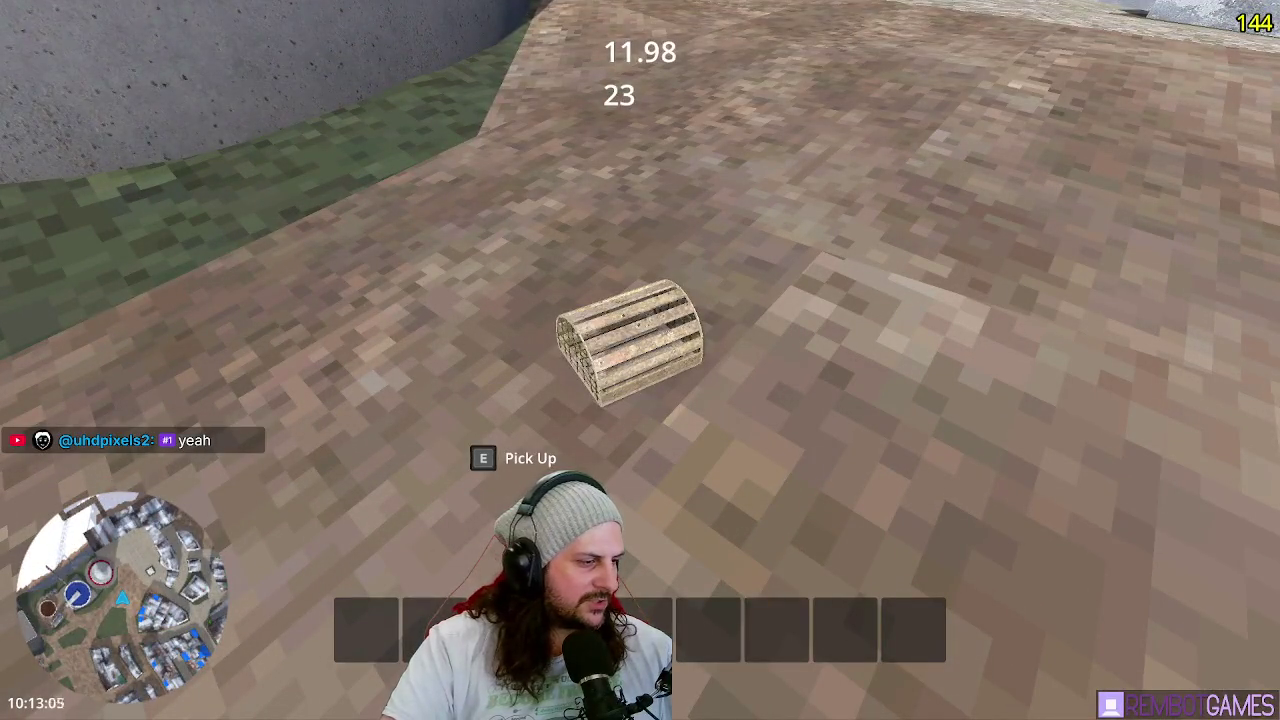
key("alt+F4")
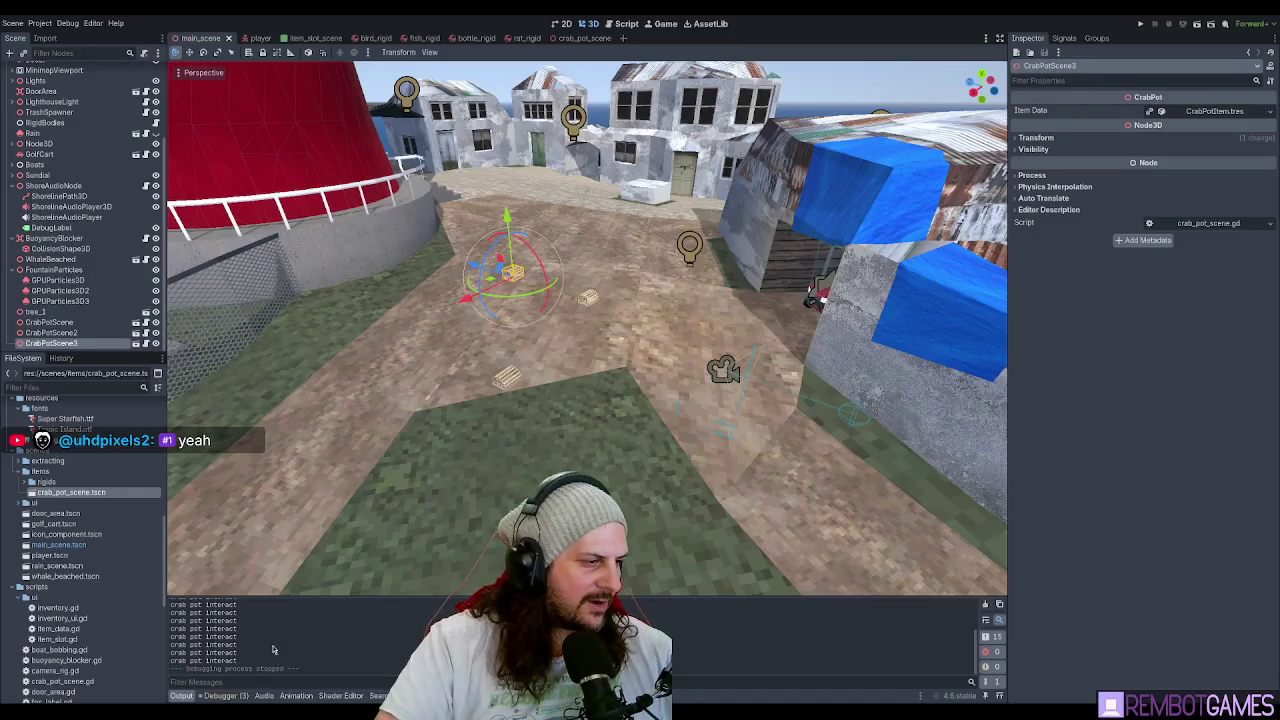
Highlight the "crab pot interact" output lines, enlarge the Output panel and resize the docks.
left_click_drag(273, 650, 172, 636)
left_click_drag(240, 598, 240, 238)
left_click(241, 355)
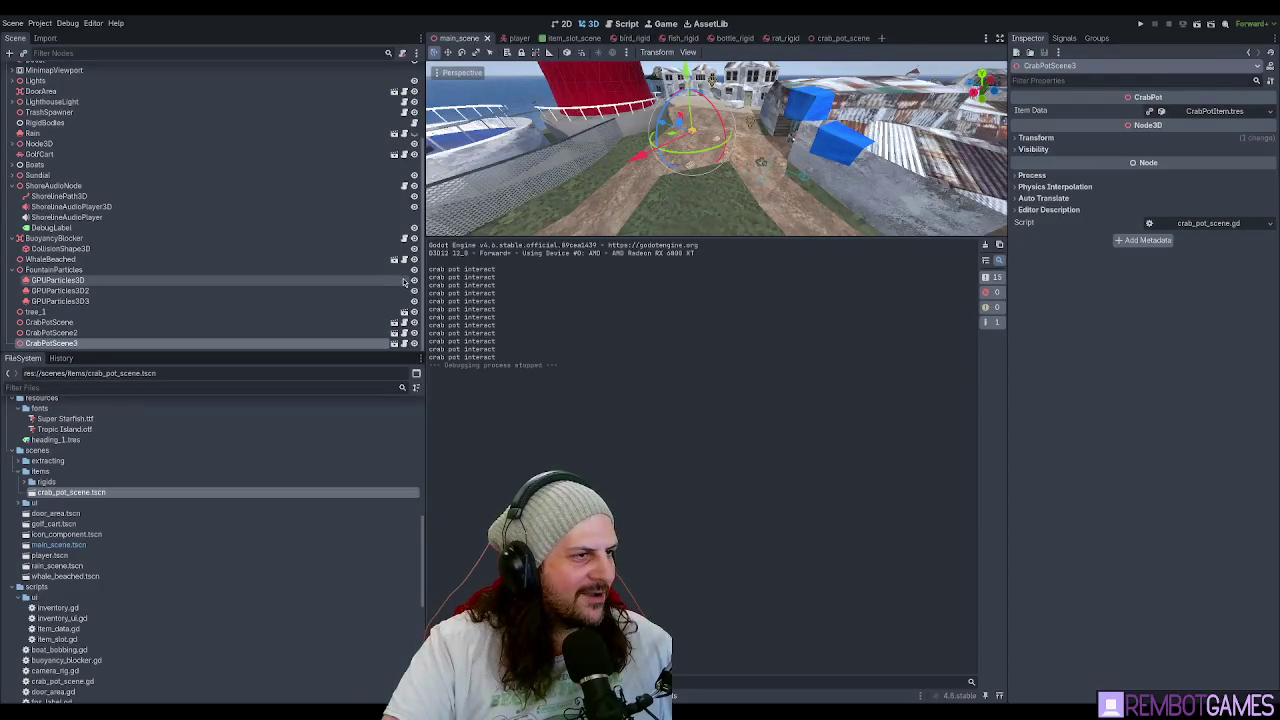
left_click_drag(424, 284, 129, 284)
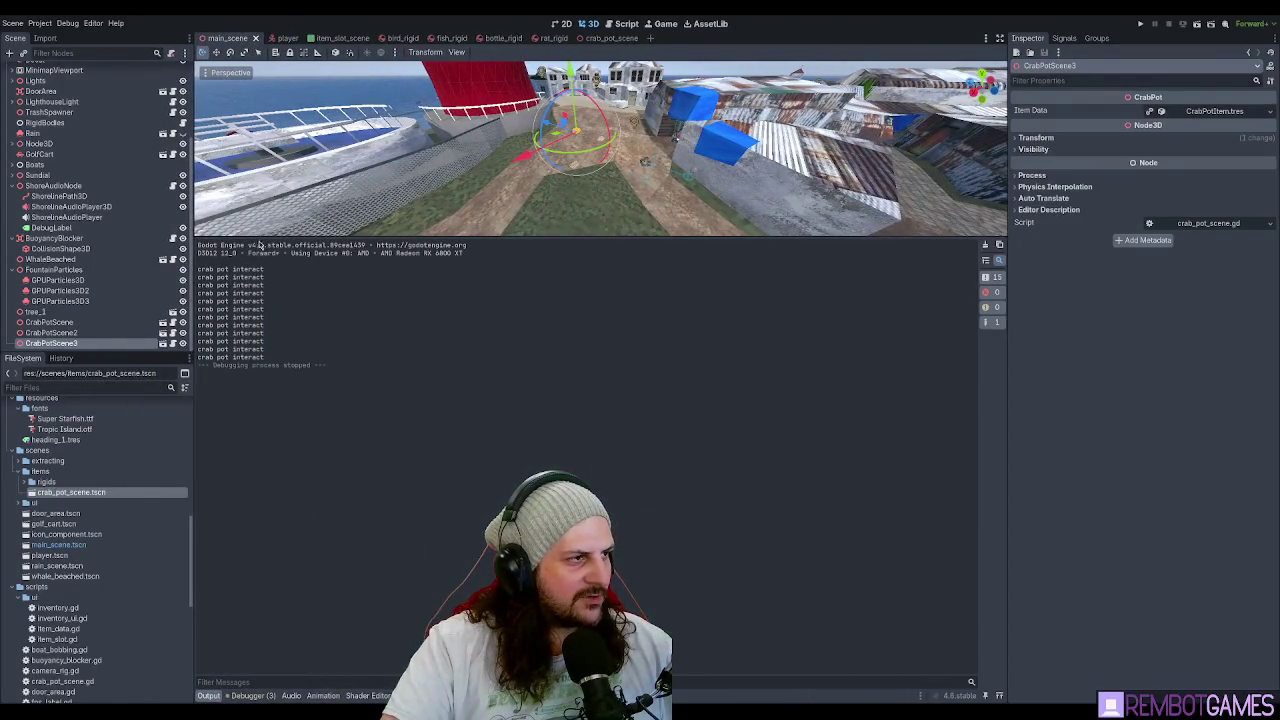
mouse_move(264, 239)
left_mouse_down()
mouse_move(262, 478)
mouse_move(298, 522)
left_mouse_up()
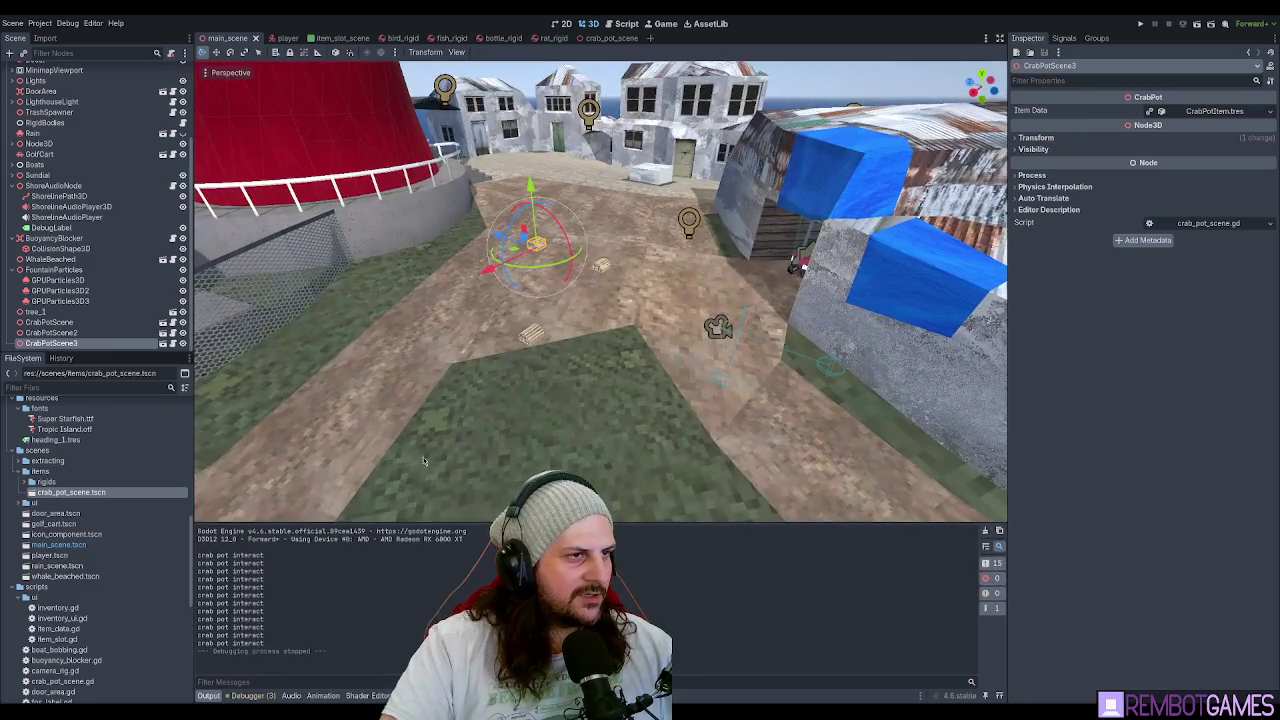
scroll(423, 457, "up", 5)
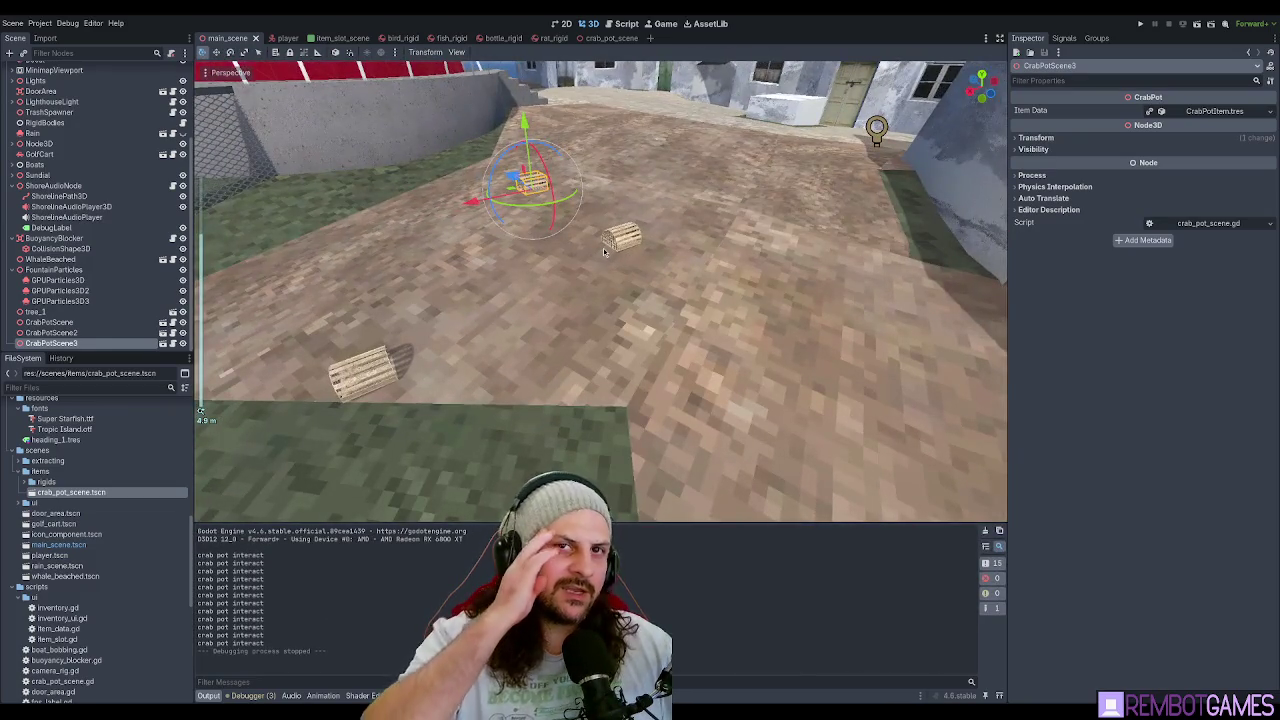
Bring up crab_pot_scene.gd in the Script workspace, add a blank line after item_data, and widen the code area.
left_click(628, 24)
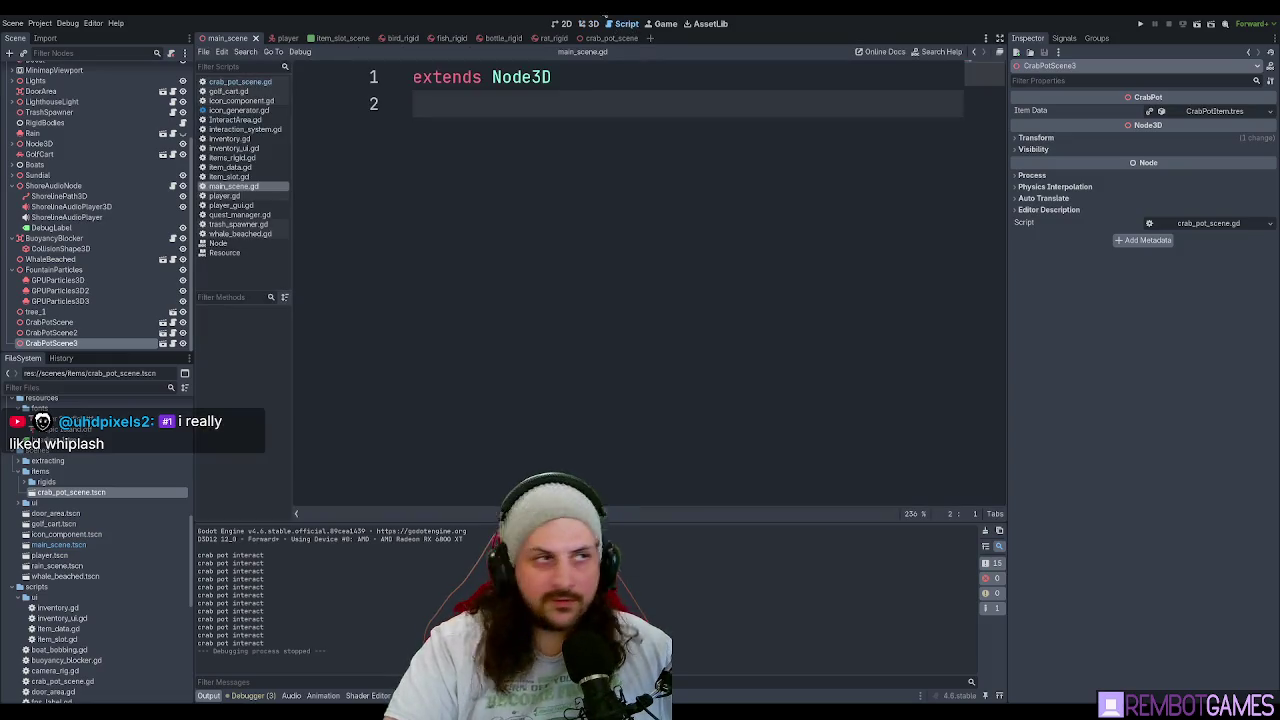
left_click(610, 39)
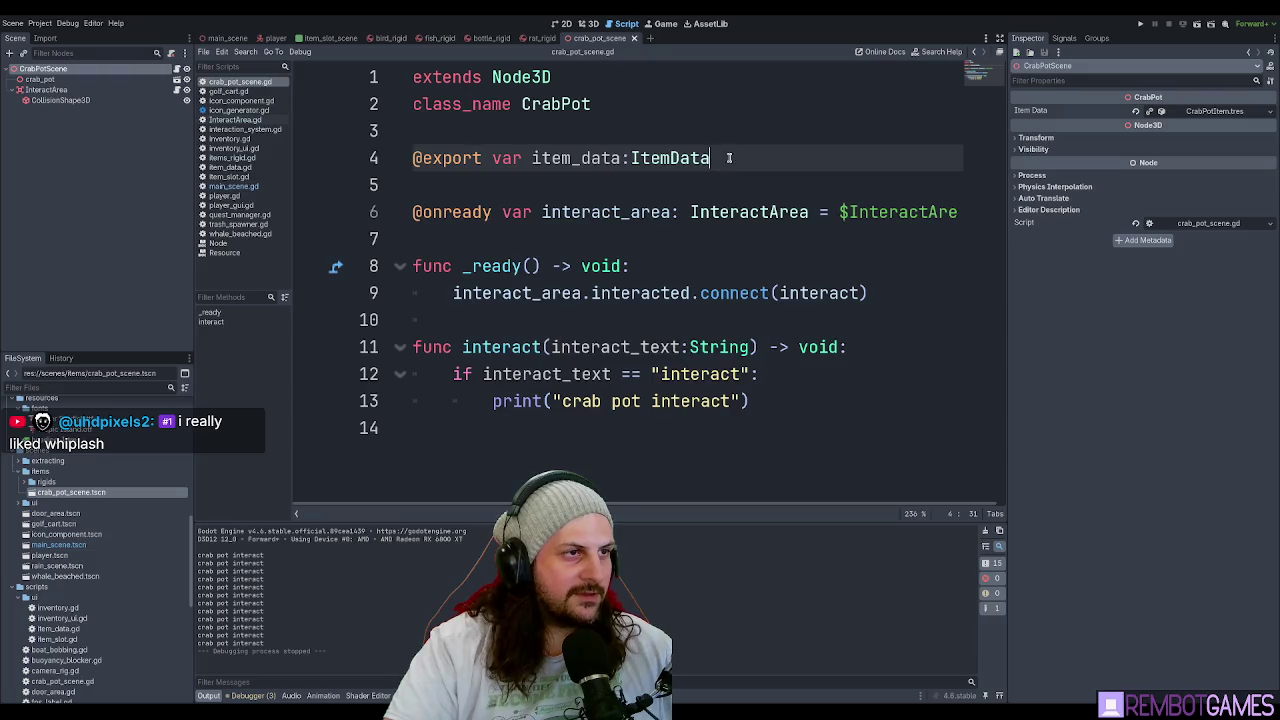
key("Return")
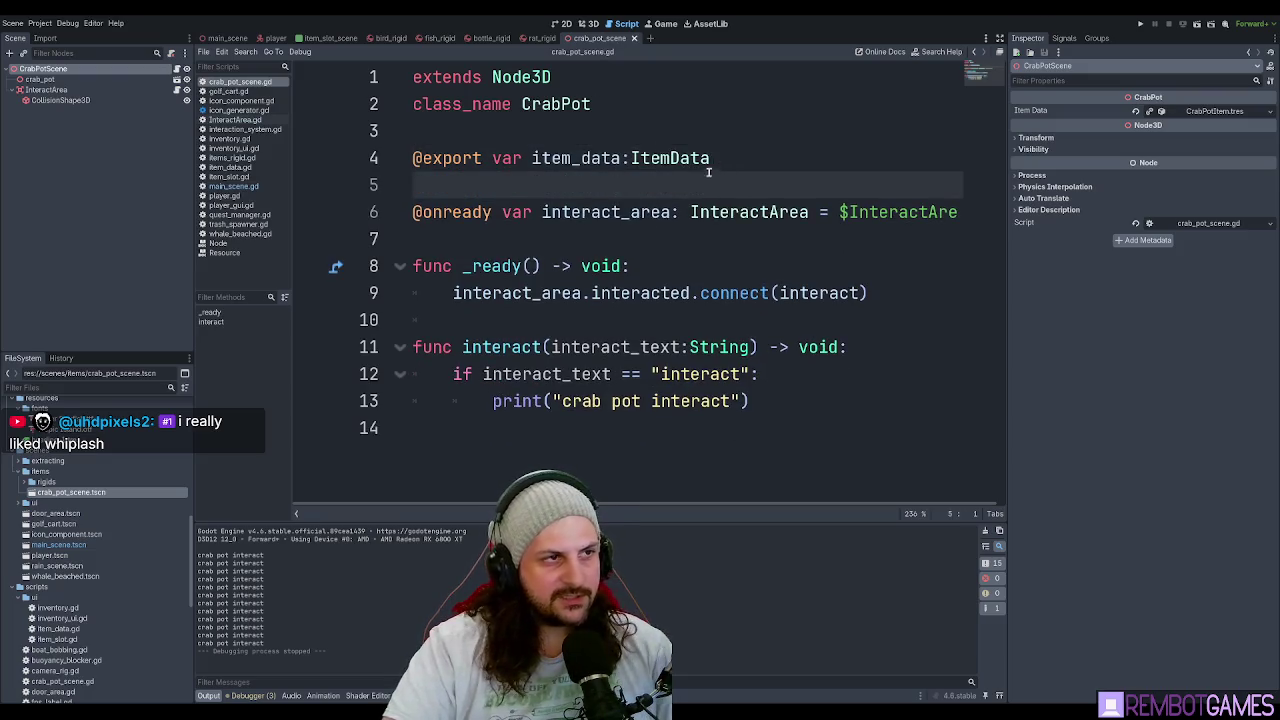
left_click(762, 162)
left_click(590, 188)
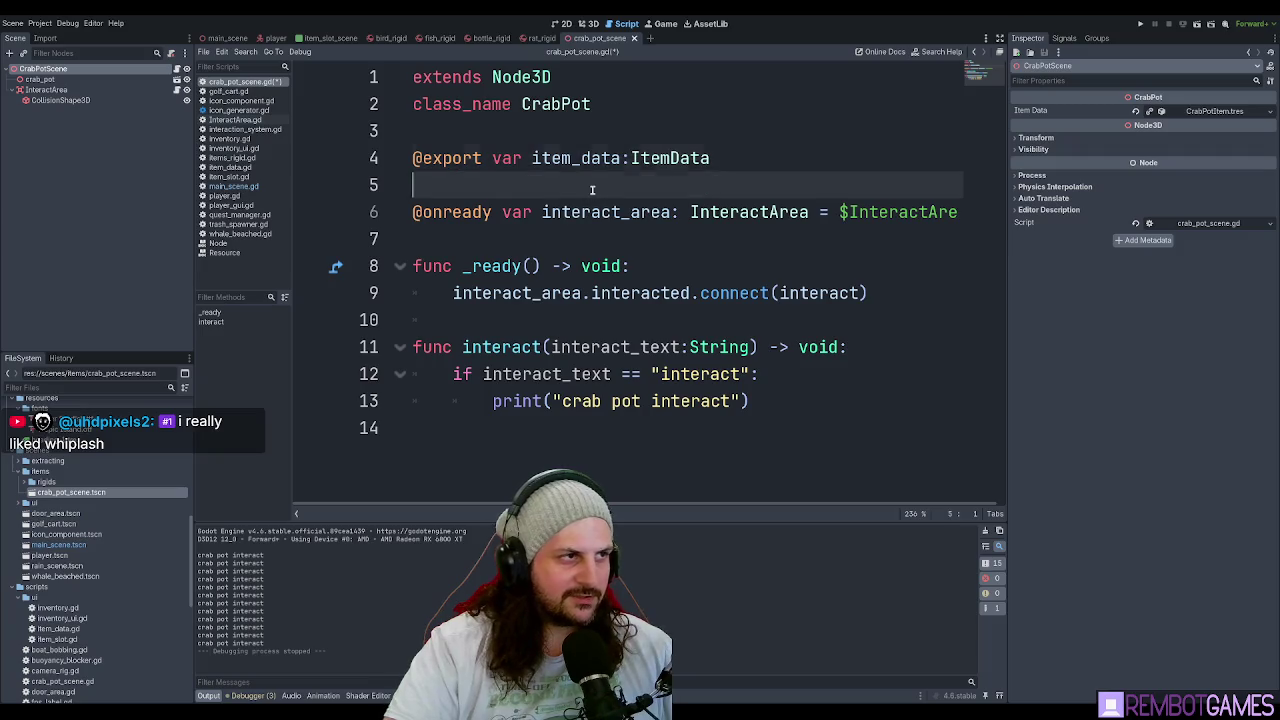
left_click(756, 161)
left_click(684, 185)
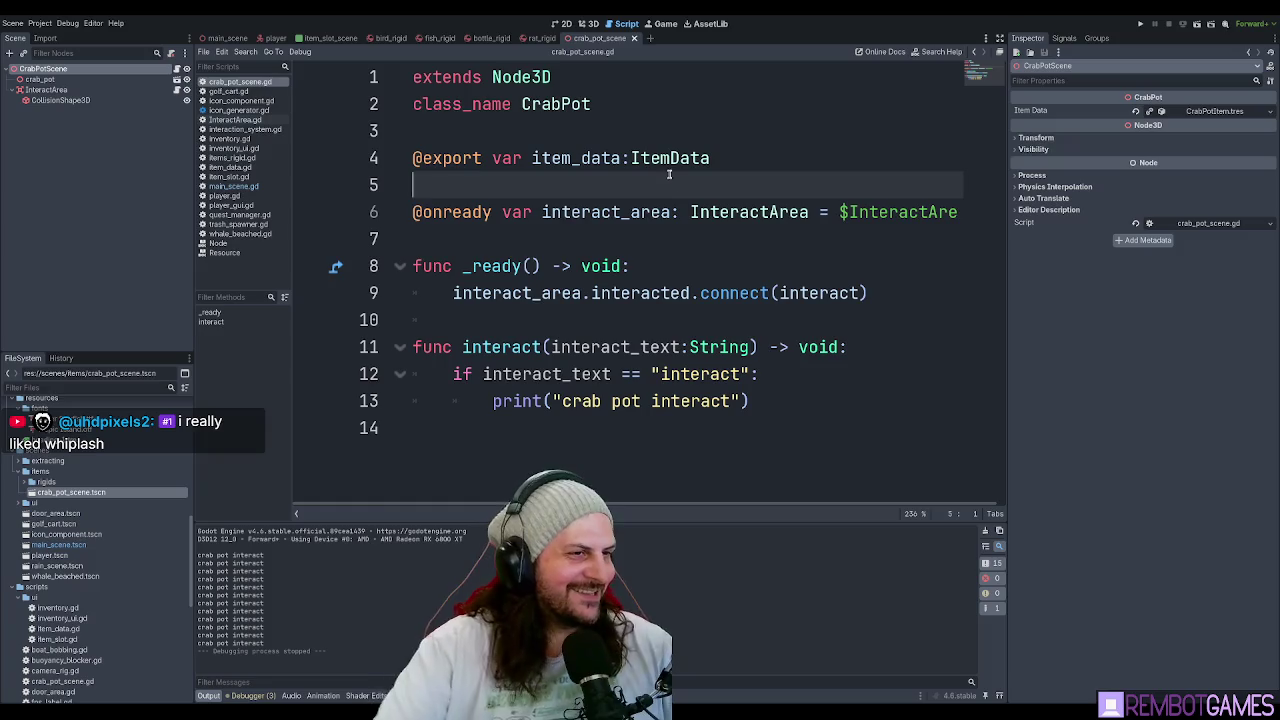
left_click(735, 238)
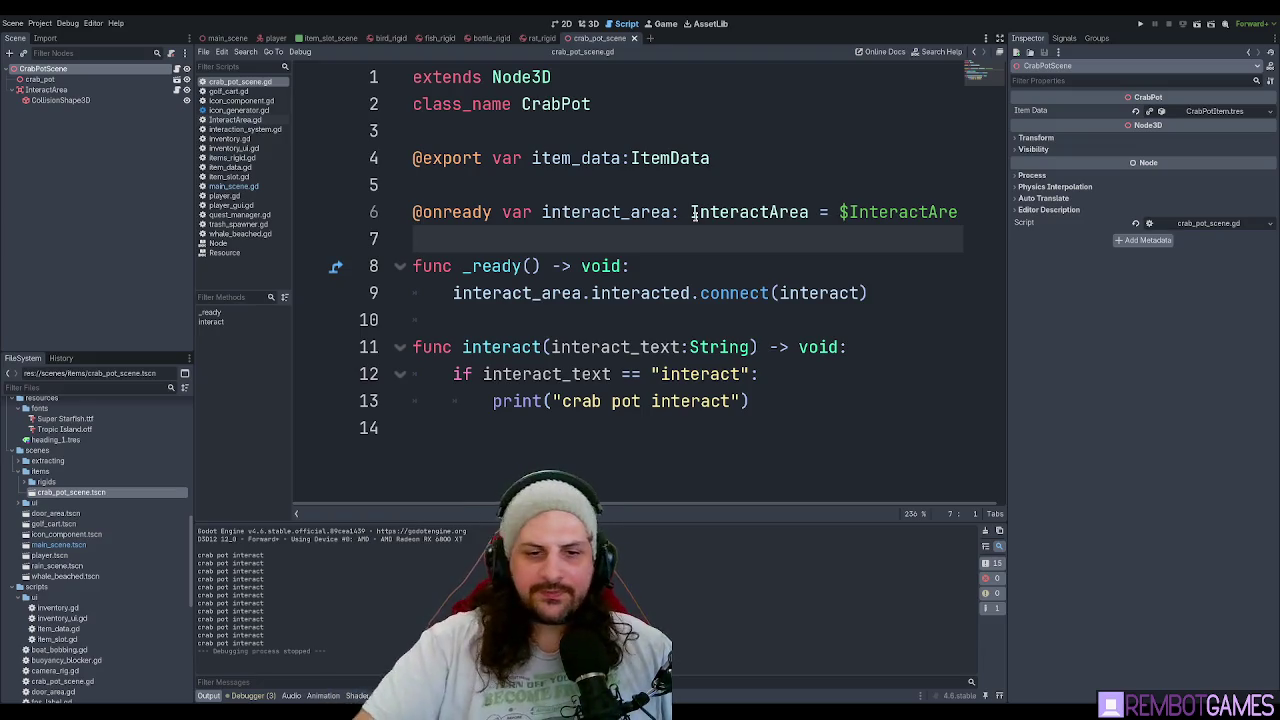
left_click(647, 328)
left_click(588, 236)
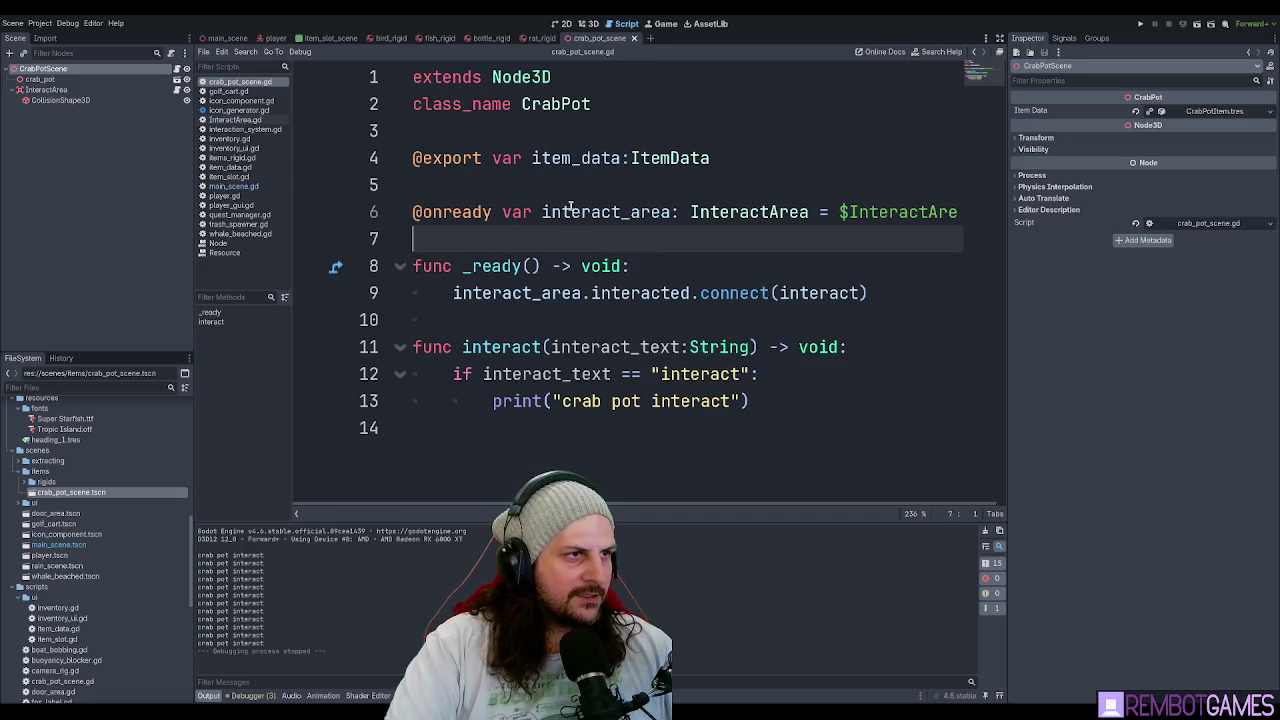
left_click_drag(1009, 210, 1049, 206)
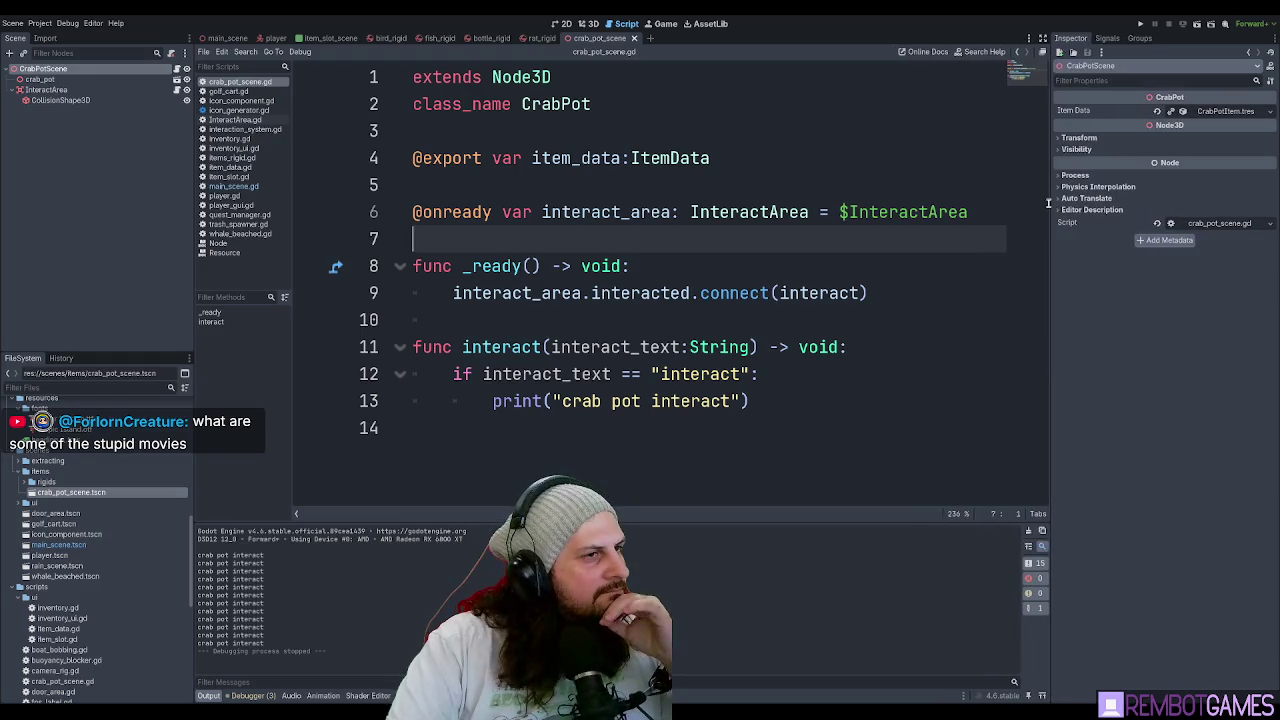
left_click(804, 163)
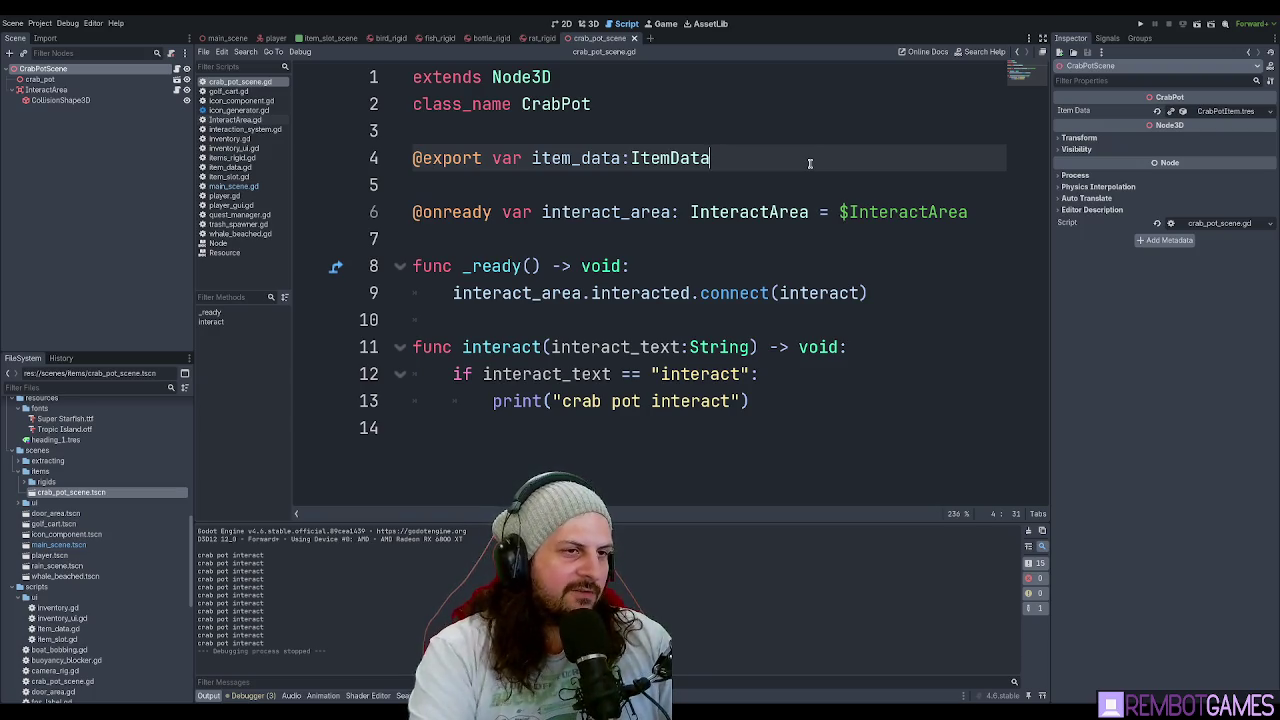
Review the interact_area line and the blank lines between crab_pot_scene.gd's variable declarations.
left_click(655, 202)
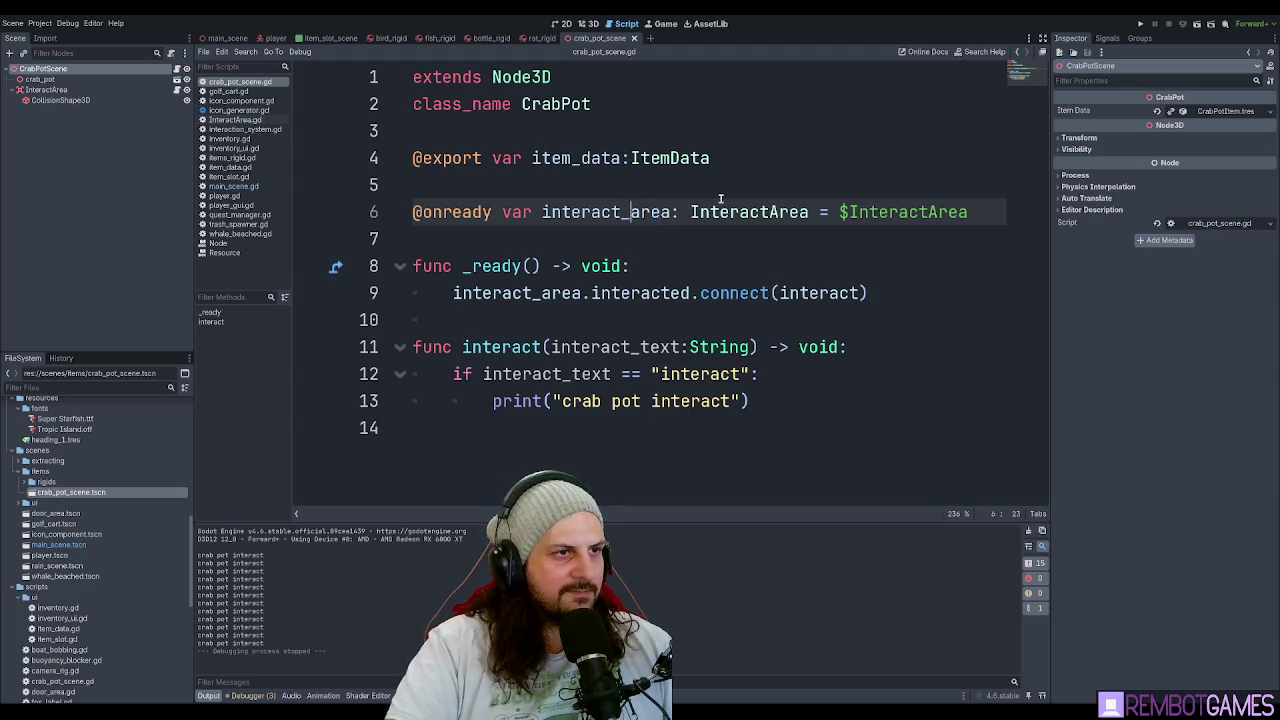
left_click(968, 218)
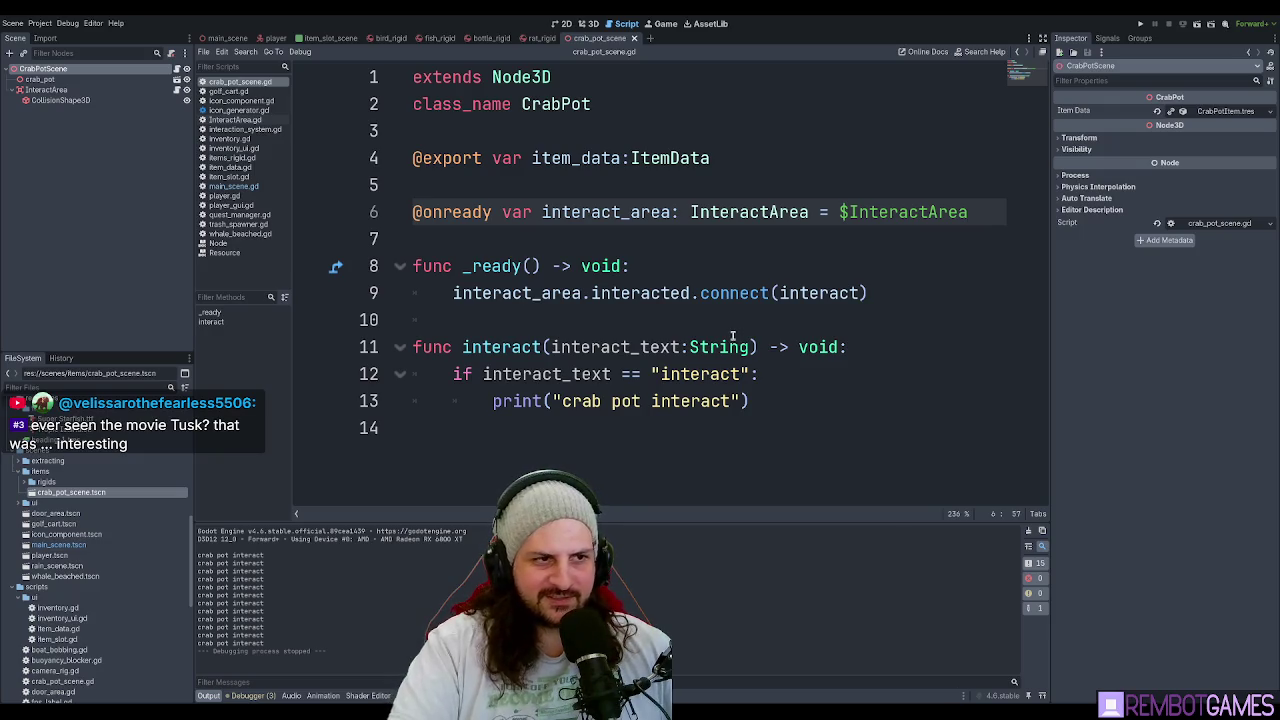
left_click(758, 312)
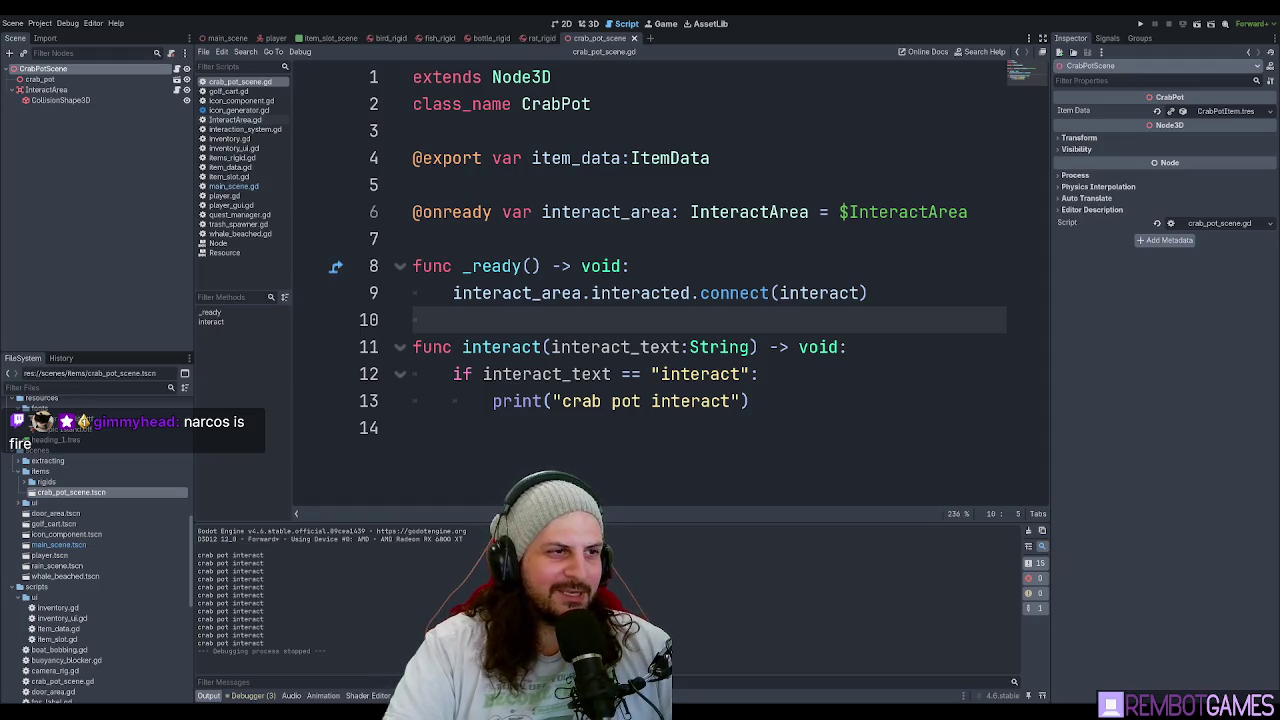
left_click(750, 245)
left_click(676, 188)
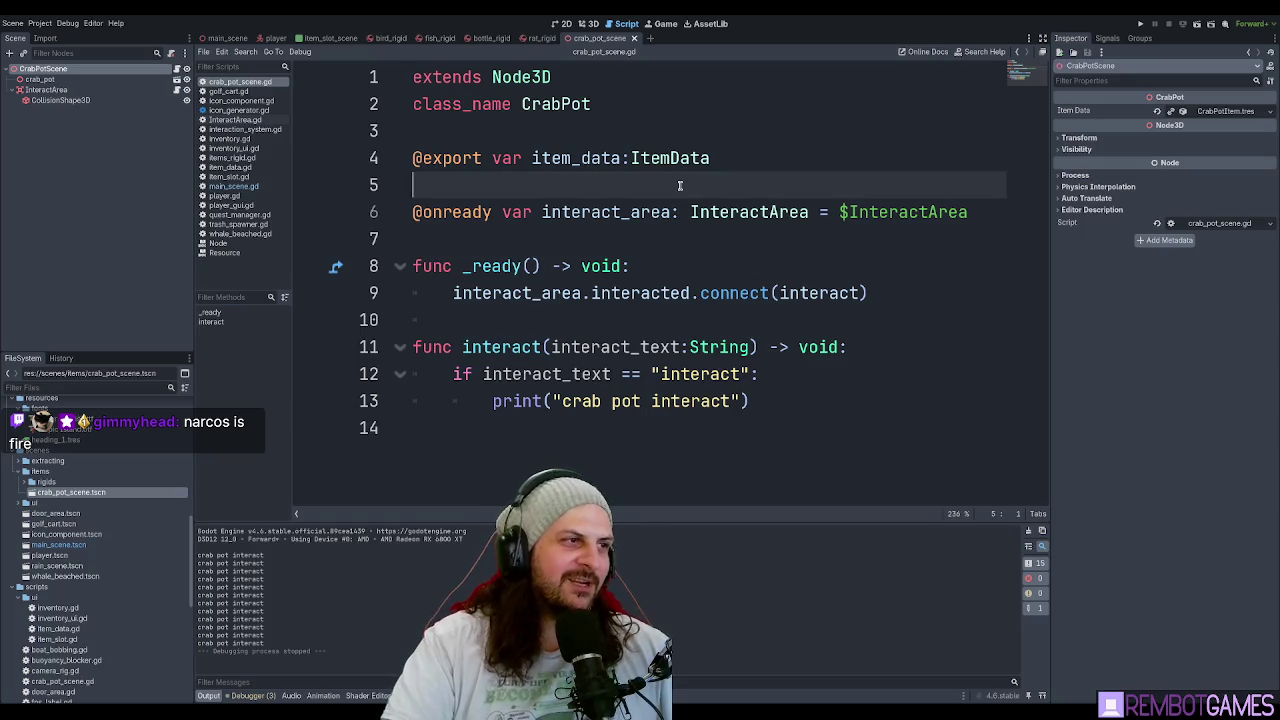
left_click(678, 236)
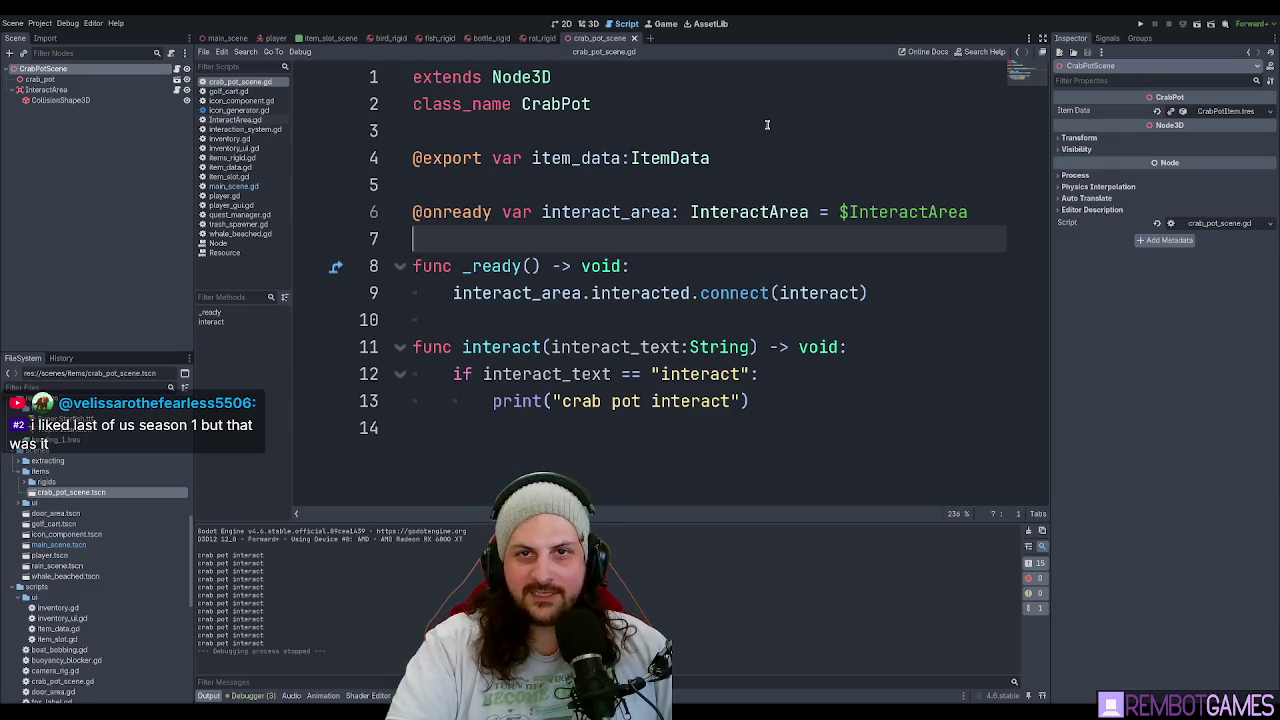
left_click(628, 265)
left_click(631, 239)
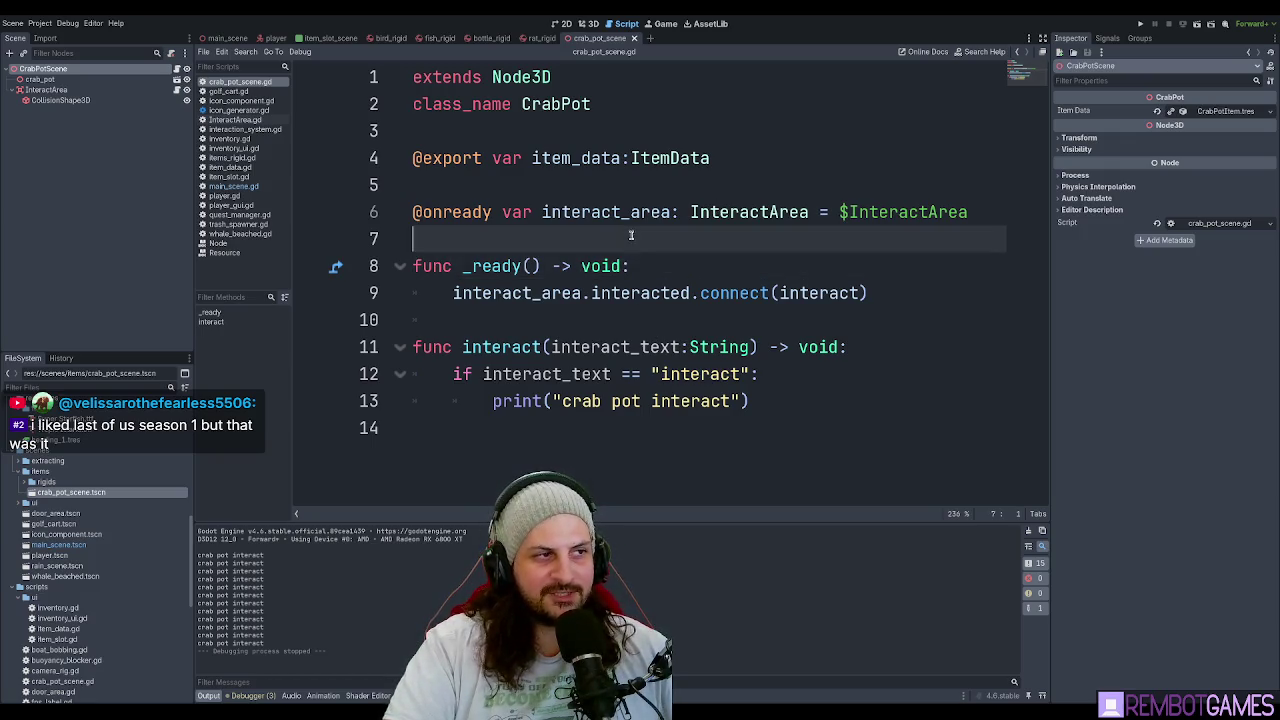
left_click(620, 189)
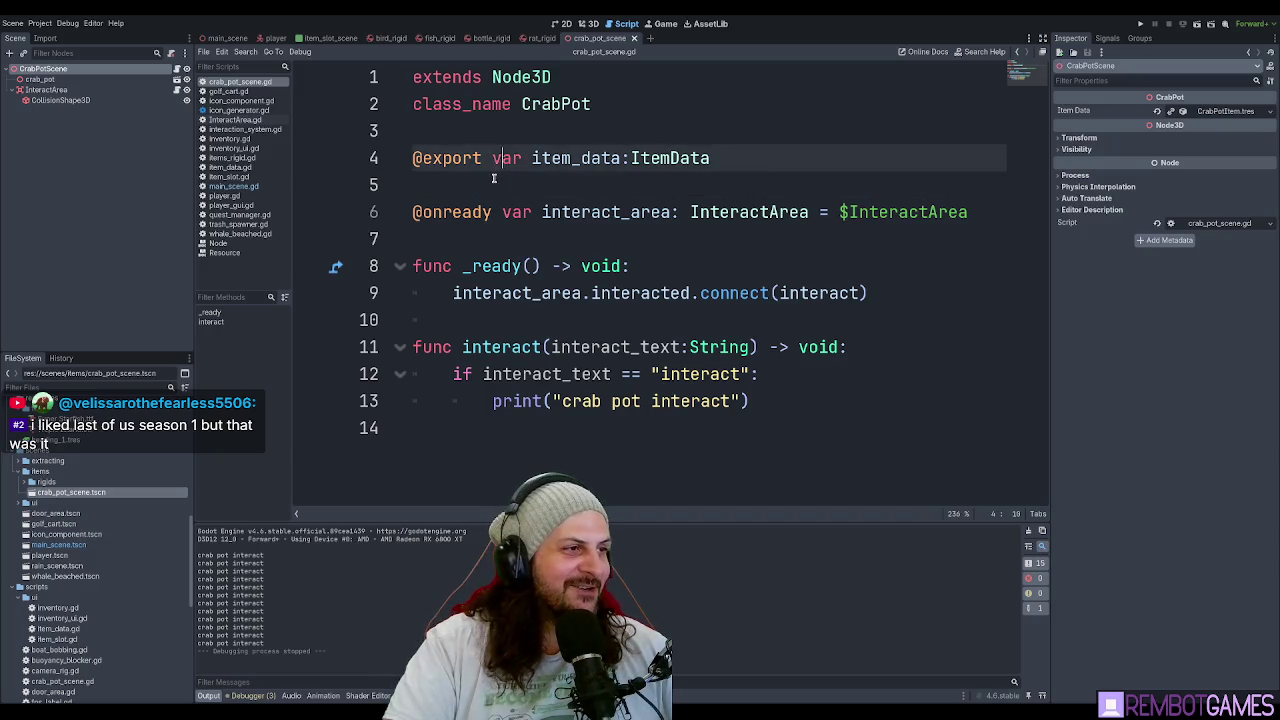
Rearrange the blank lines beneath class_name in crab_pot_scene.gd.
left_click(559, 126)
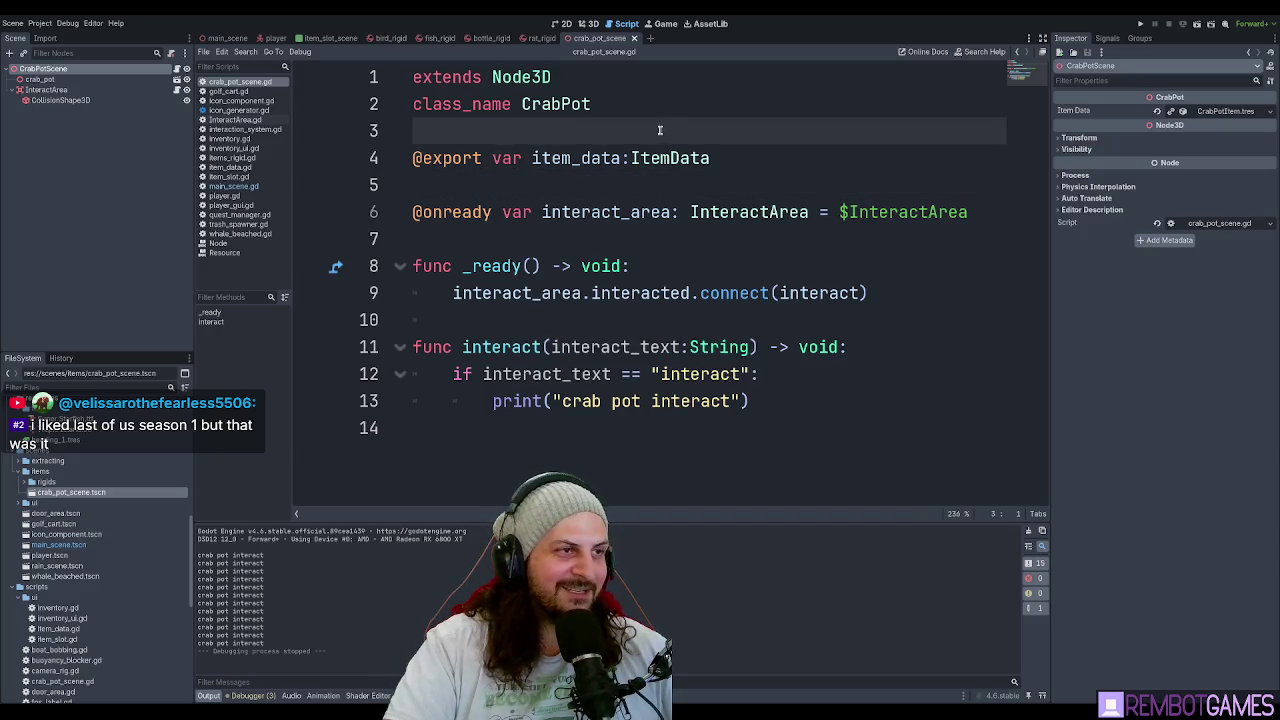
key("Return")
key("Return")
key("Up")
key("BackSpace")
key("Delete")
key("Return")
key("Up")
key("Return")
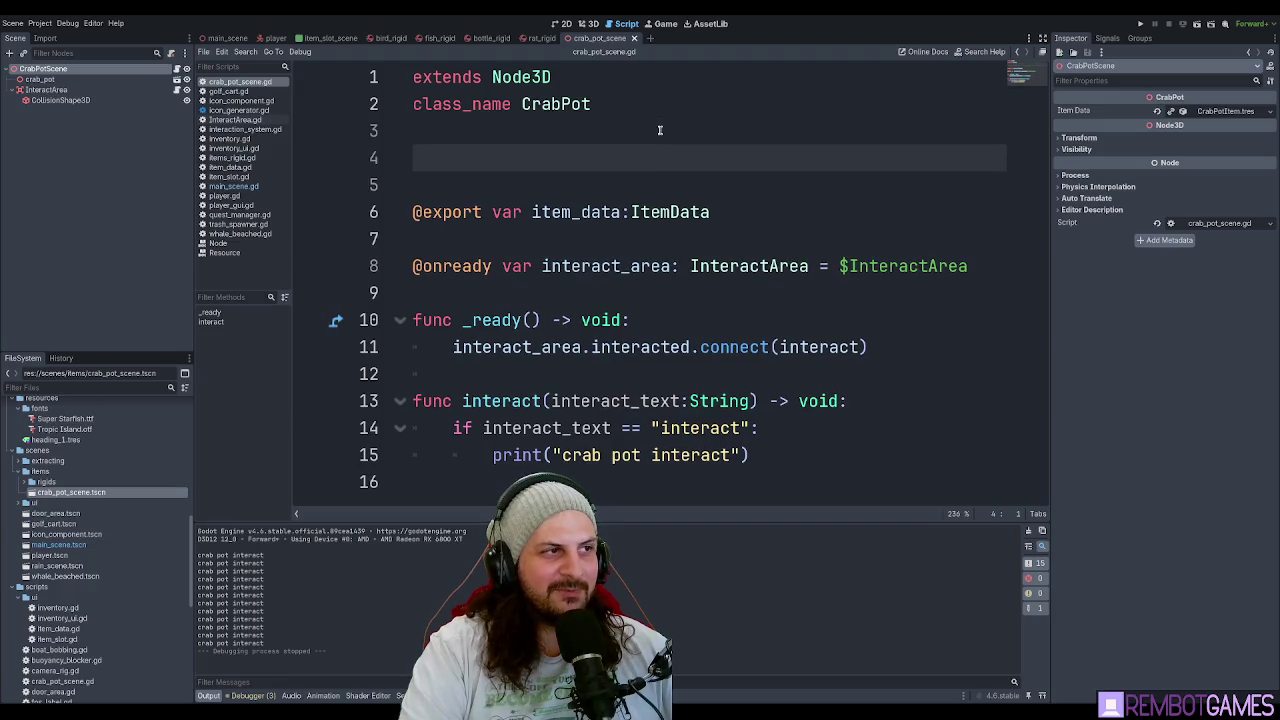
key("Down")
key("Down")
key("BackSpace")
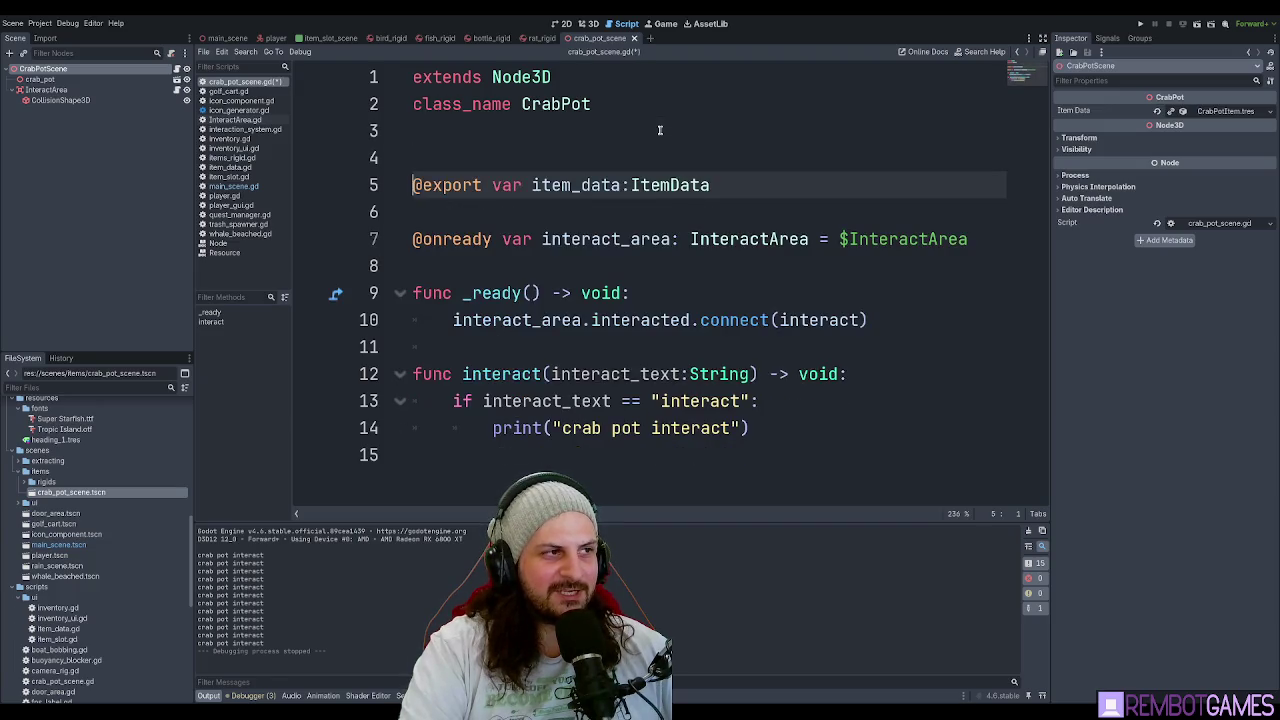
key("Up")
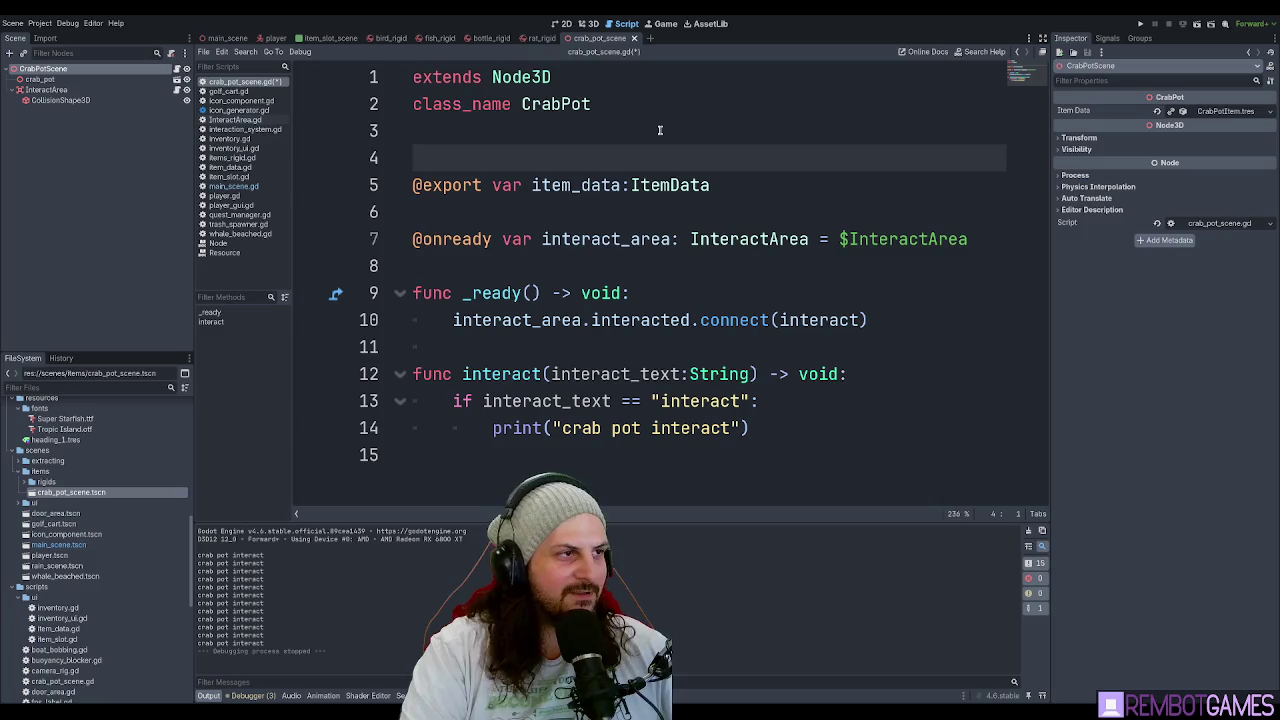
type("@export")
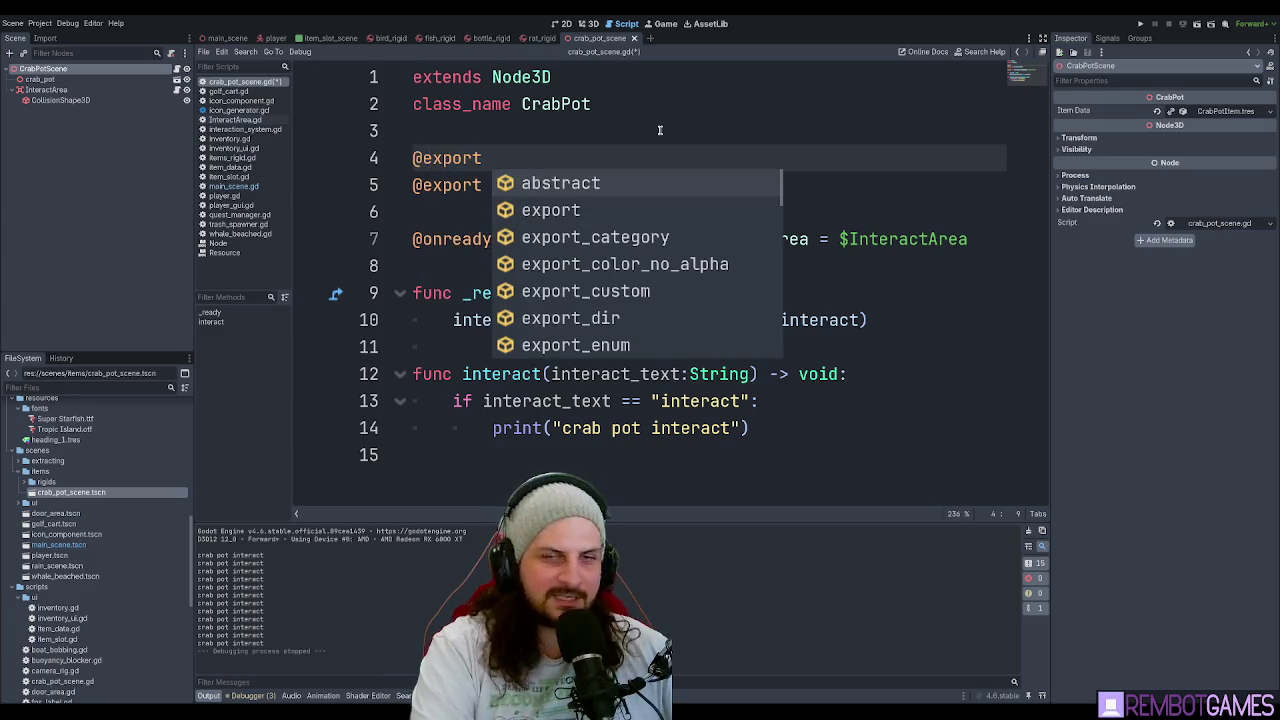
type(" var")
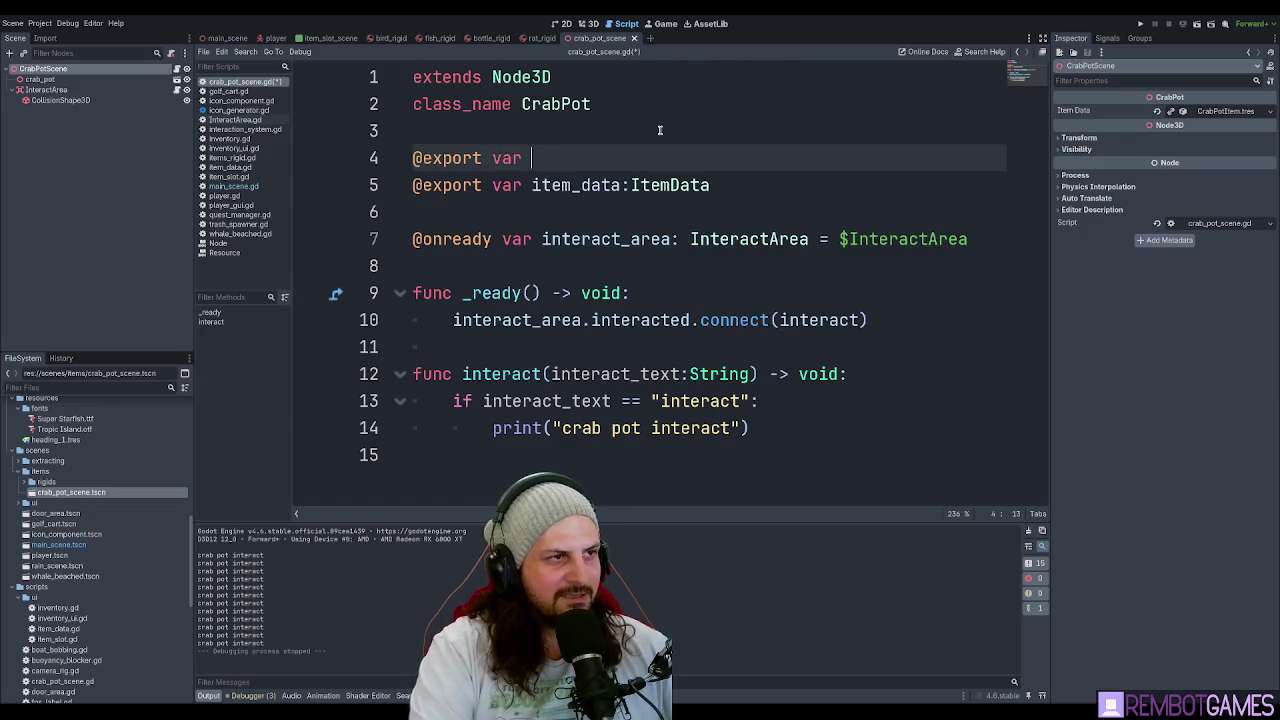
key("BackSpace")
key("BackSpace")
key("BackSpace")
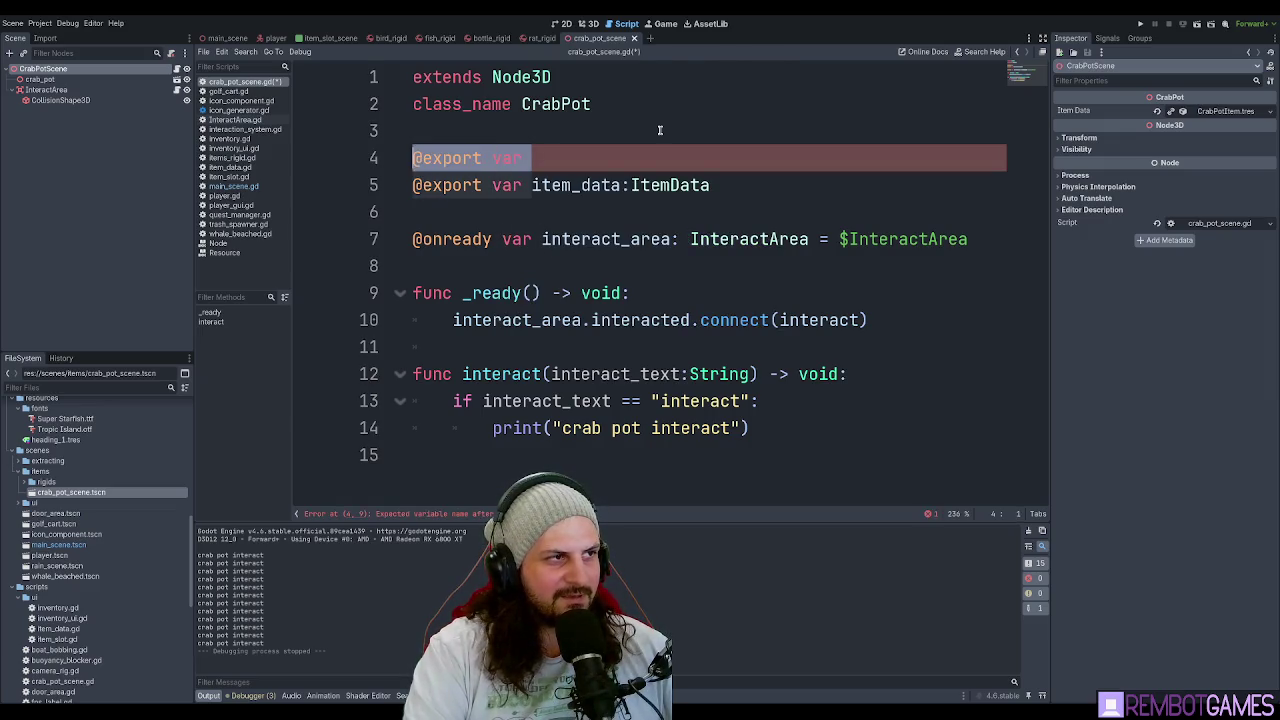
key("BackSpace")
key("BackSpace")
key("BackSpace")
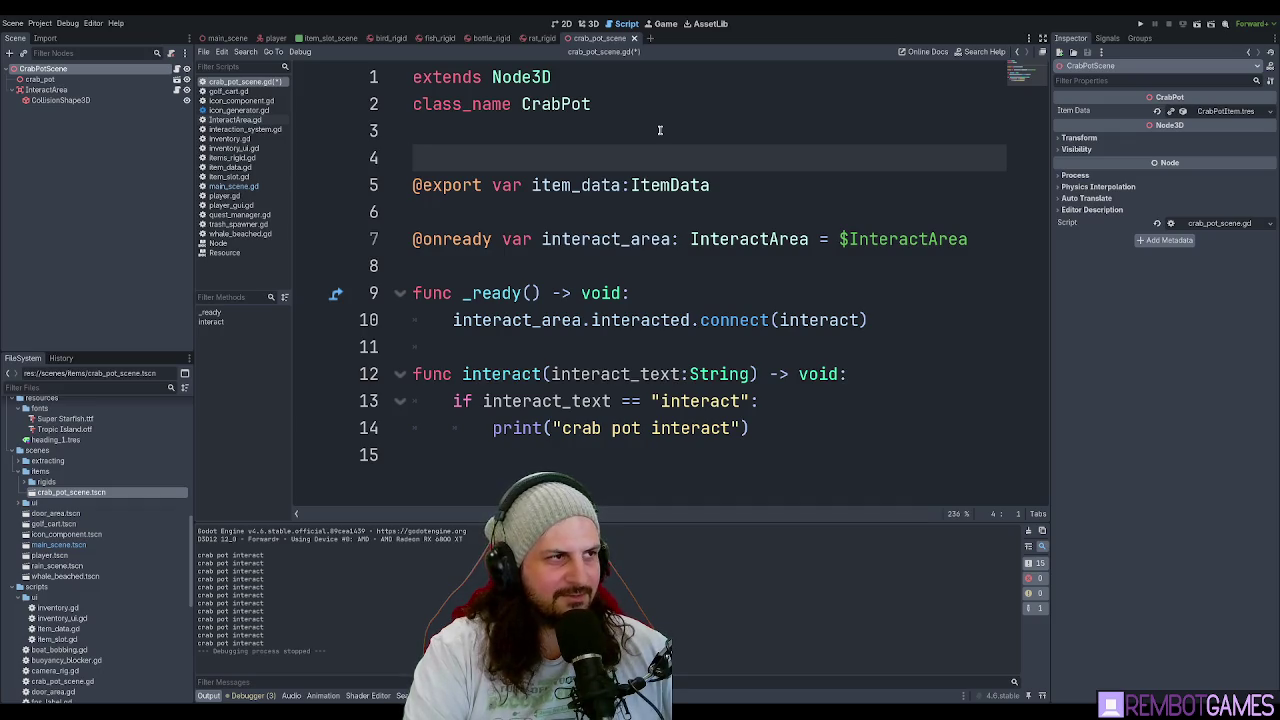
key("Return")
key("BackSpace")
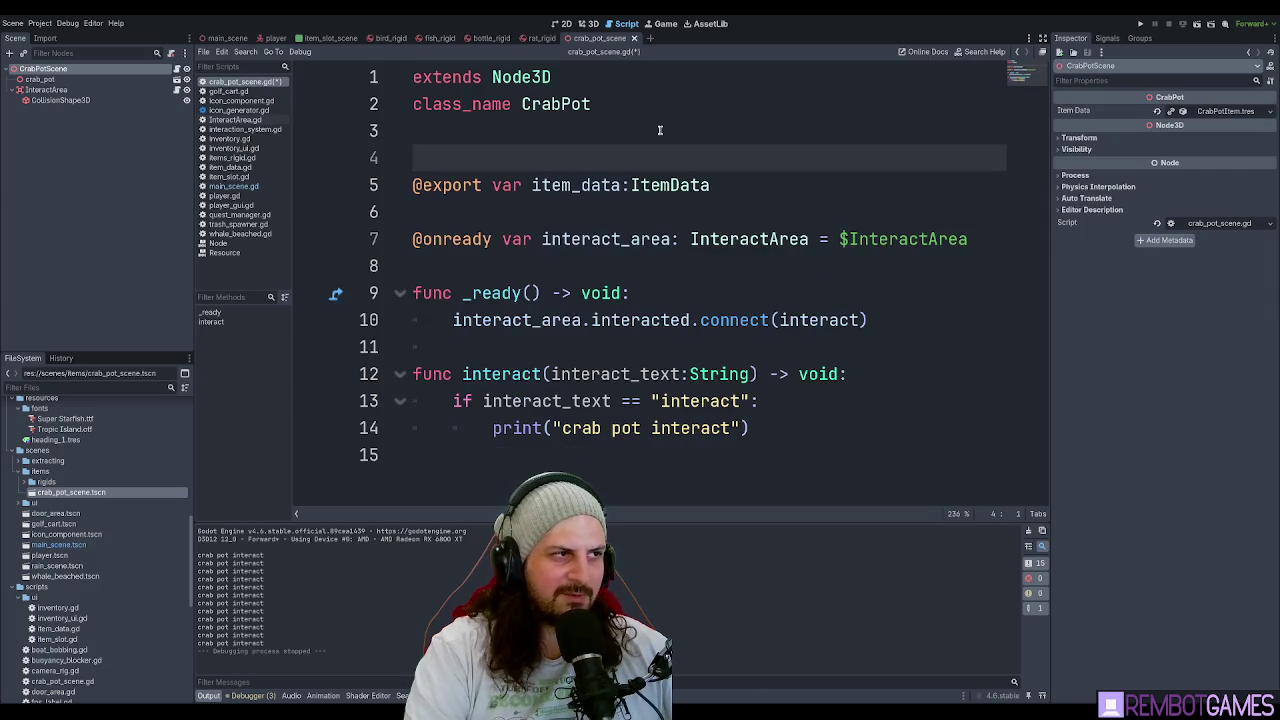
key("Down")
key("Down")
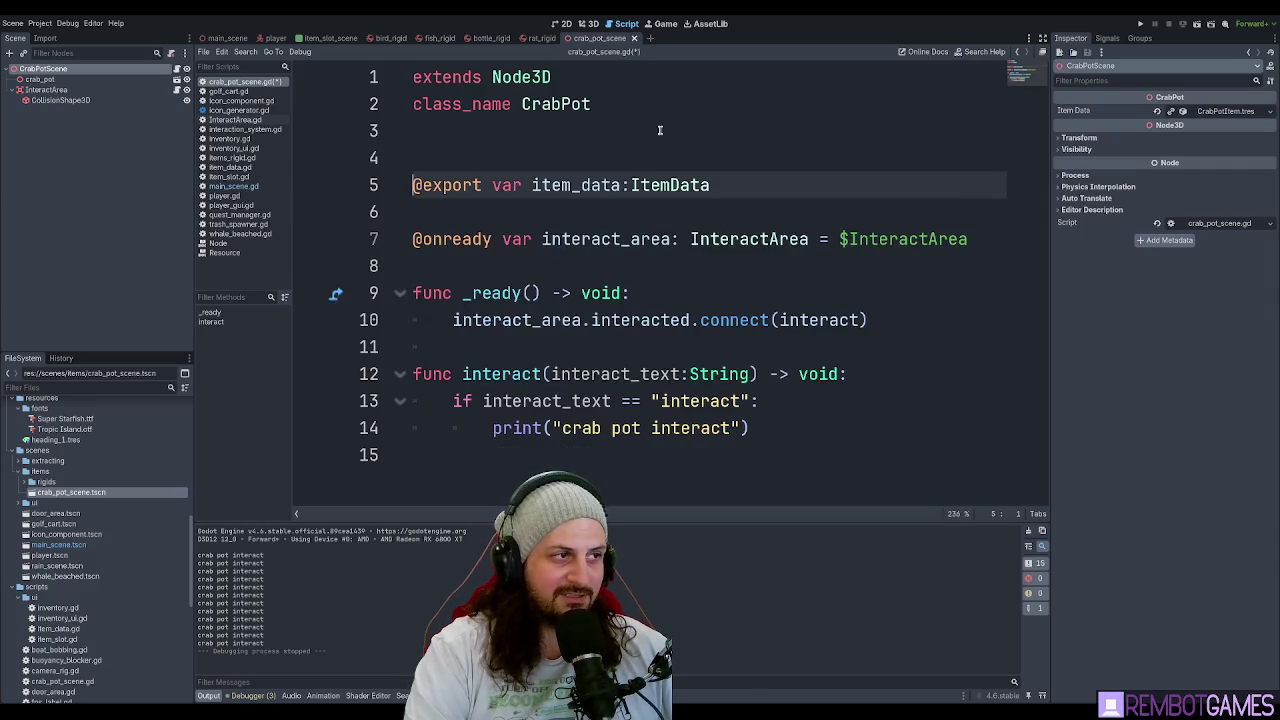
key("BackSpace")
key("Return")
key("Up")
key("Up")
key("Return")
key("Up")
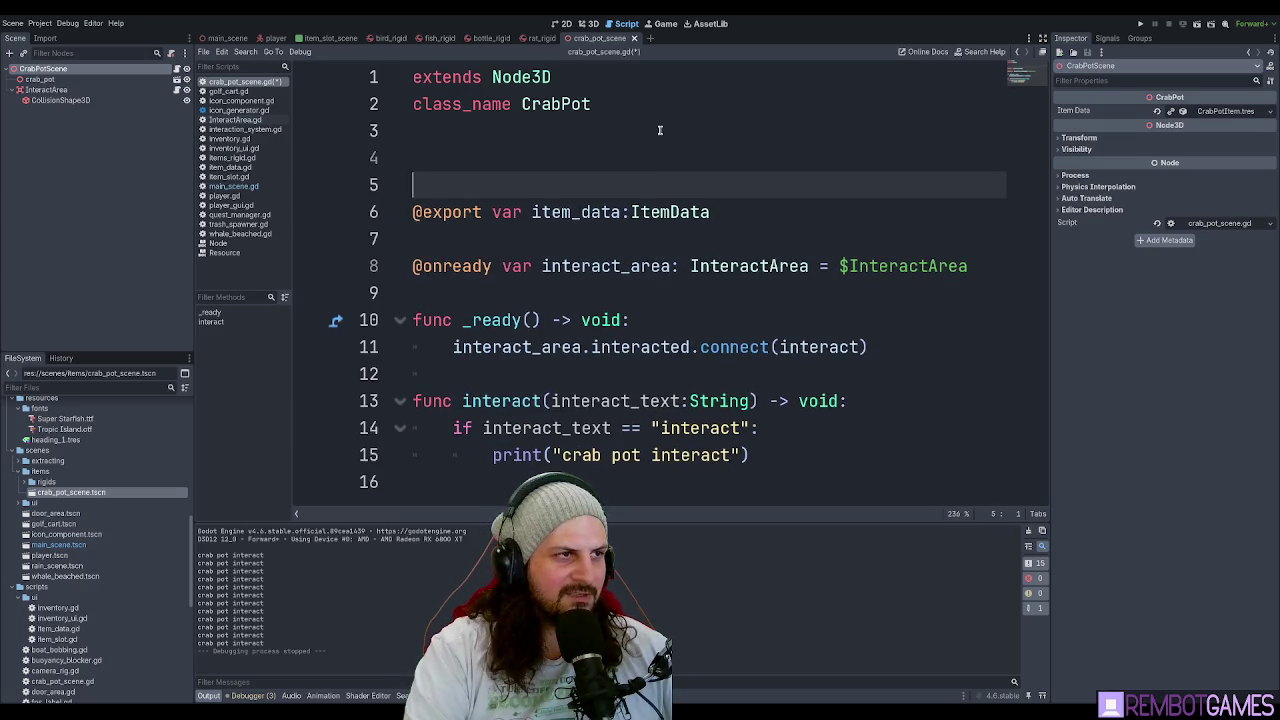
Remove the extra blank lines above item_data and open an empty line below interact_area.
scroll(700, 130, "down", 2, "ctrl")
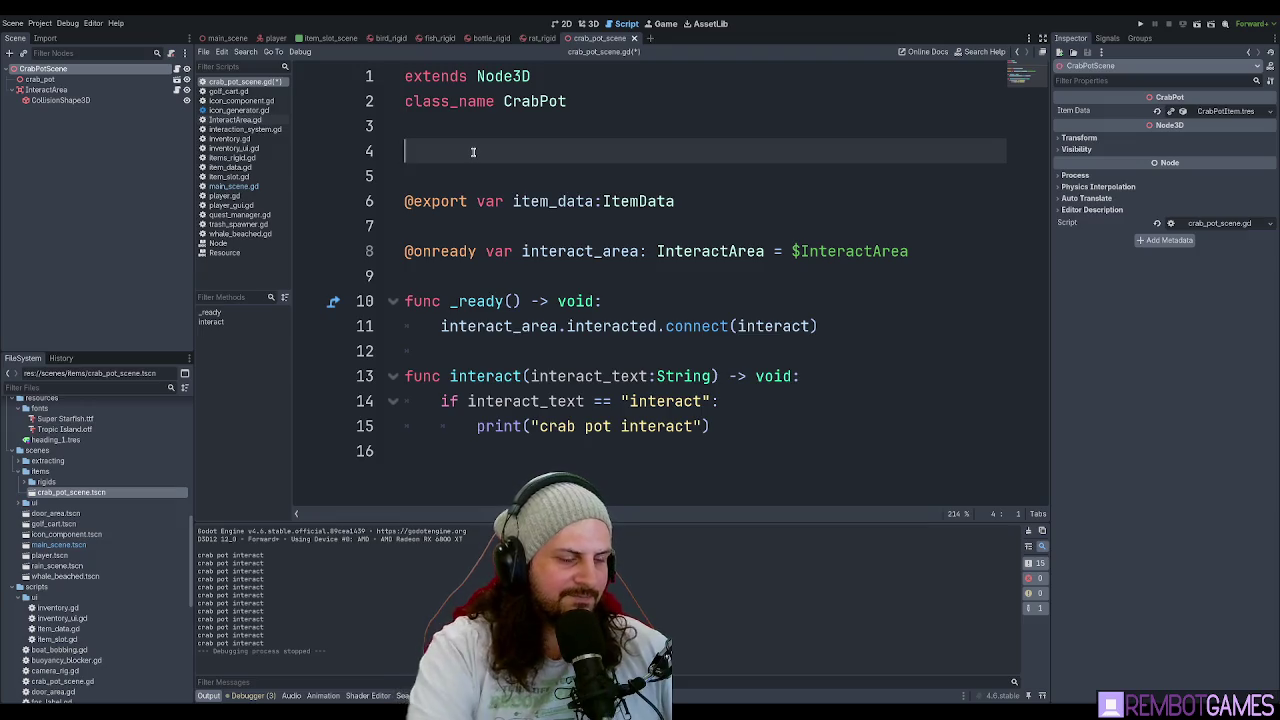
key("Delete")
key("Delete")
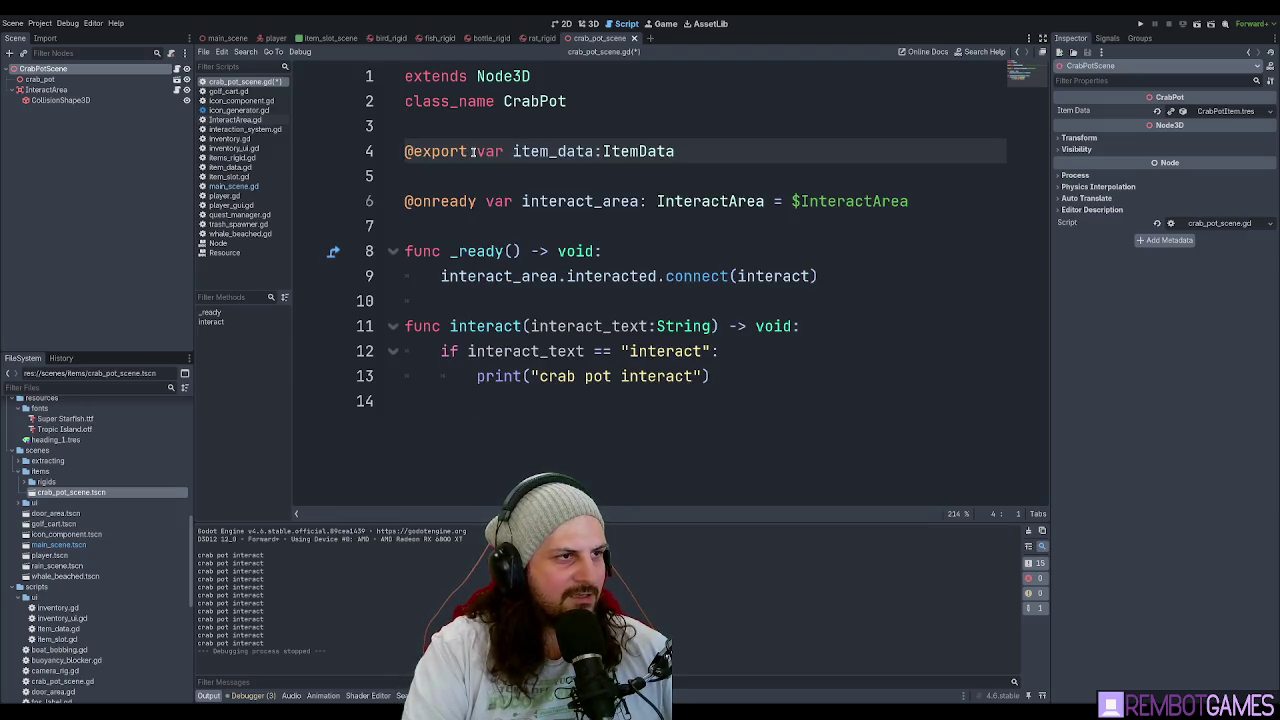
key("Down")
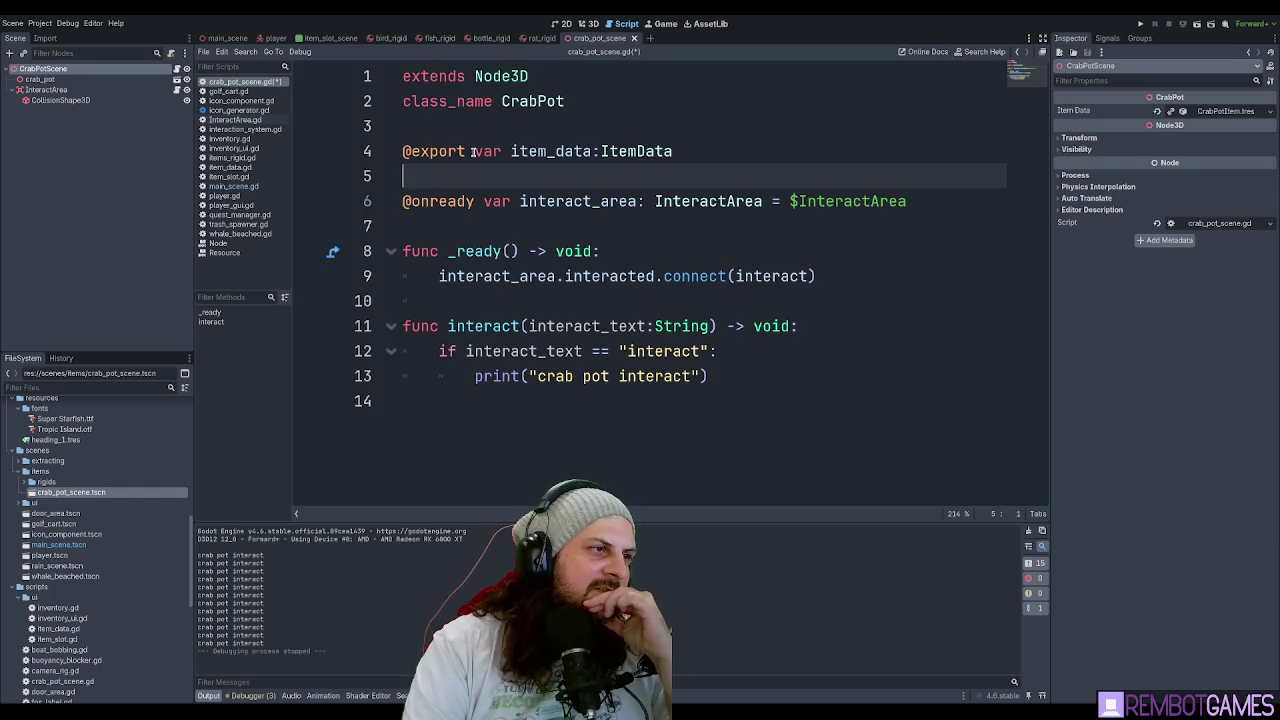
key("Down")
key("Down")
key("Return")
key("Return")
key("Up")
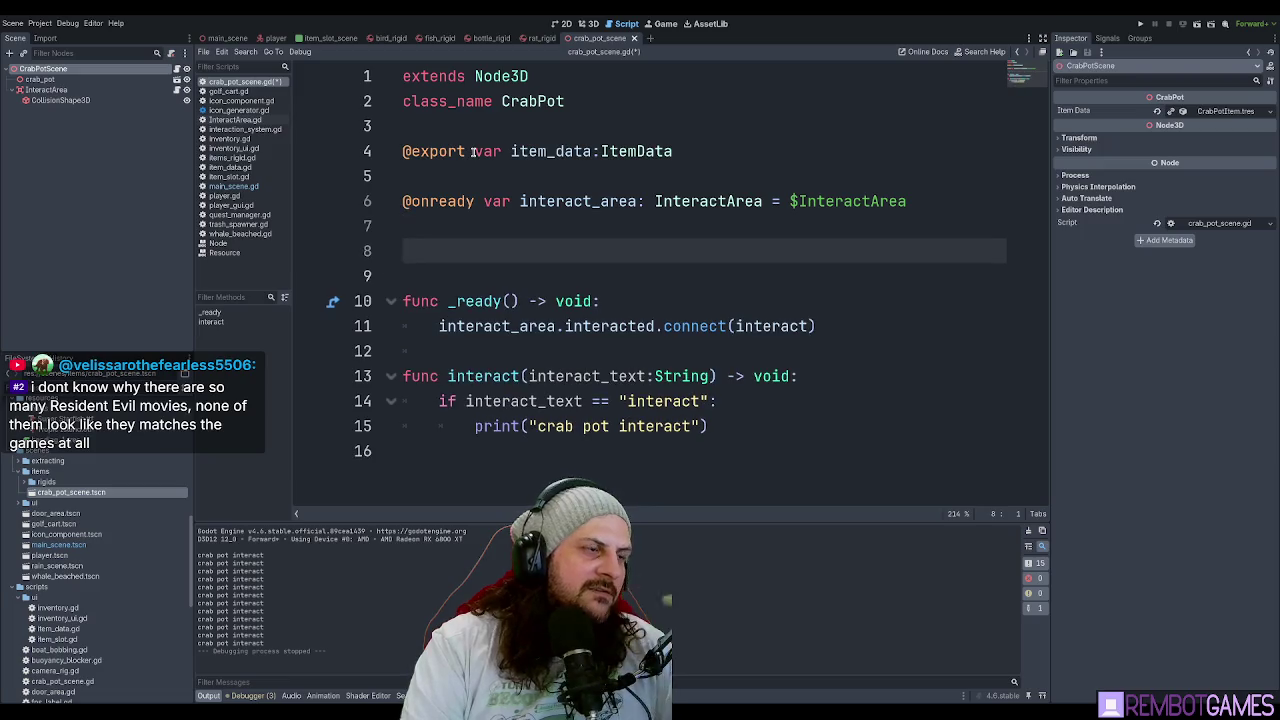
Declare var has_caught:bool = false on the new line below interact_area.
type("var ja")
key("BackSpace")
key("BackSpace")
type("h")
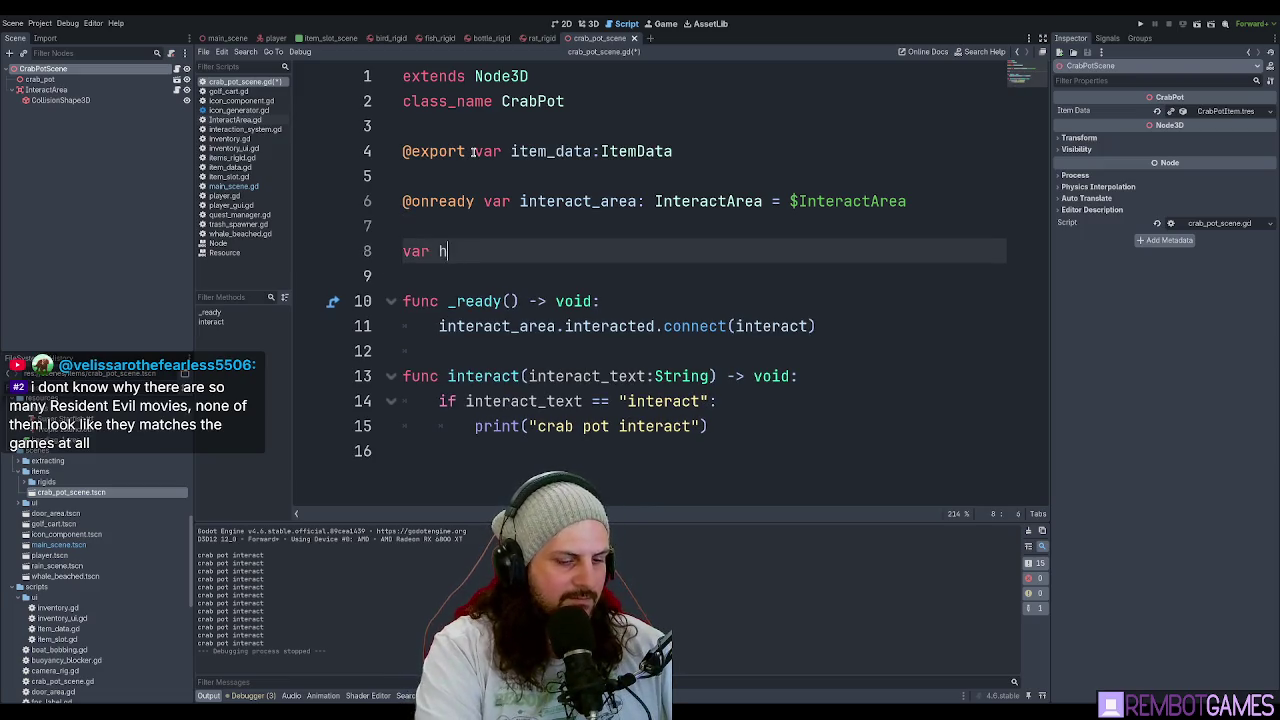
type("as_caught")
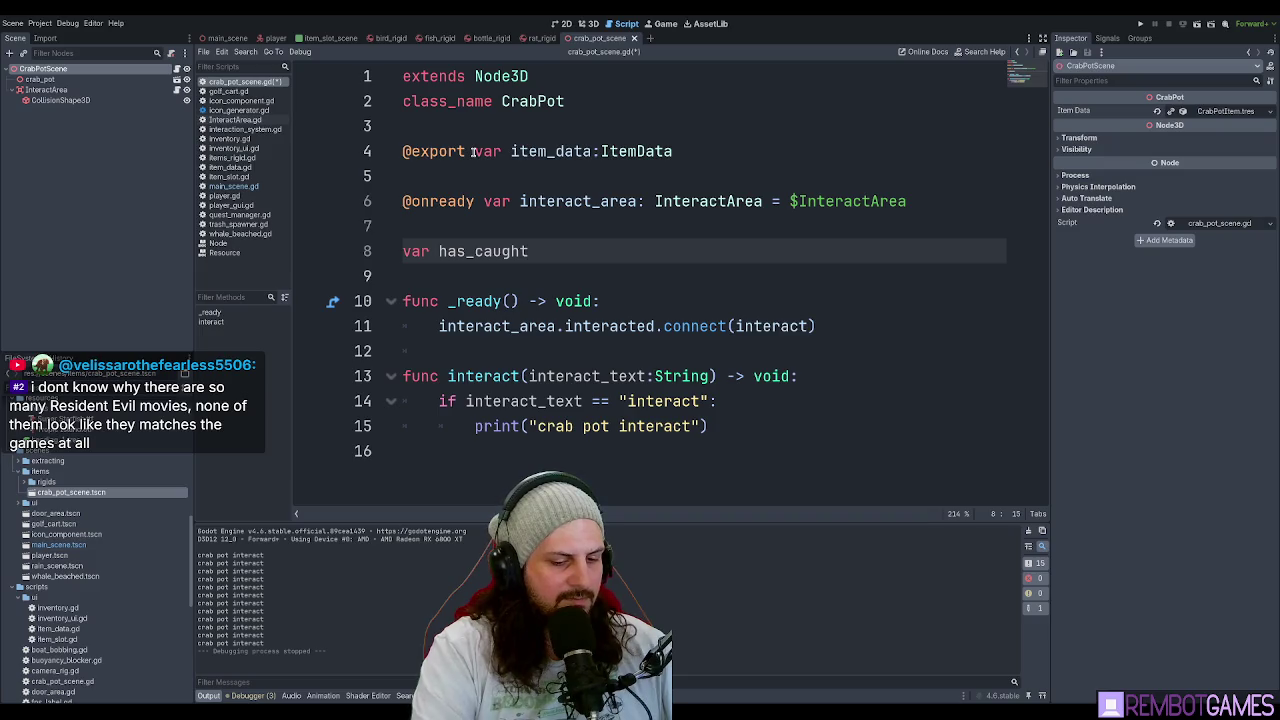
type(":bool = false")
Select the has_caught name, then mark the print statement inside interact.
double_click(468, 252)
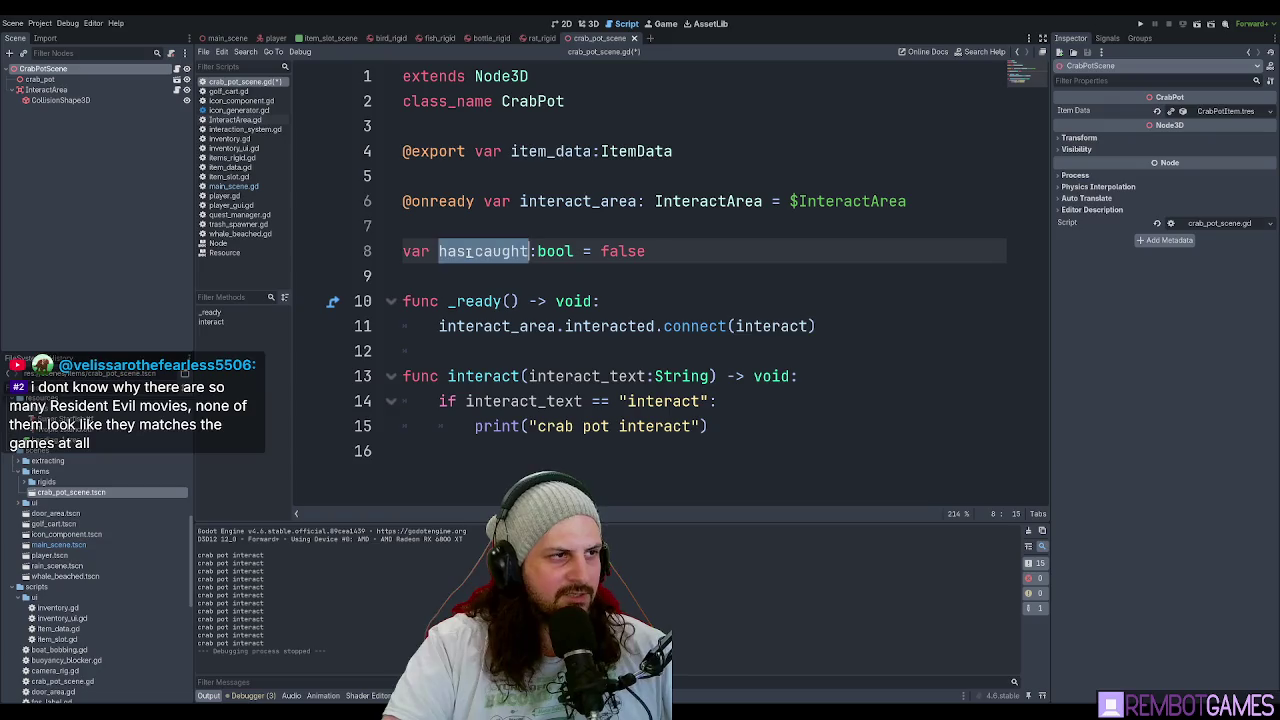
left_click(664, 252)
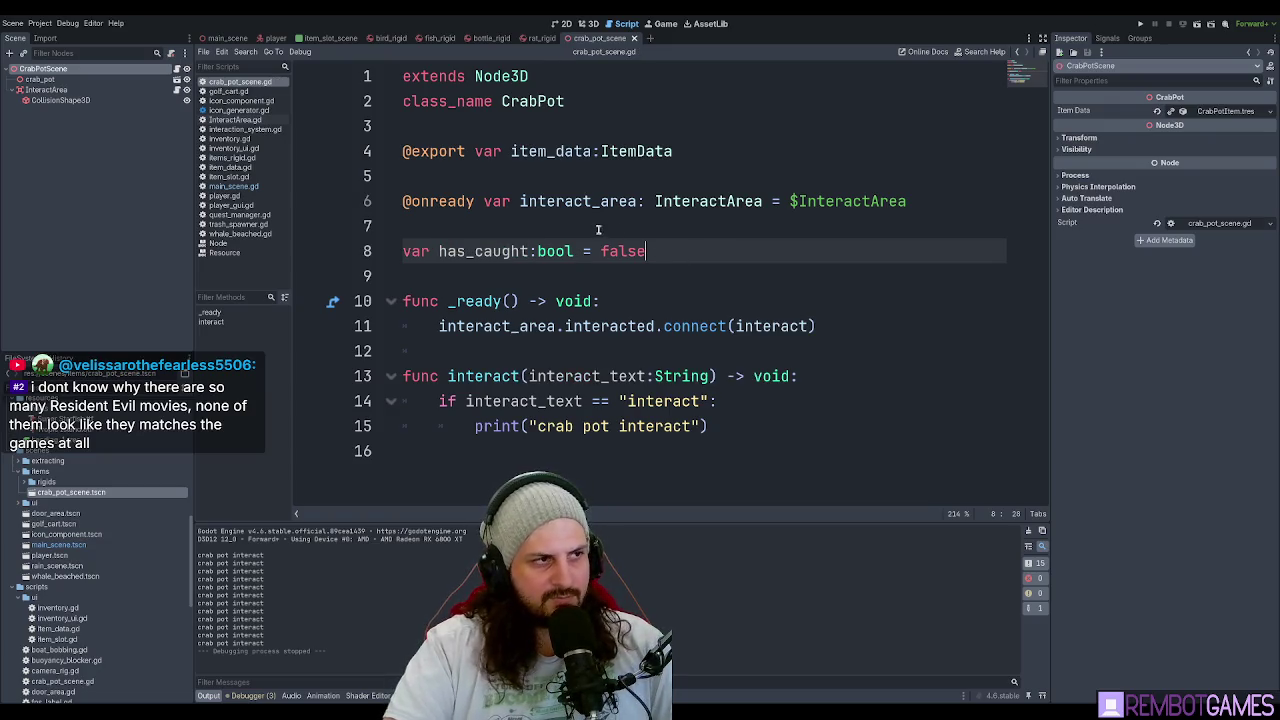
left_click_drag(760, 401, 828, 414)
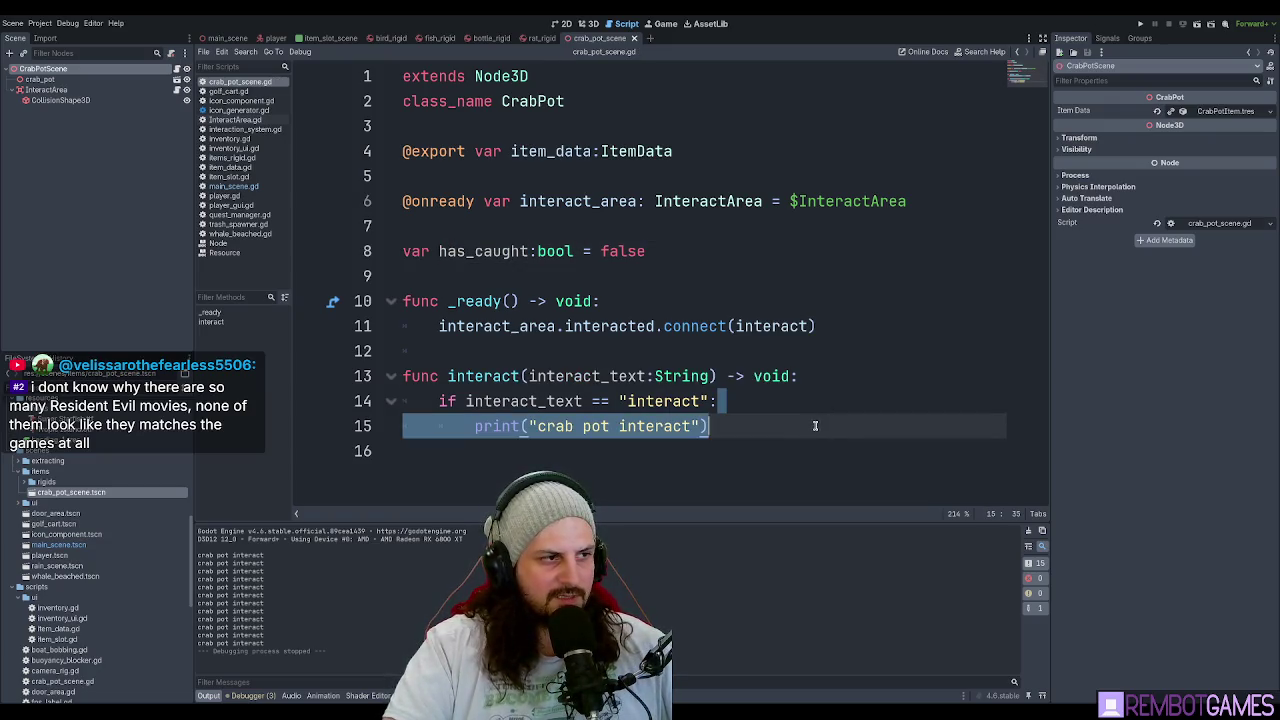
left_click(846, 402)
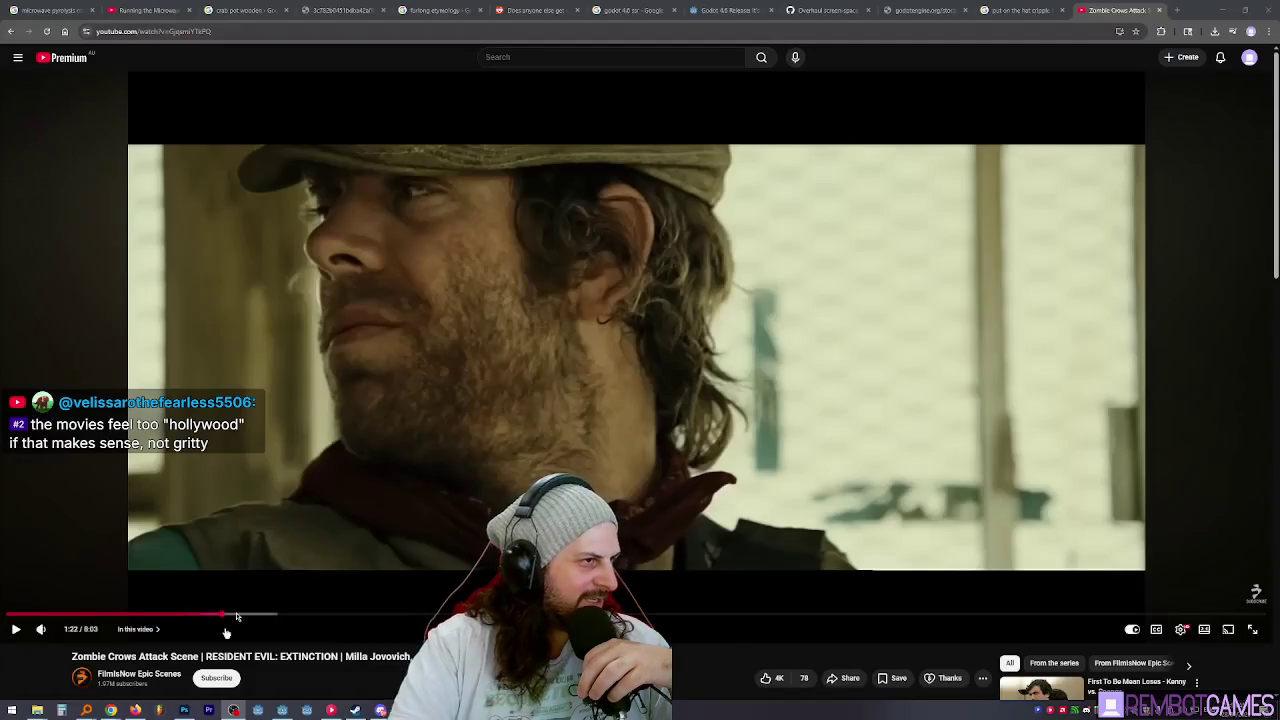
Scrub the crows clip to around 1:54, step back and forth, then jump to 4:59.
left_click_drag(228, 619, 296, 619)
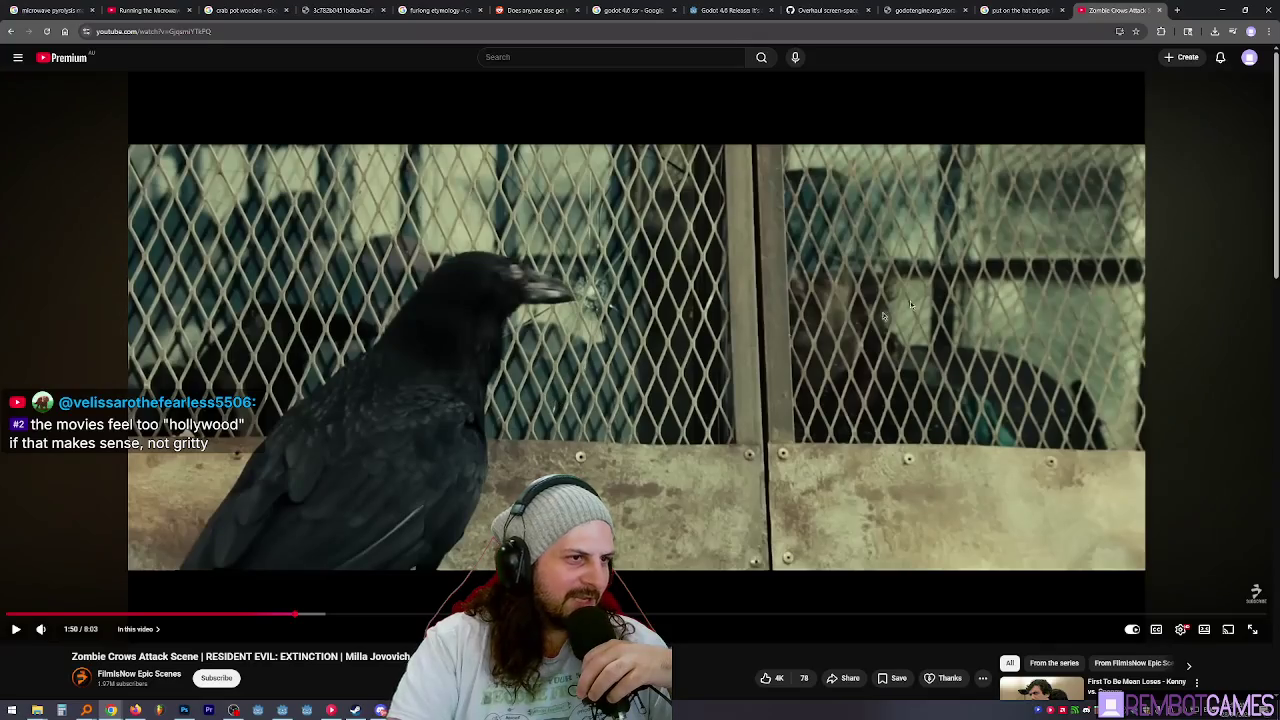
key("4")
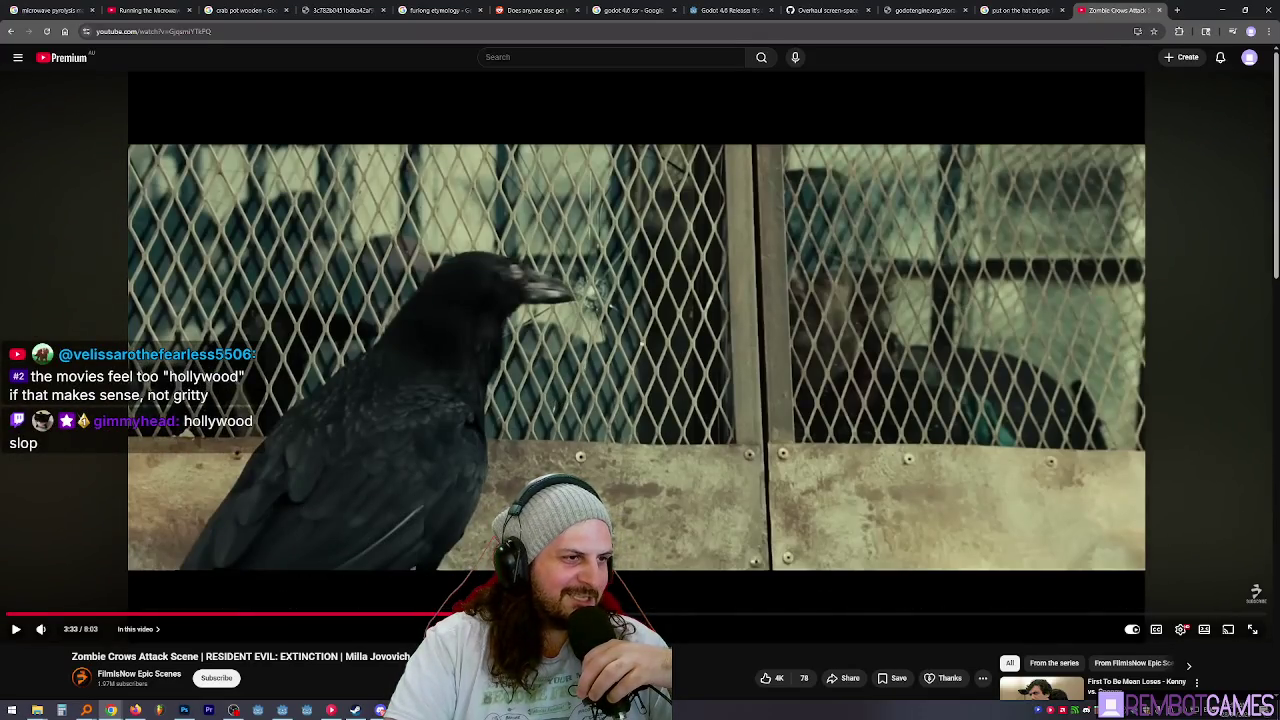
key("Left")
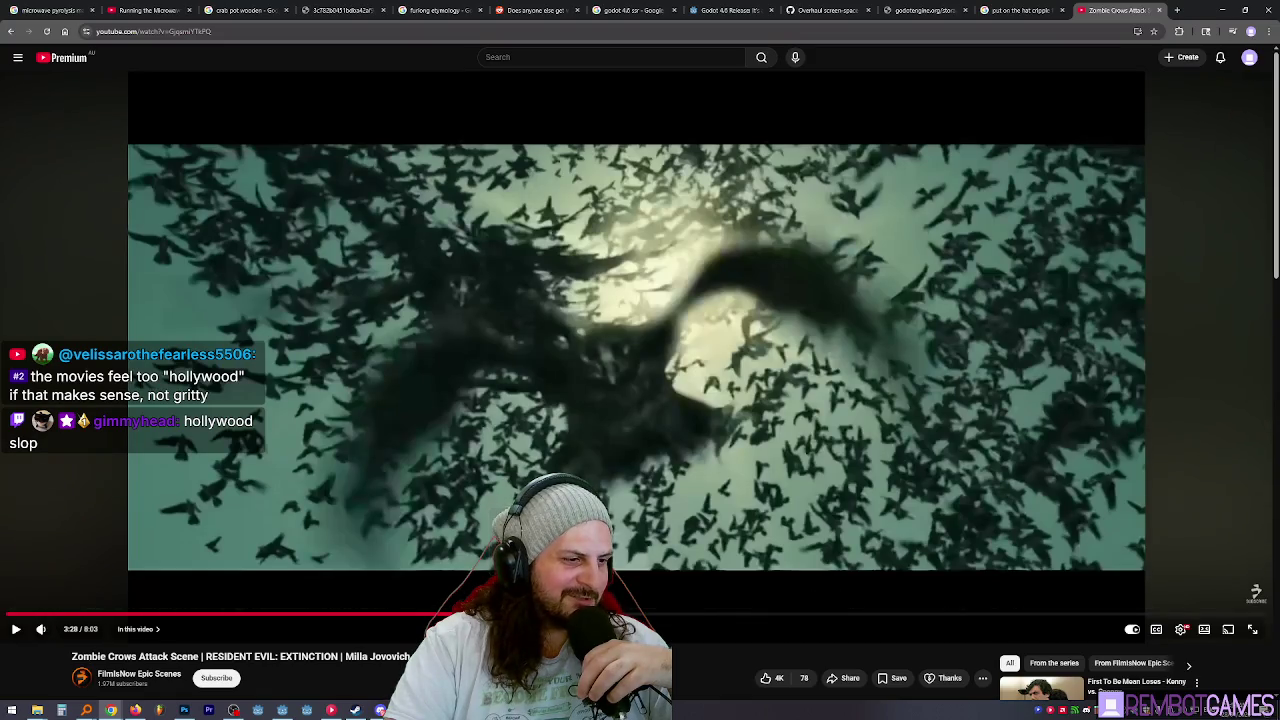
key("Left")
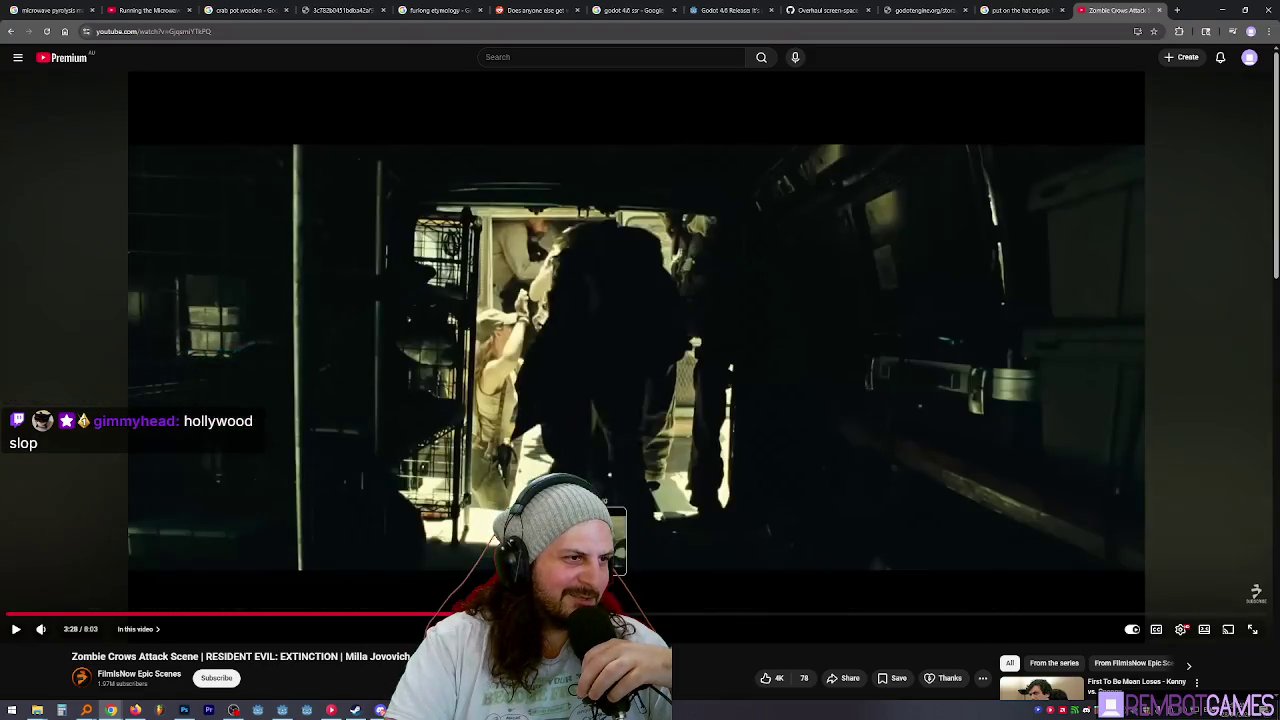
key("Right")
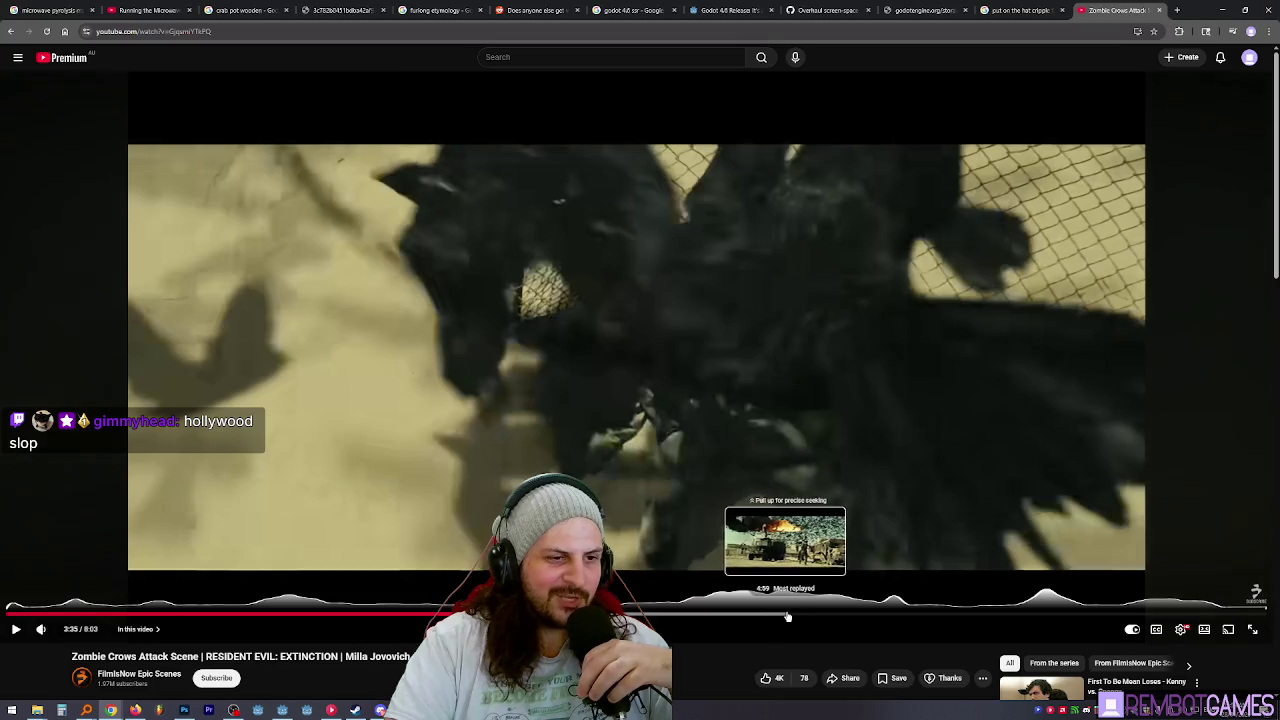
left_click(786, 618)
scroll(490, 556, "down", 2)
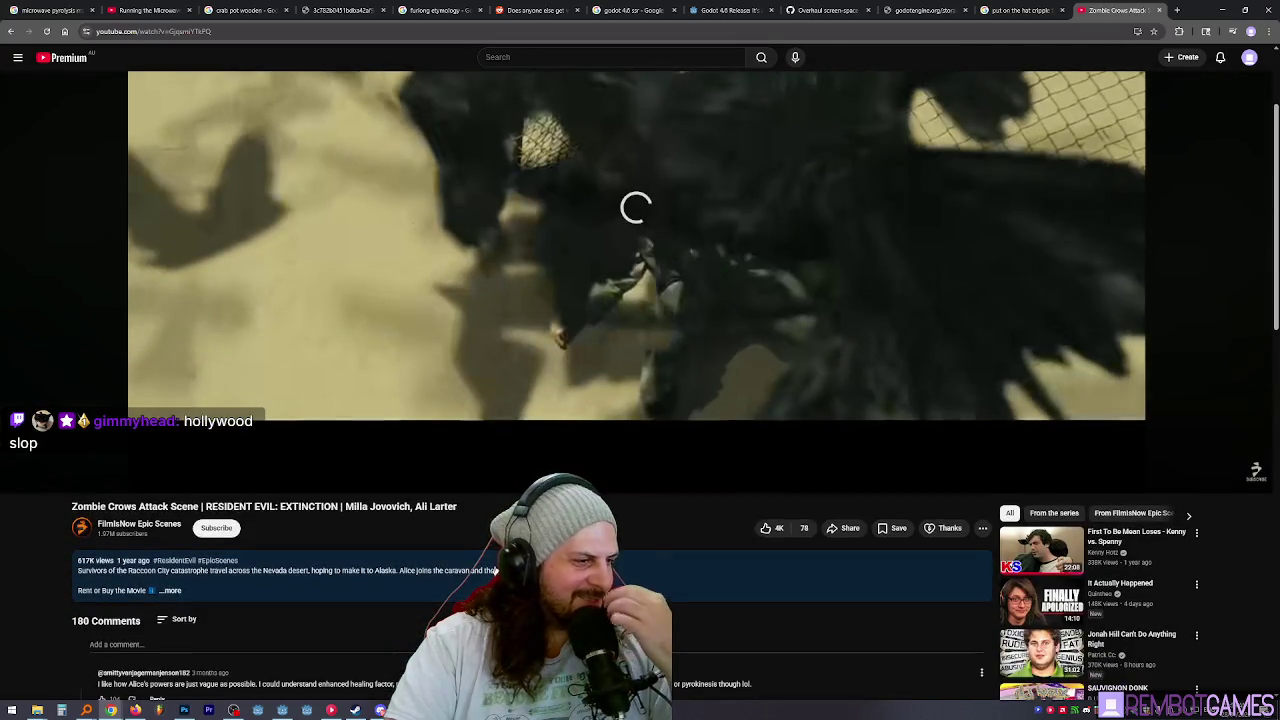
scroll(490, 556, "up", 2)
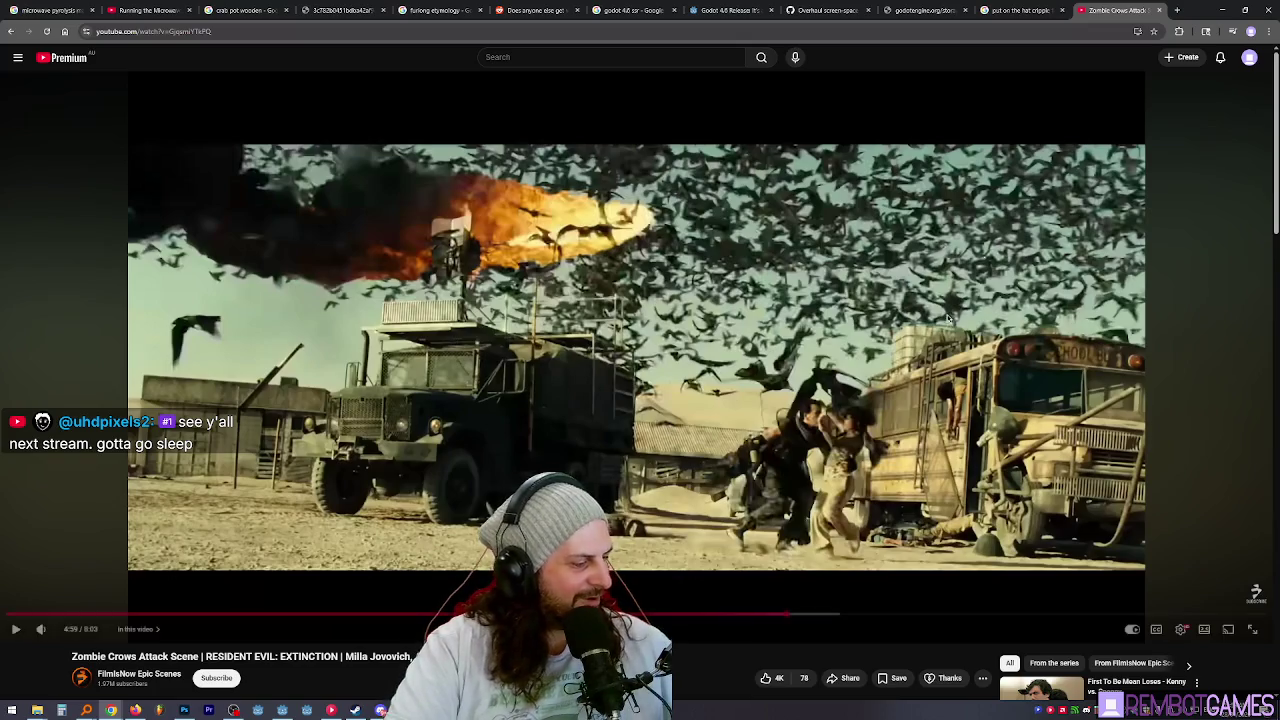
Watch the clip fullscreen between 5:16 and 5:41, pause it, and exit fullscreen.
double_click(873, 208)
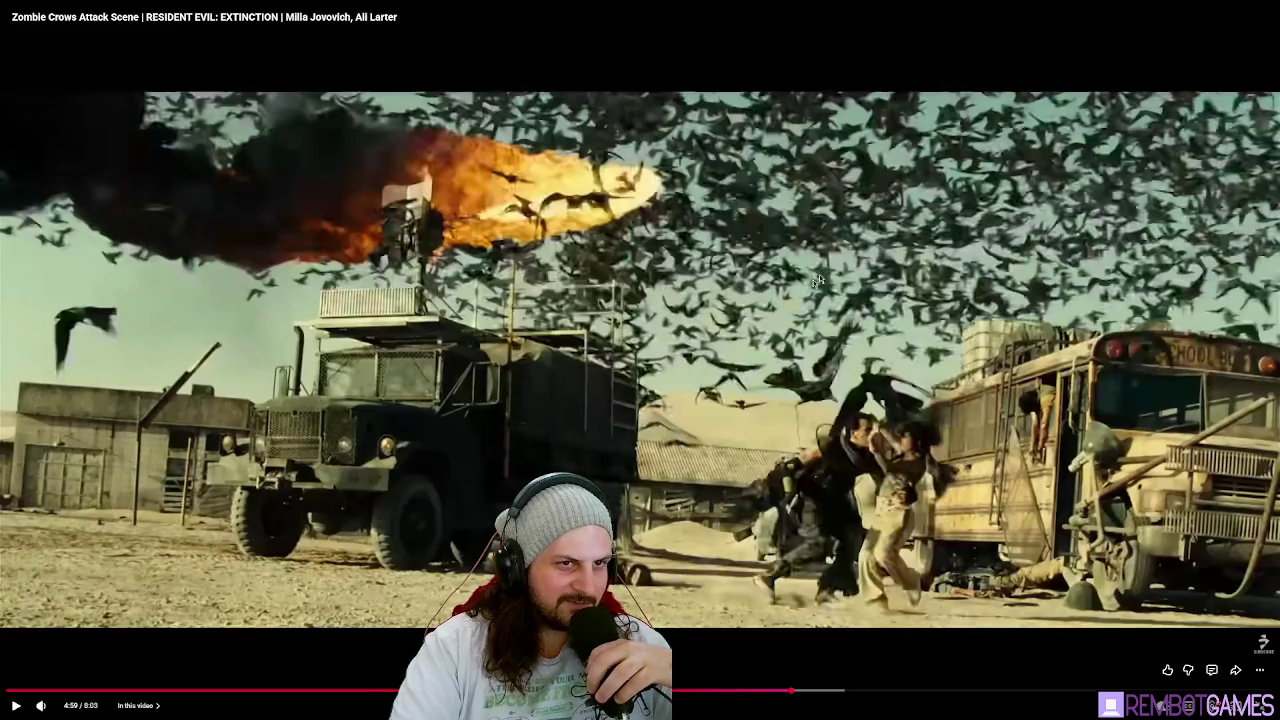
left_click(836, 690)
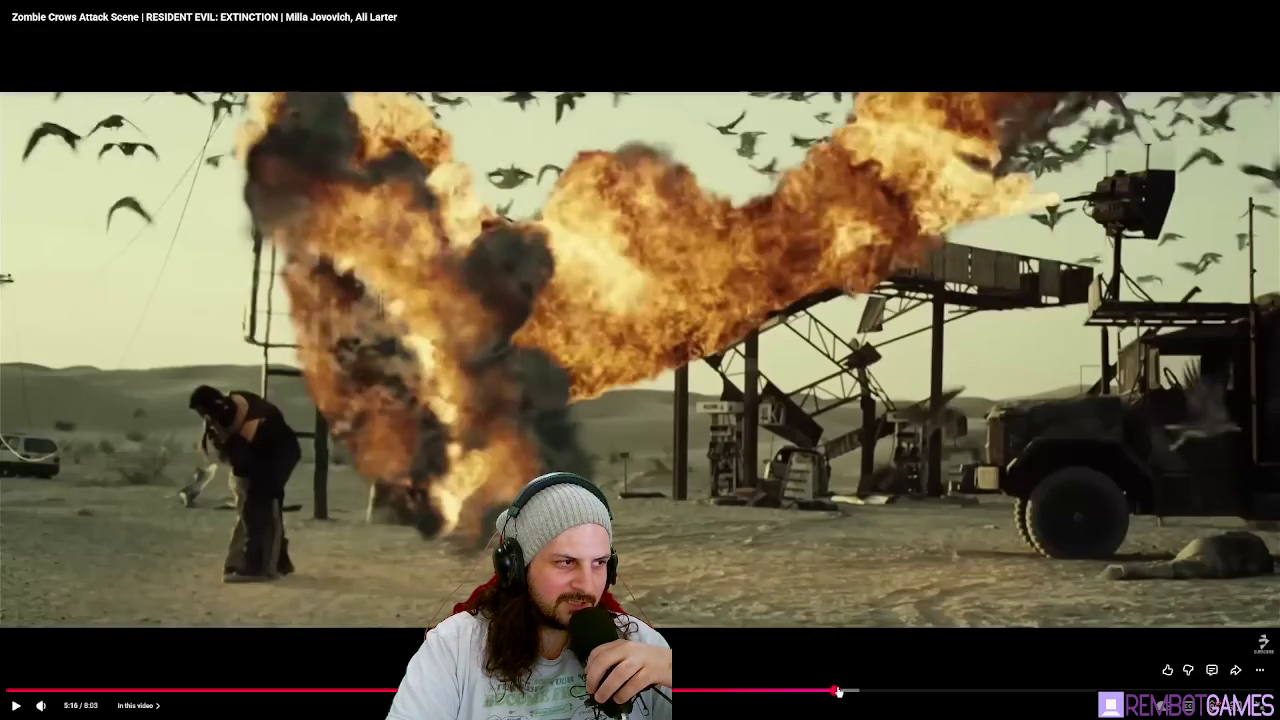
left_click(846, 690)
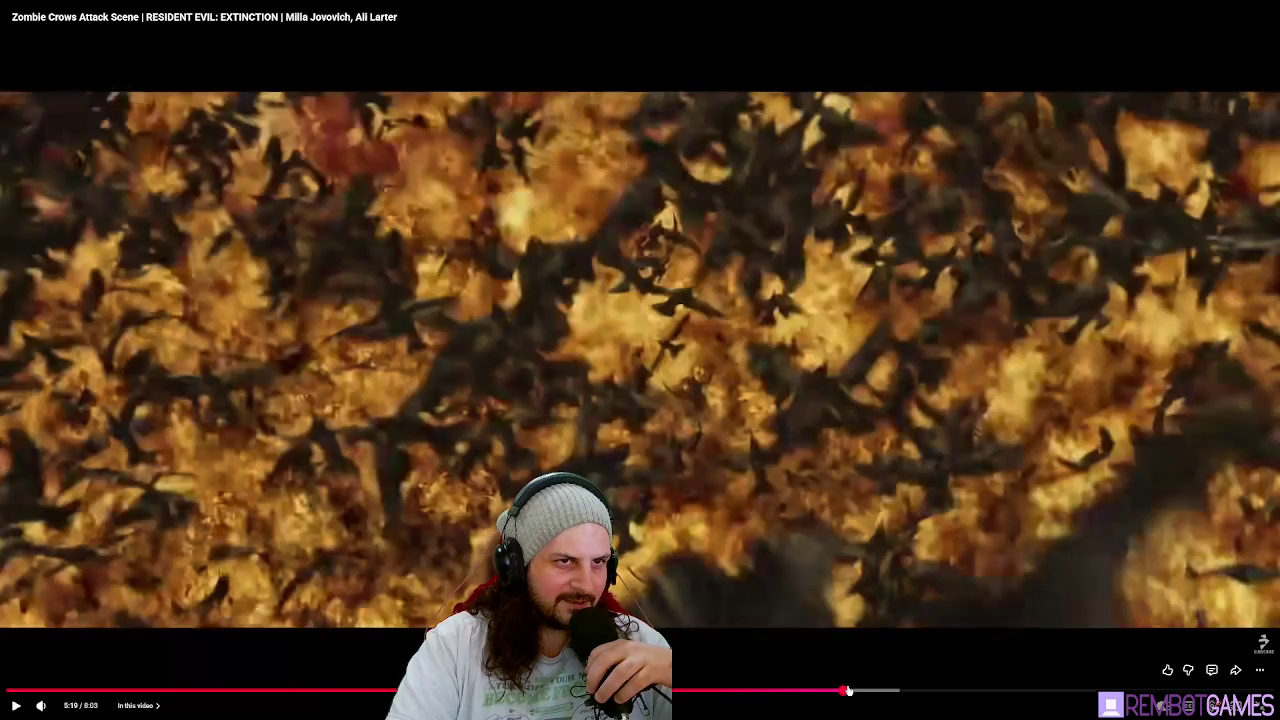
left_click_drag(846, 690, 903, 690)
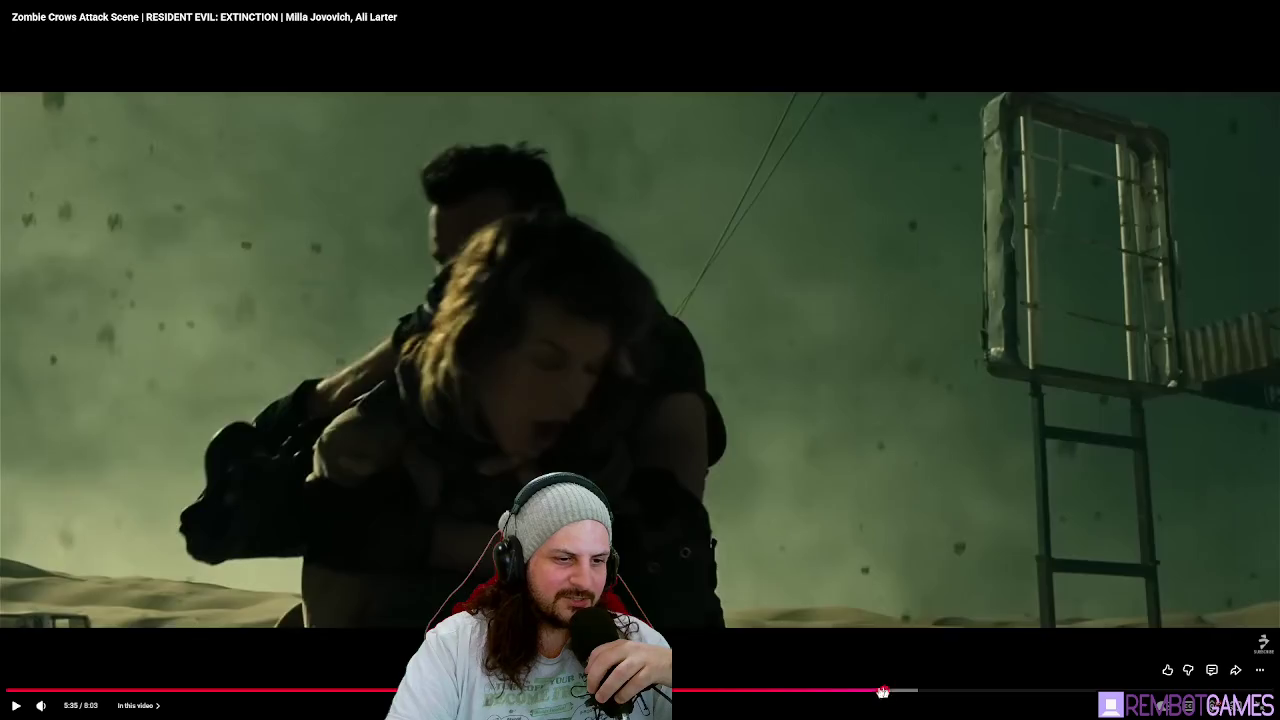
left_click(858, 690)
left_click(822, 538)
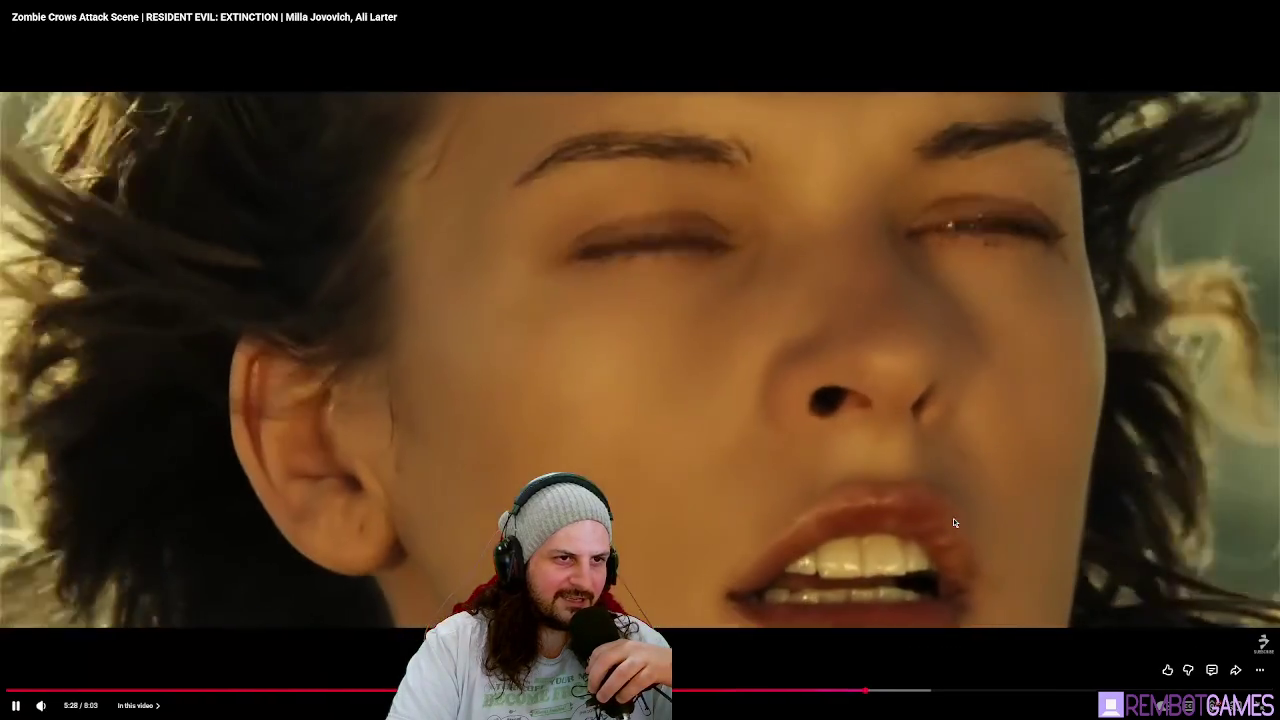
left_click(972, 521)
key("Escape")
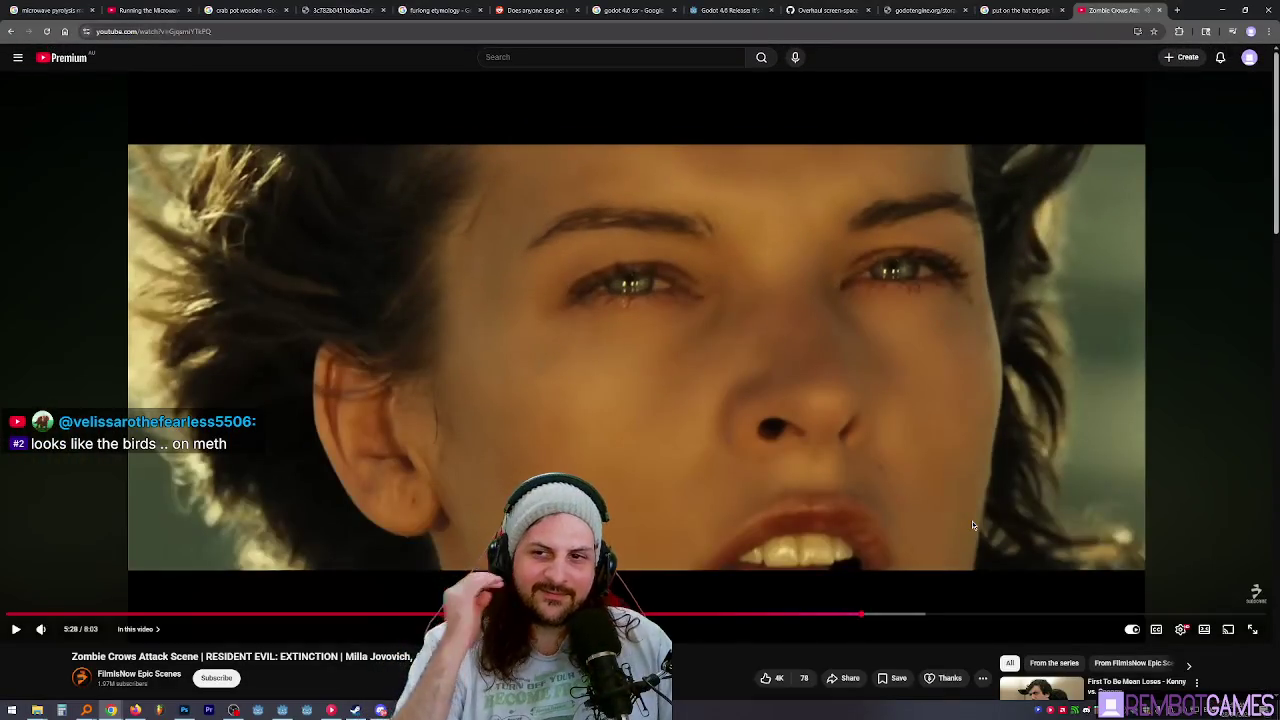
Rewind the crows clip to about 1:30 and shrink Chrome into a smaller window.
left_click(792, 618)
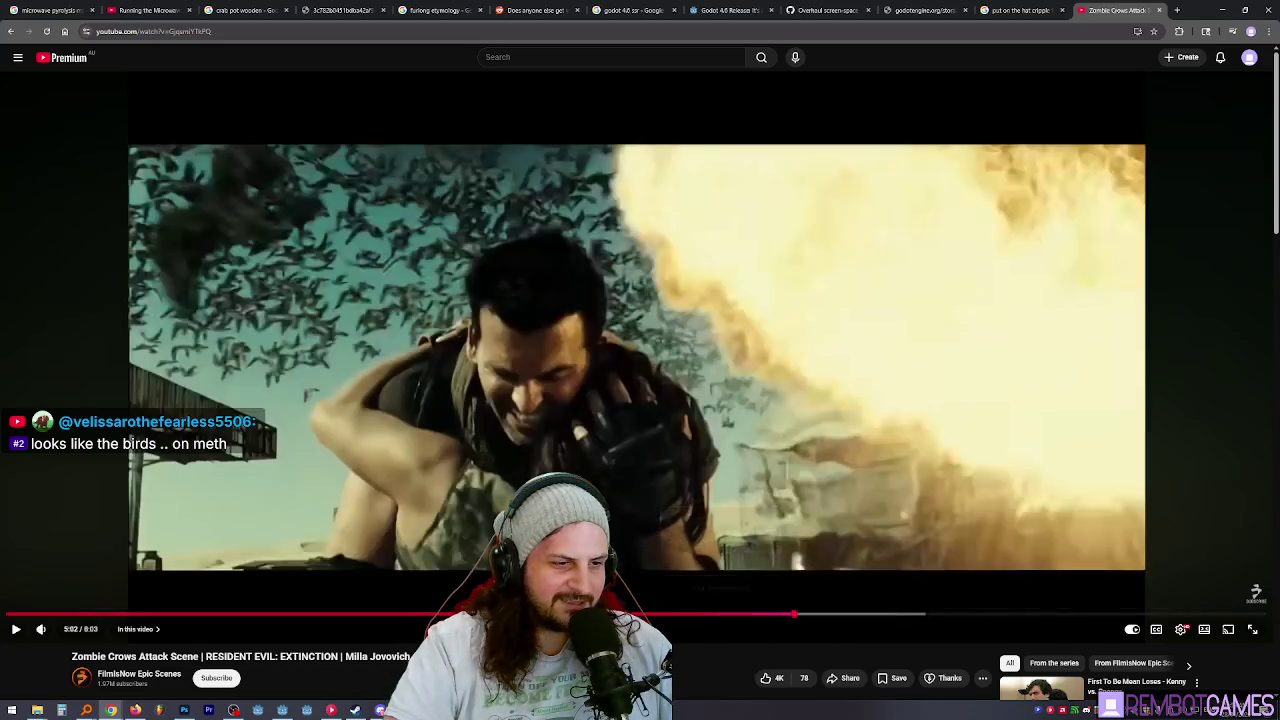
left_click(563, 618)
mouse_move(437, 620)
left_mouse_down()
mouse_move(450, 620)
mouse_move(217, 620)
mouse_move(247, 621)
left_mouse_up()
left_click(339, 468)
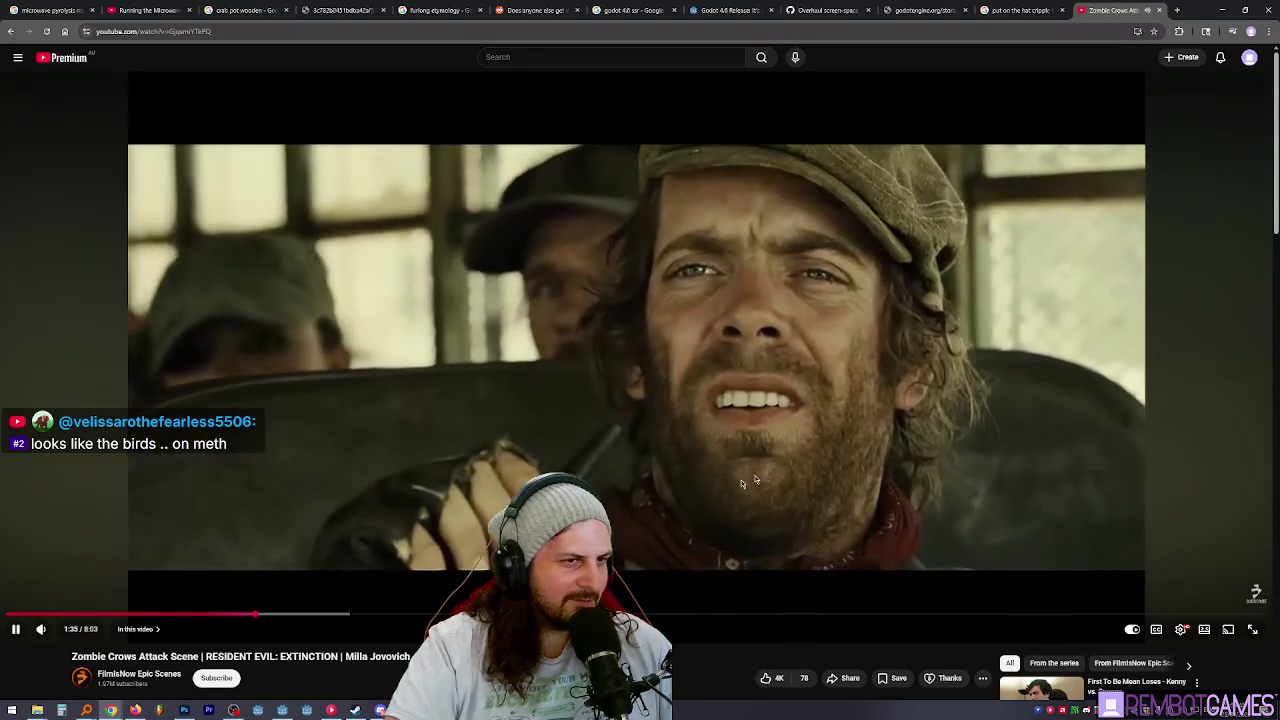
left_click(912, 432)
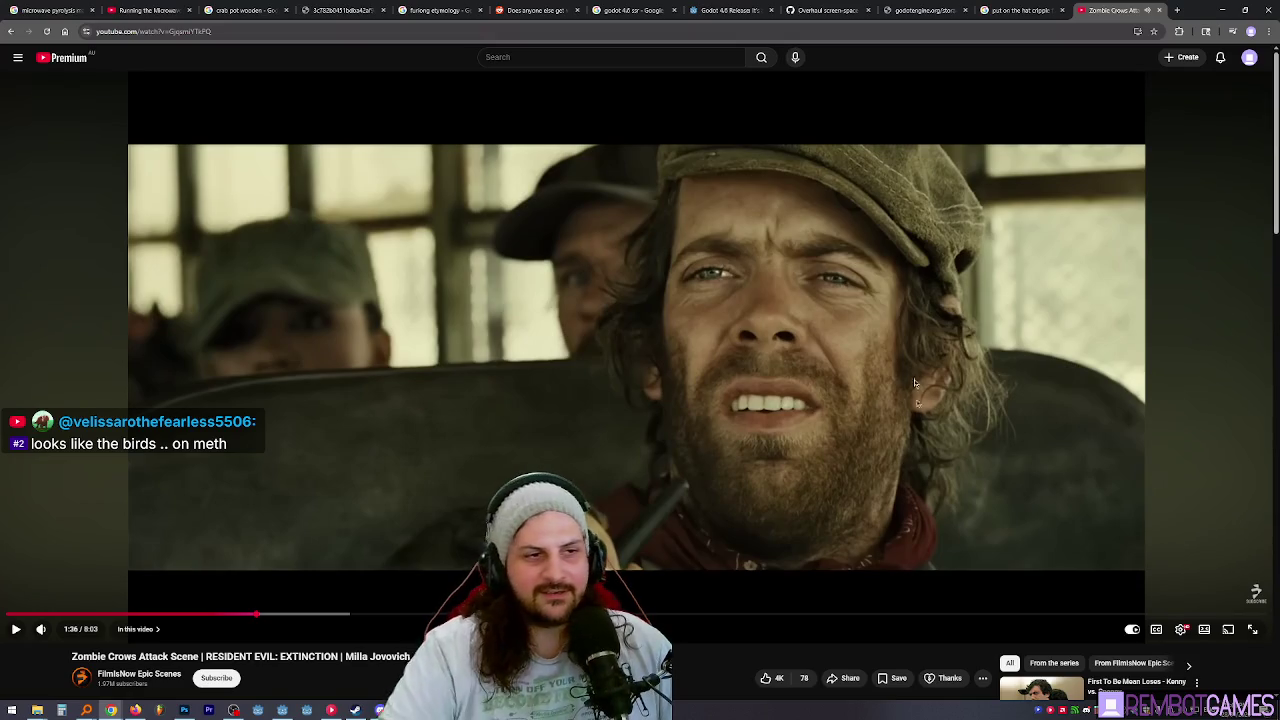
mouse_move(1192, 10)
left_mouse_down()
mouse_move(1191, 29)
mouse_move(898, 104)
mouse_move(814, 56)
mouse_move(894, 73)
left_mouse_up()
left_click(755, 290)
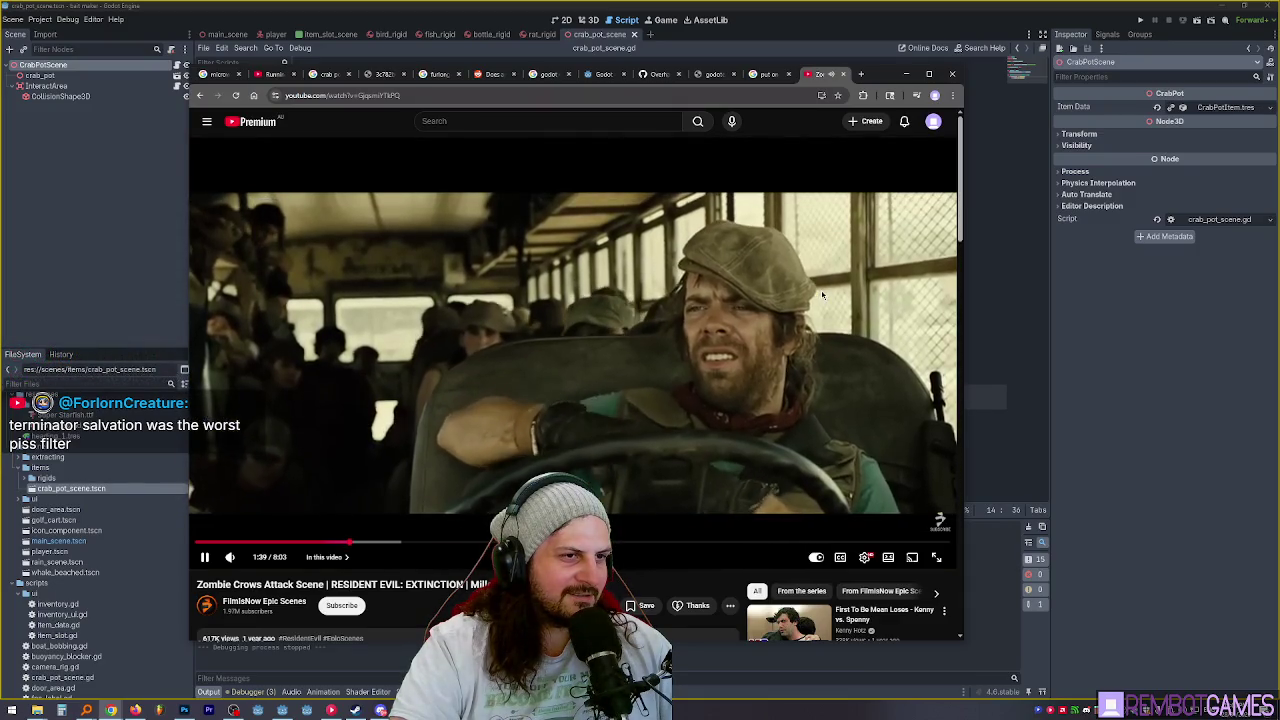
Jump the crows video to 1:45, pause it, and start a new YouTube search.
left_click(674, 289)
left_click(677, 289)
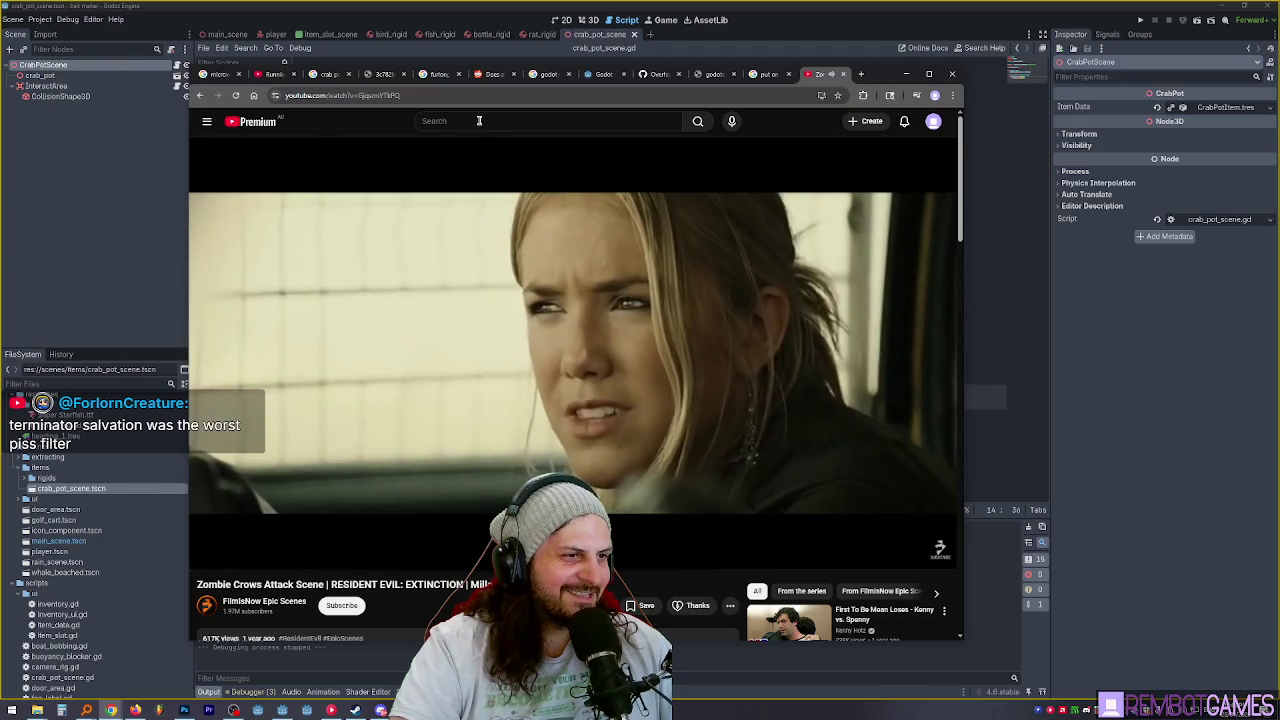
left_click(552, 177)
left_click(361, 543)
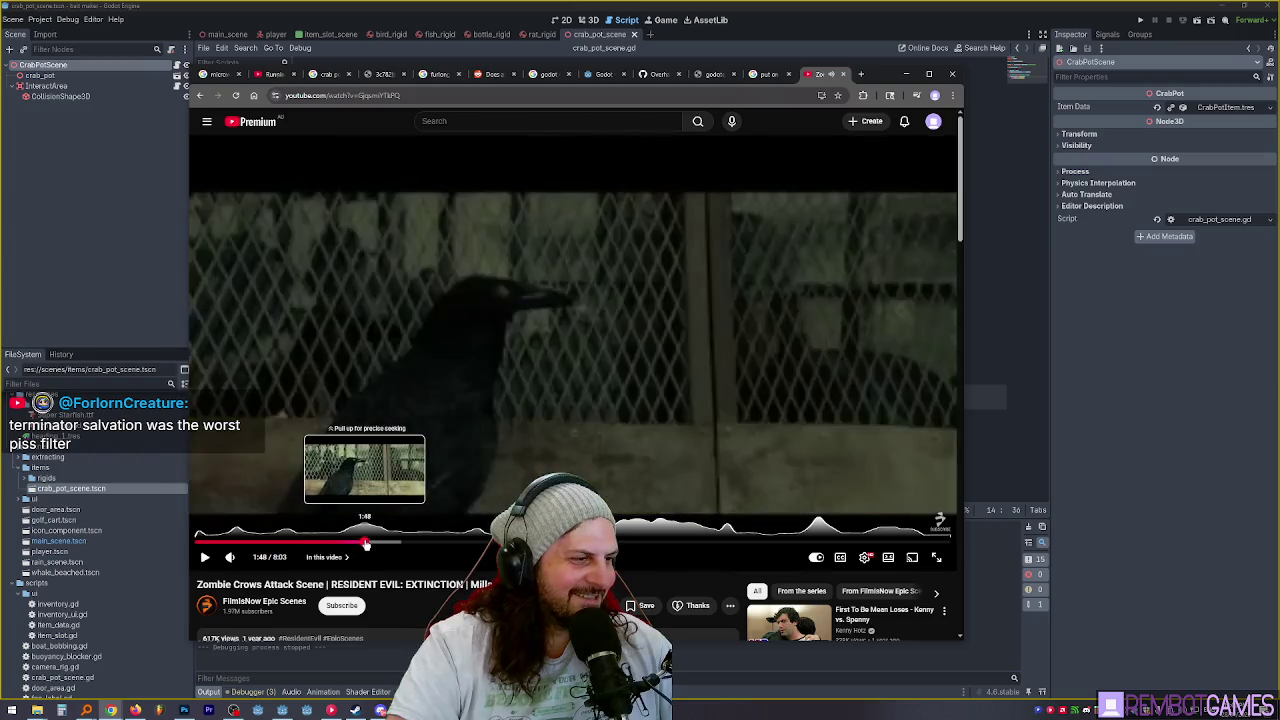
left_click(704, 370)
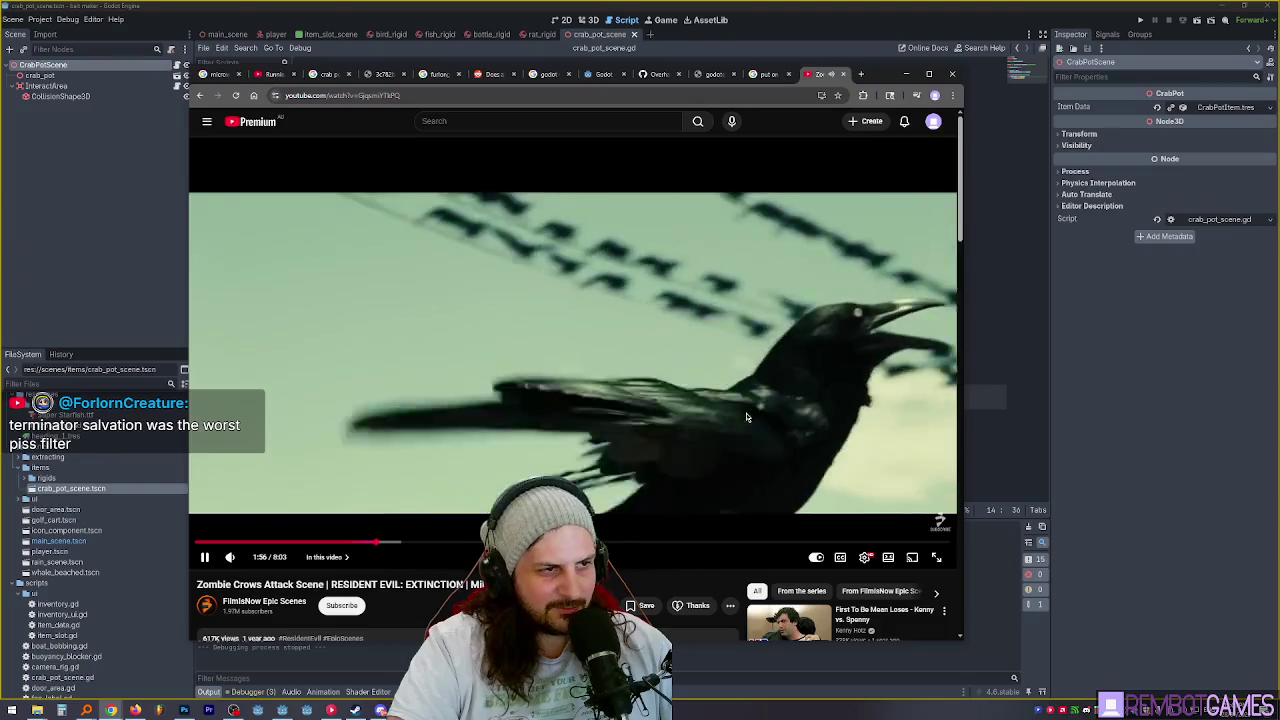
key("space")
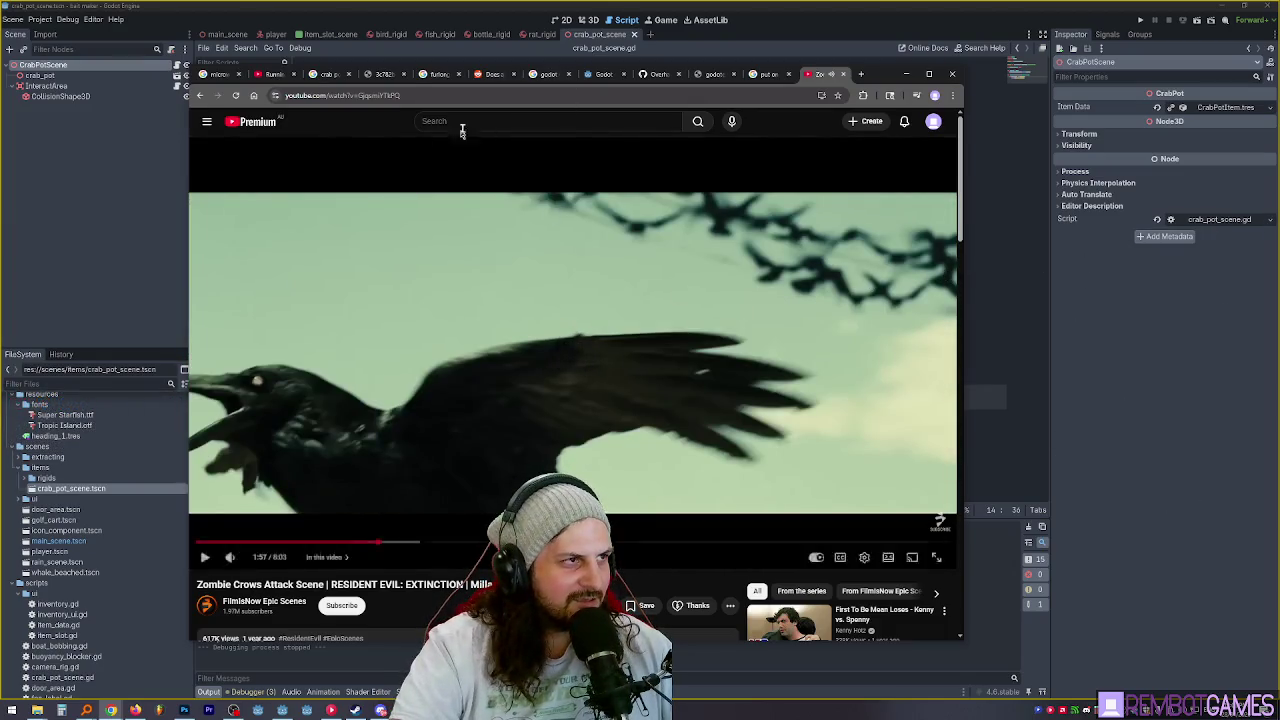
left_click(541, 121)
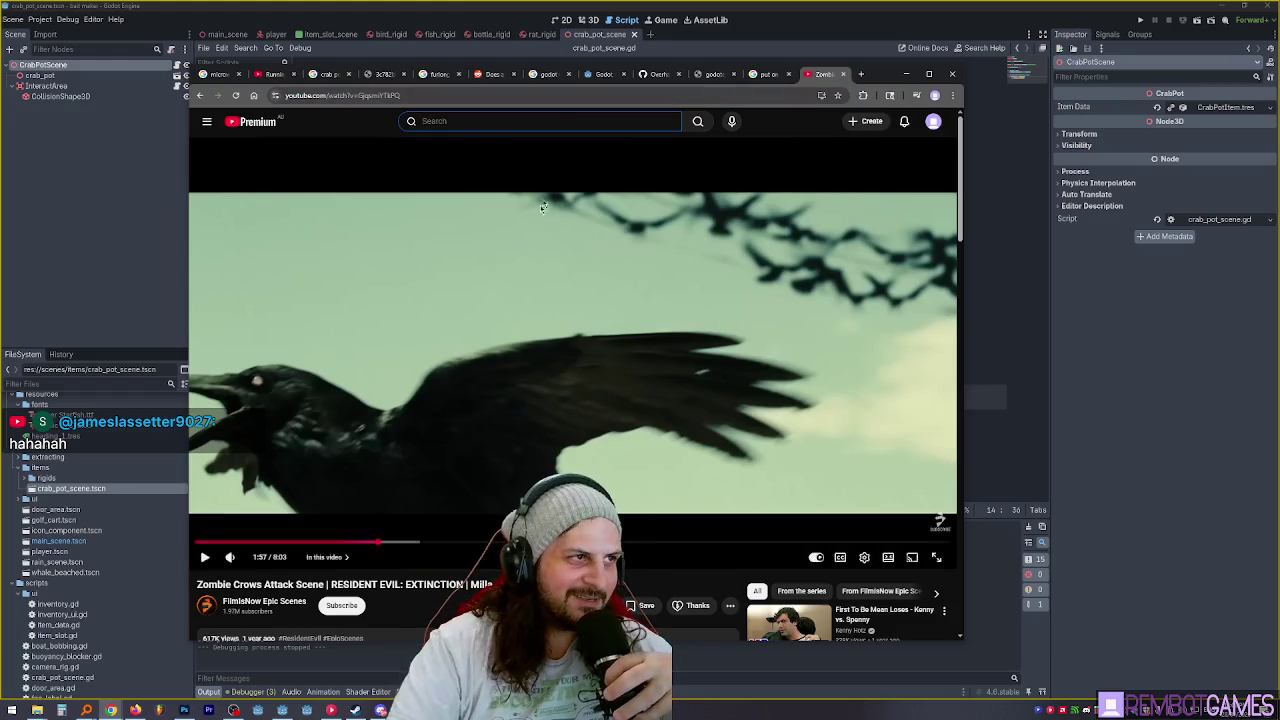
mouse_move(866, 80)
left_mouse_down()
mouse_move(906, 78)
mouse_move(873, 77)
left_mouse_up()
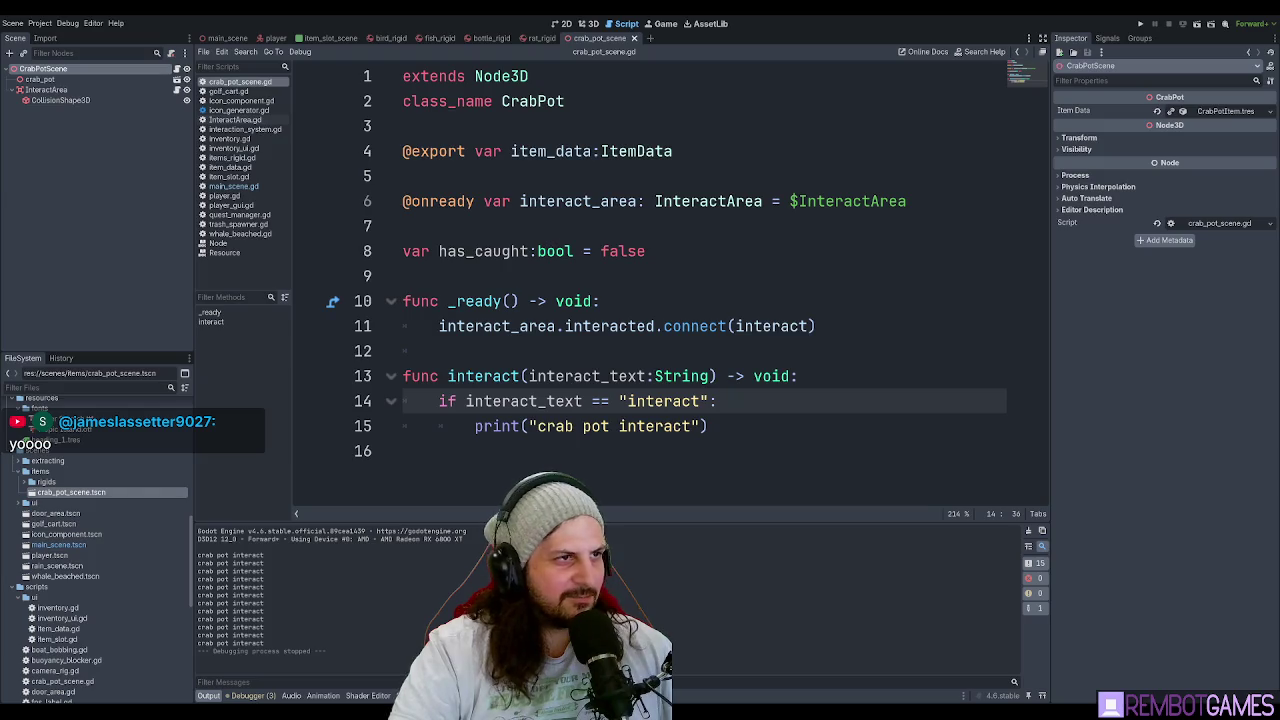
key("alt+Tab")
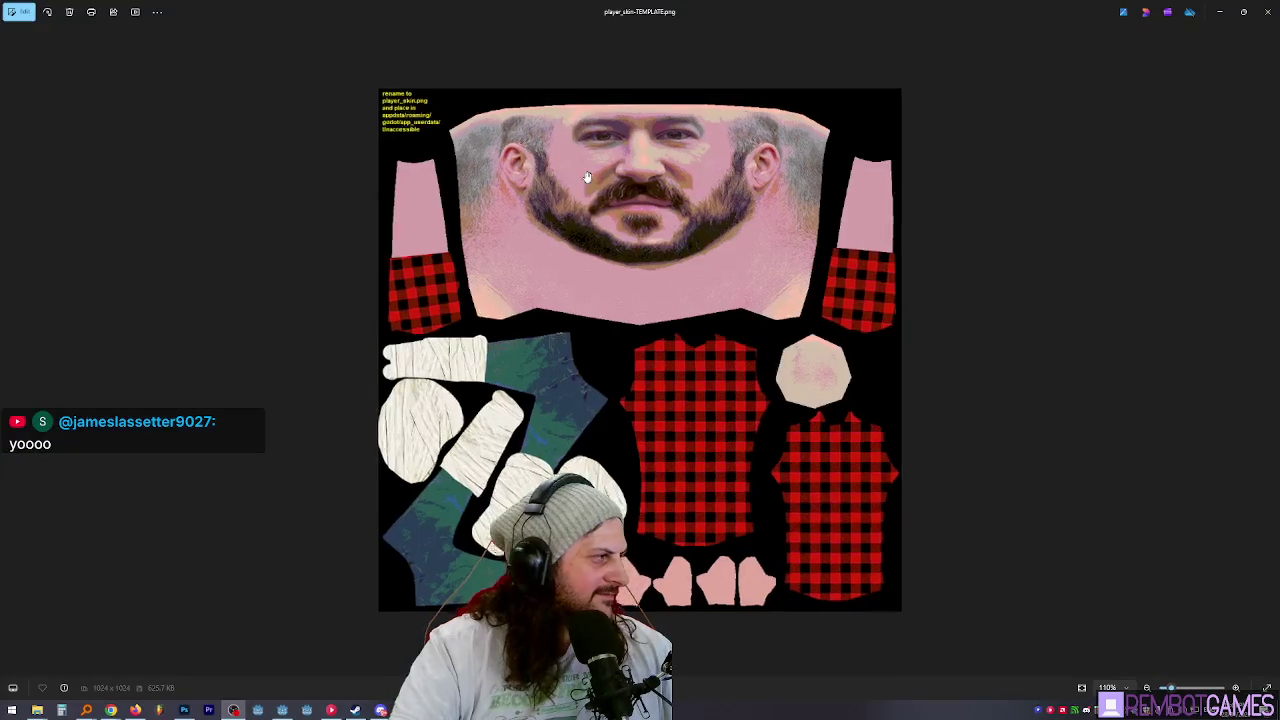
scroll(590, 175, "up", 5)
scroll(645, 340, "up", 5)
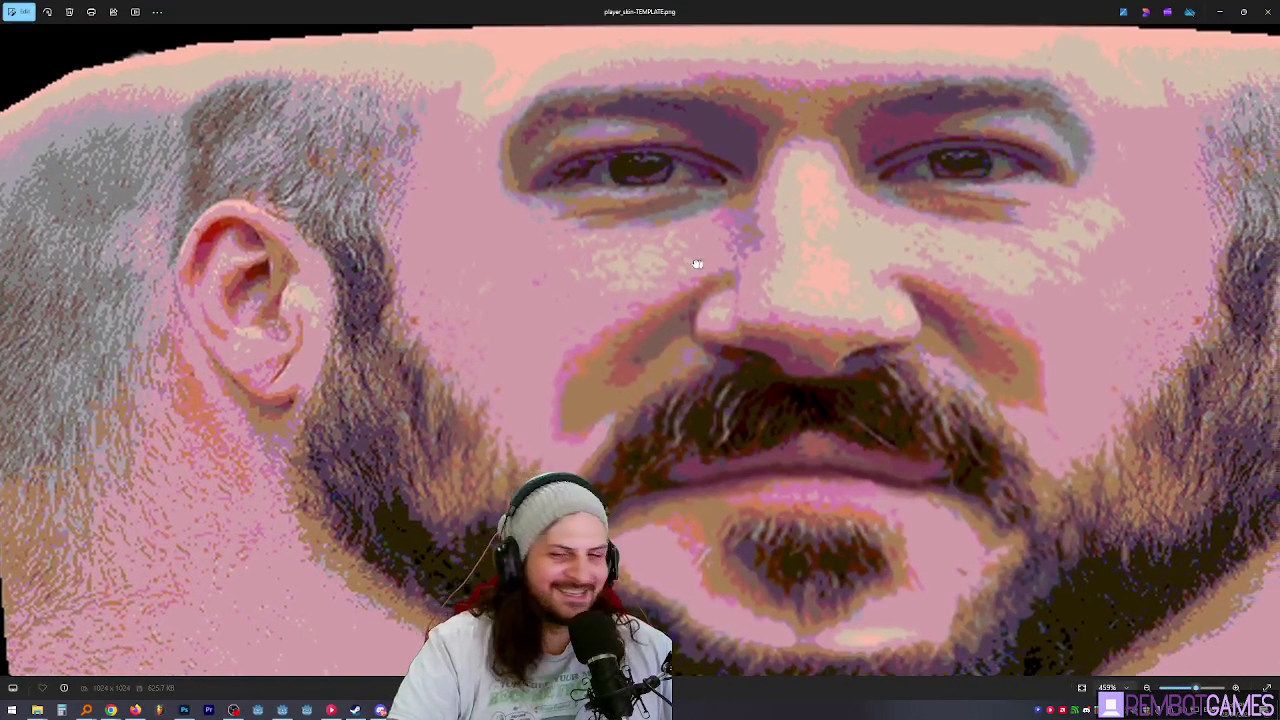
left_click_drag(697, 263, 673, 263)
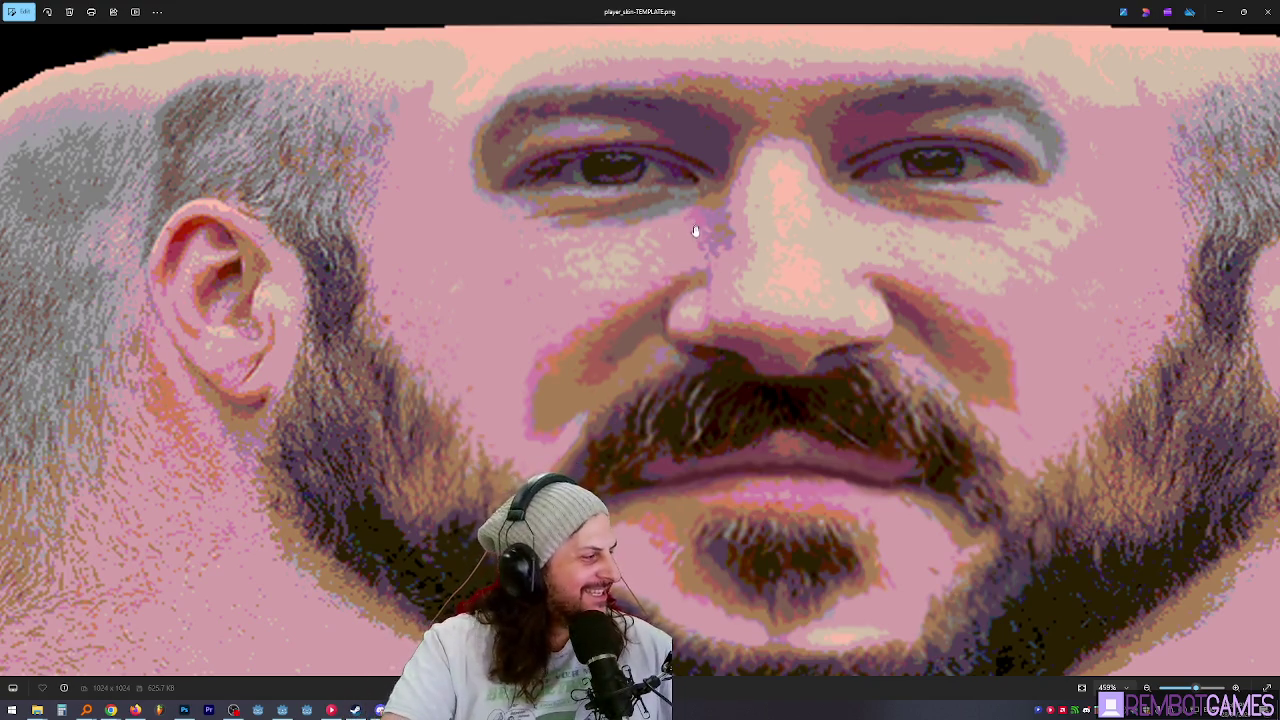
scroll(696, 231, "down", 3)
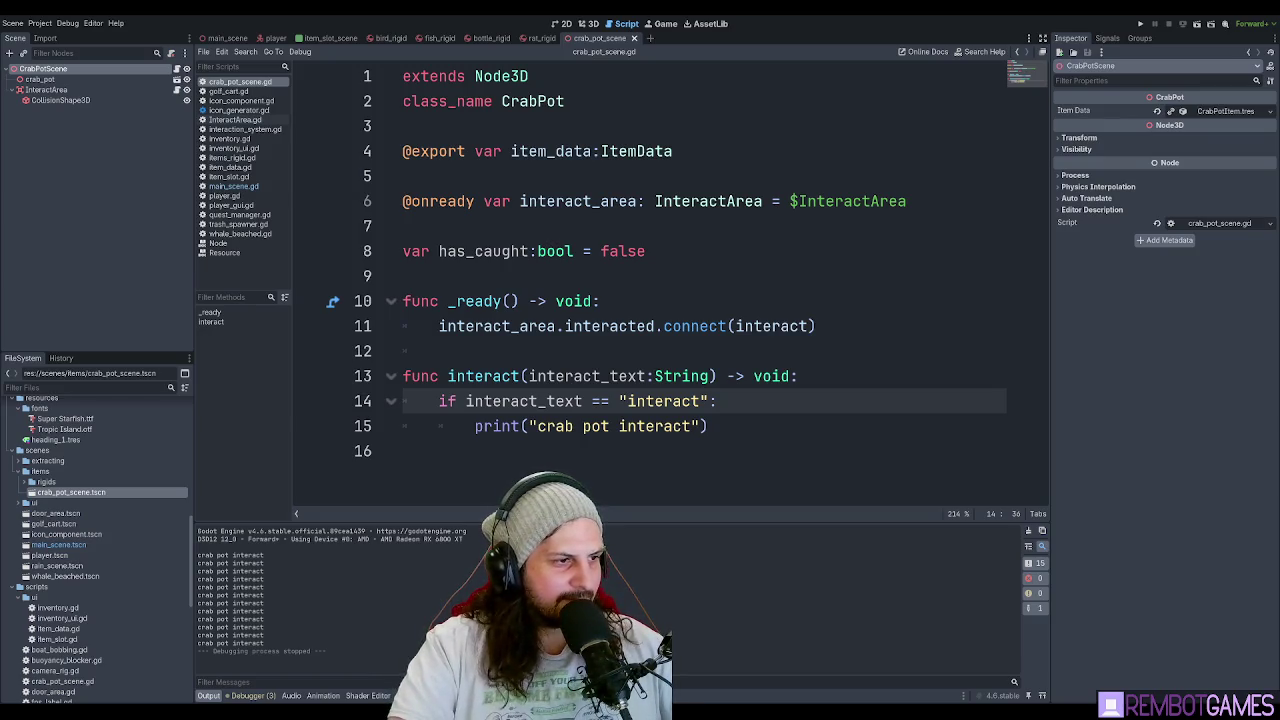
Bring up the character face render, zoom in and out on it, then switch away.
key("alt+Tab")
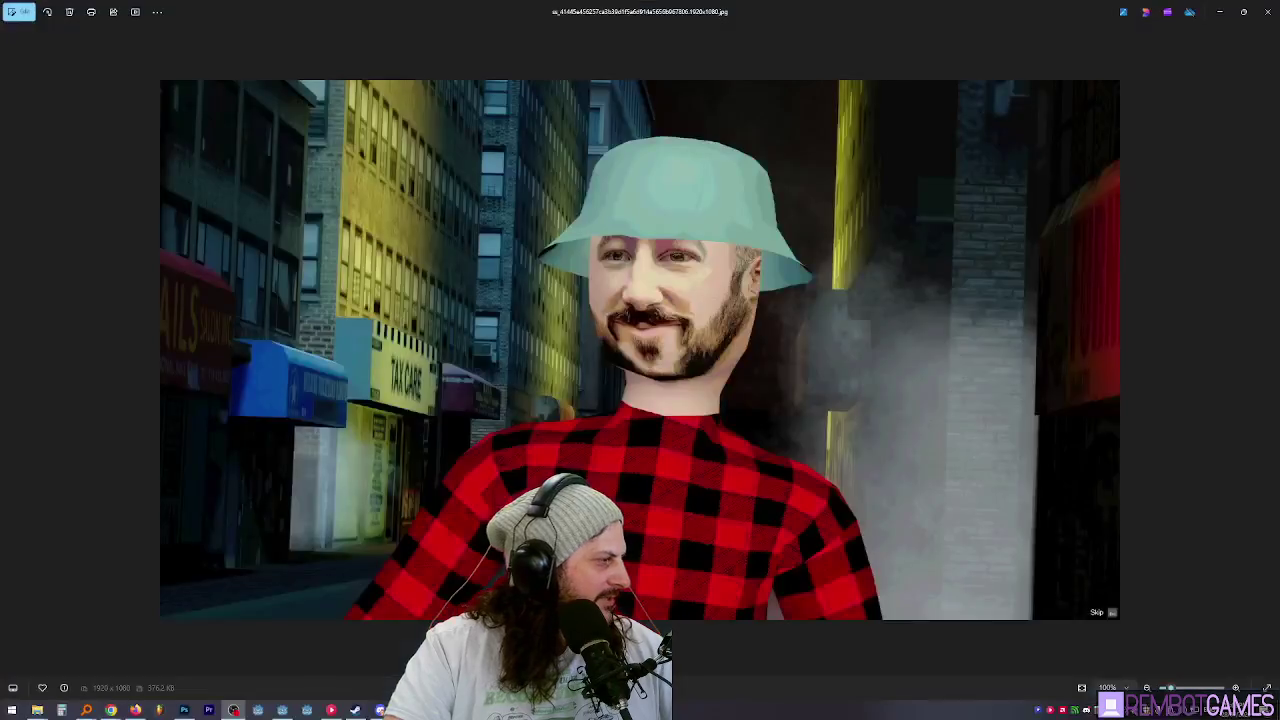
scroll(907, 356, "up", 6)
scroll(907, 356, "down", 4)
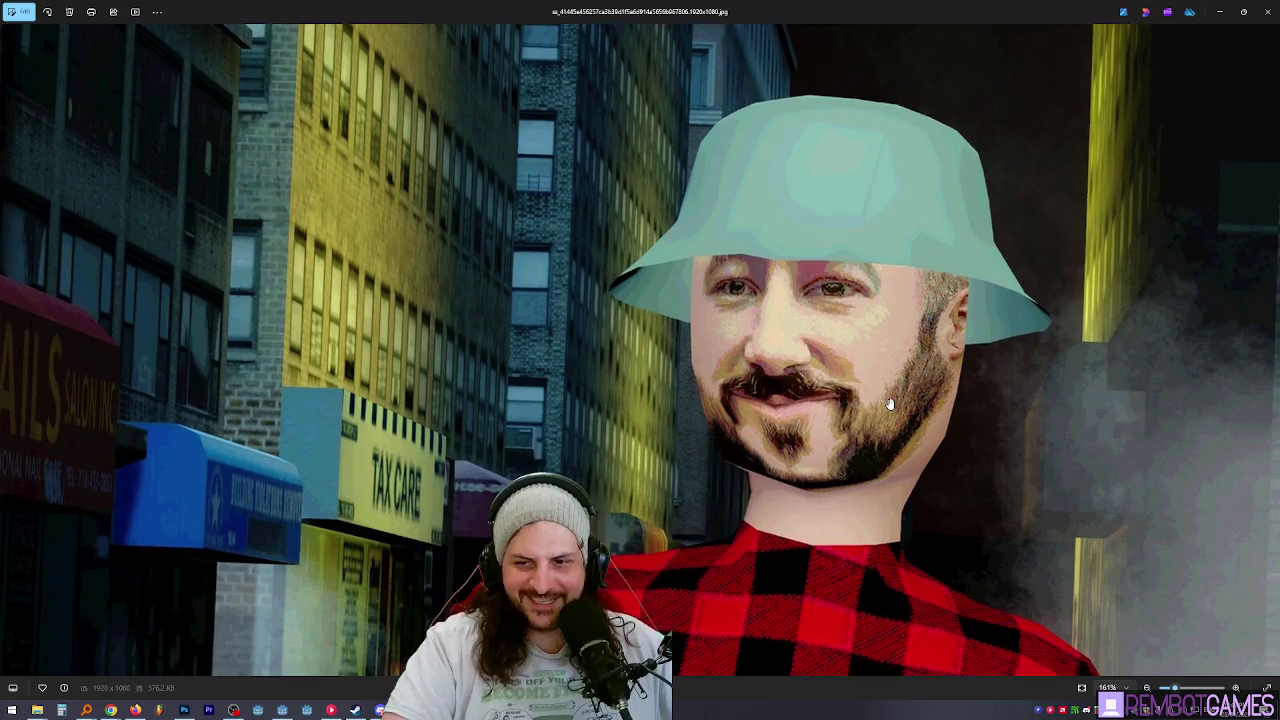
scroll(888, 406, "up", 1)
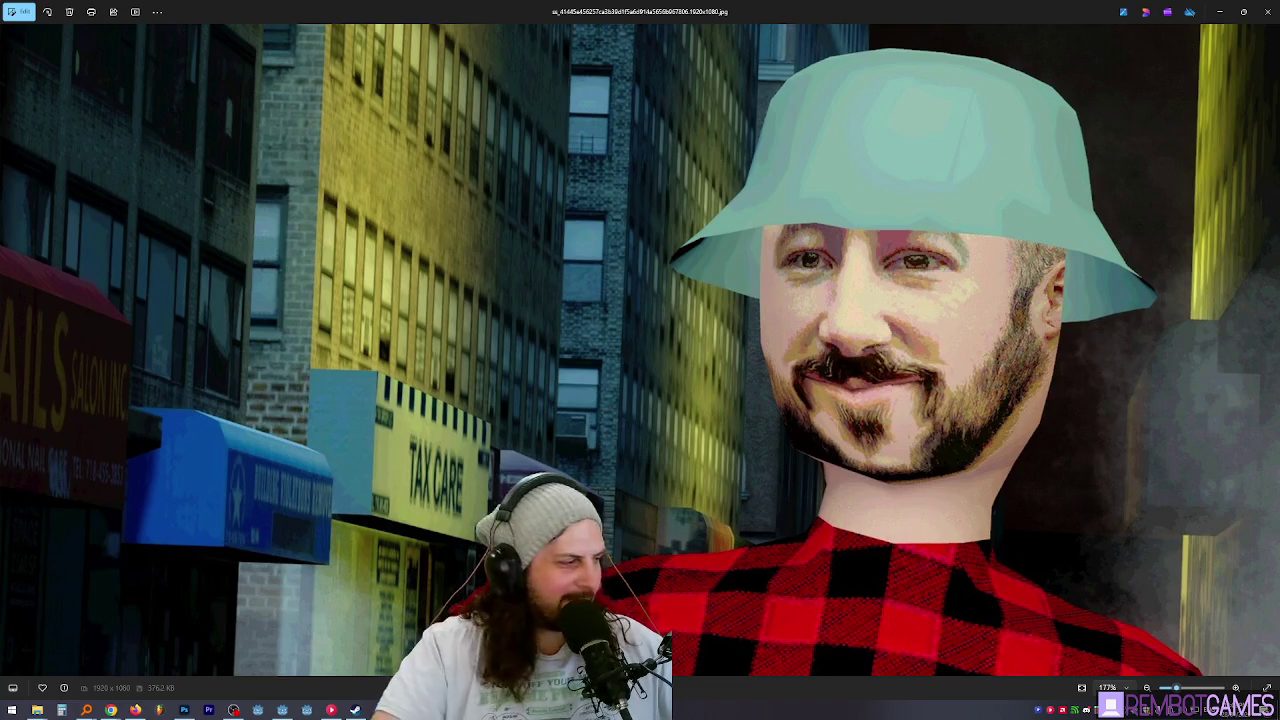
key("alt+Tab")
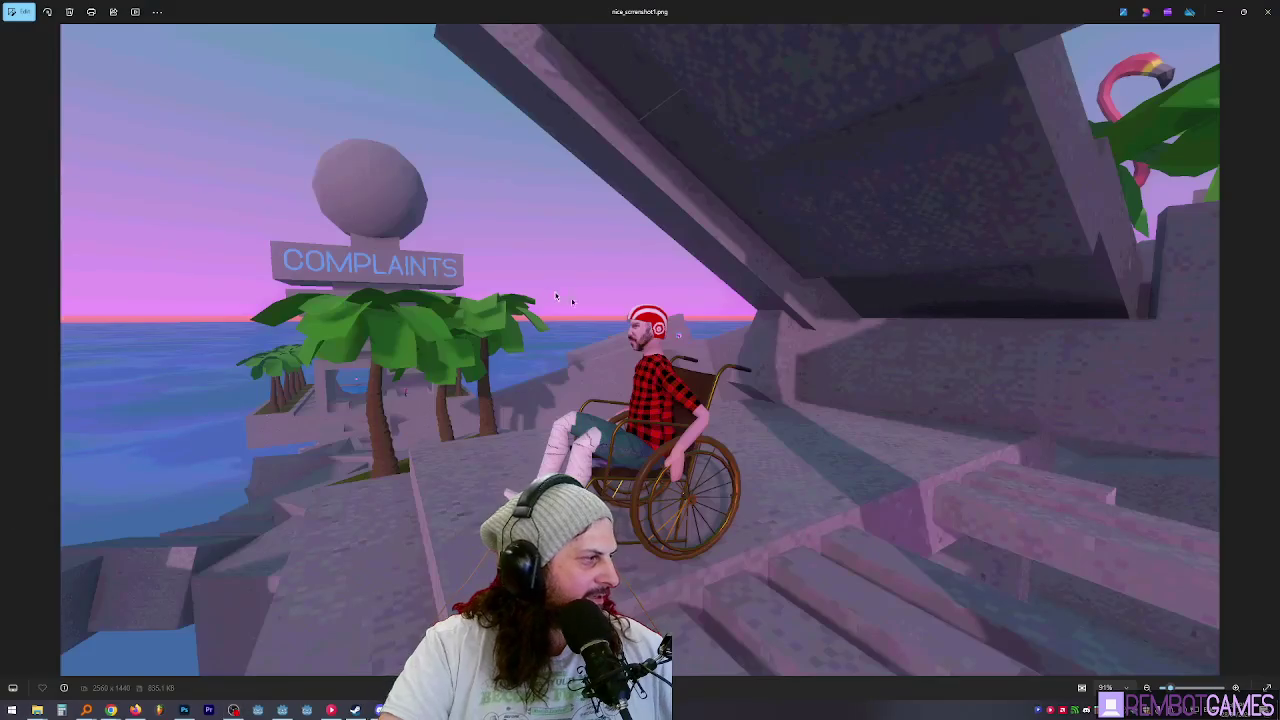
Zoom and pan the screenshot to show the COMPLAINTS sign and the wheelchair character.
scroll(715, 171, "up", 5)
scroll(715, 171, "down", 4)
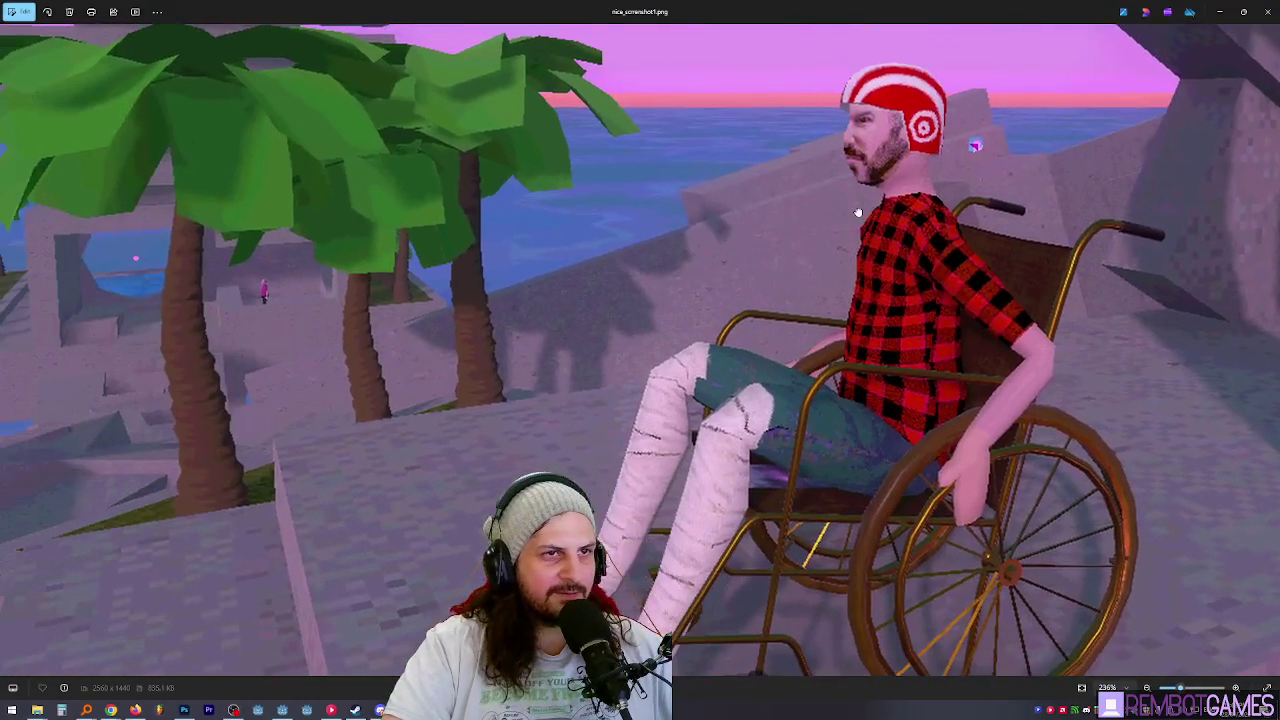
scroll(897, 113, "down", 3)
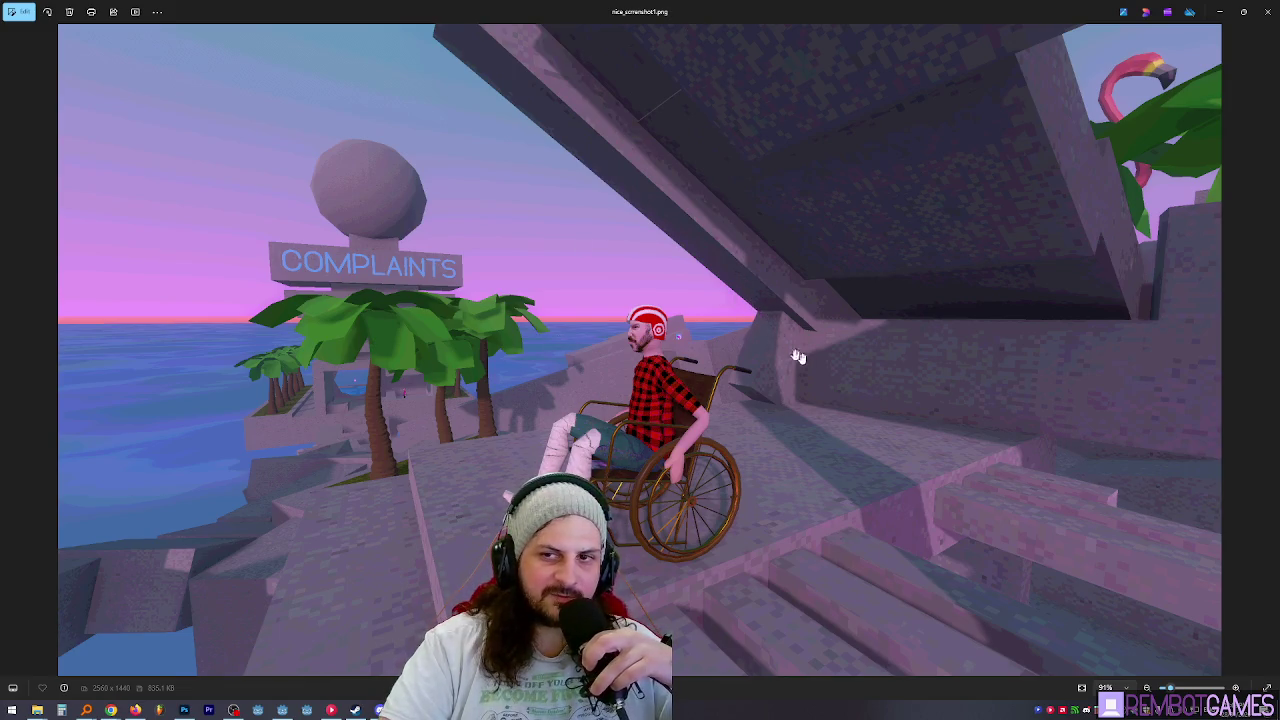
scroll(560, 345, "up", 3)
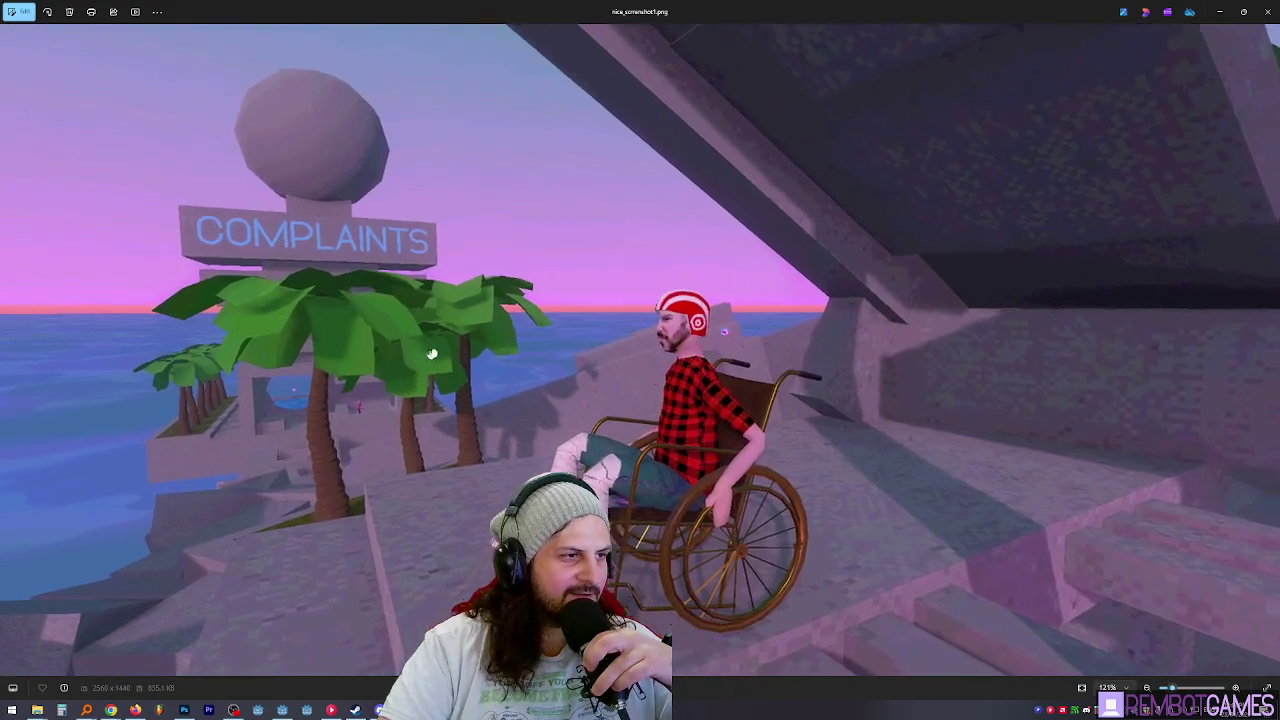
left_click_drag(432, 354, 524, 279)
scroll(500, 300, "up", 5)
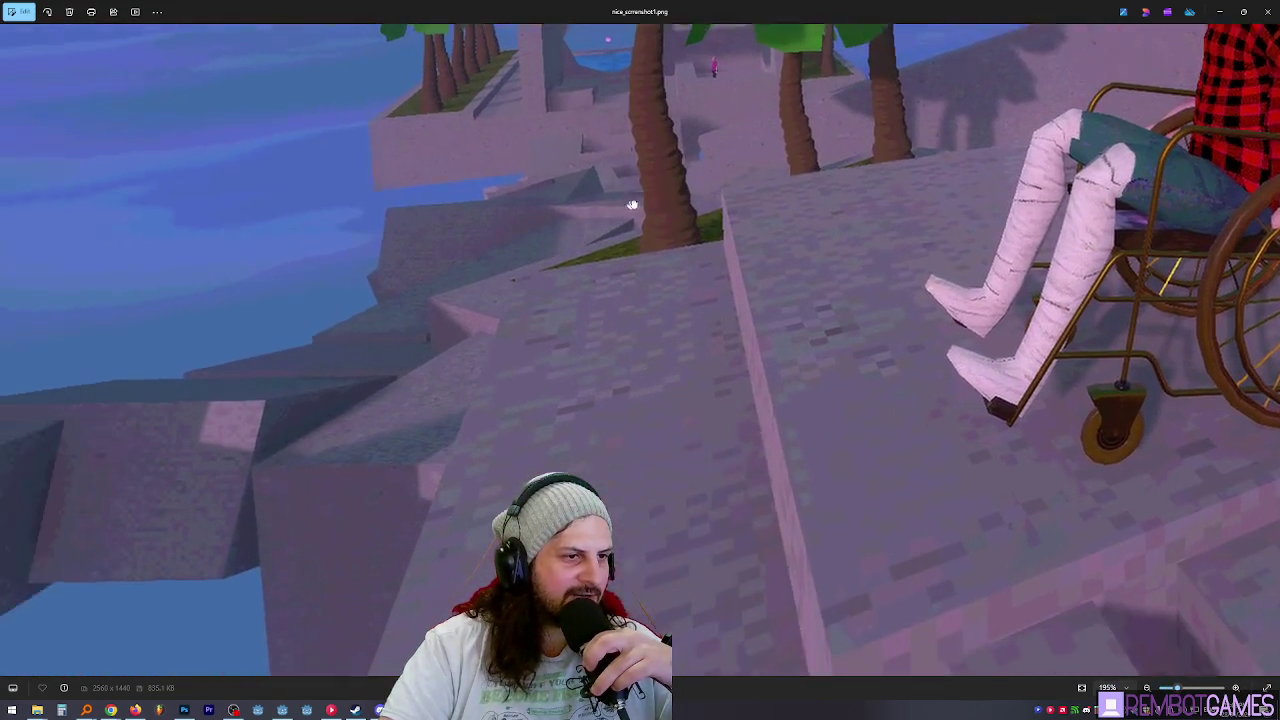
mouse_move(632, 204)
left_mouse_down()
mouse_move(866, 314)
mouse_move(634, 343)
mouse_move(680, 429)
mouse_move(700, 274)
mouse_move(376, 315)
mouse_move(397, 343)
mouse_move(649, 314)
left_mouse_up()
scroll(654, 317, "down", 5)
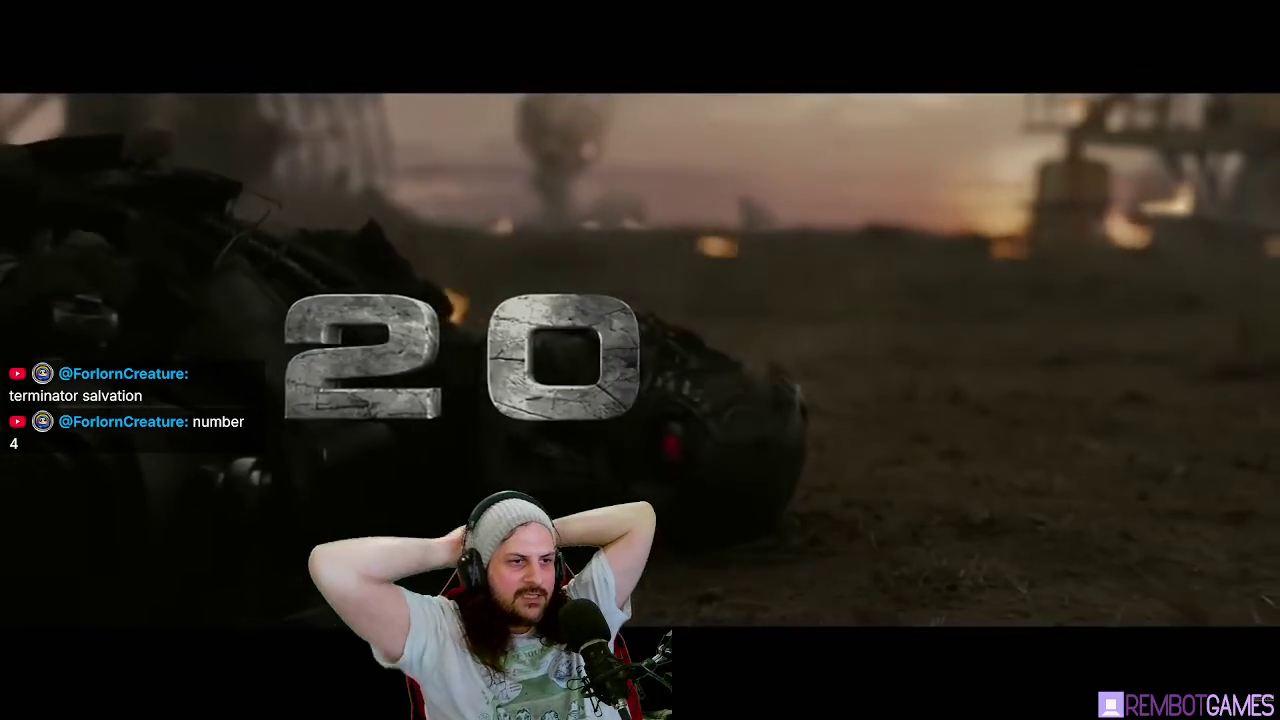
Skip the Terminator Salvation trailer from 0:11 to about 0:29 and keep watching.
left_click(398, 532)
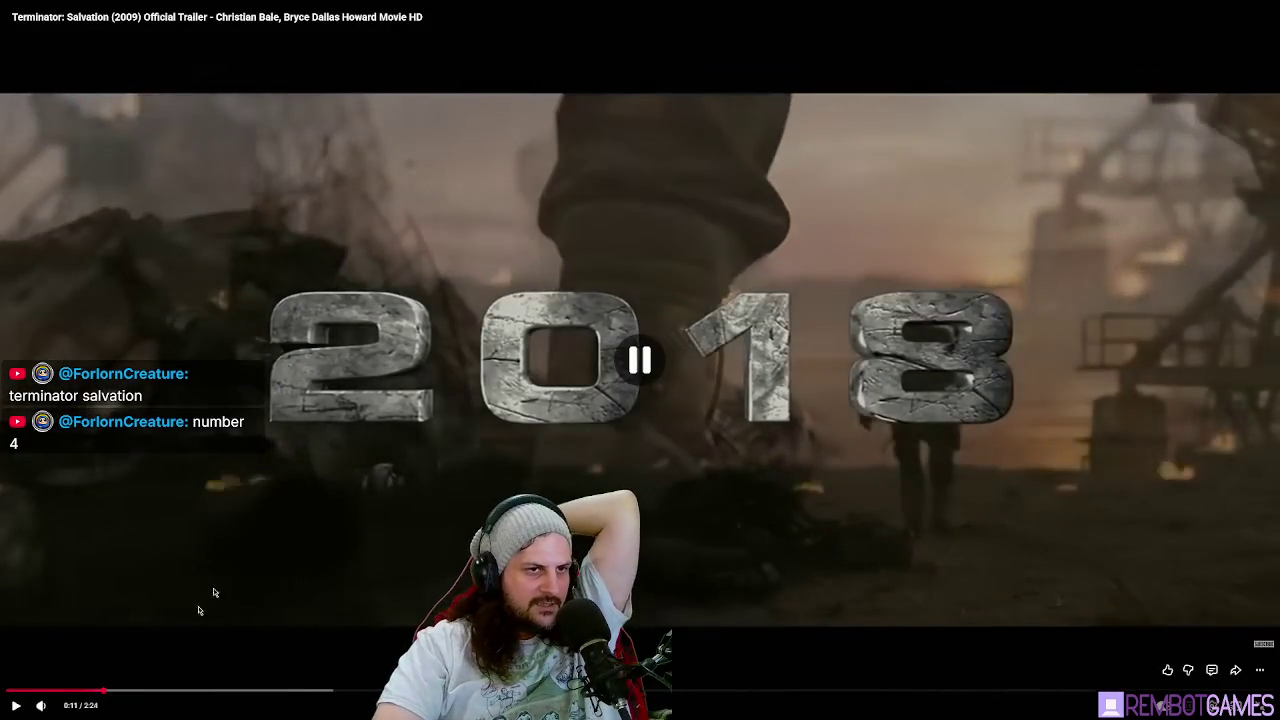
mouse_move(125, 690)
left_mouse_down()
mouse_move(265, 692)
mouse_move(253, 690)
left_mouse_up()
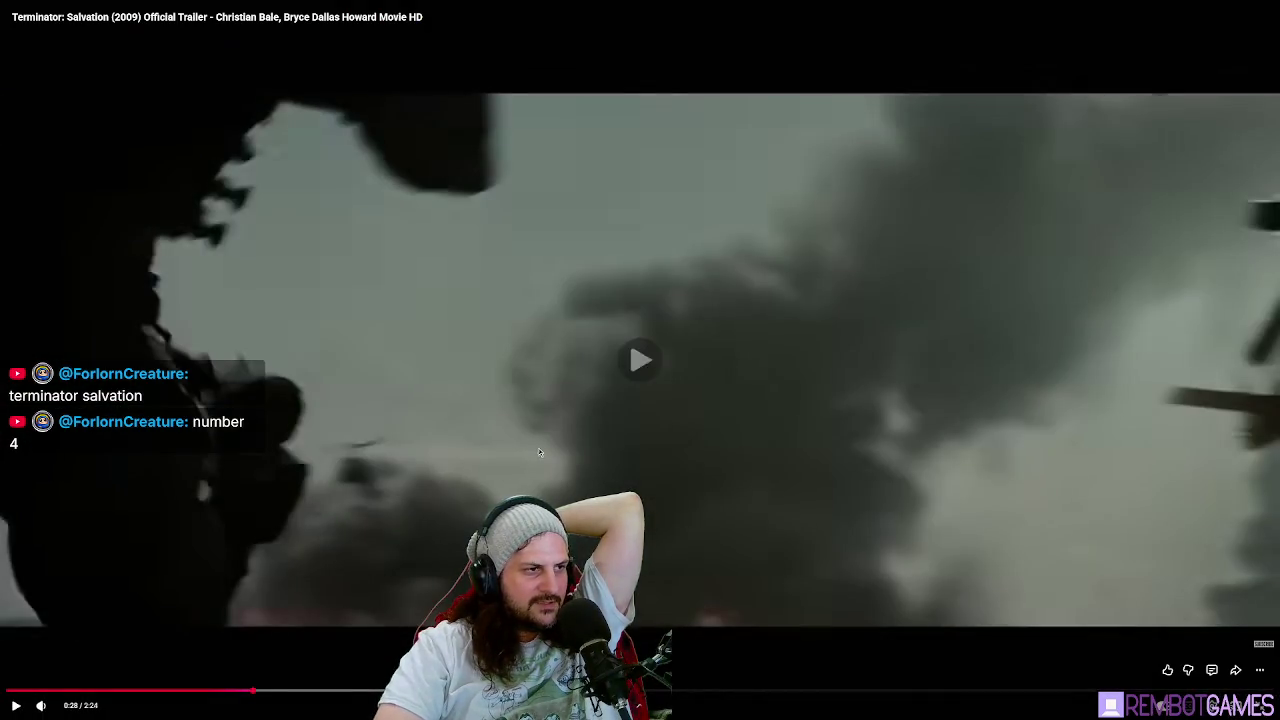
left_click(539, 452)
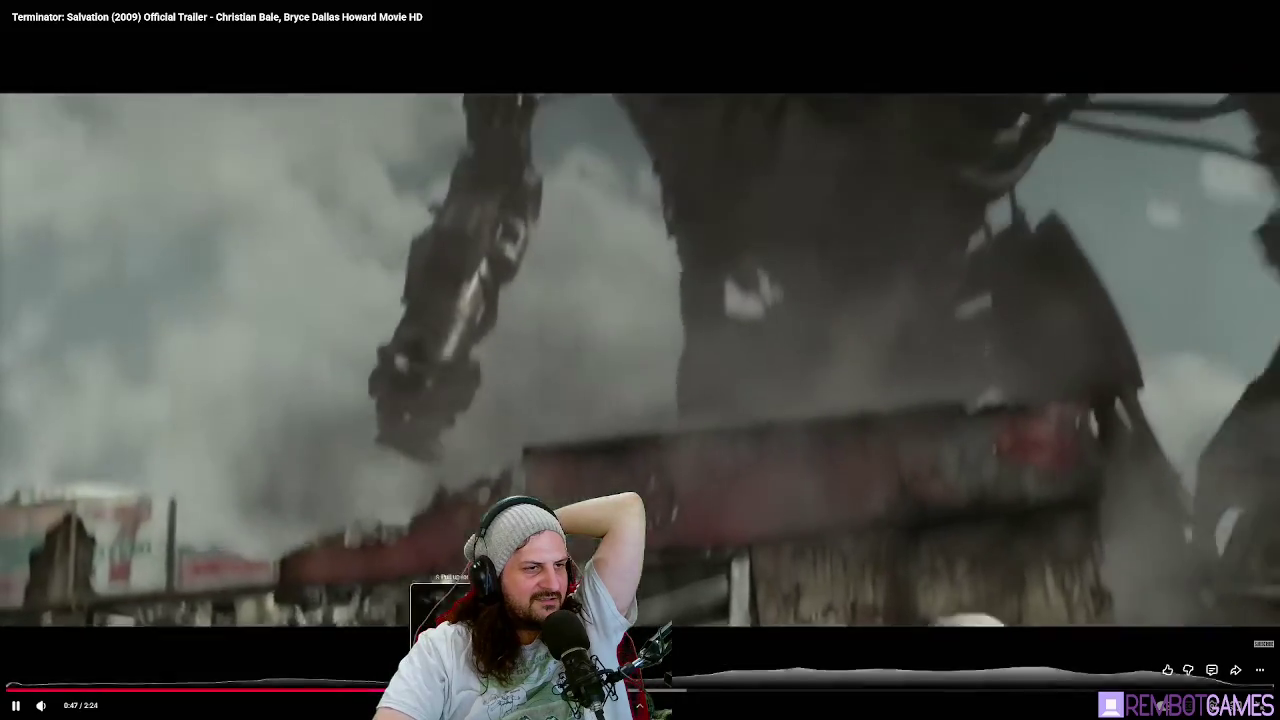
left_click(659, 527)
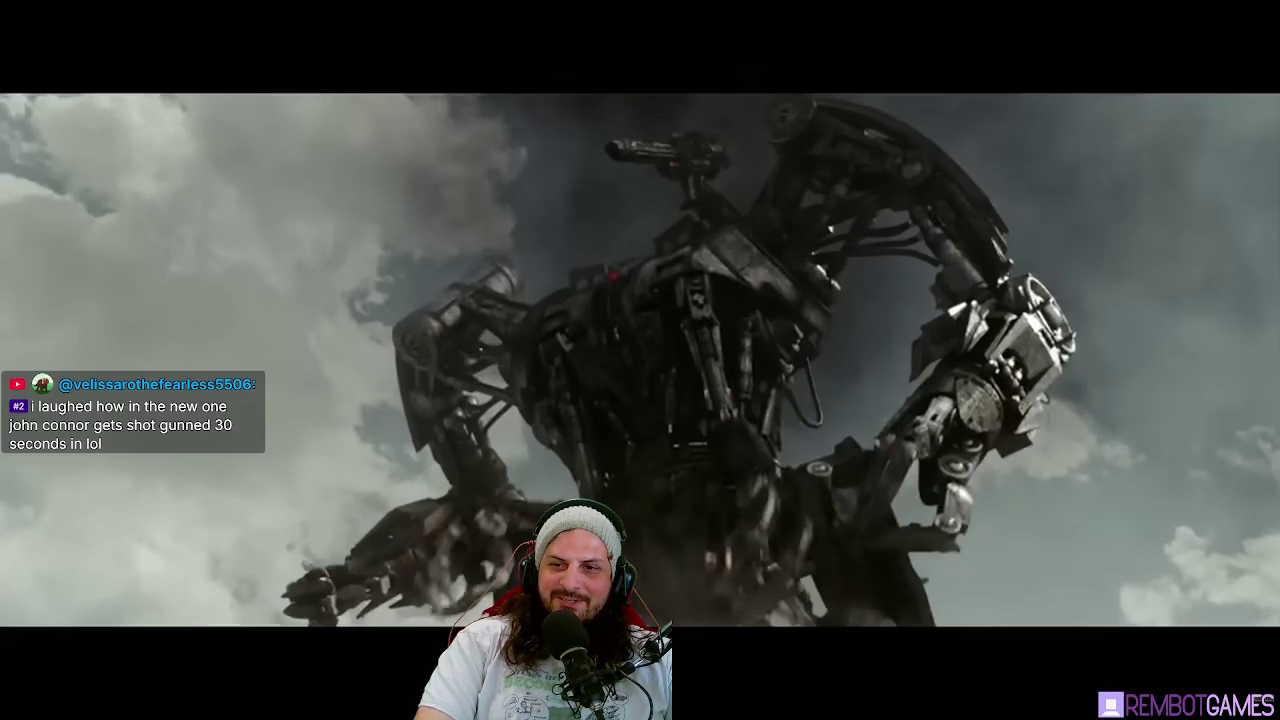
mouse_move(681, 229)
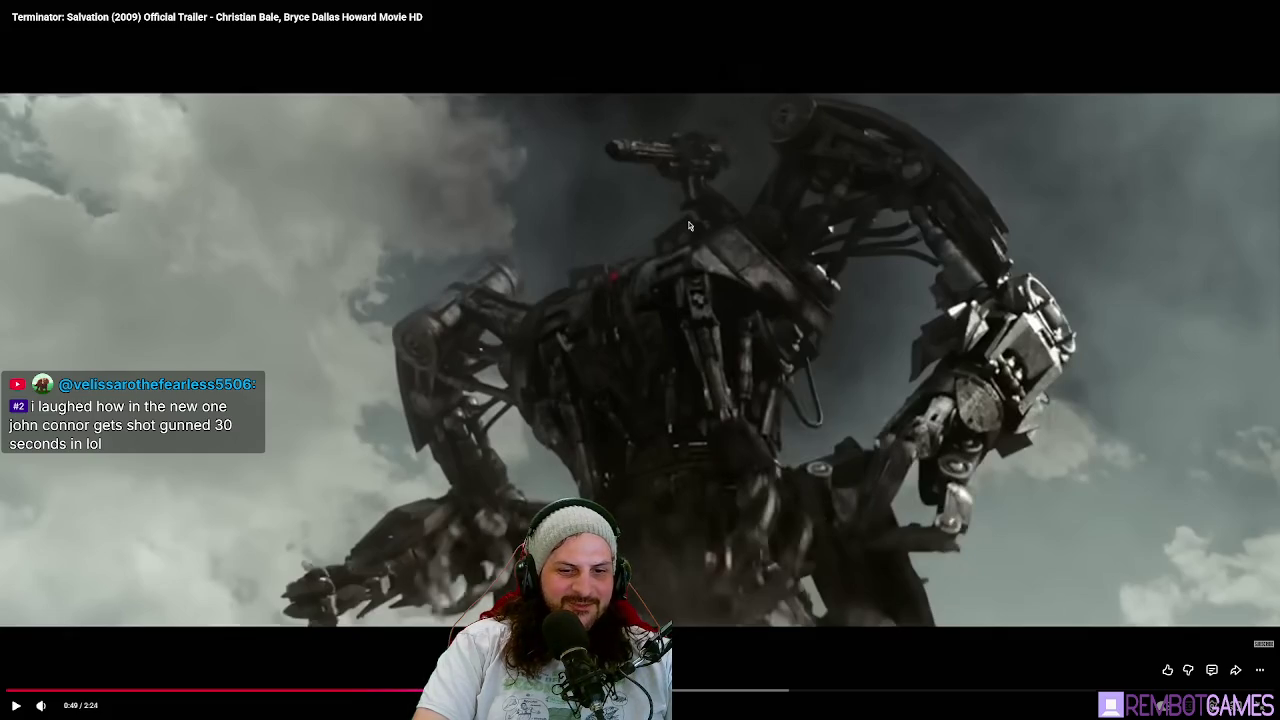
left_click(680, 234)
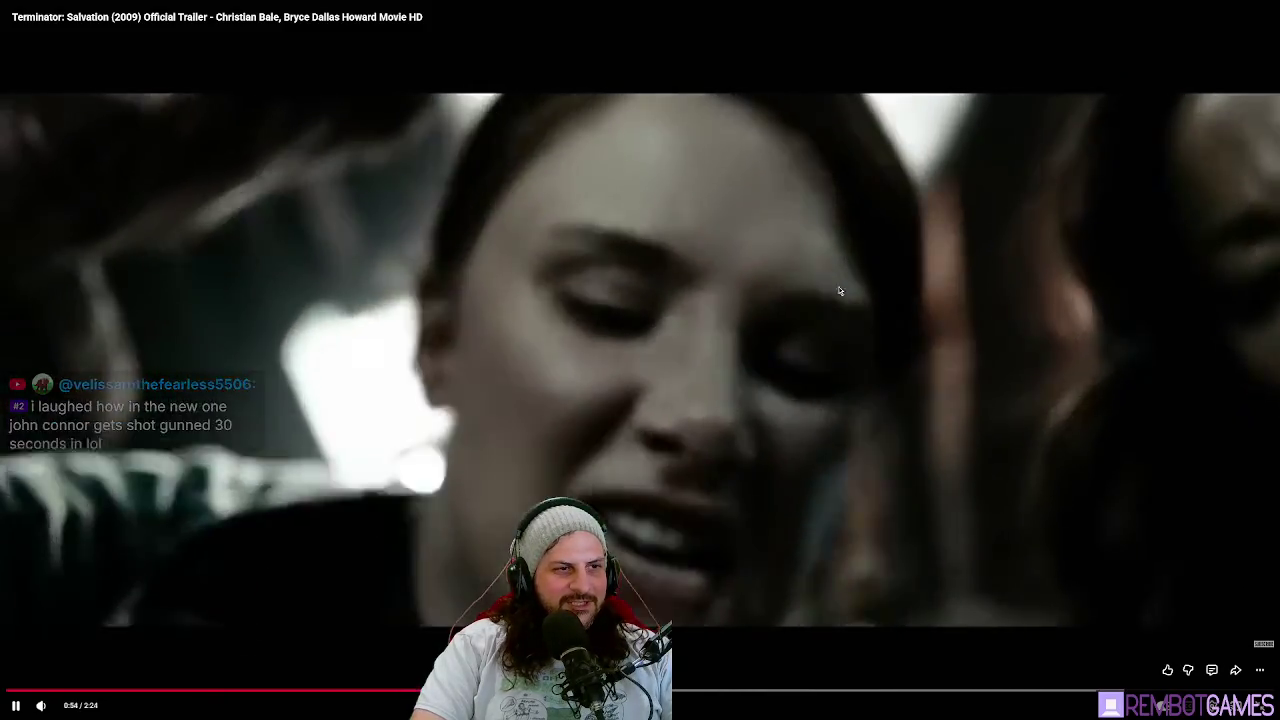
Pause the trailer around 0:57, then skip ahead near its end and resume.
left_click(926, 280)
left_click(971, 286)
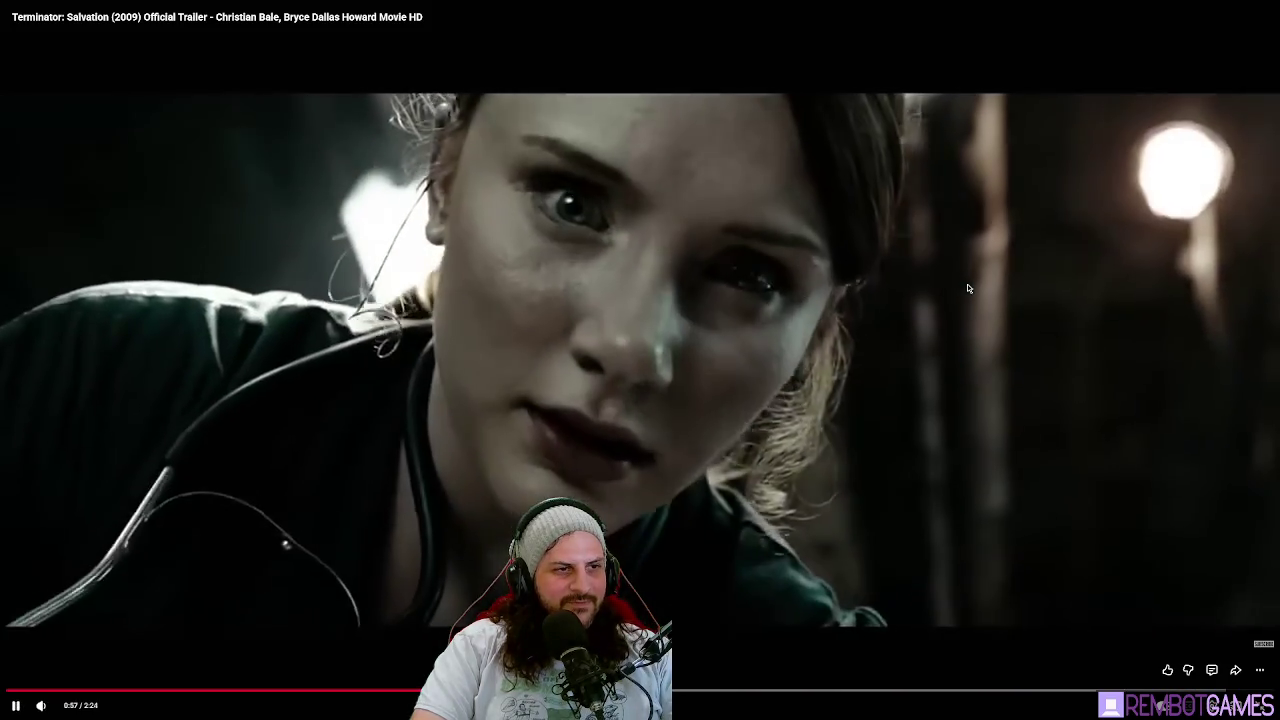
left_click(953, 295)
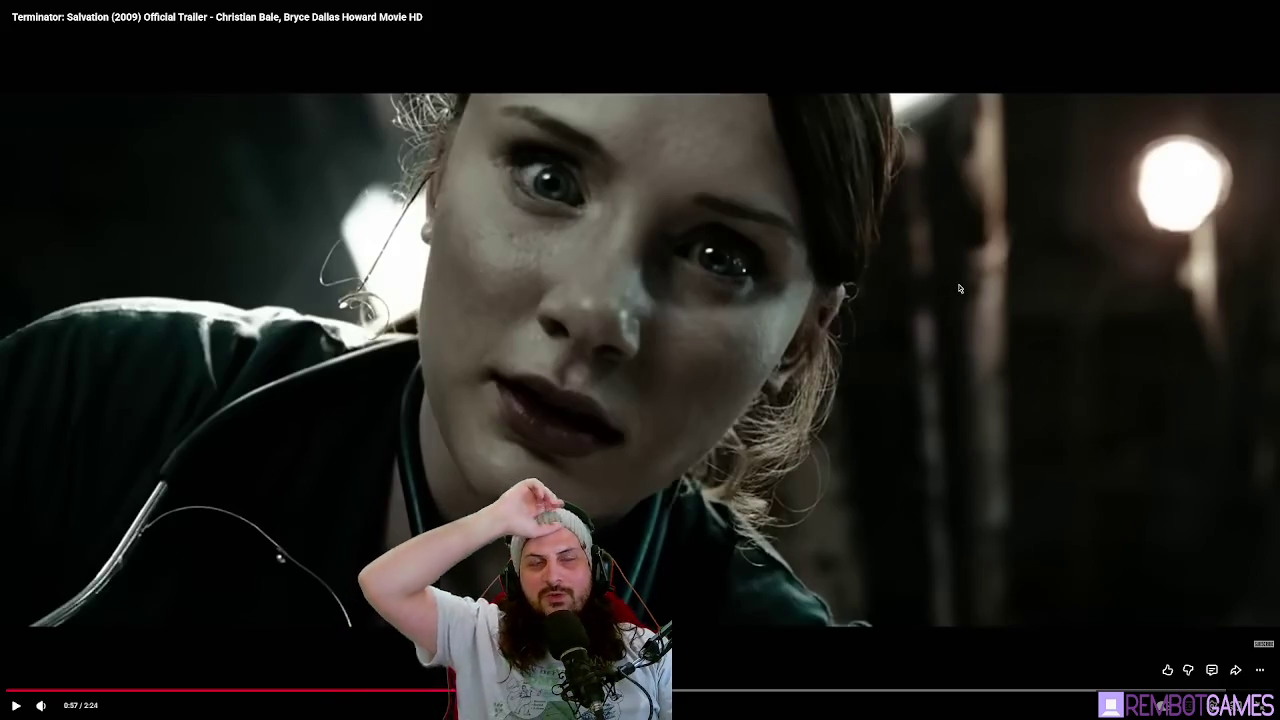
left_click(940, 284)
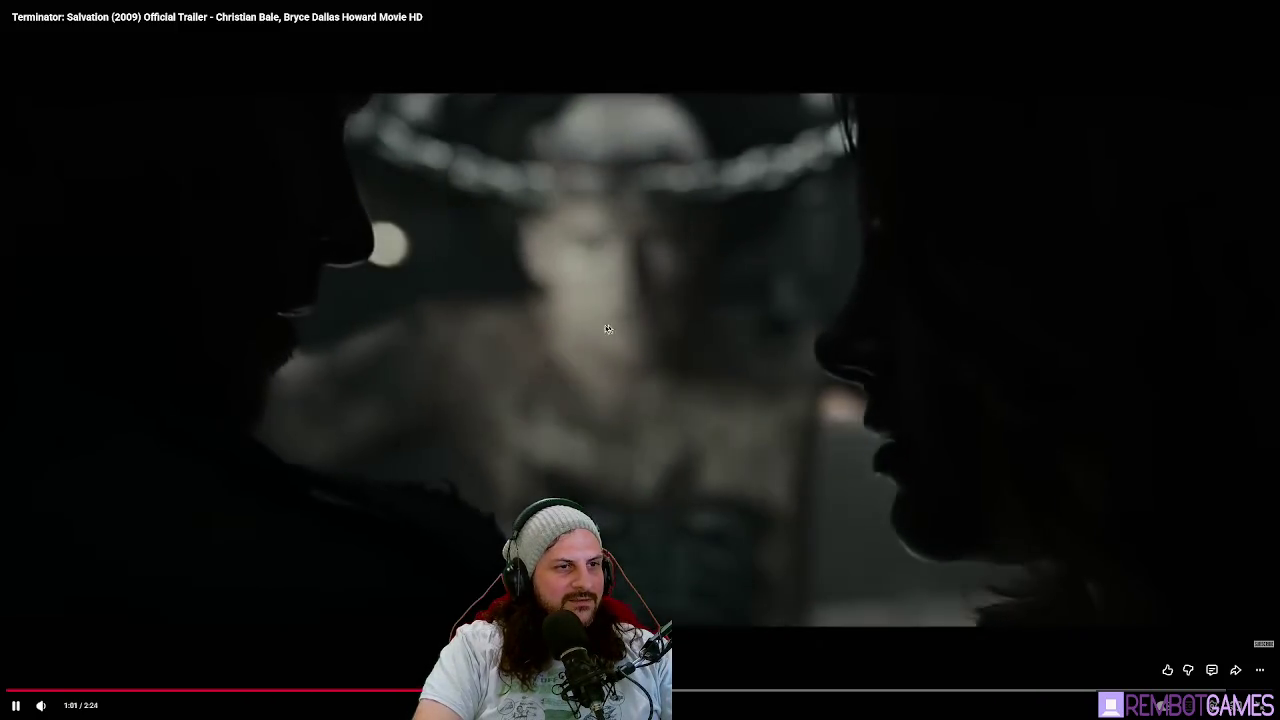
left_click(681, 576)
mouse_move(690, 691)
left_mouse_down()
mouse_move(1110, 688)
mouse_move(1094, 690)
left_mouse_up()
left_click(845, 490)
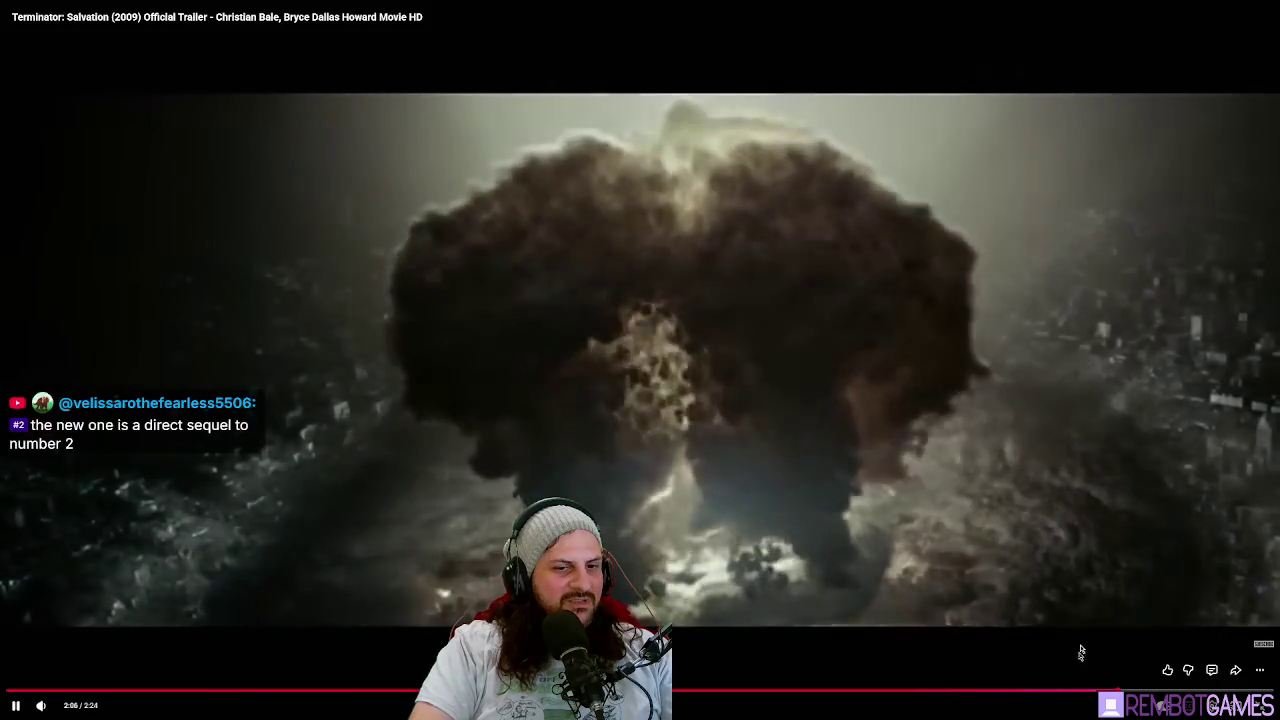
Rewind the trailer to 2:01 and step through 2:05 before pausing at 2:10.
left_click_drag(1085, 691, 1060, 690)
left_click(989, 340)
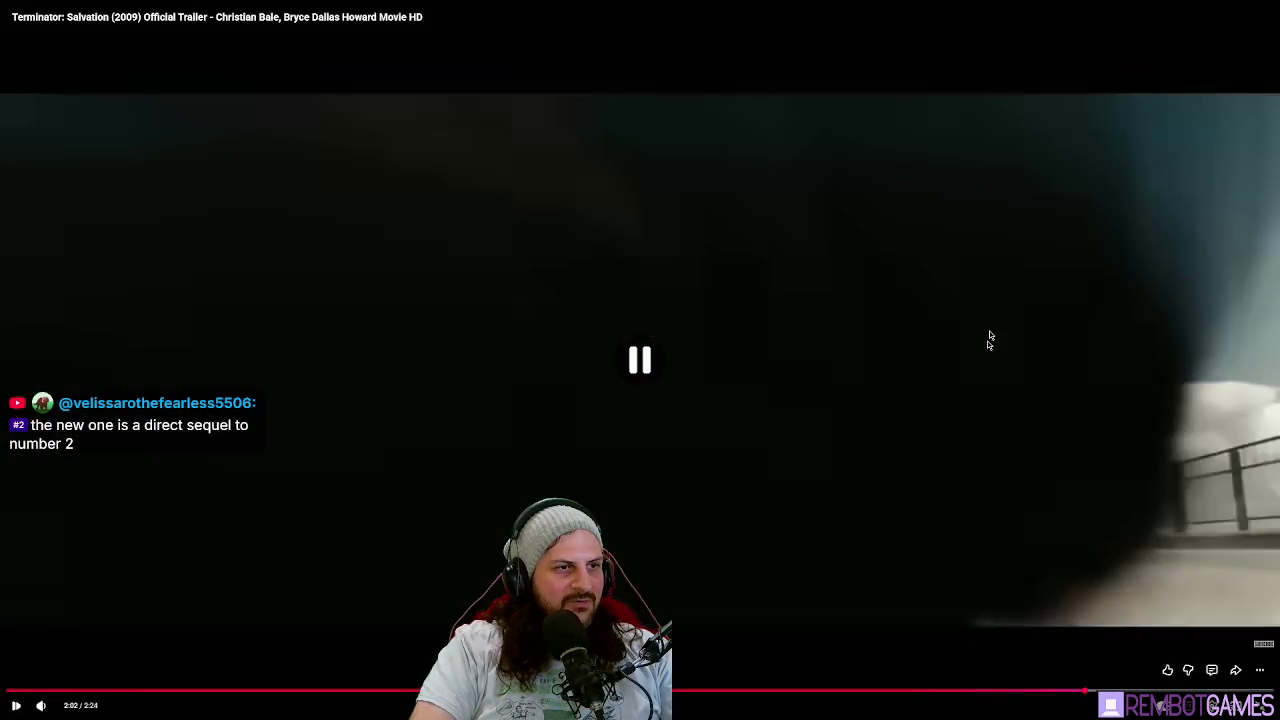
left_click(1040, 305)
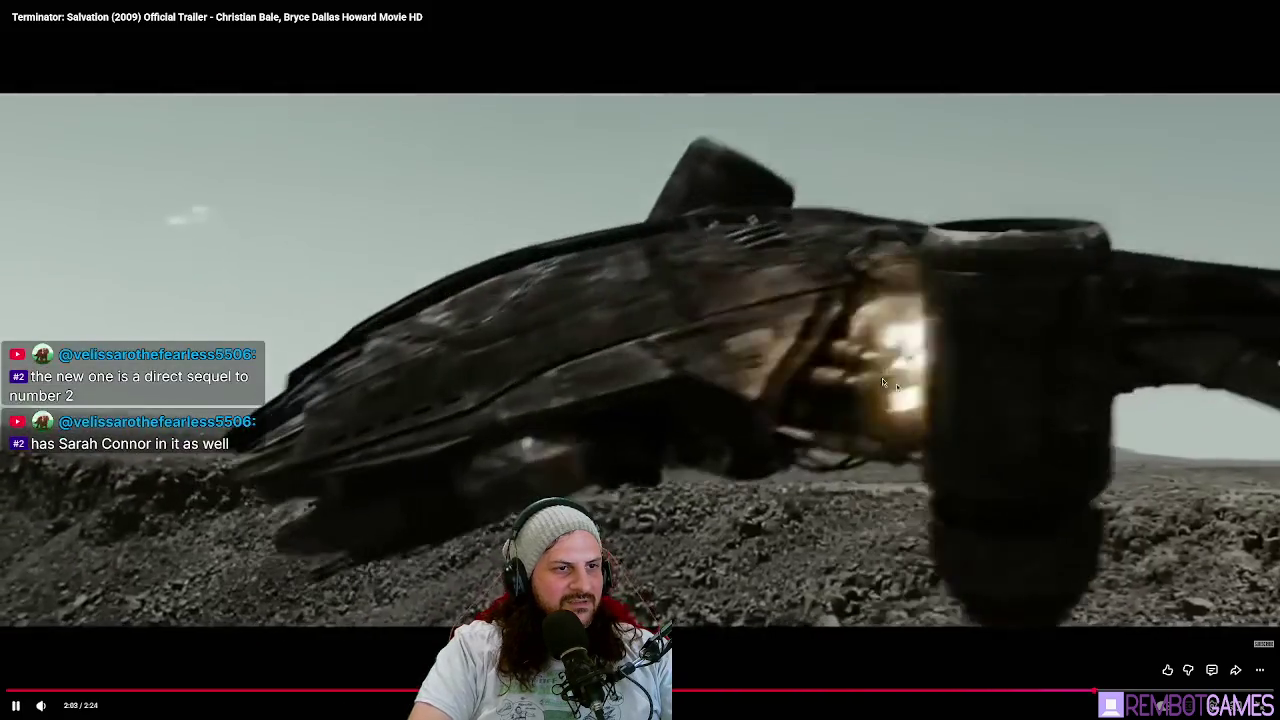
left_click(969, 323)
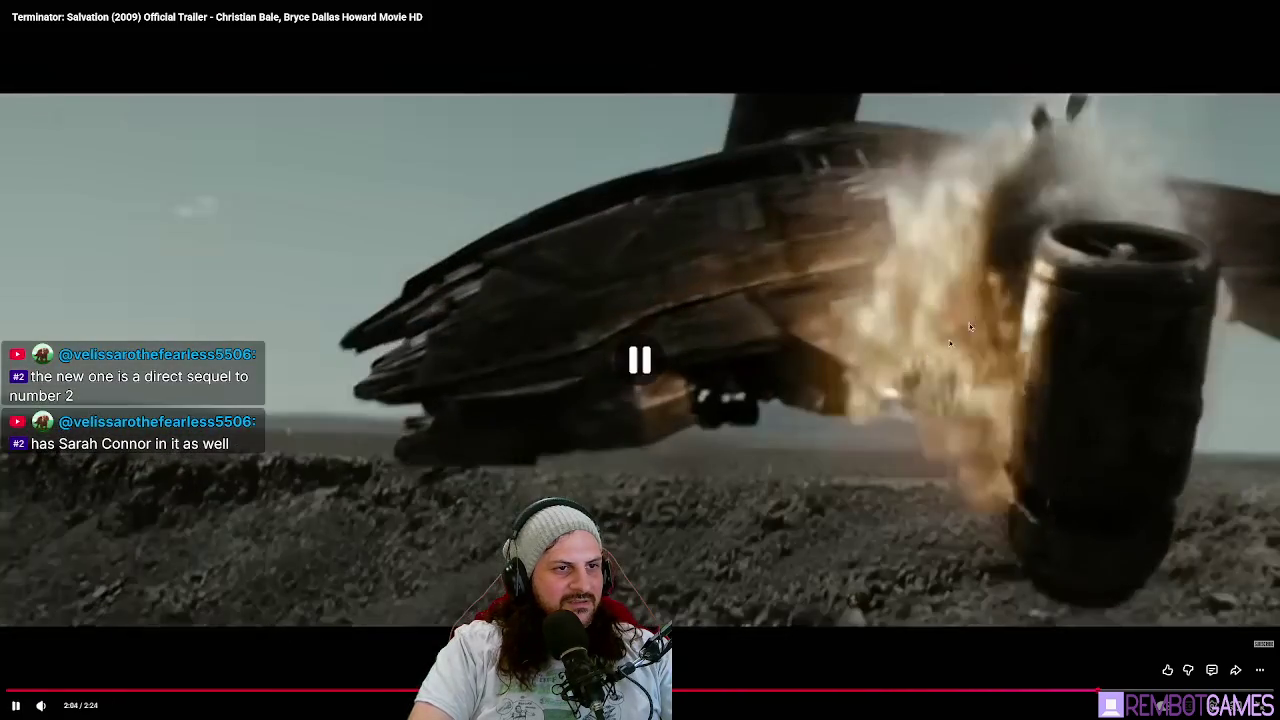
left_click(1051, 345)
left_click(1037, 347)
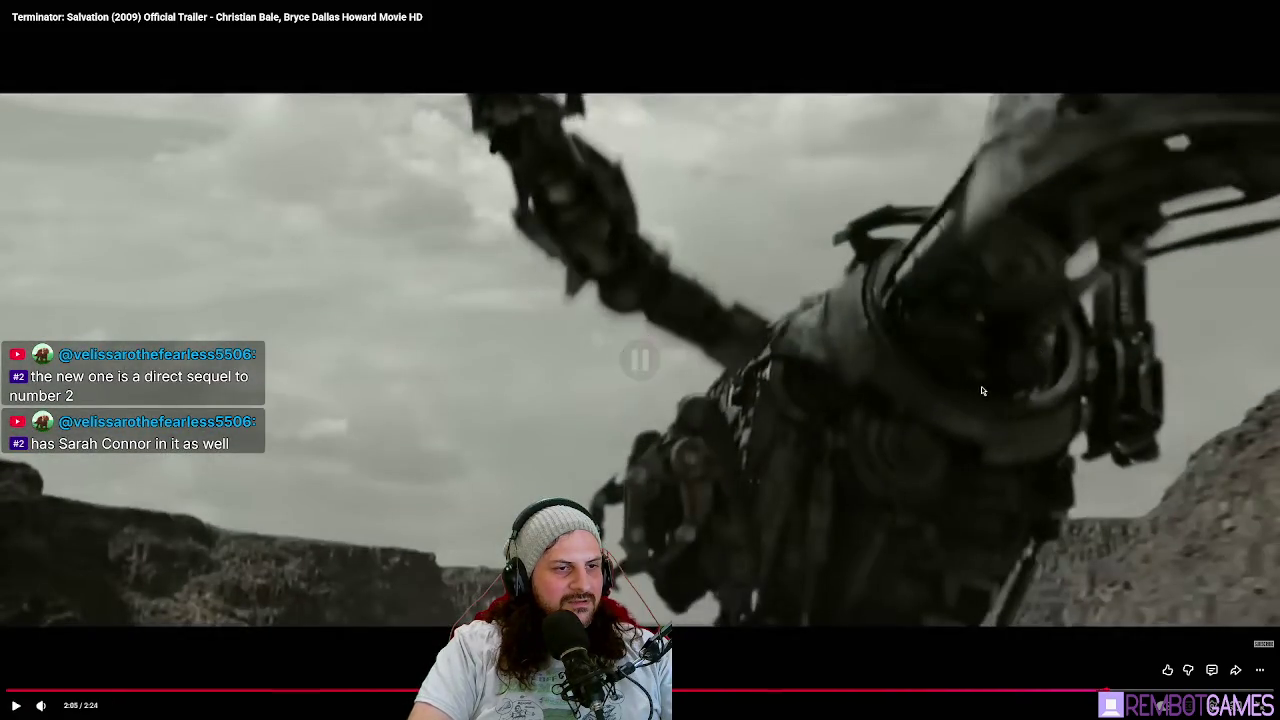
left_click(981, 390)
left_click(894, 242)
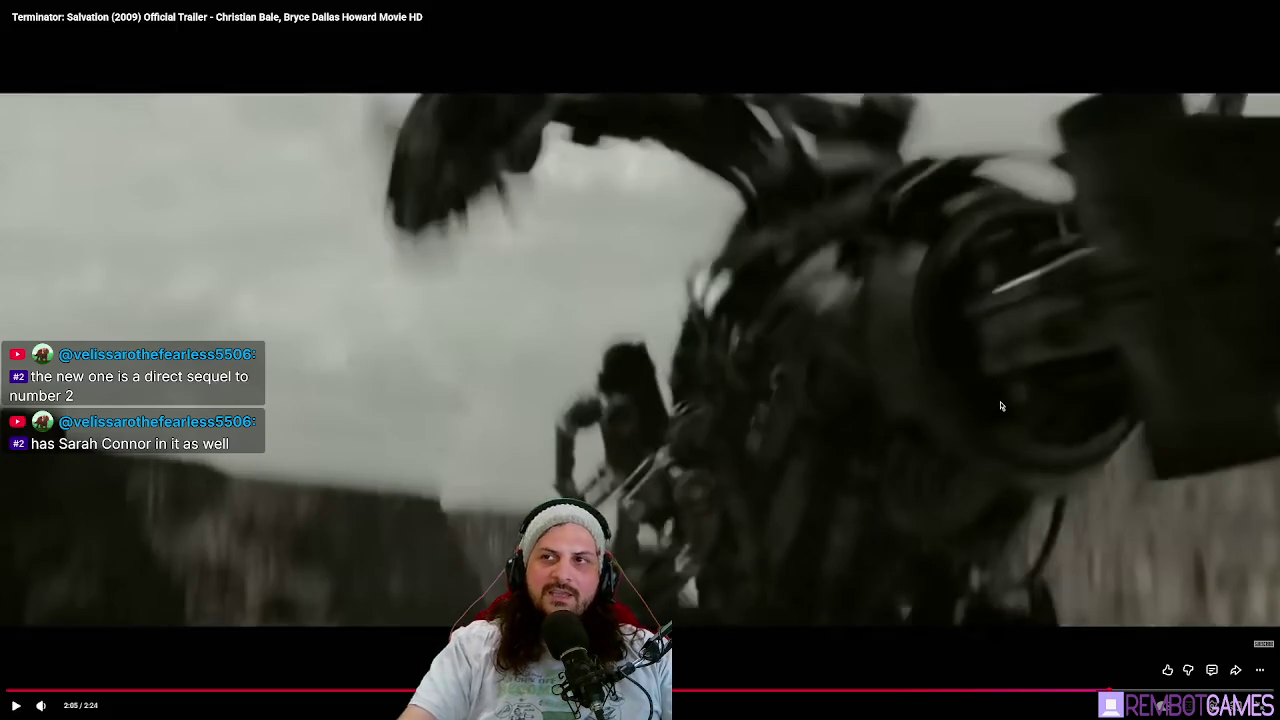
left_click(1069, 639)
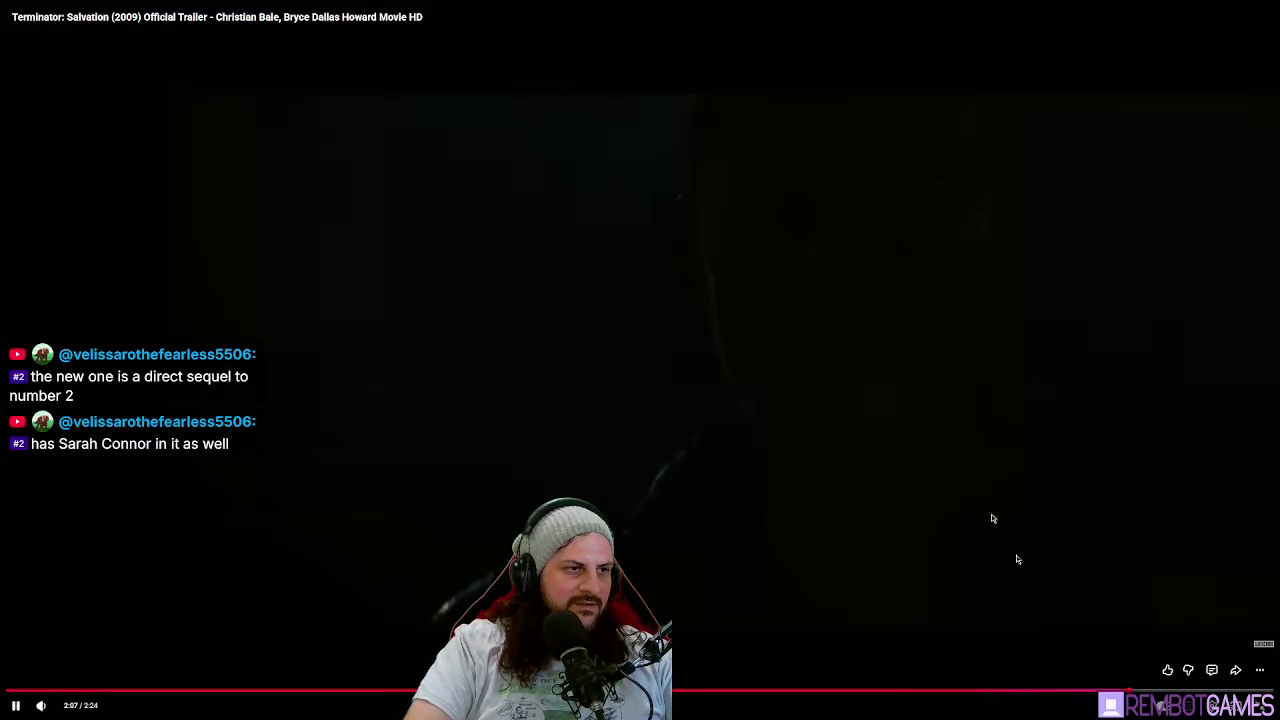
left_click(1105, 690)
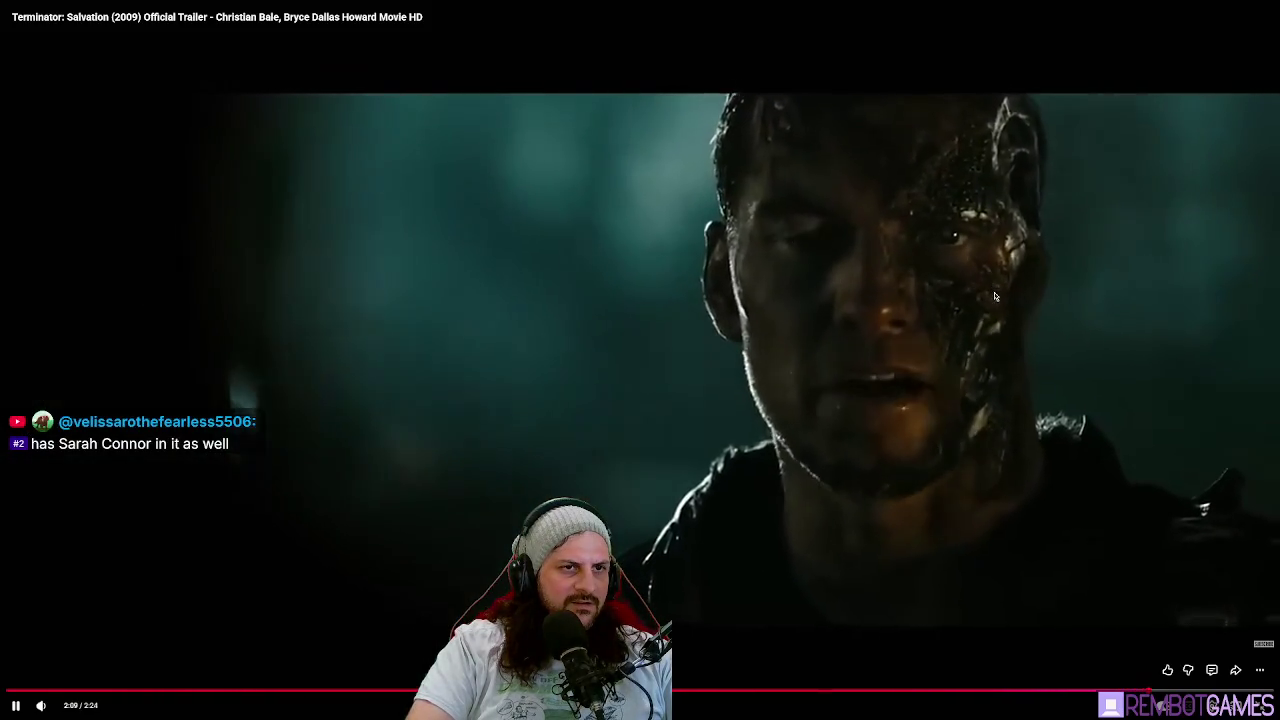
left_click(994, 290)
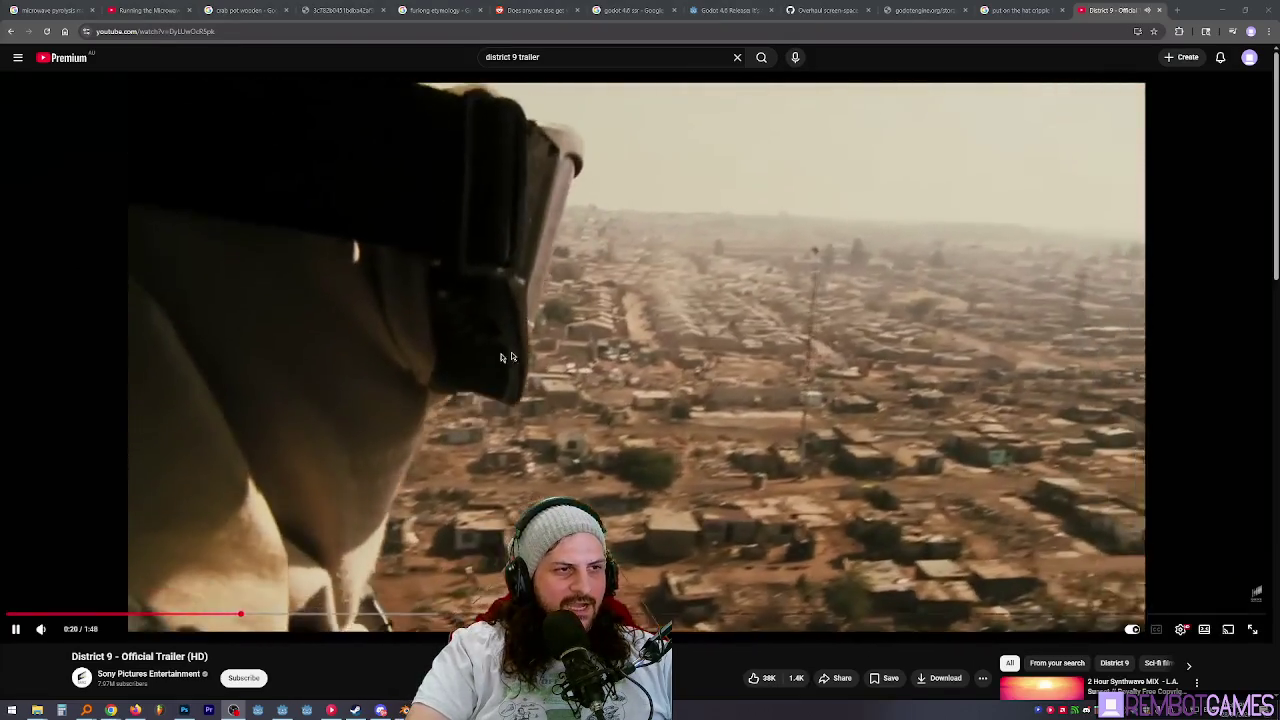
Skip the District 9 trailer ahead to 0:55 and view it fullscreen briefly.
left_click(449, 360)
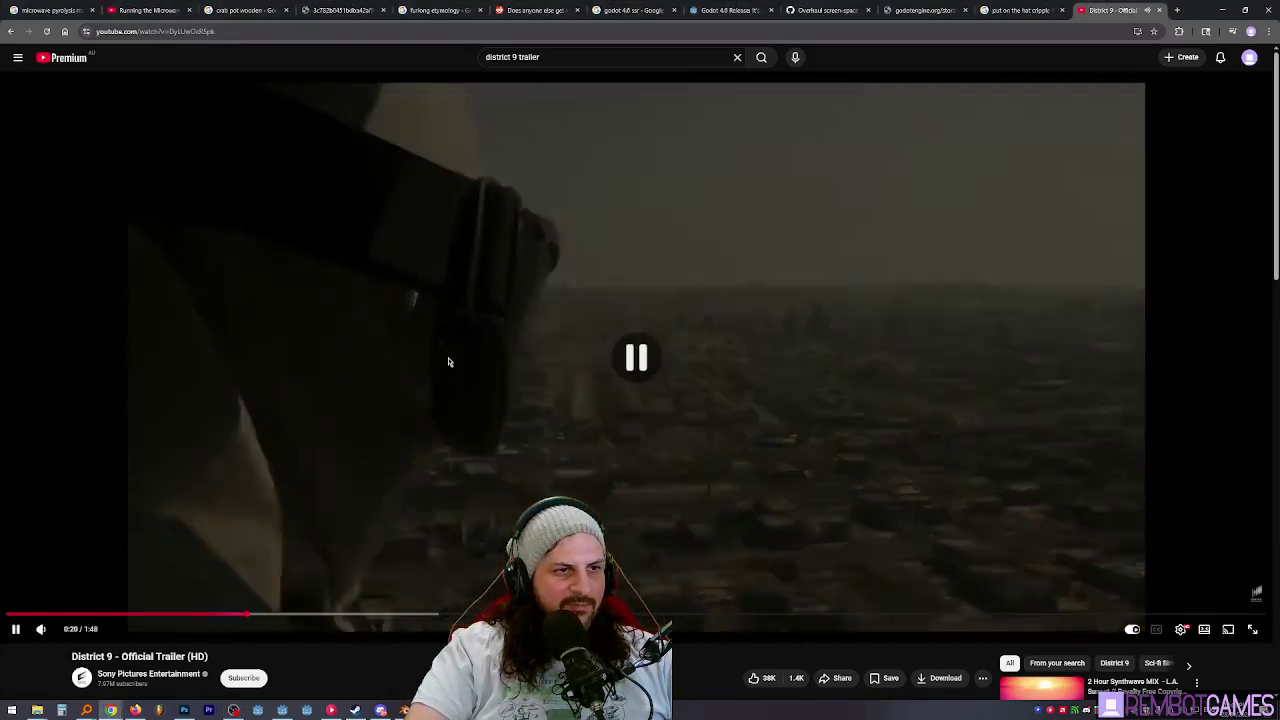
left_click(447, 473)
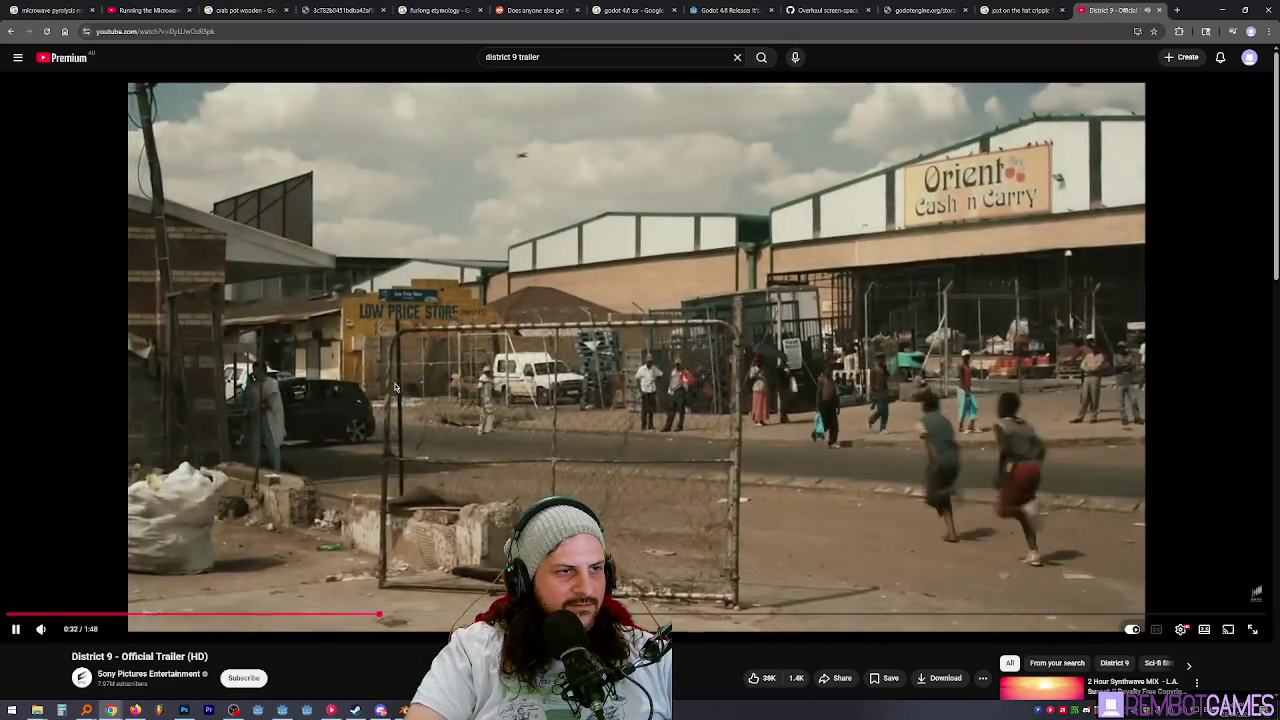
left_click(330, 343)
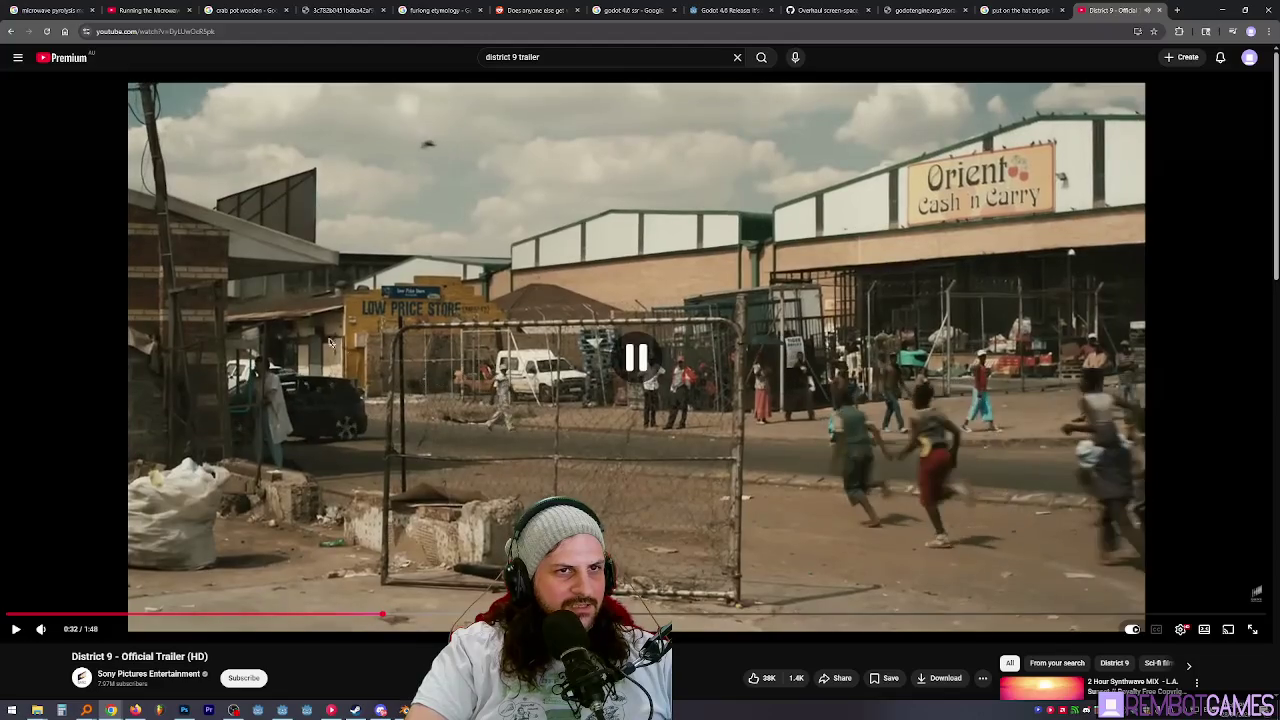
left_click(337, 351)
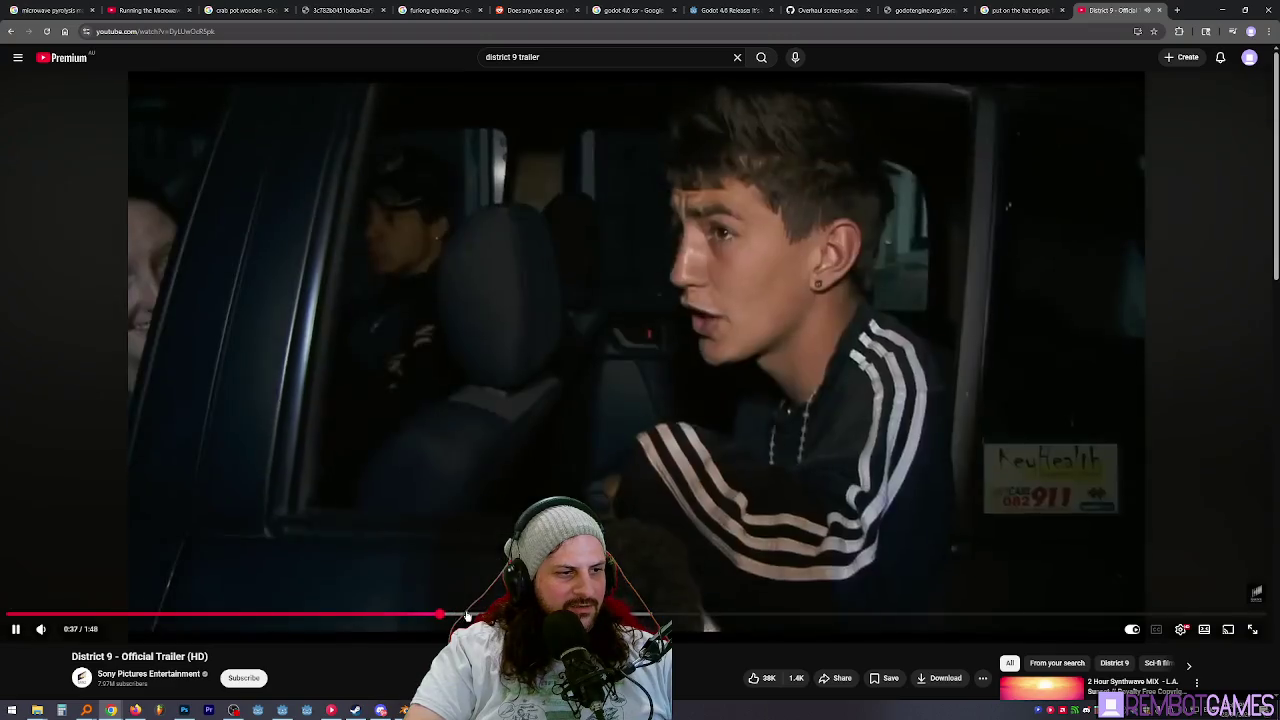
left_click_drag(436, 612, 643, 618)
left_click(455, 290)
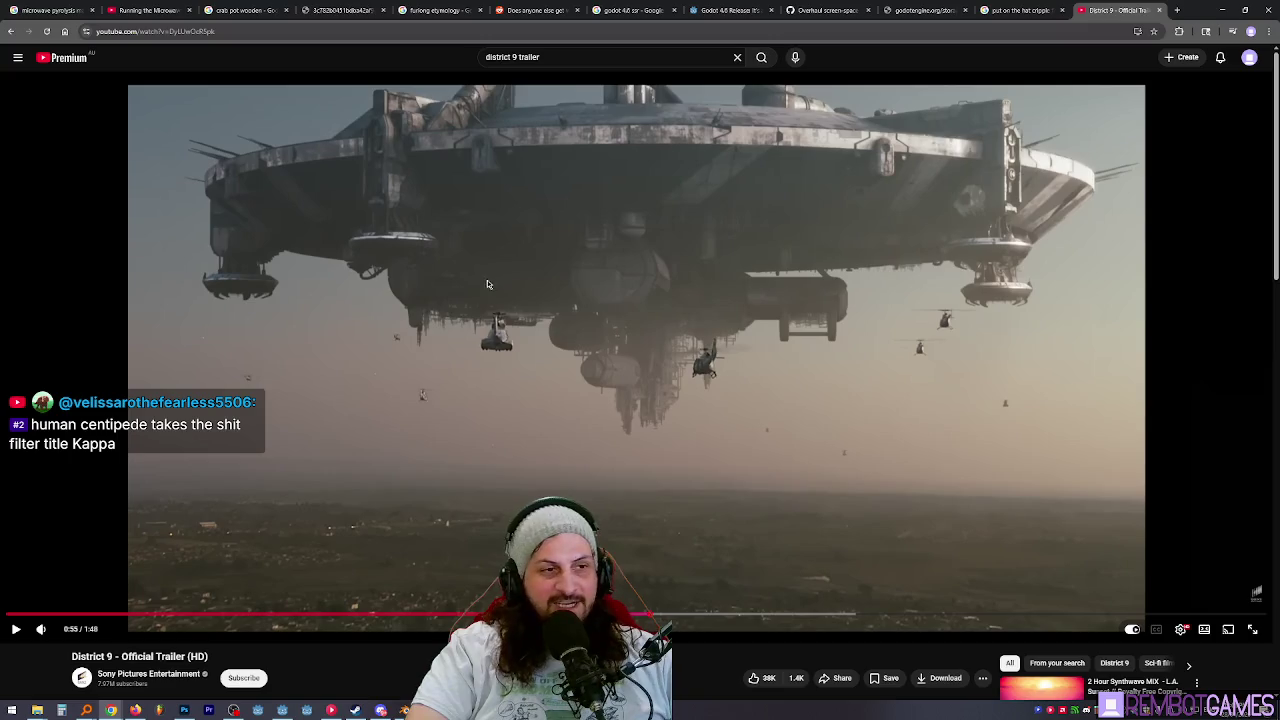
key("f")
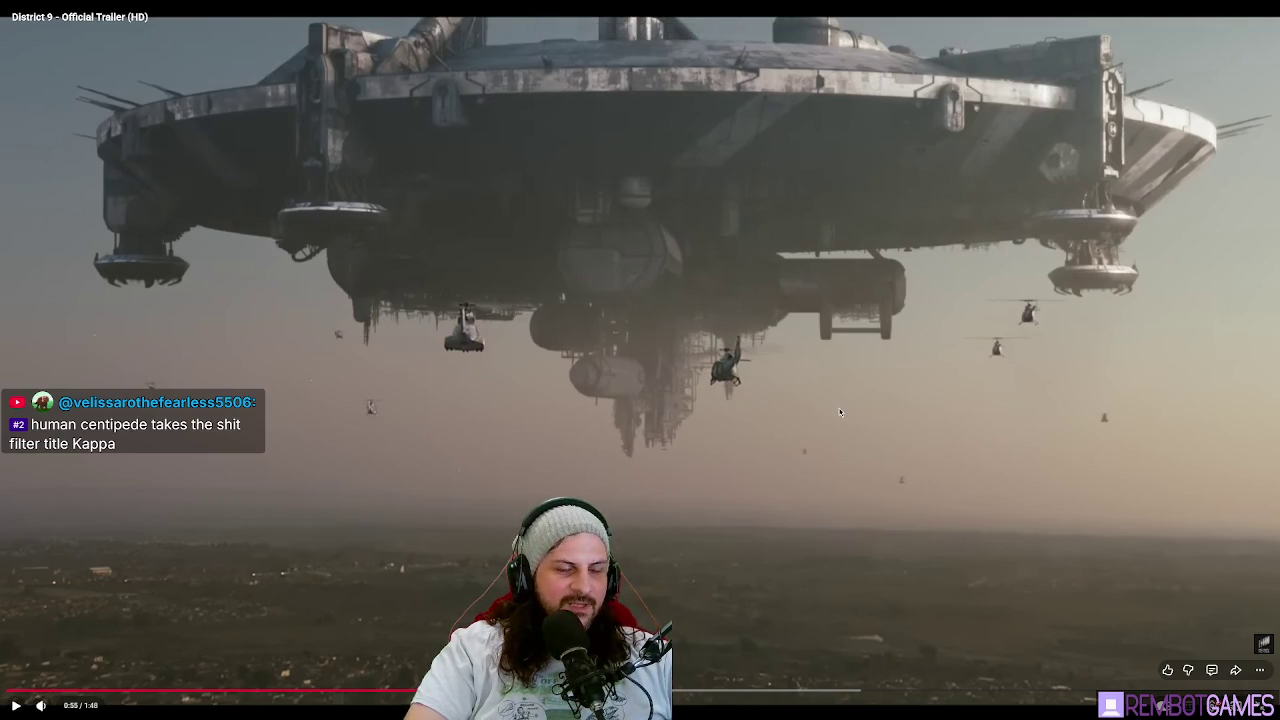
key("Escape")
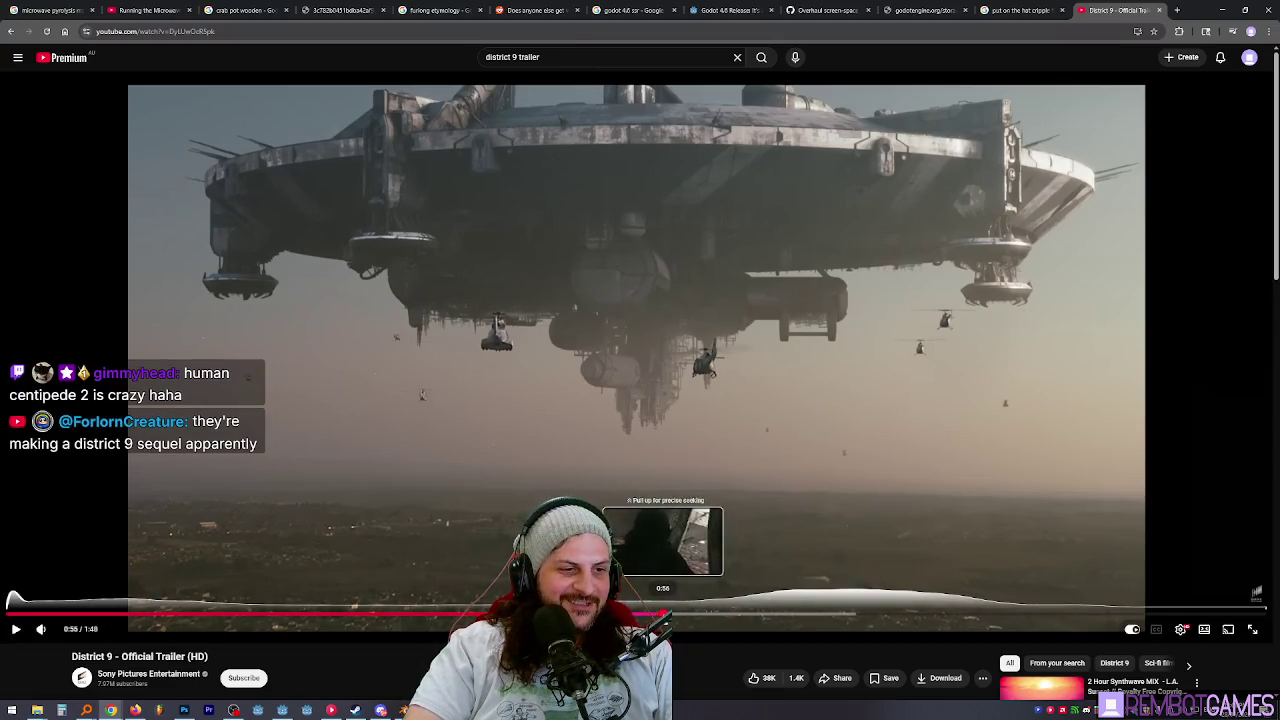
Seek the trailer to 1:05, then back to about 0:30, pausing at 0:32.
left_click(768, 616)
mouse_move(770, 622)
left_mouse_down()
mouse_move(1015, 615)
mouse_move(205, 615)
left_mouse_up()
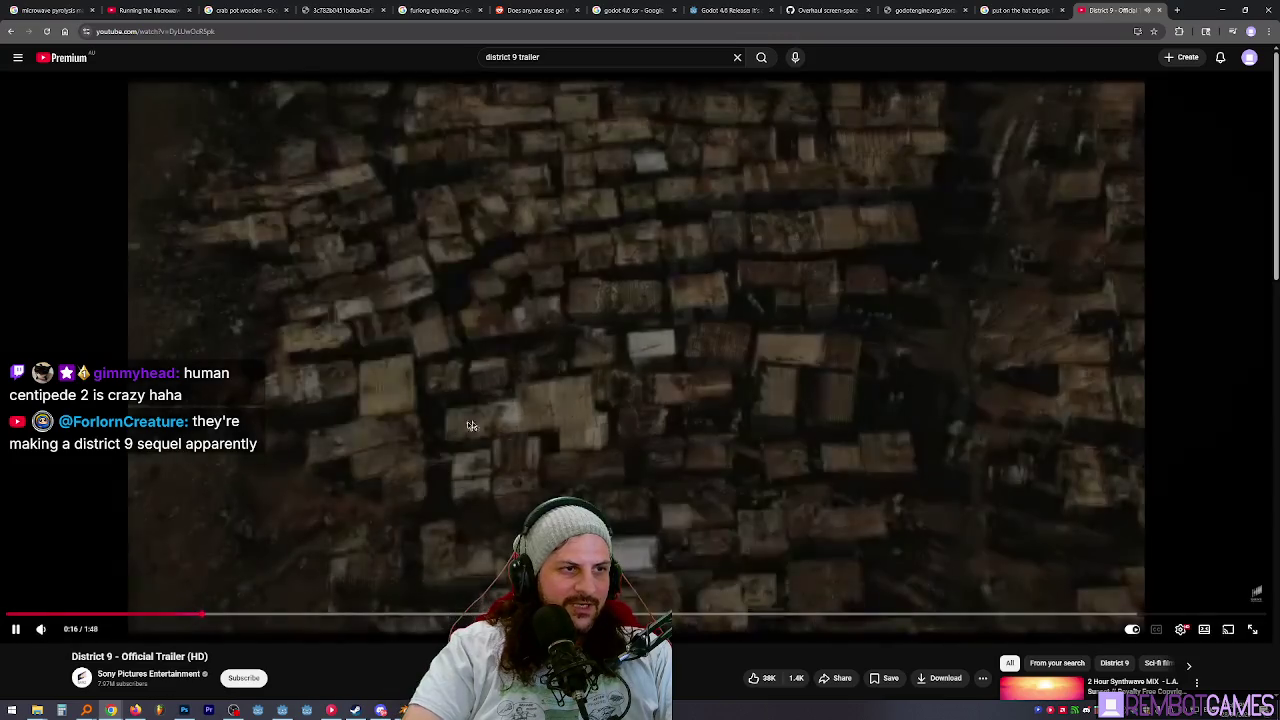
left_click(210, 582)
mouse_move(222, 617)
left_mouse_down()
mouse_move(364, 617)
mouse_move(353, 617)
left_mouse_up()
left_click(749, 412)
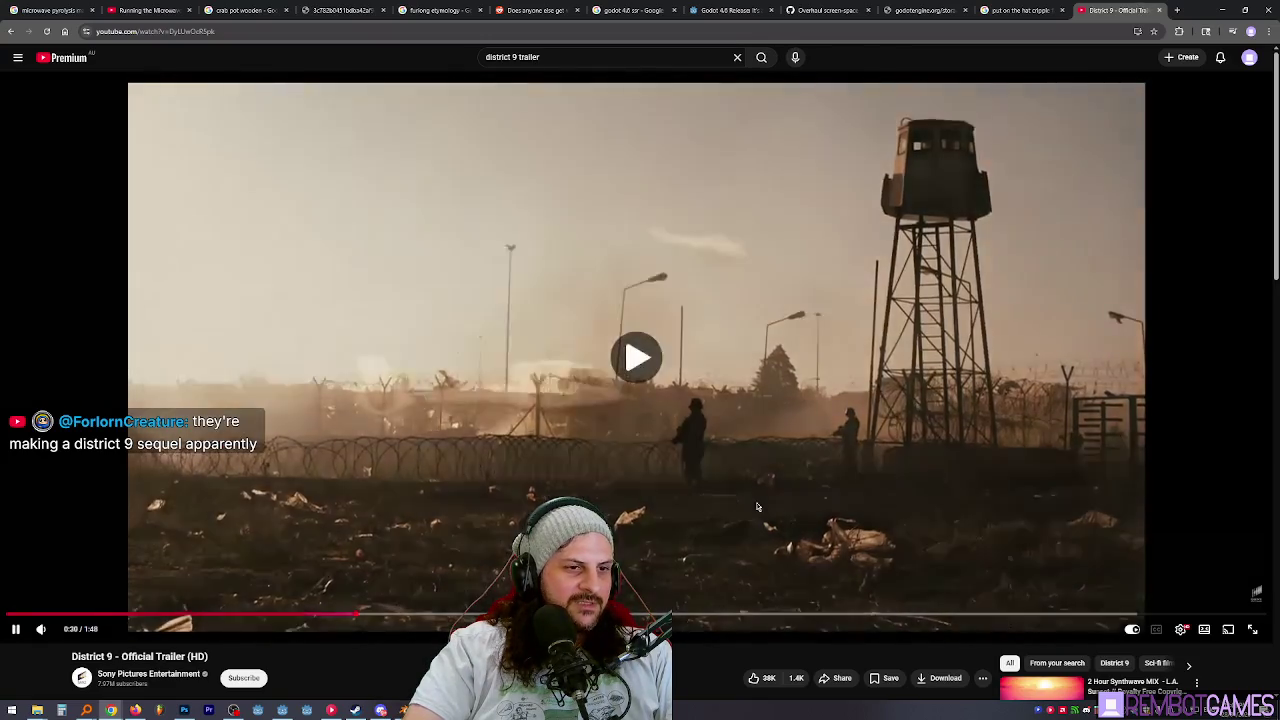
left_click(749, 412)
left_click(763, 378)
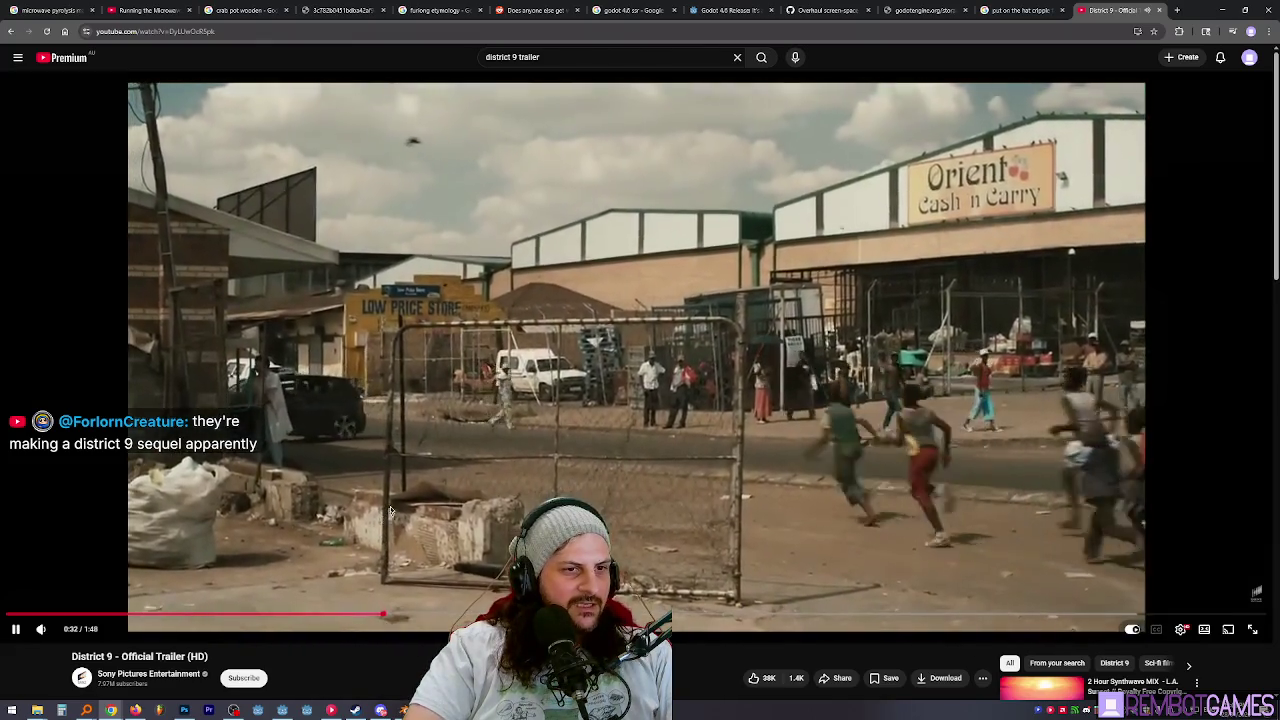
left_click(577, 453)
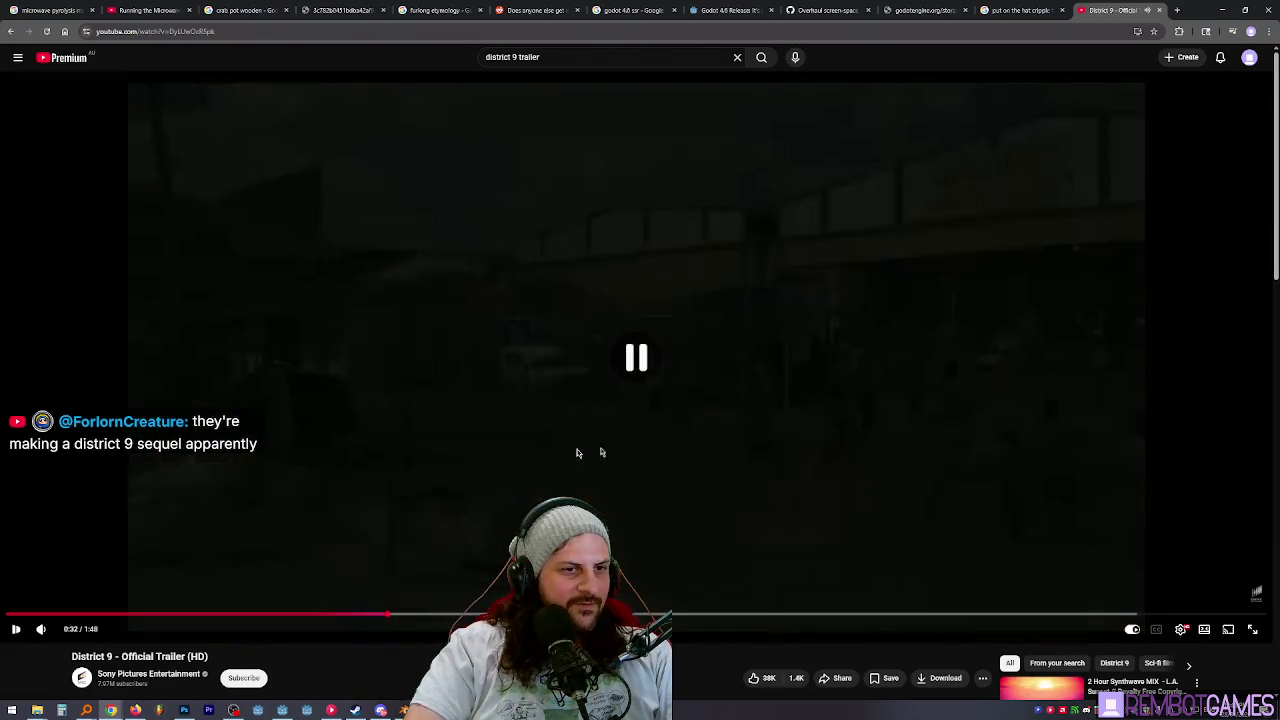
Rewind the trailer to around 0:12, step through 0:13, then skip ahead to about 0:25.
left_click(373, 615)
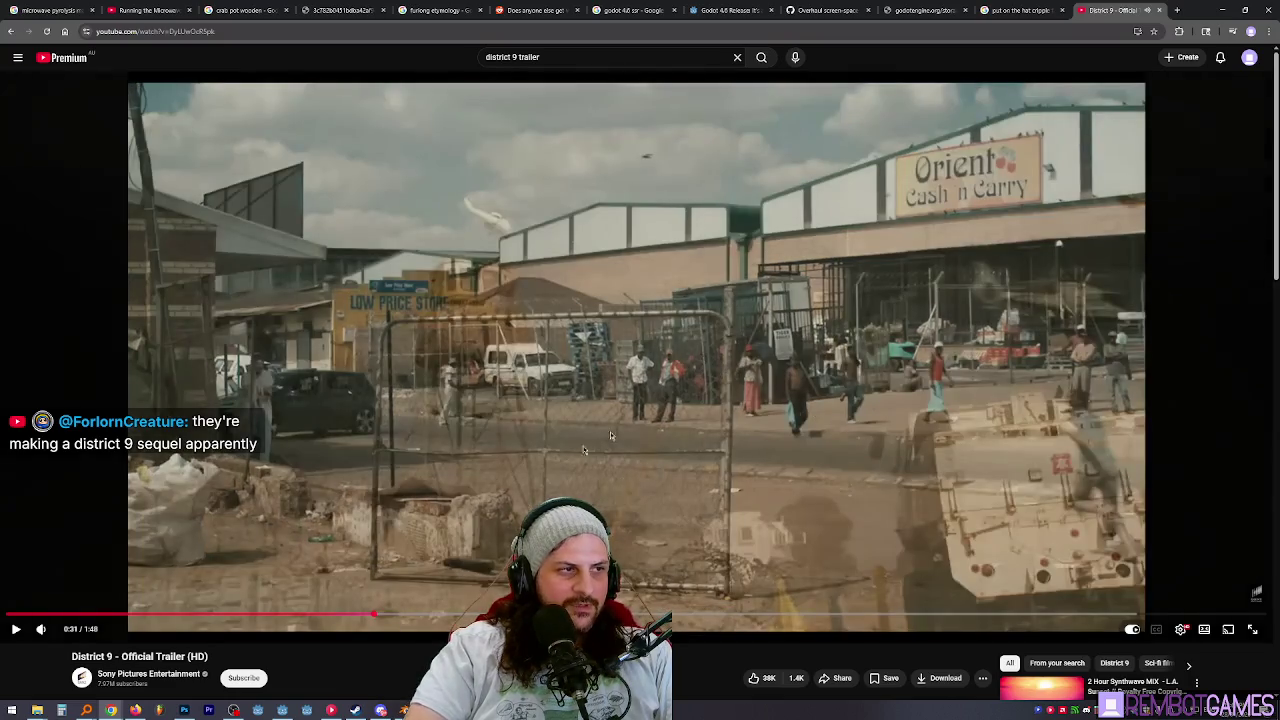
mouse_move(373, 615)
left_mouse_down()
mouse_move(78, 616)
mouse_move(142, 616)
left_mouse_up()
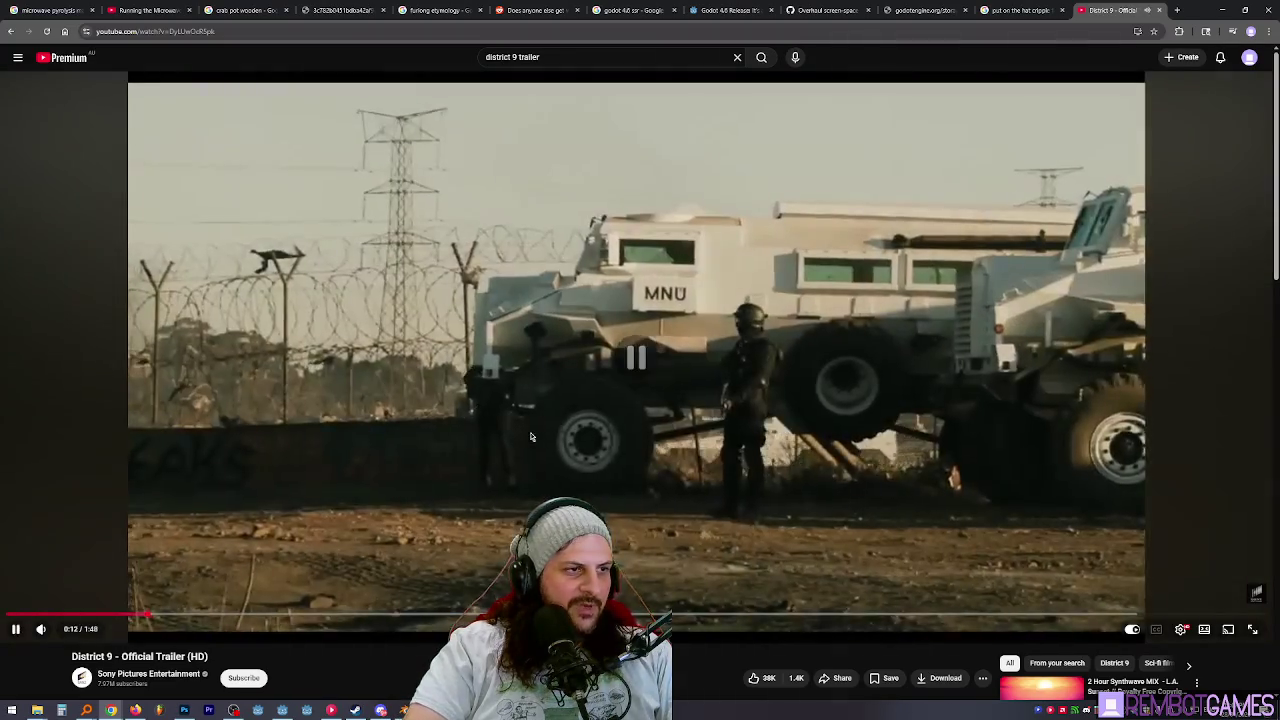
left_click(745, 290)
left_click(745, 292)
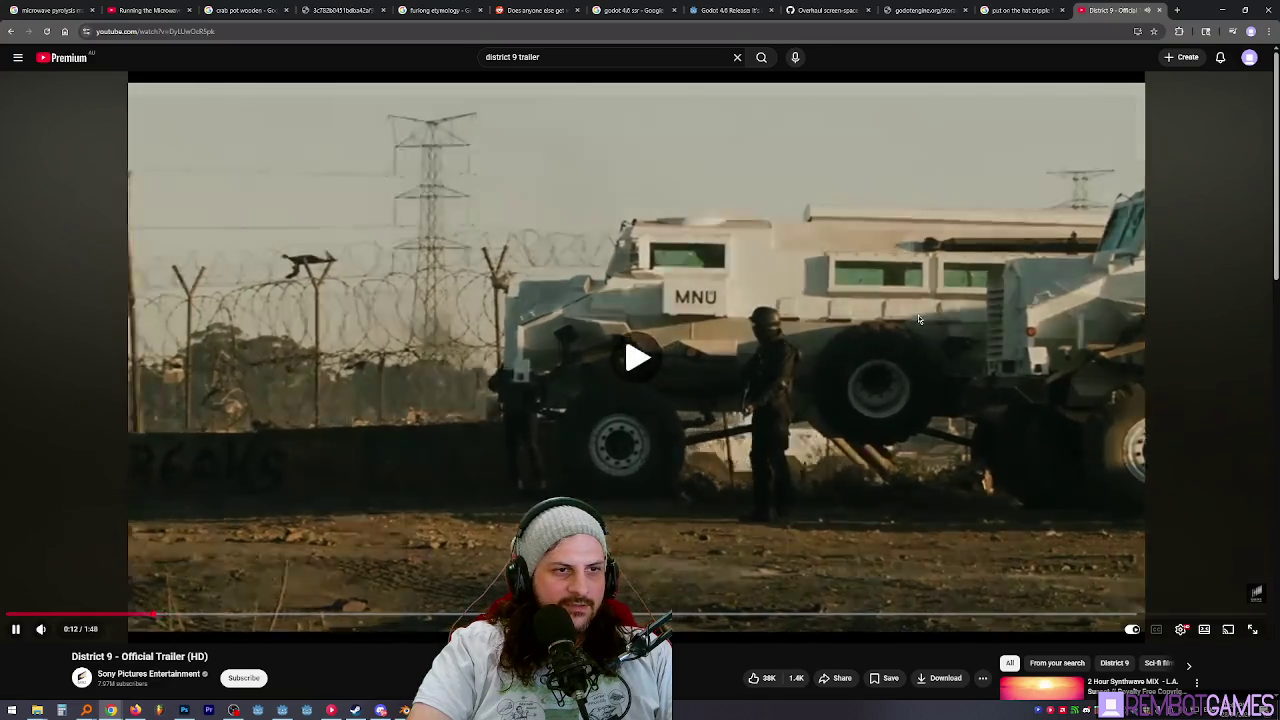
left_click(891, 366)
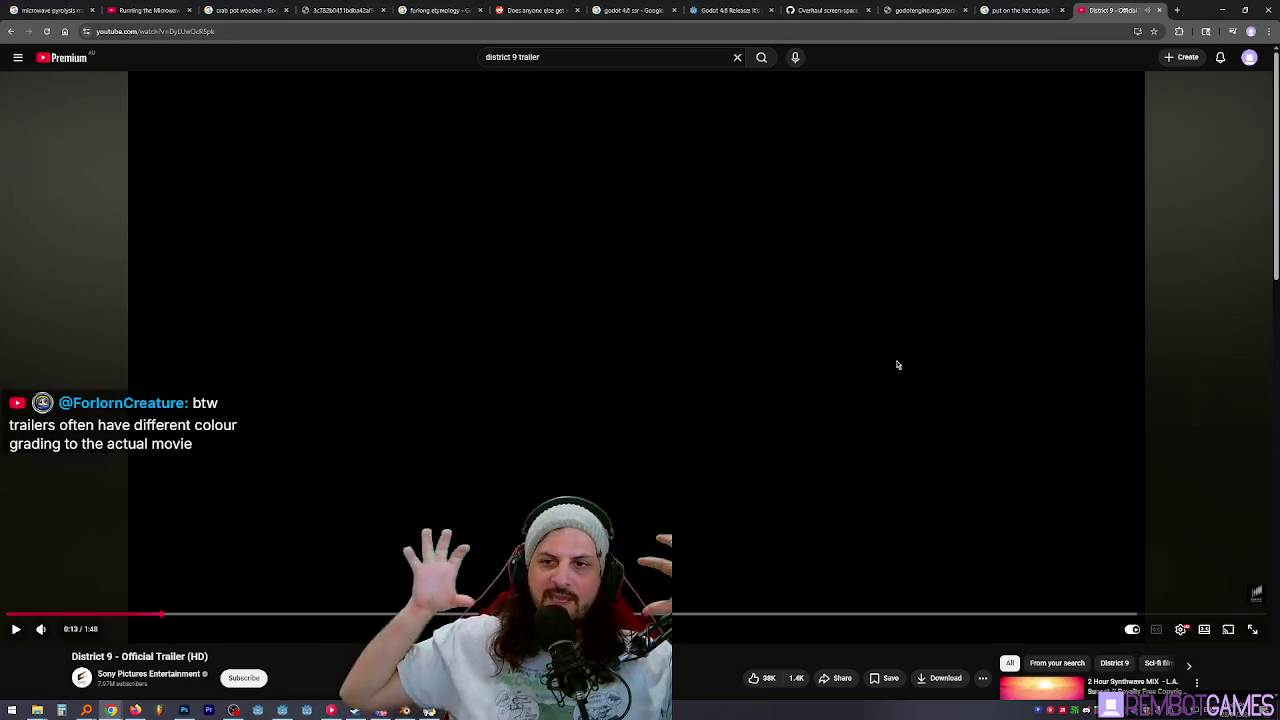
left_click(930, 314)
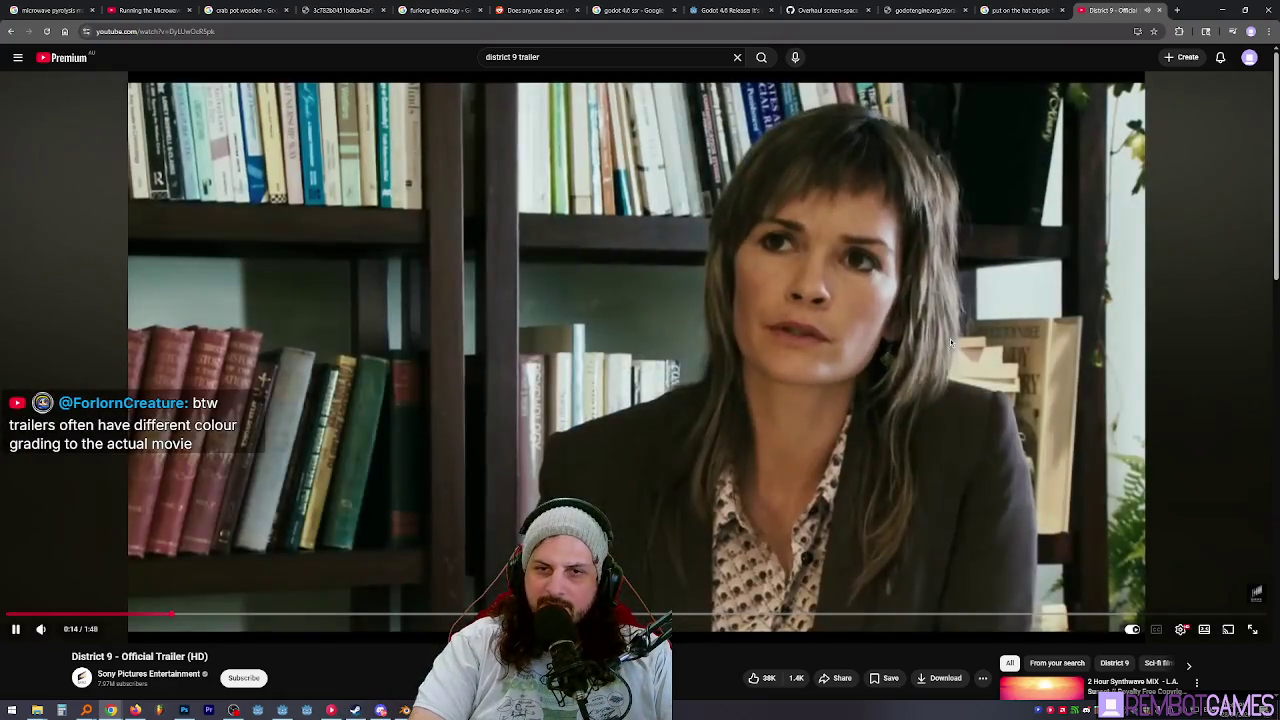
left_click(761, 422)
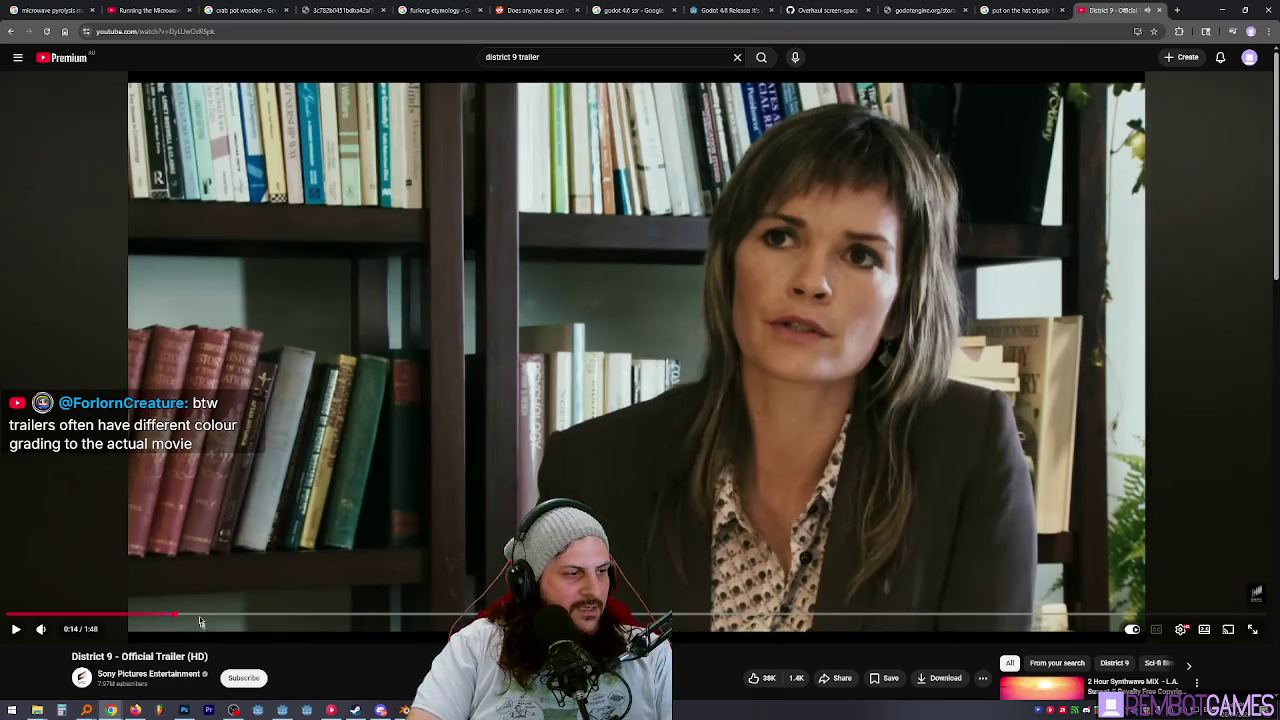
left_click_drag(200, 616, 278, 619)
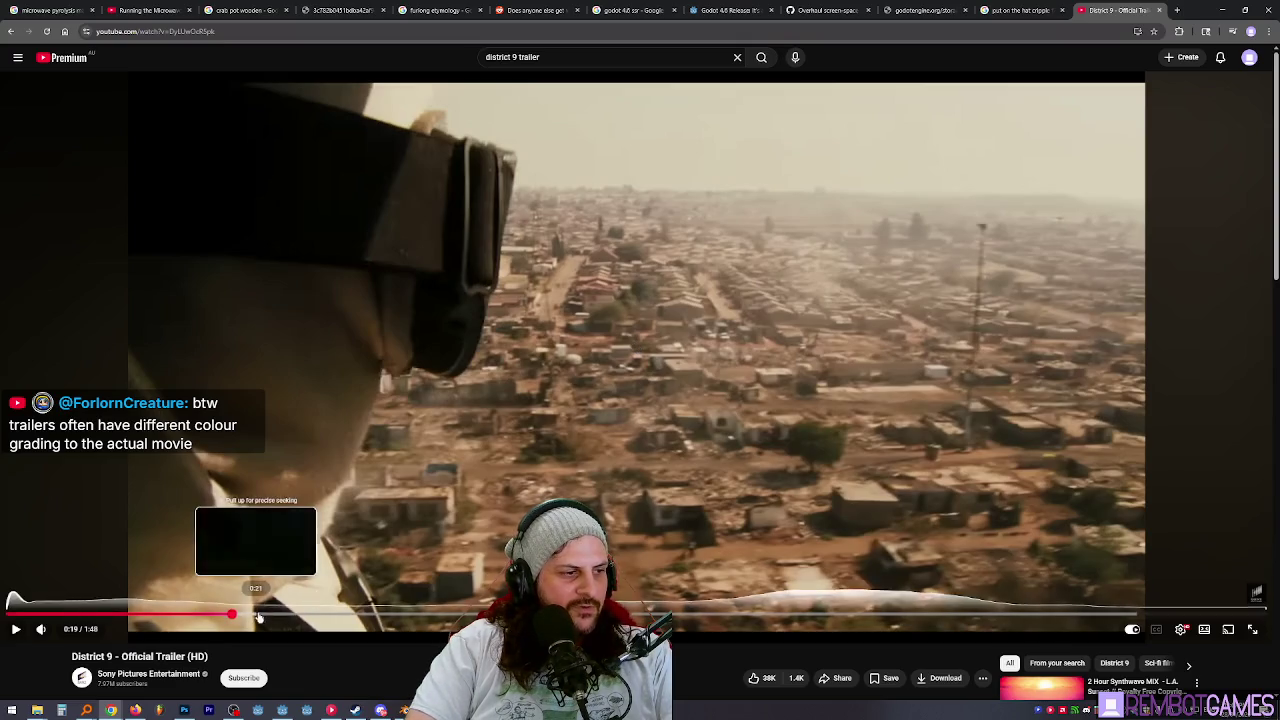
mouse_move(262, 616)
left_mouse_down()
mouse_move(412, 617)
mouse_move(372, 620)
left_mouse_up()
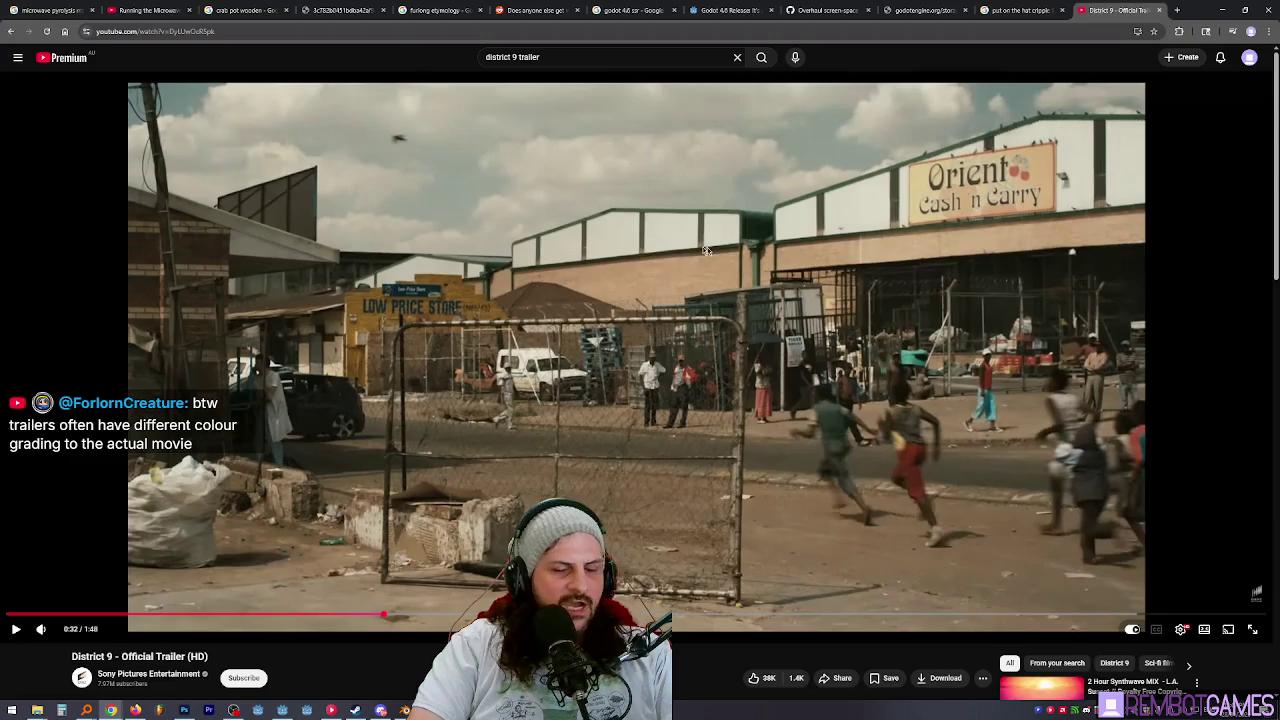
Play from the smoke plume scene with brief pauses until 0:43, then focus the search box.
left_click(450, 614)
left_click(583, 373)
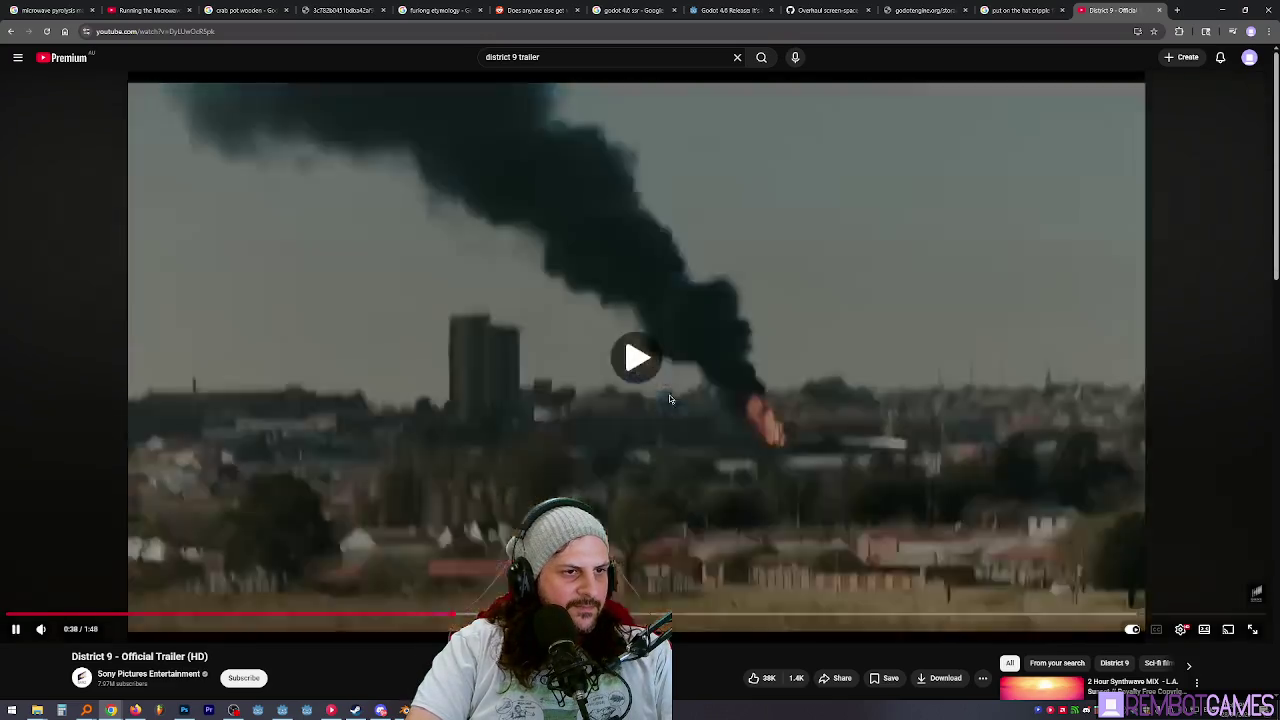
left_click(730, 378)
left_click(737, 428)
left_click(738, 440)
left_click(740, 450)
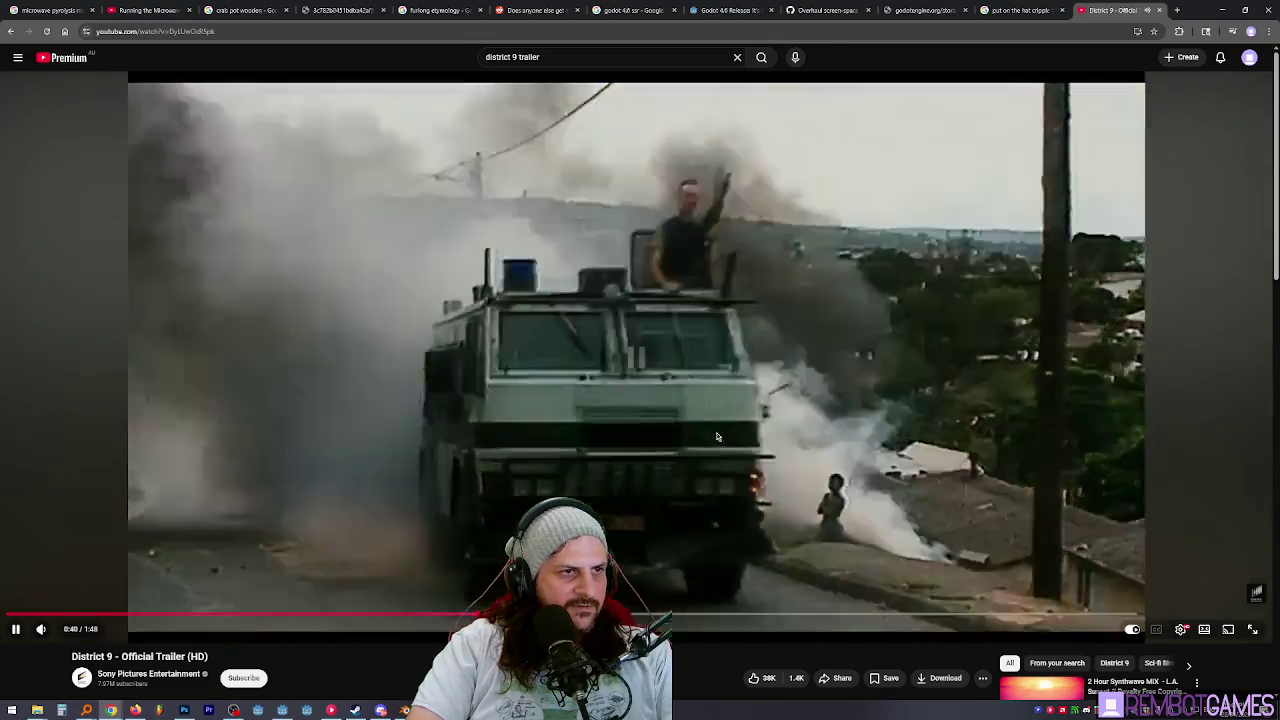
left_click(770, 428)
left_click(850, 430)
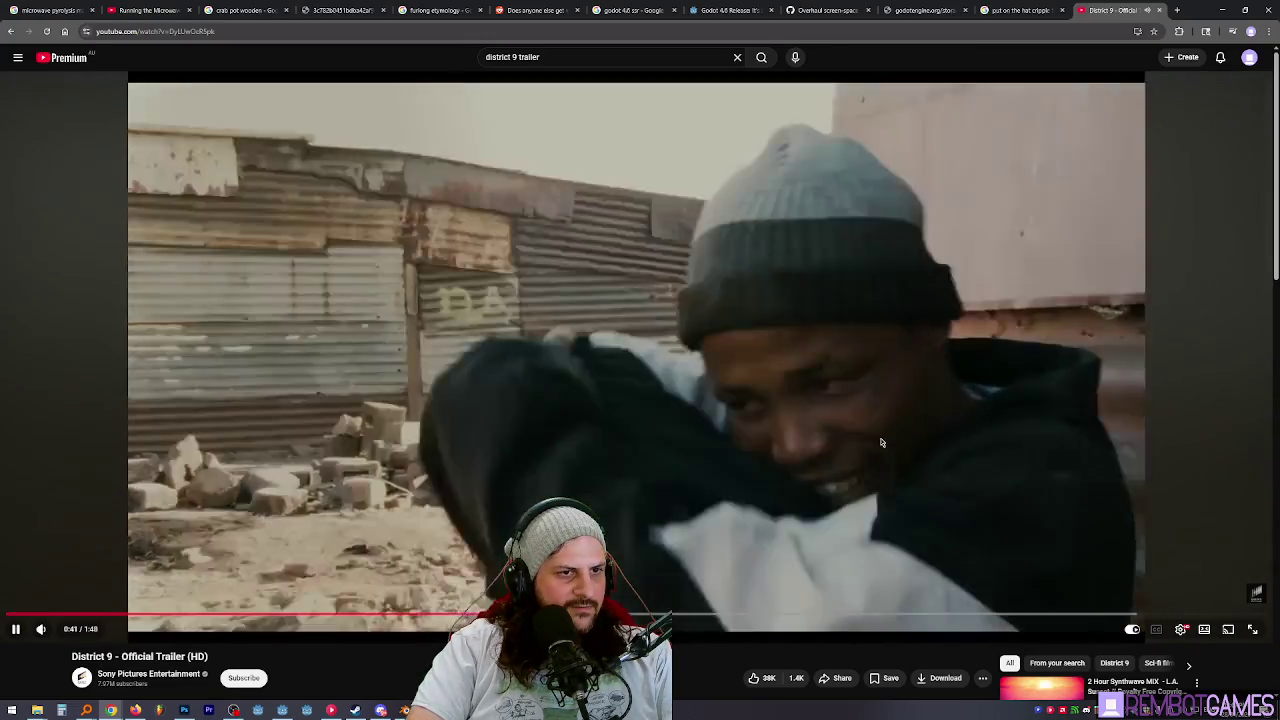
left_click(914, 423)
left_click(917, 424)
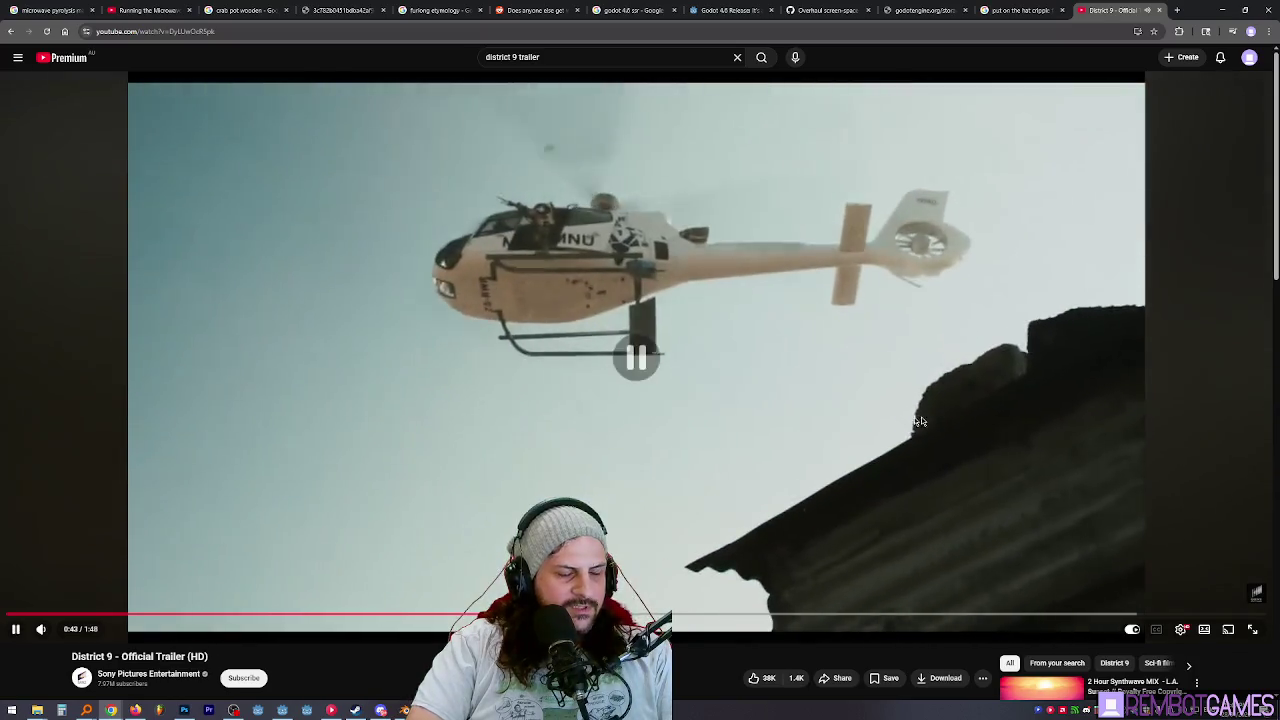
left_click(926, 421)
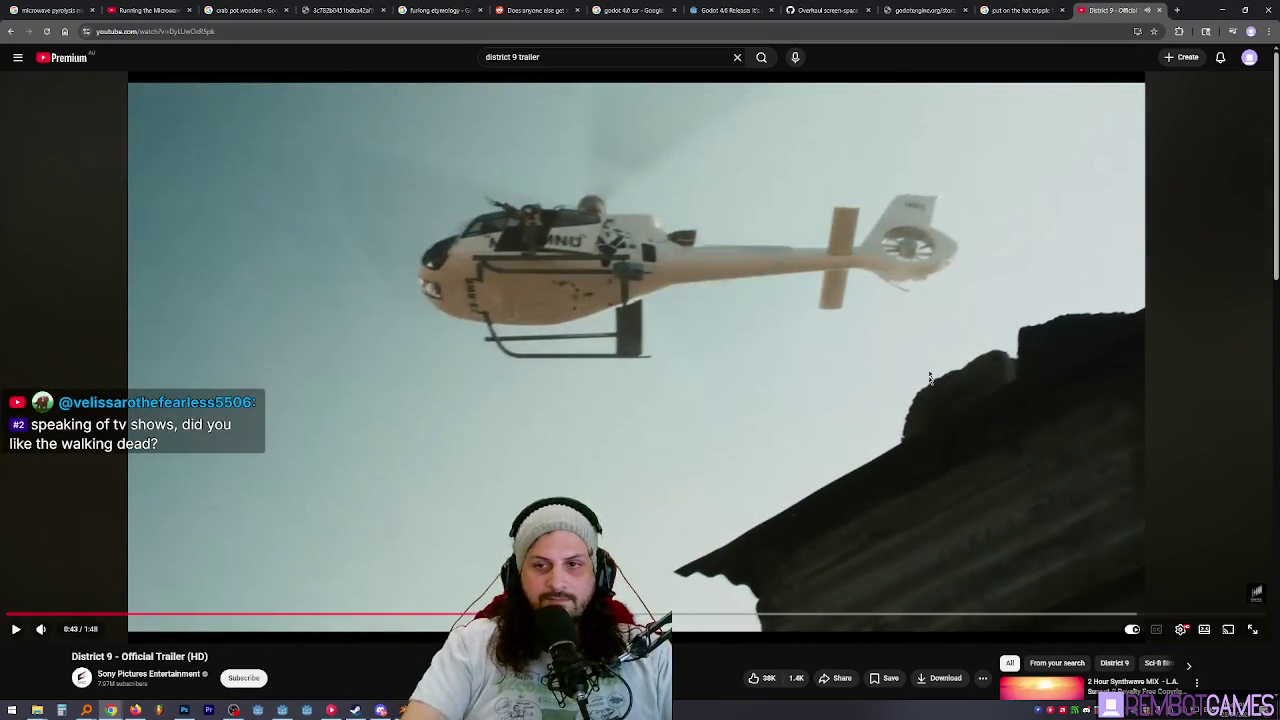
key("slash")
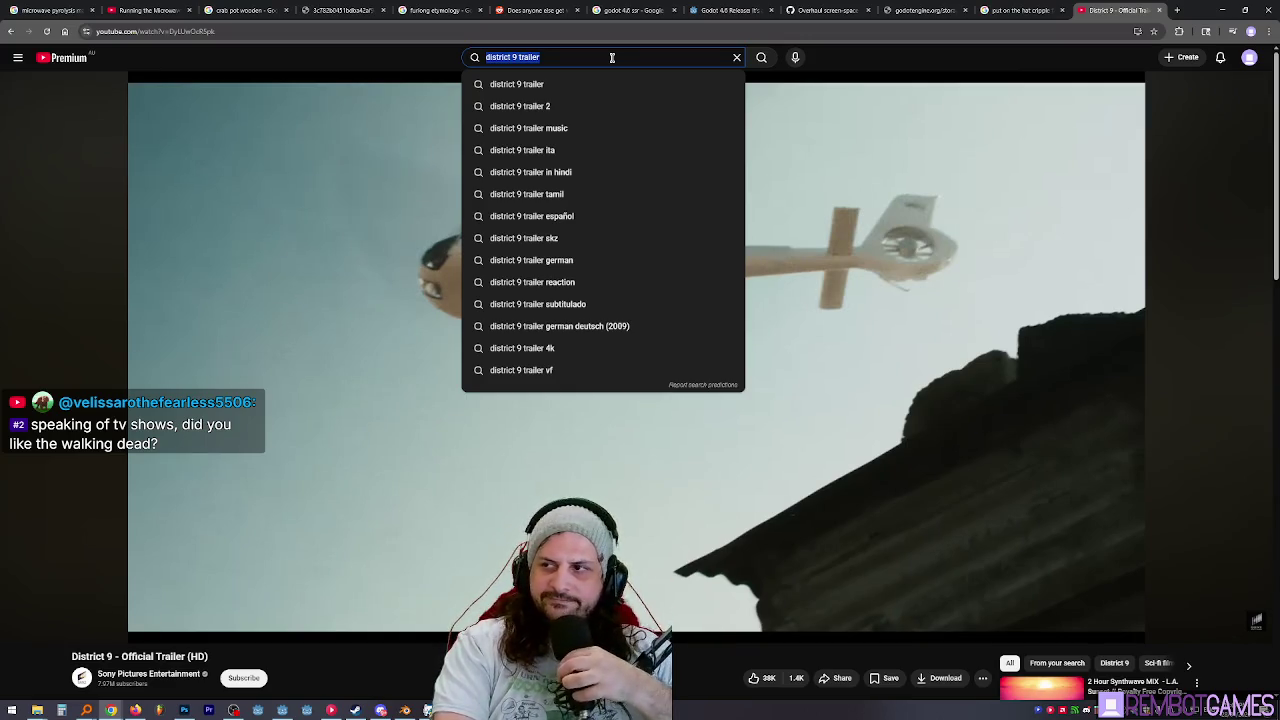
Skip the World War Z trailer ahead to about 1:31 and pause it.
key("Escape")
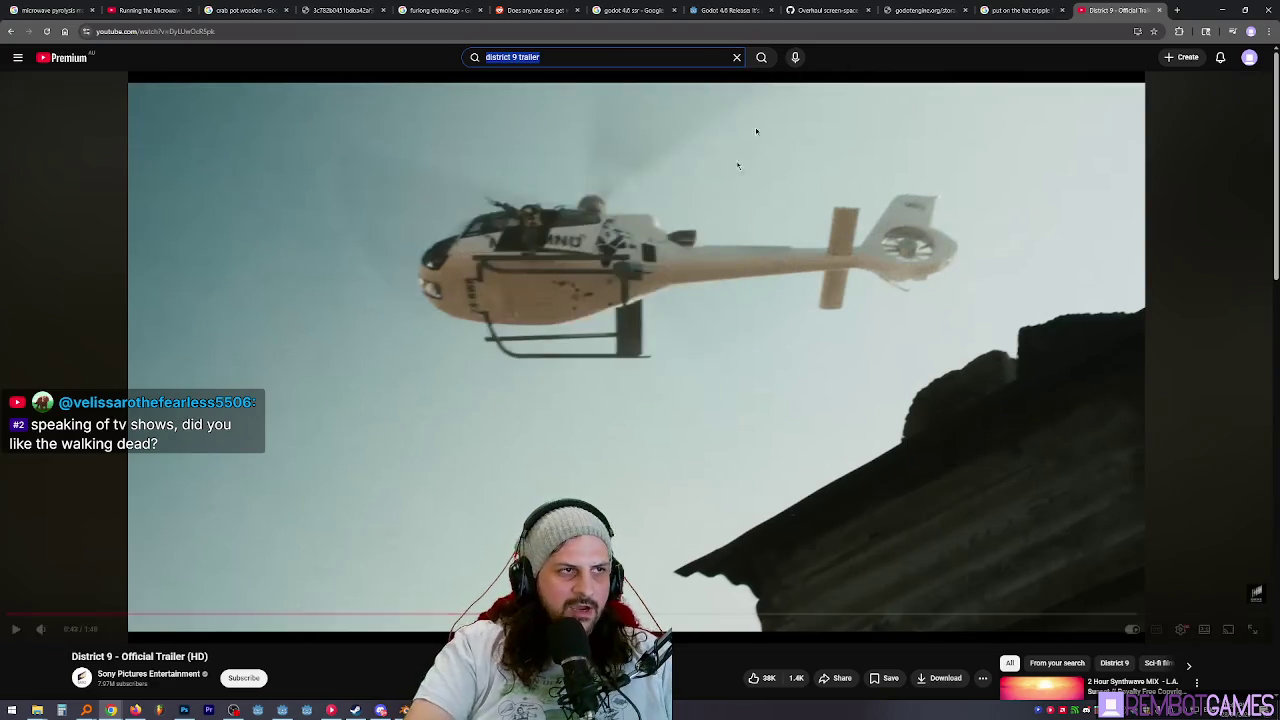
left_click(834, 56)
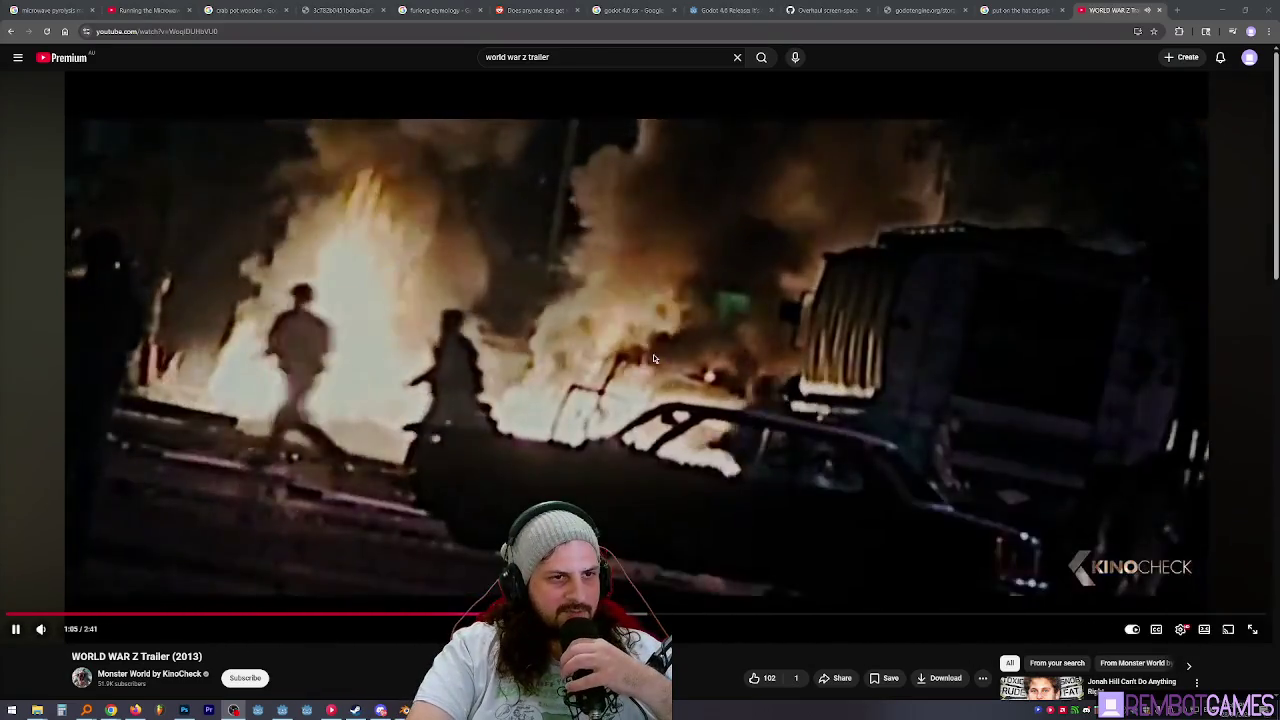
mouse_move(640, 614)
left_mouse_down()
mouse_move(757, 615)
mouse_move(740, 615)
left_mouse_up()
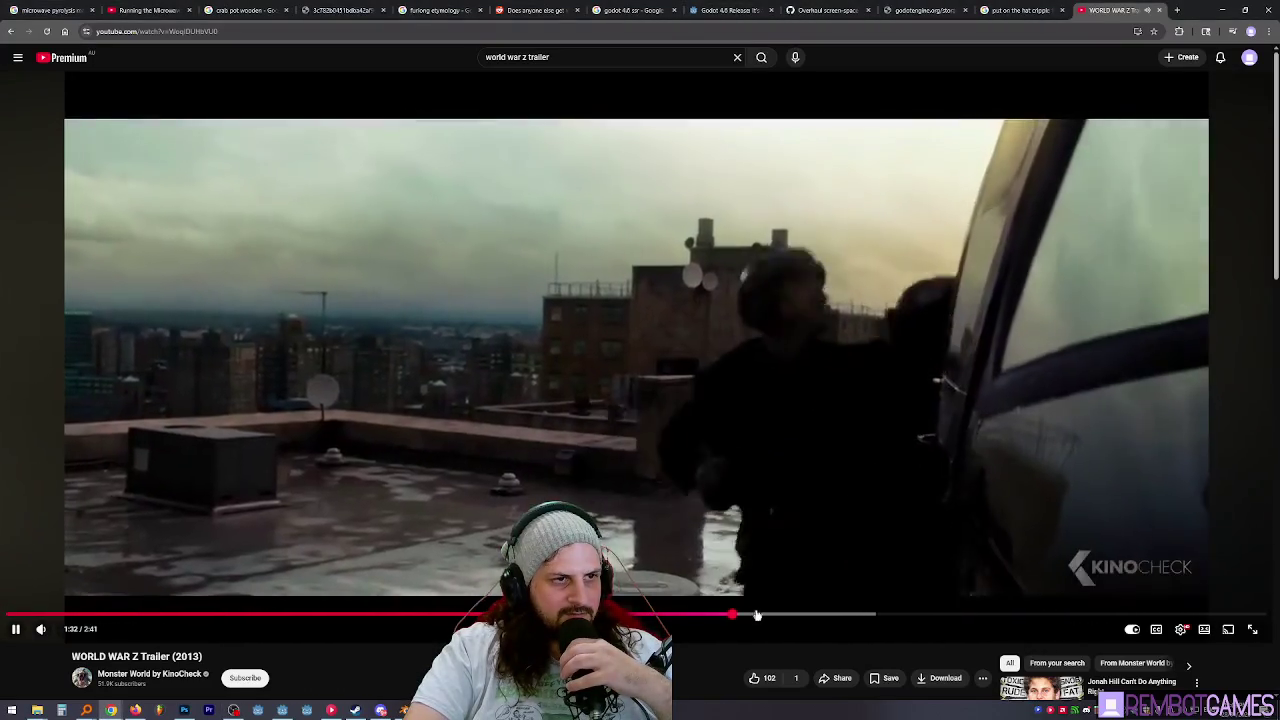
left_click(860, 382)
Rewind slightly, pause at 1:32, frame-step forward, then return to the Godot script.
key("Left")
key("space")
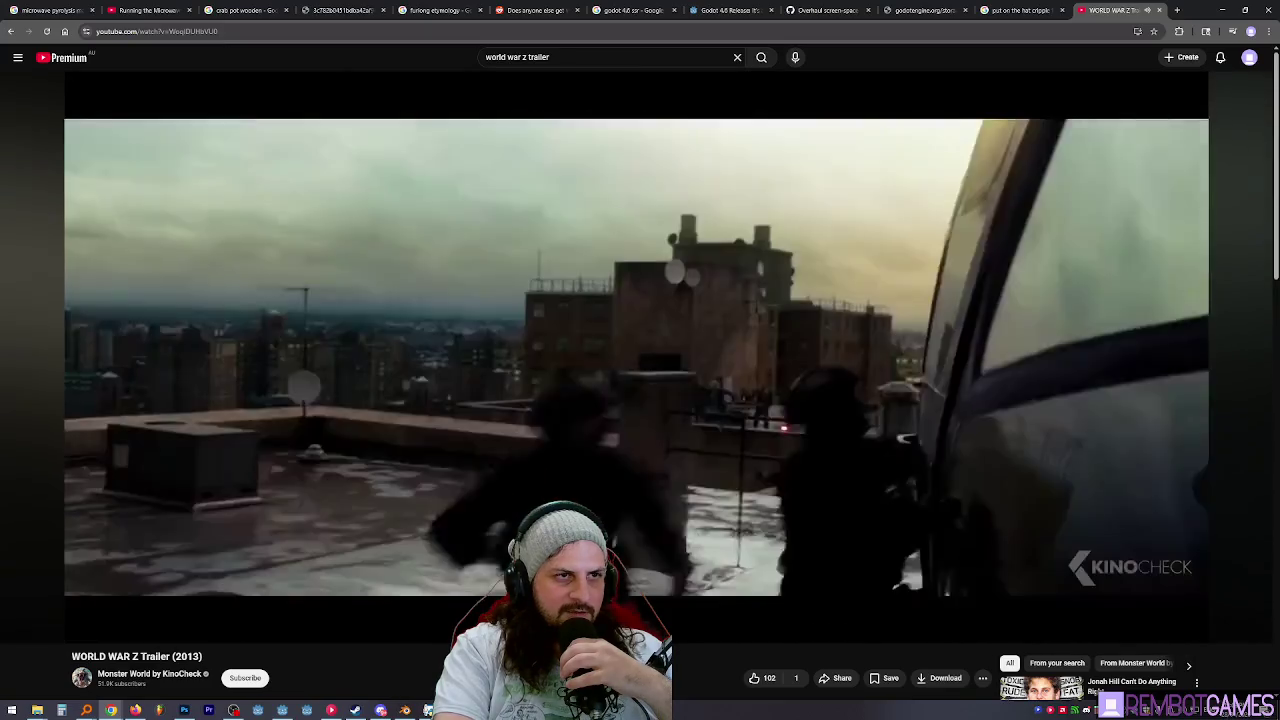
key("space")
key("period")
key("period")
key("period")
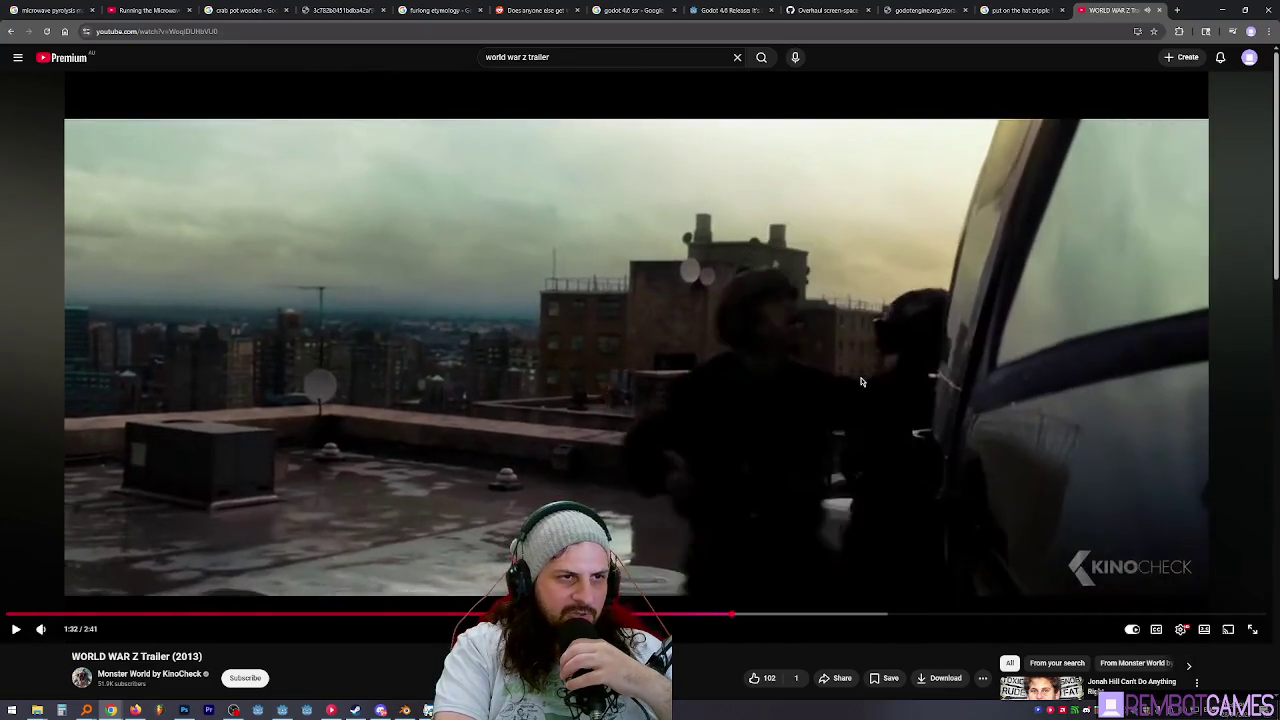
key("period")
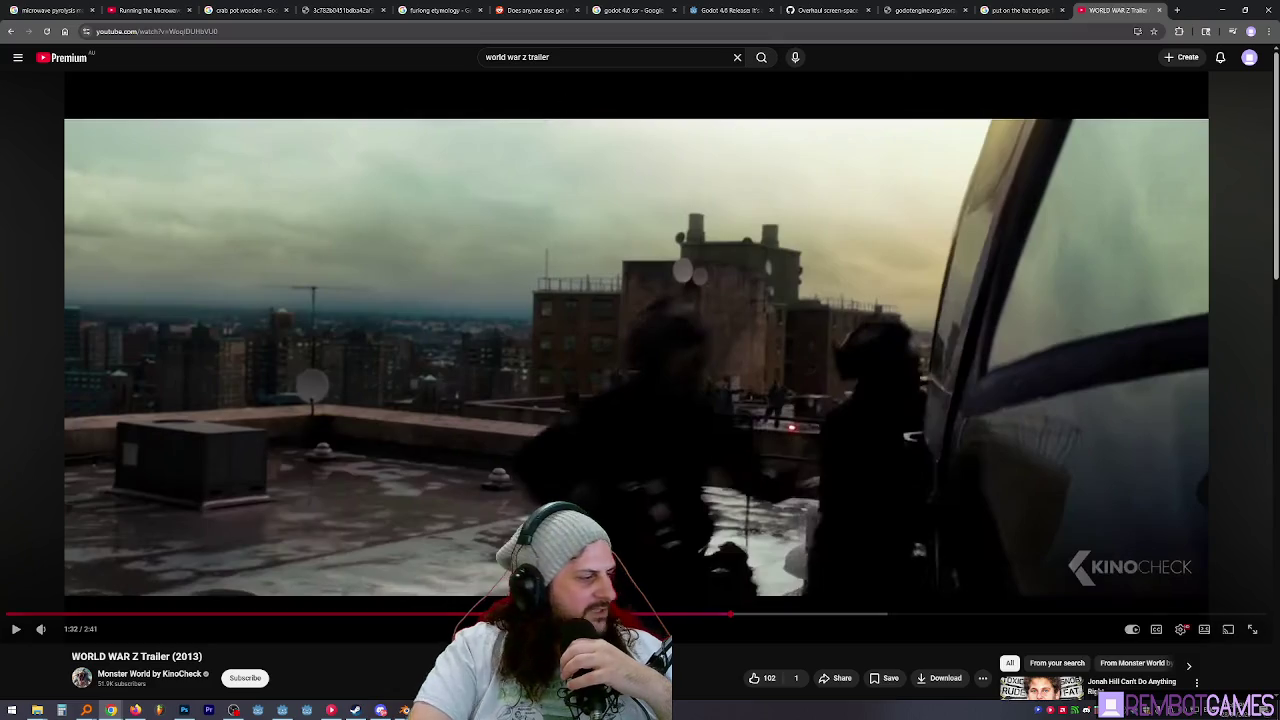
key("alt+Tab")
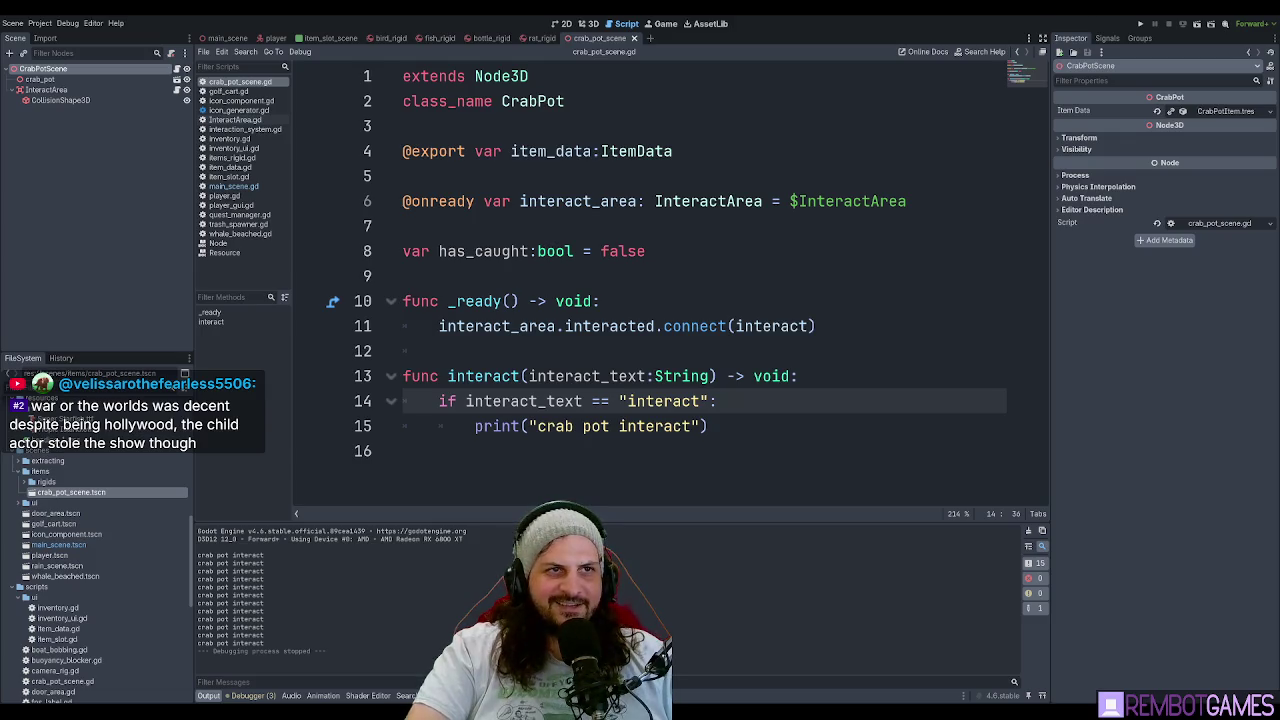
left_click(719, 256)
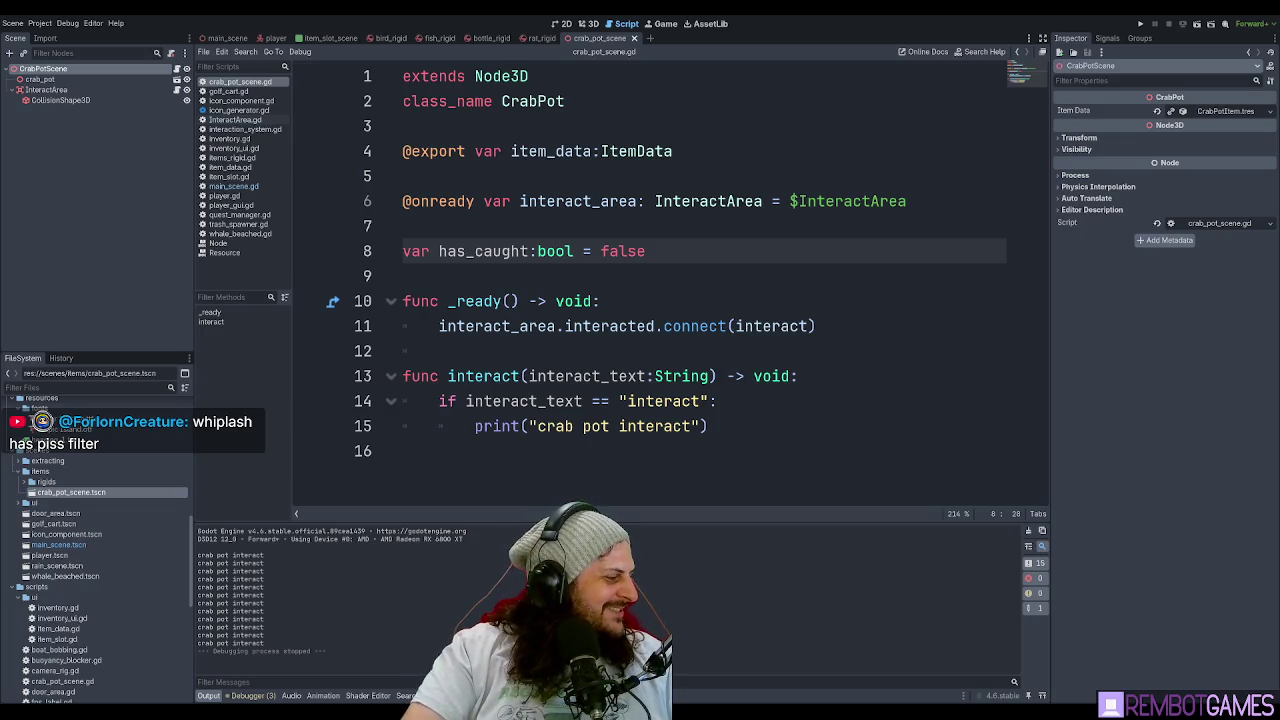
key("alt+Tab")
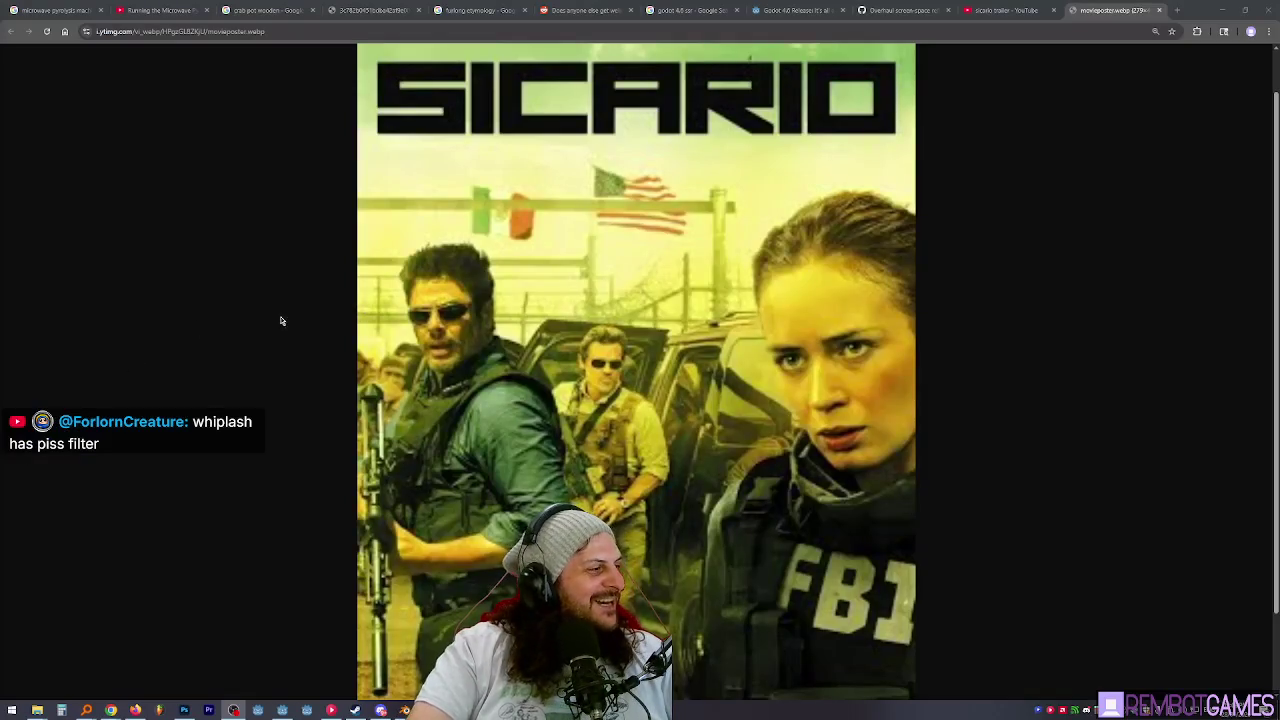
Switch from the Sicario poster tab to the 'sicario trailer' YouTube search results.
scroll(360, 345, "down", 1)
scroll(345, 330, "up", 1)
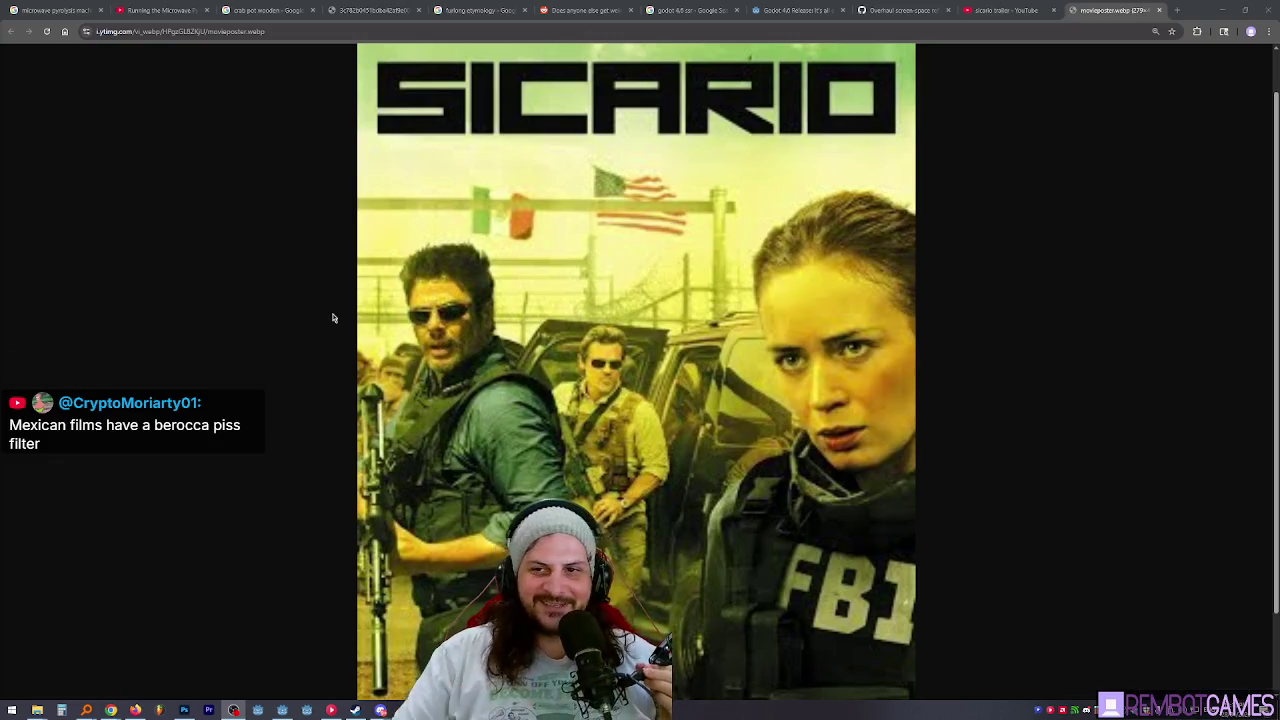
left_click(1008, 10)
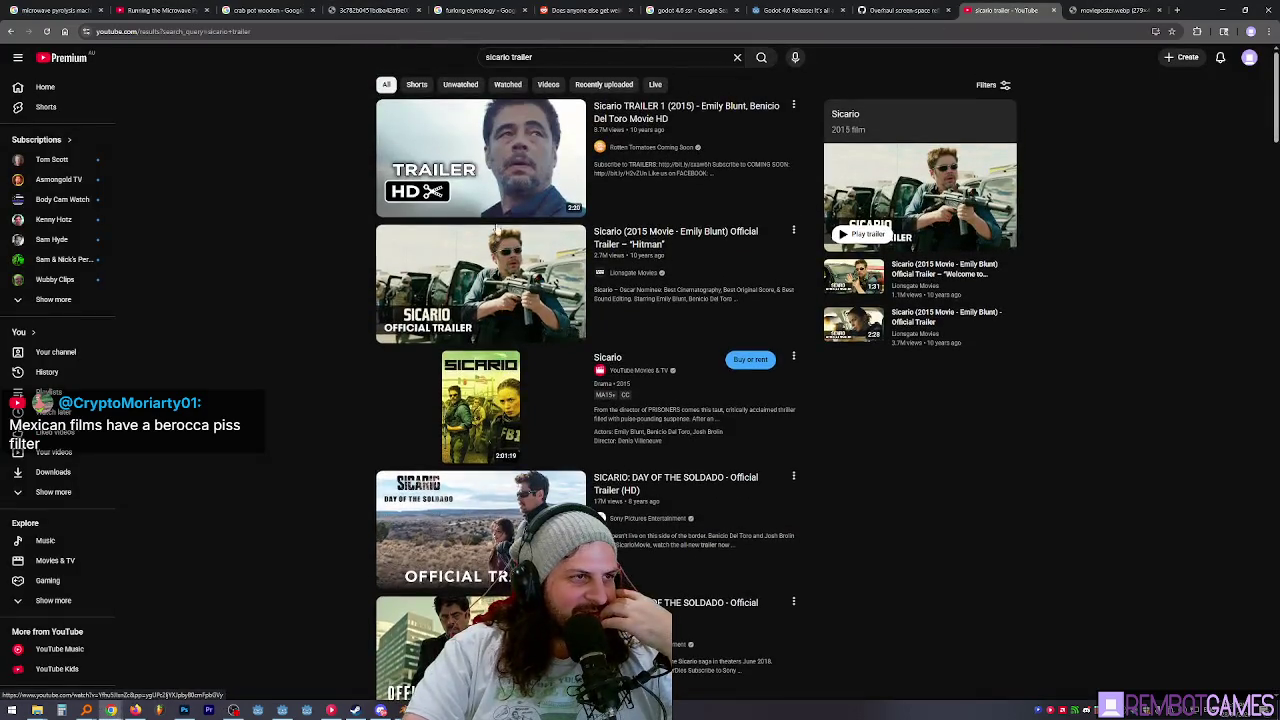
Open the Sicario: Day of the Soldado trailer and skip ahead through 0:12, 0:26 and 0:34.
mouse_move(489, 517)
left_click(521, 534)
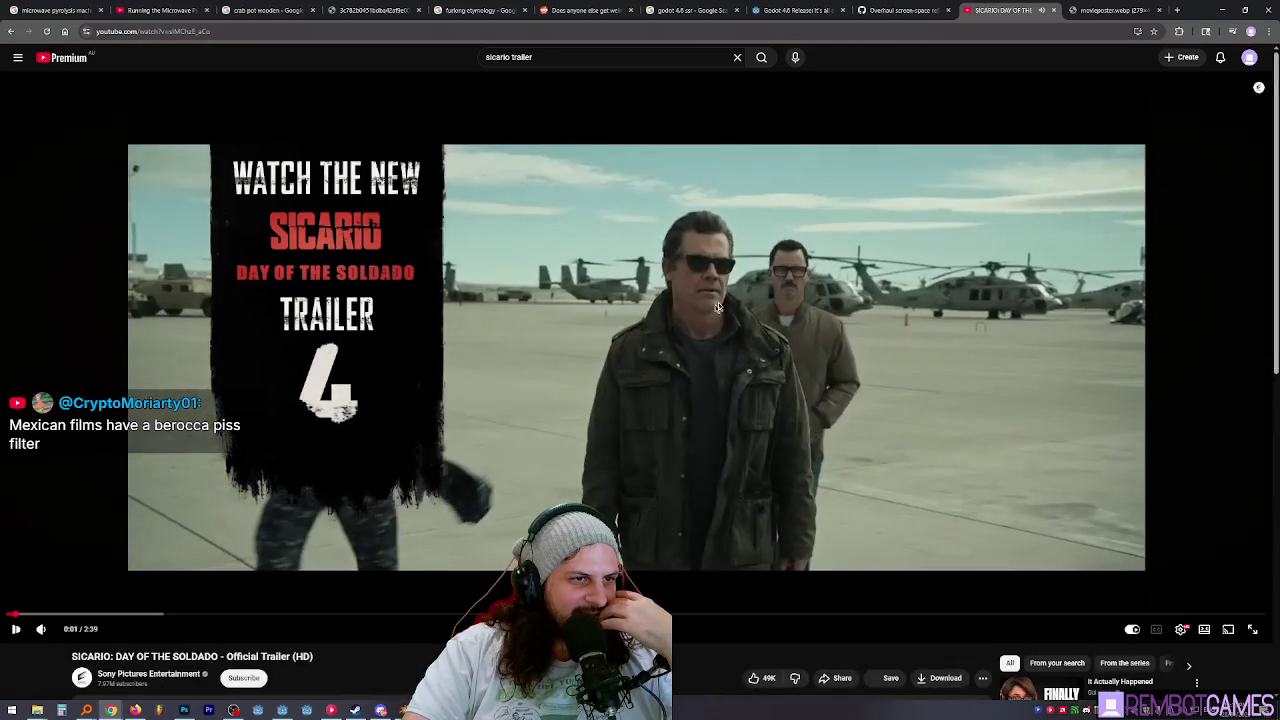
left_click(107, 614)
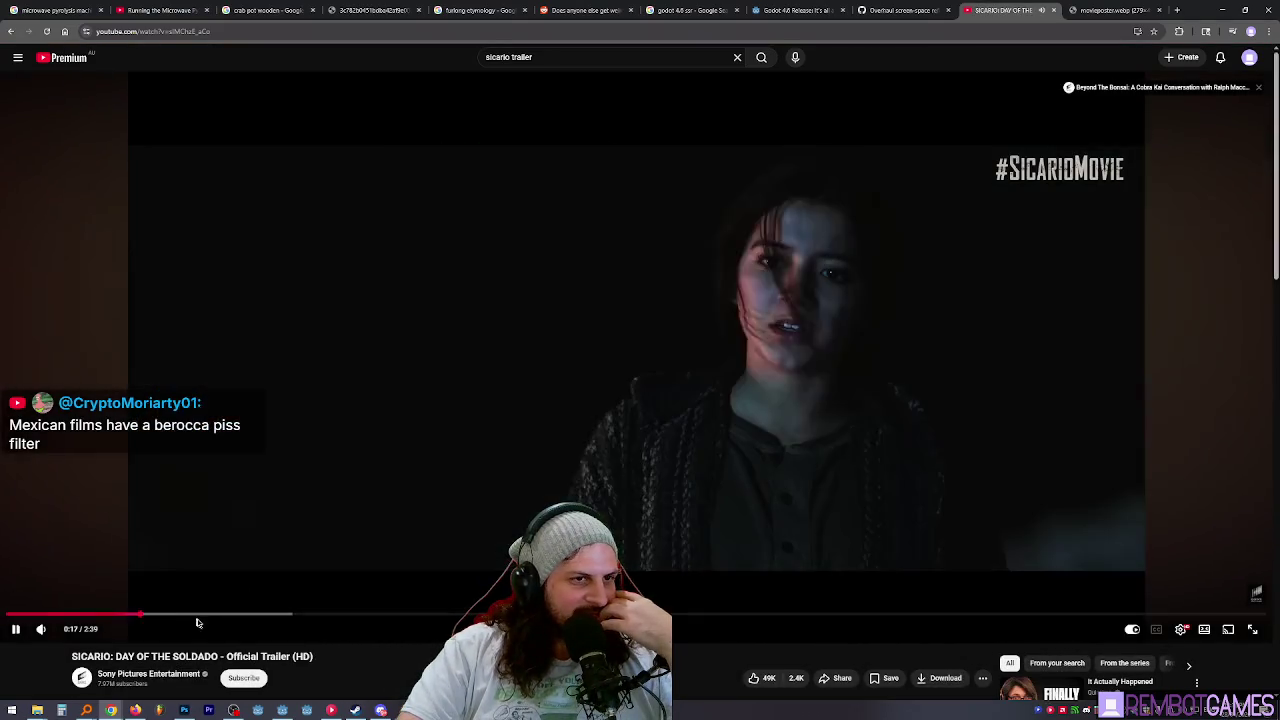
left_click(291, 614)
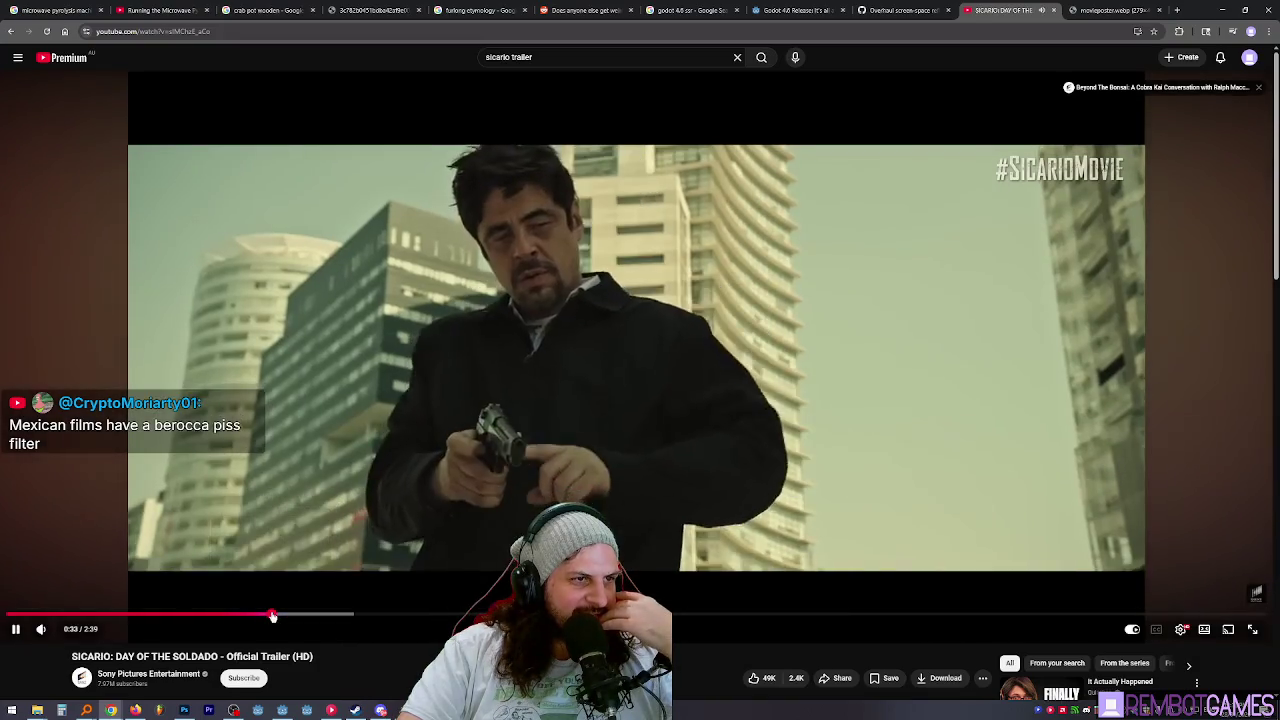
left_click(502, 326)
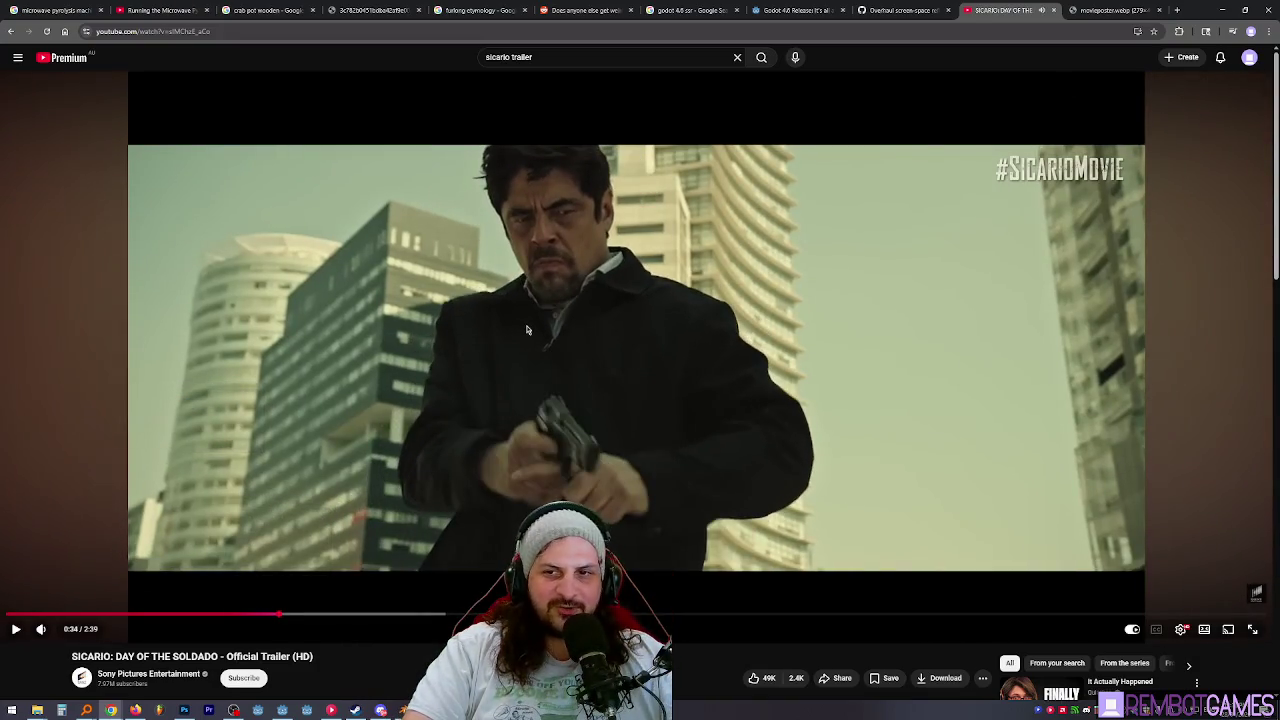
left_click(503, 425)
mouse_move(294, 614)
left_mouse_down()
mouse_move(1040, 615)
mouse_move(950, 615)
left_mouse_up()
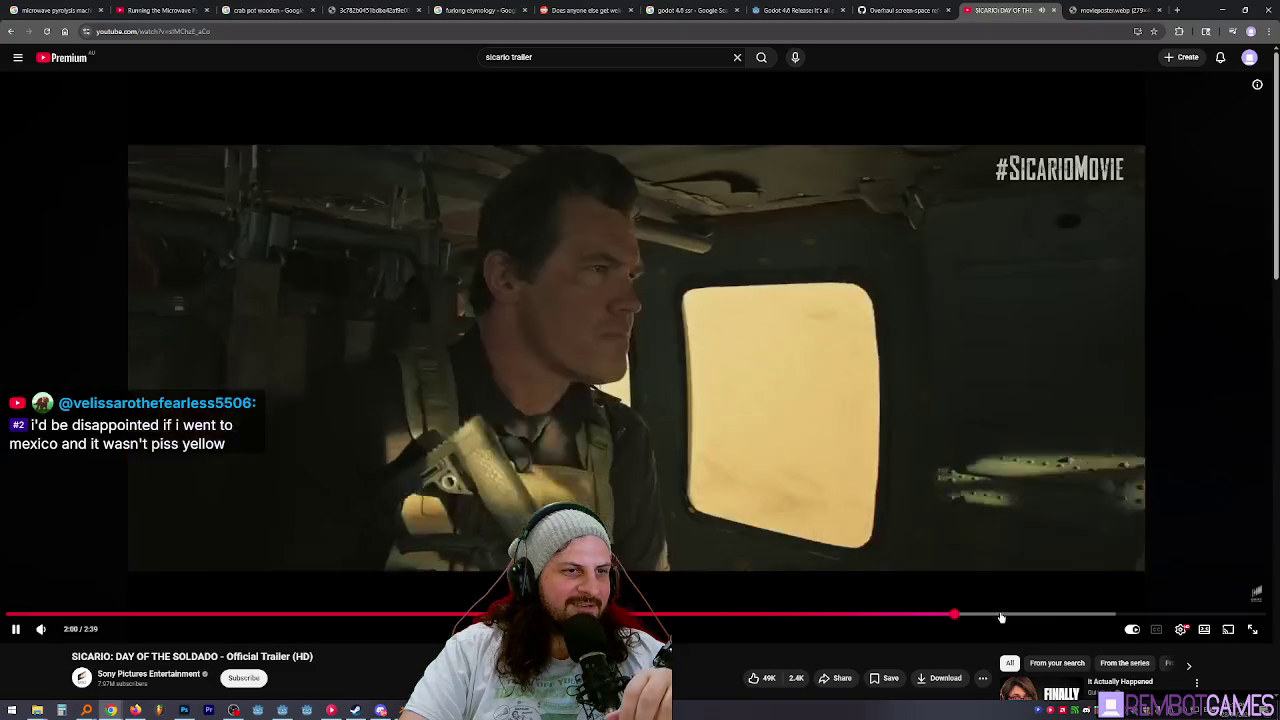
Jump around the trailer between 1:31 and 2:01, pausing at 1:32.
left_click(742, 390)
left_click(793, 252)
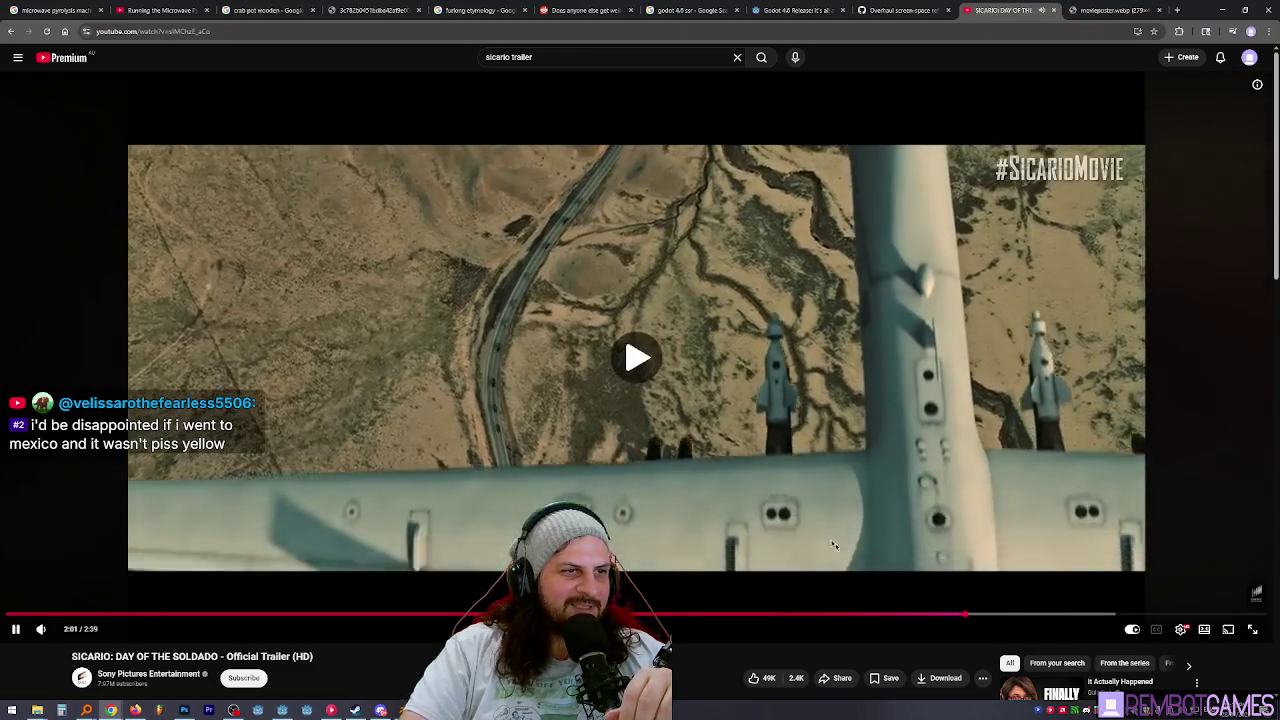
left_click(920, 616)
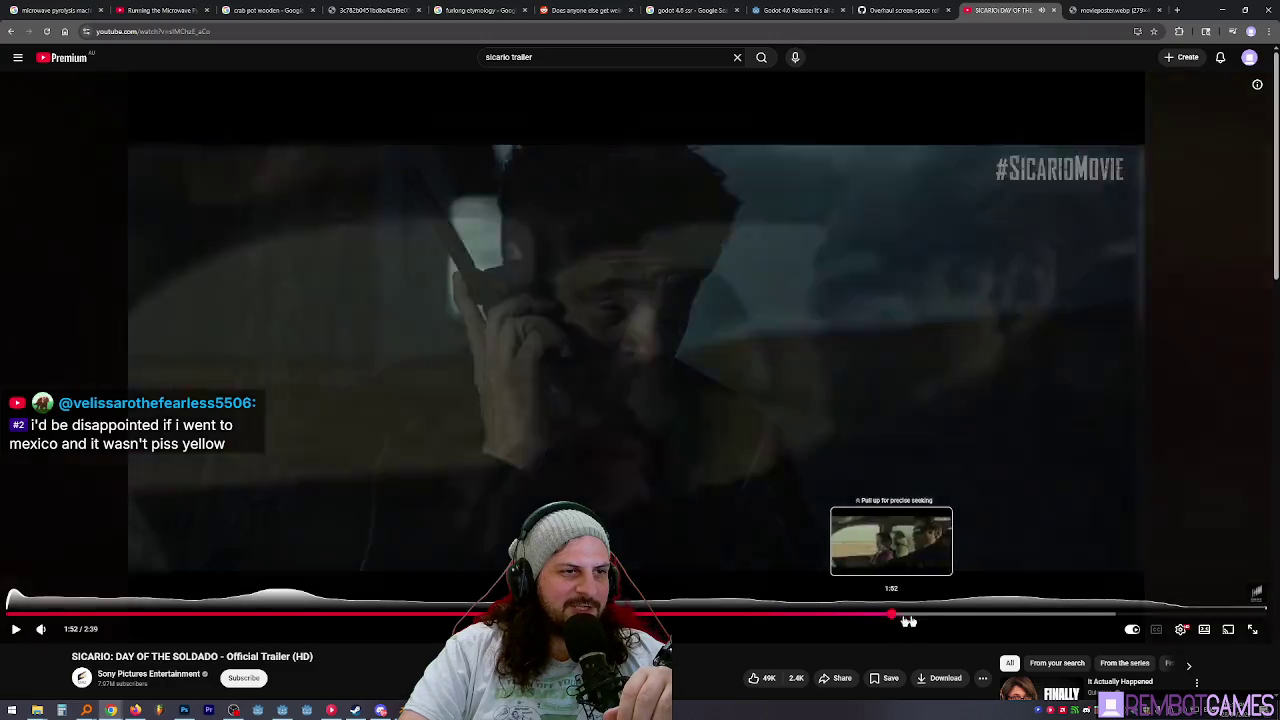
left_click(958, 614)
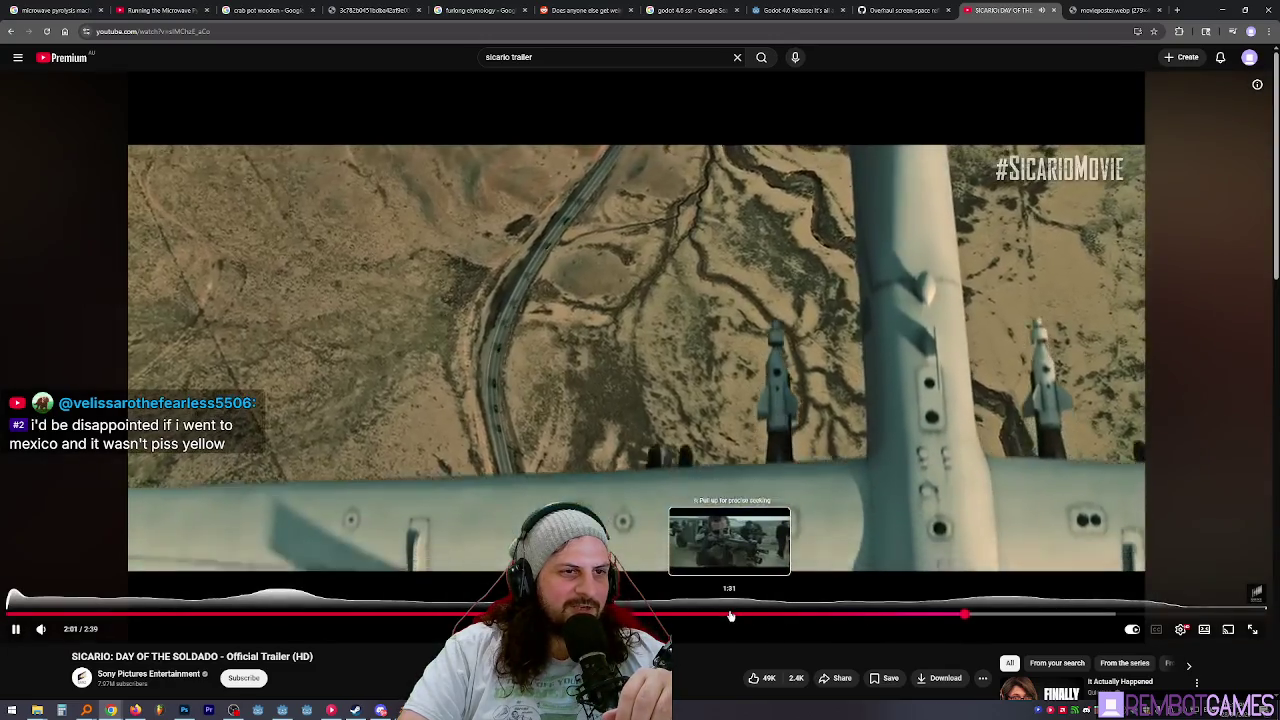
left_click(731, 616)
left_click(619, 241)
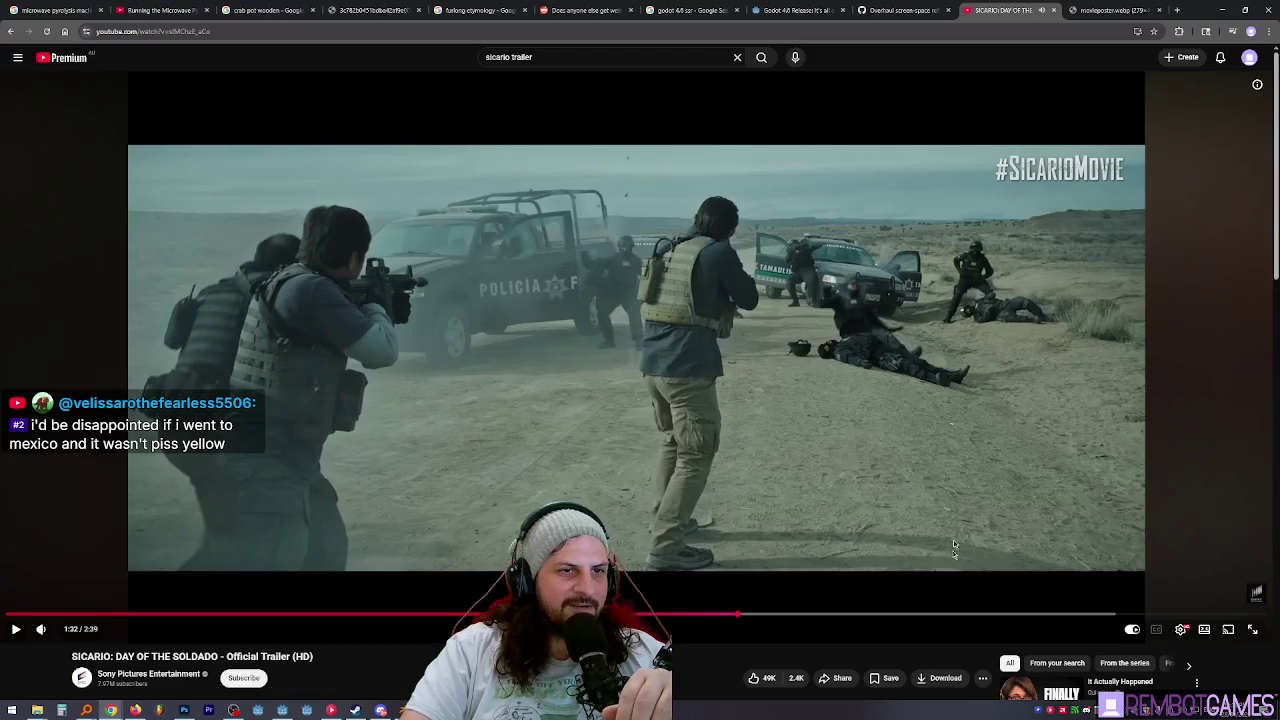
Scrub between 1:52 and 2:03, then pause the trailer at 2:04.
left_click(930, 614)
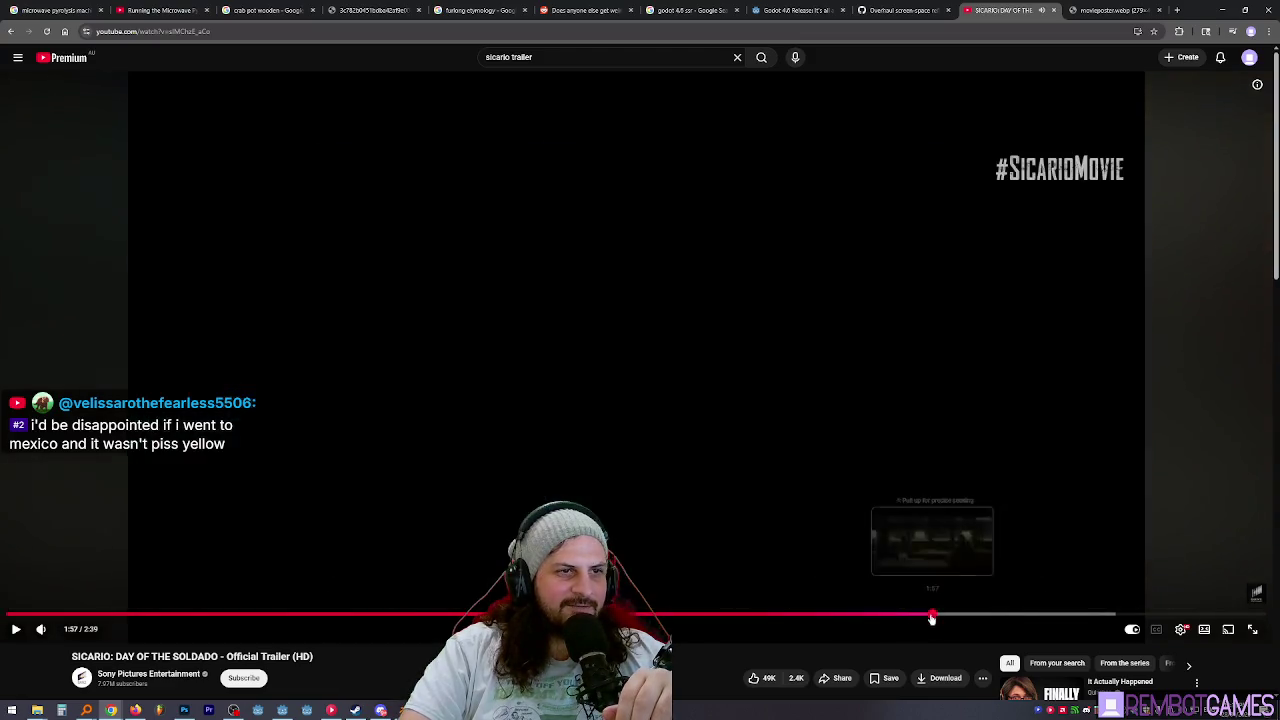
mouse_move(911, 621)
left_mouse_down()
mouse_move(831, 614)
mouse_move(1038, 614)
left_mouse_up()
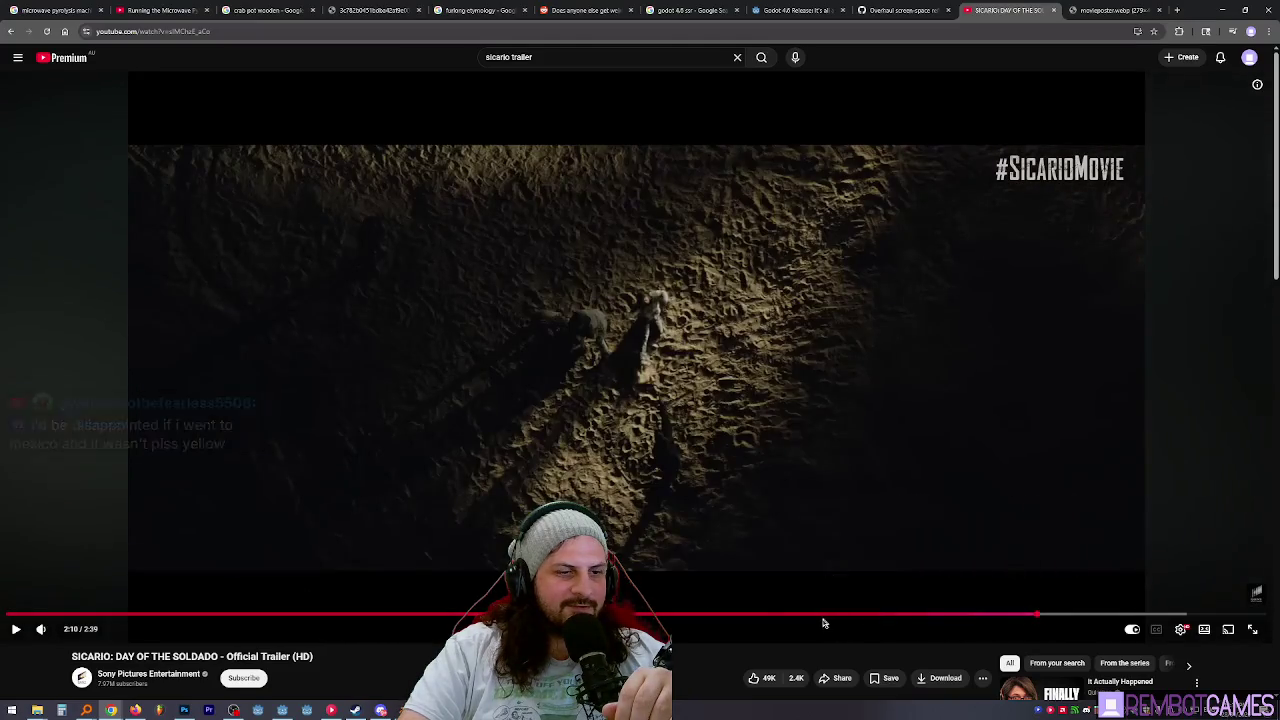
mouse_move(786, 615)
left_mouse_down()
mouse_move(963, 614)
mouse_move(950, 614)
left_mouse_up()
left_click(1013, 446)
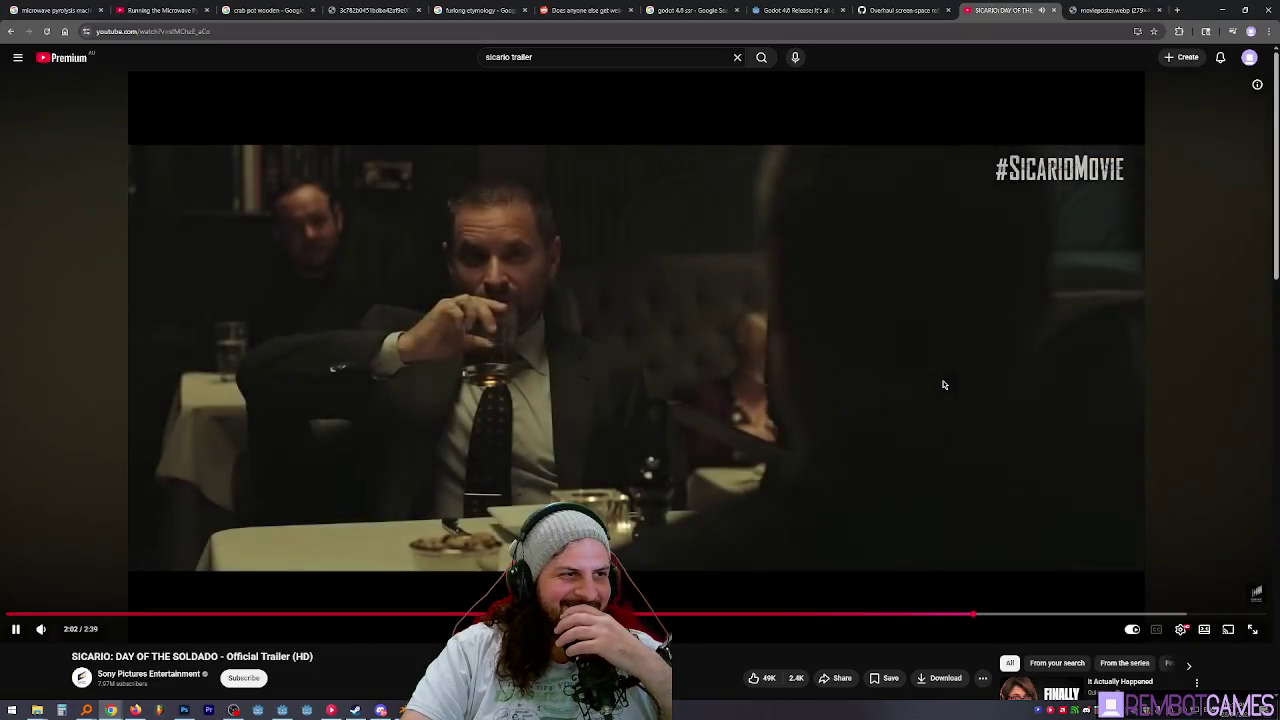
left_click(725, 398)
scroll(725, 398, "down", 1)
scroll(800, 380, "up", 1)
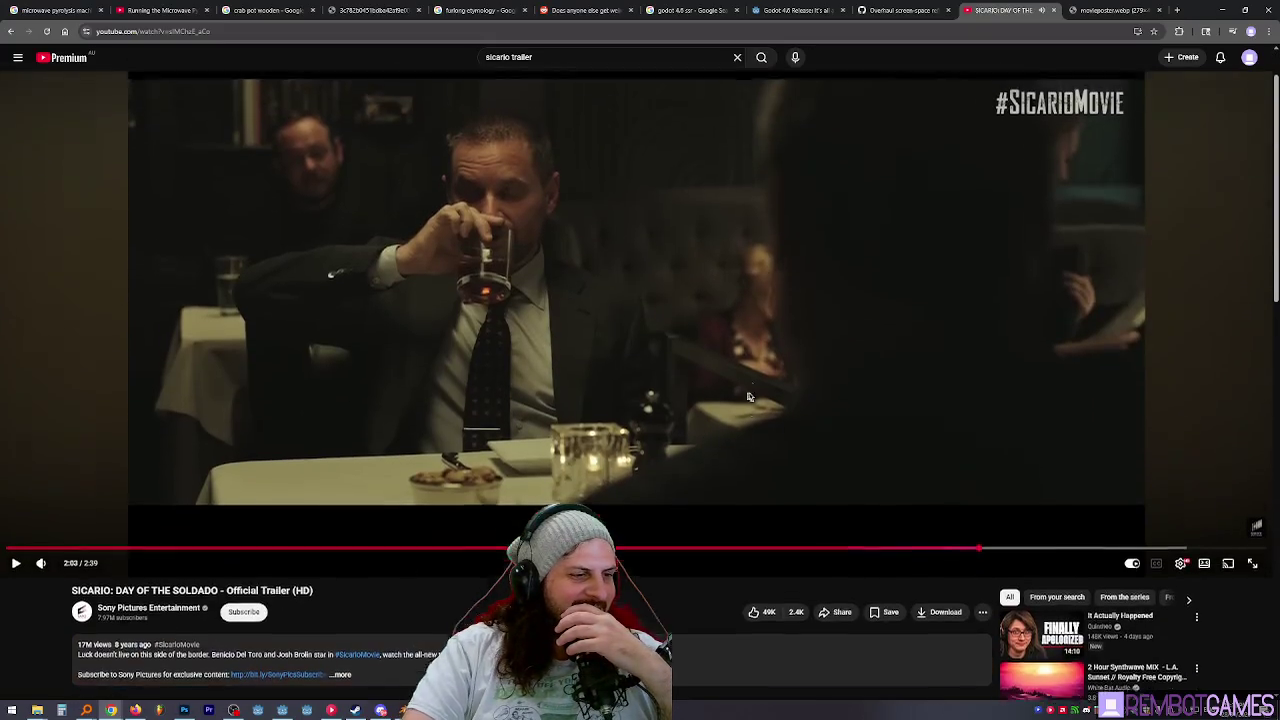
left_click(857, 362)
left_click(941, 319)
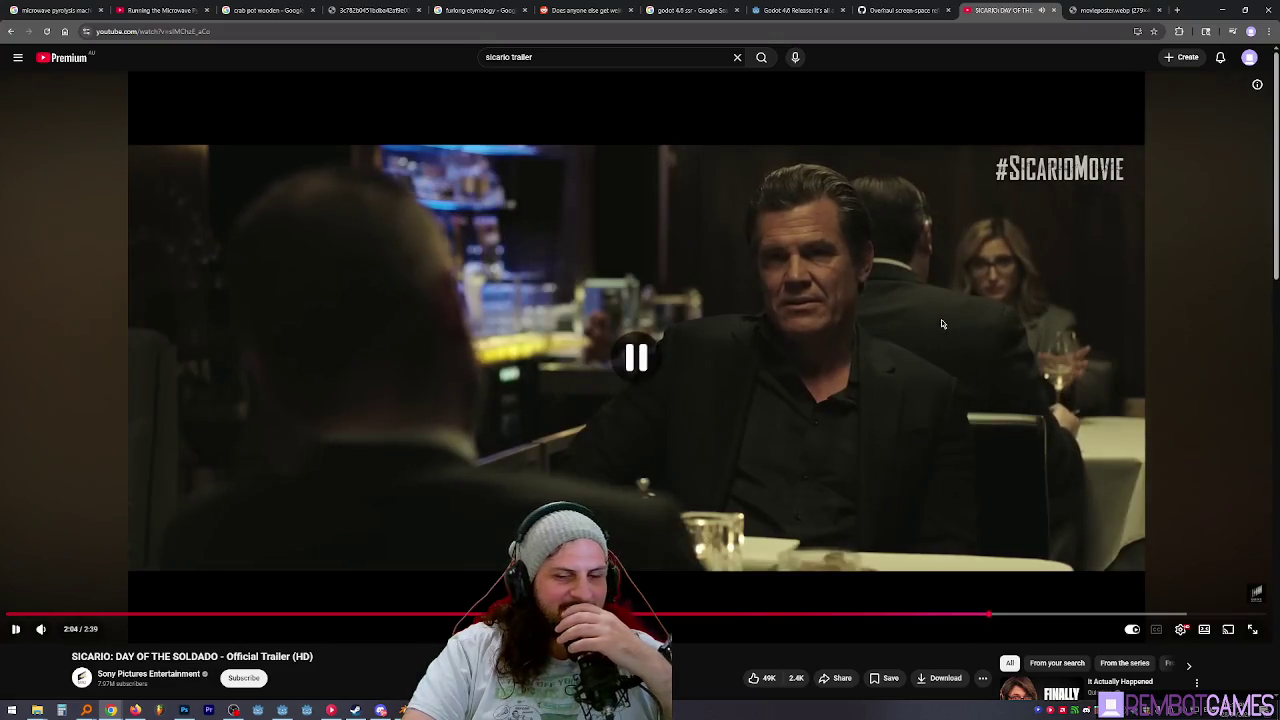
triple_click(564, 55)
Search YouTube for 'wanted angelina jolie', open Wanted Official Trailer #1, and skip to 0:27.
type("wanted angelina jolie")
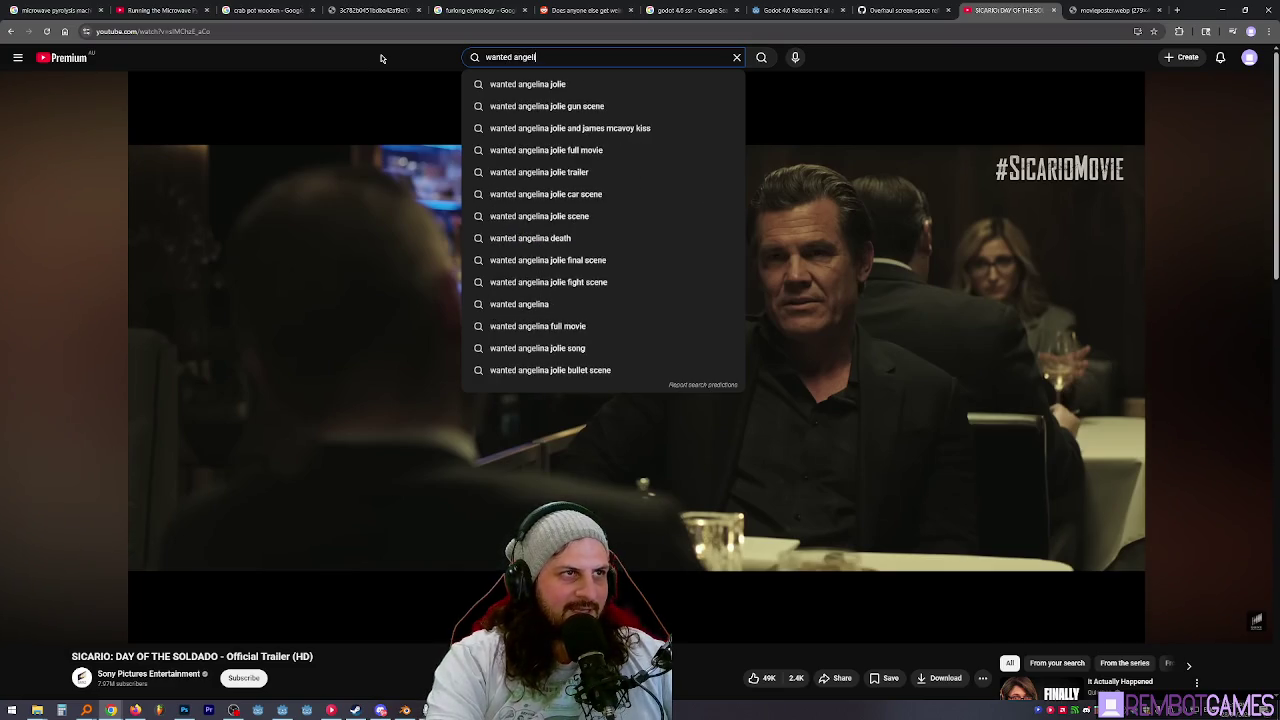
key("Return")
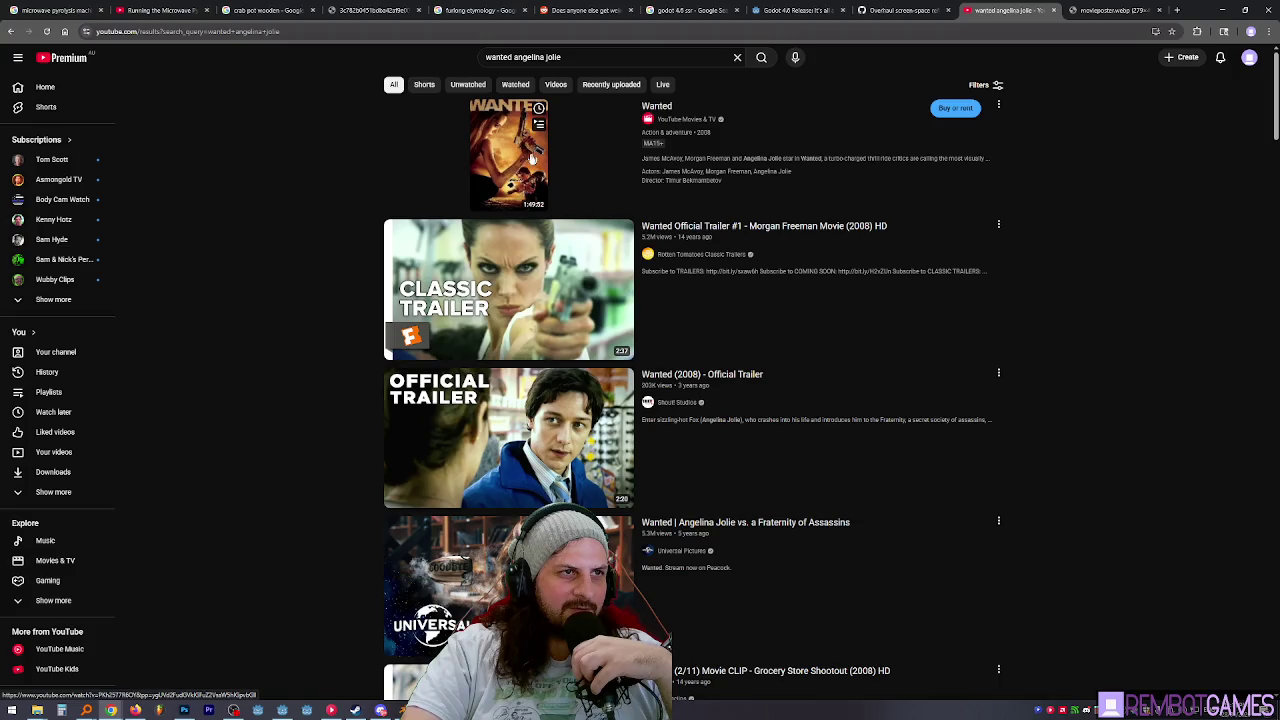
left_click(800, 250)
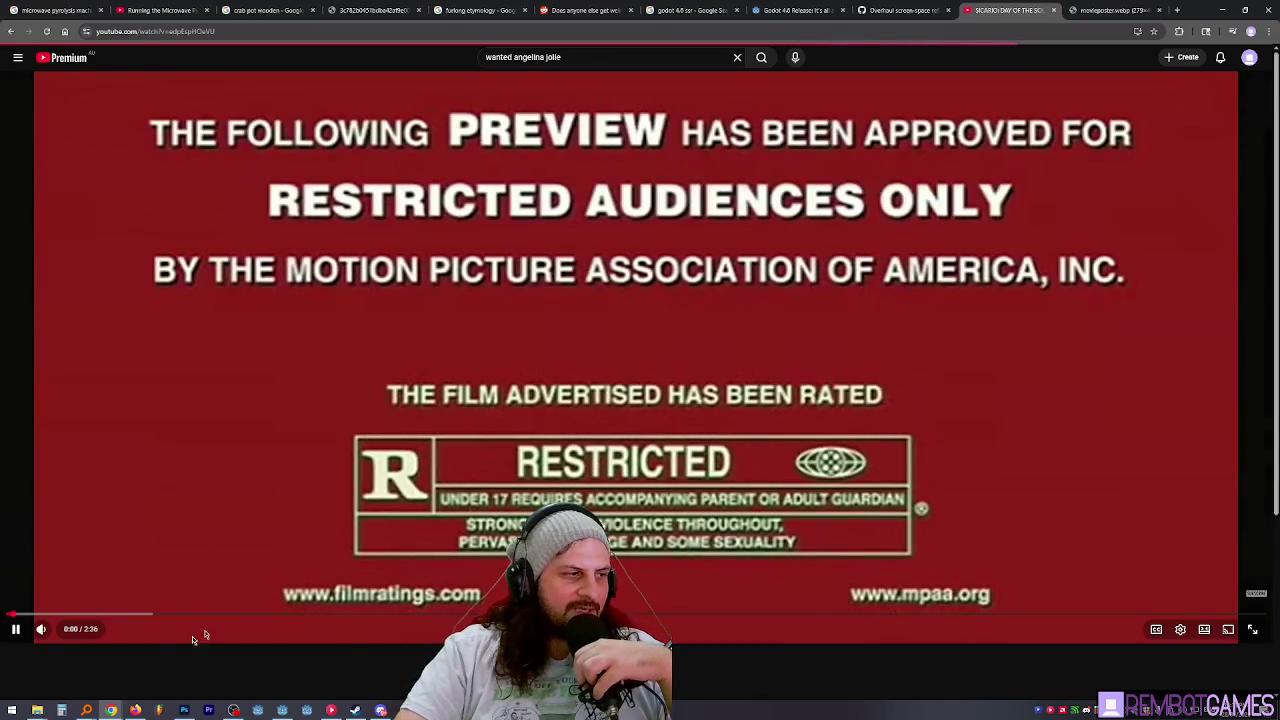
left_click(107, 615)
left_click_drag(111, 617, 338, 617)
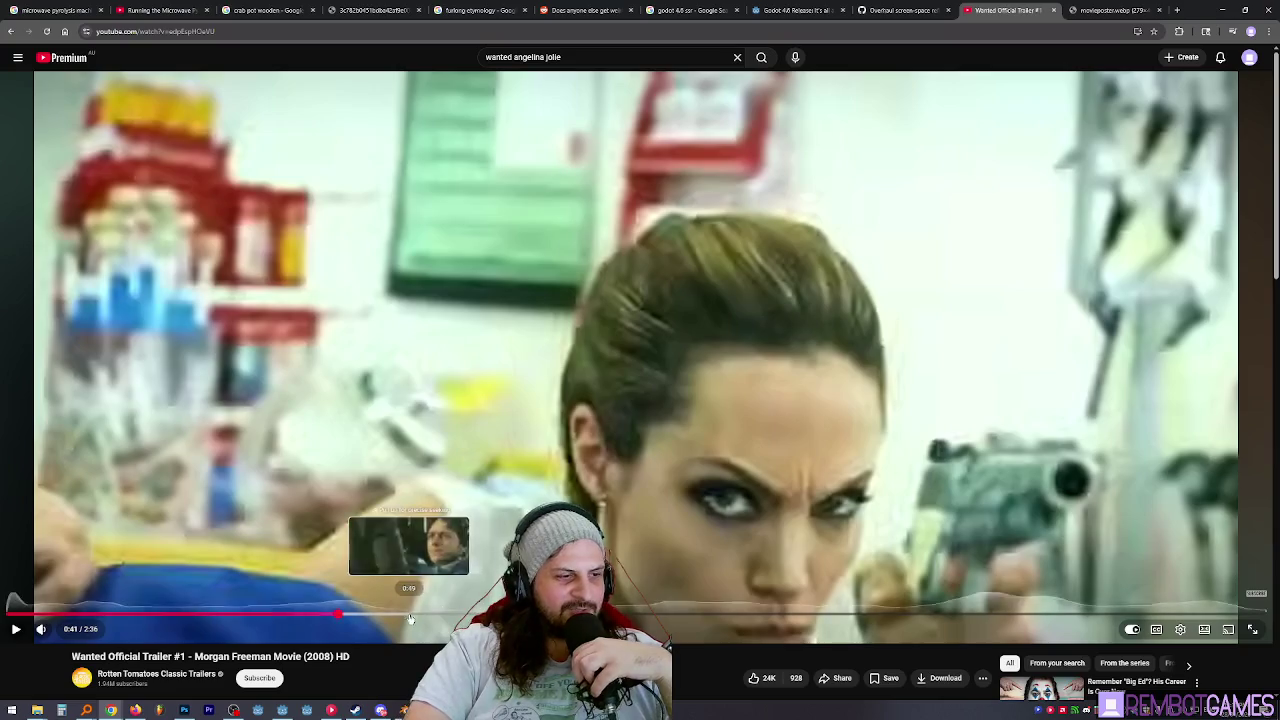
Scrub the Wanted trailer forward past 2:00, then seek to about 2:20.
left_click(472, 613)
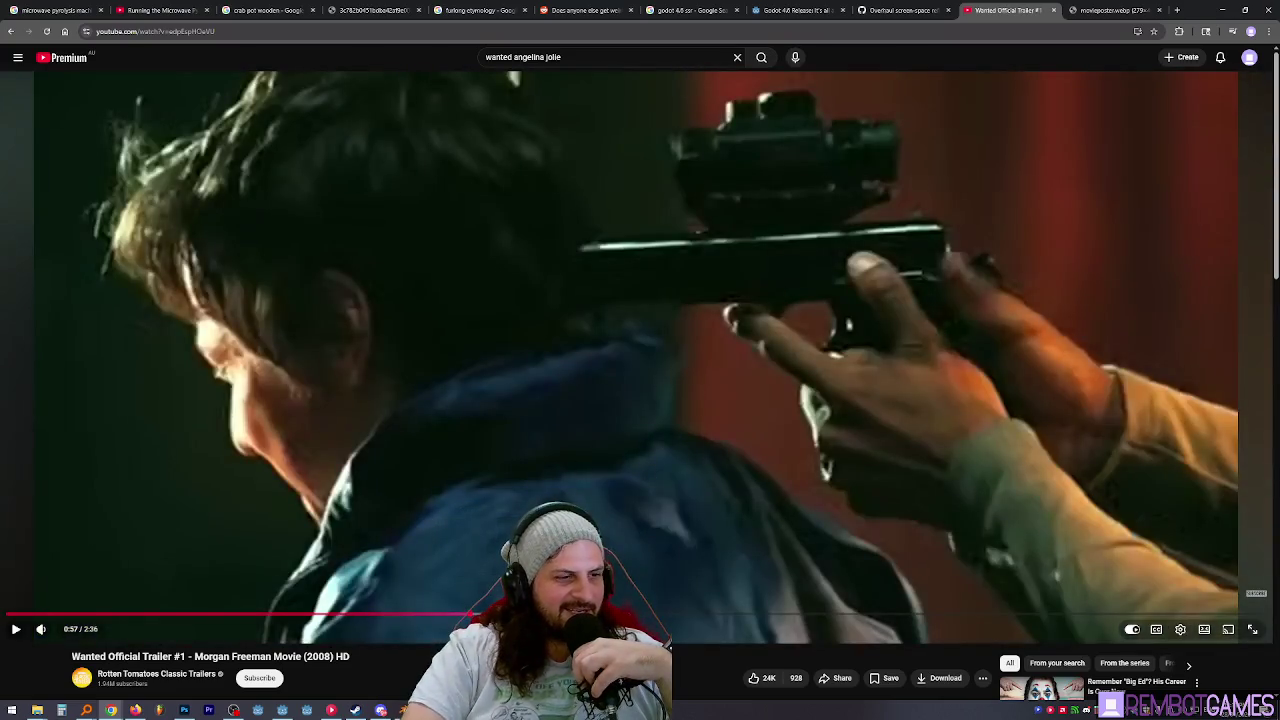
mouse_move(472, 613)
left_mouse_down()
mouse_move(982, 615)
mouse_move(965, 616)
left_mouse_up()
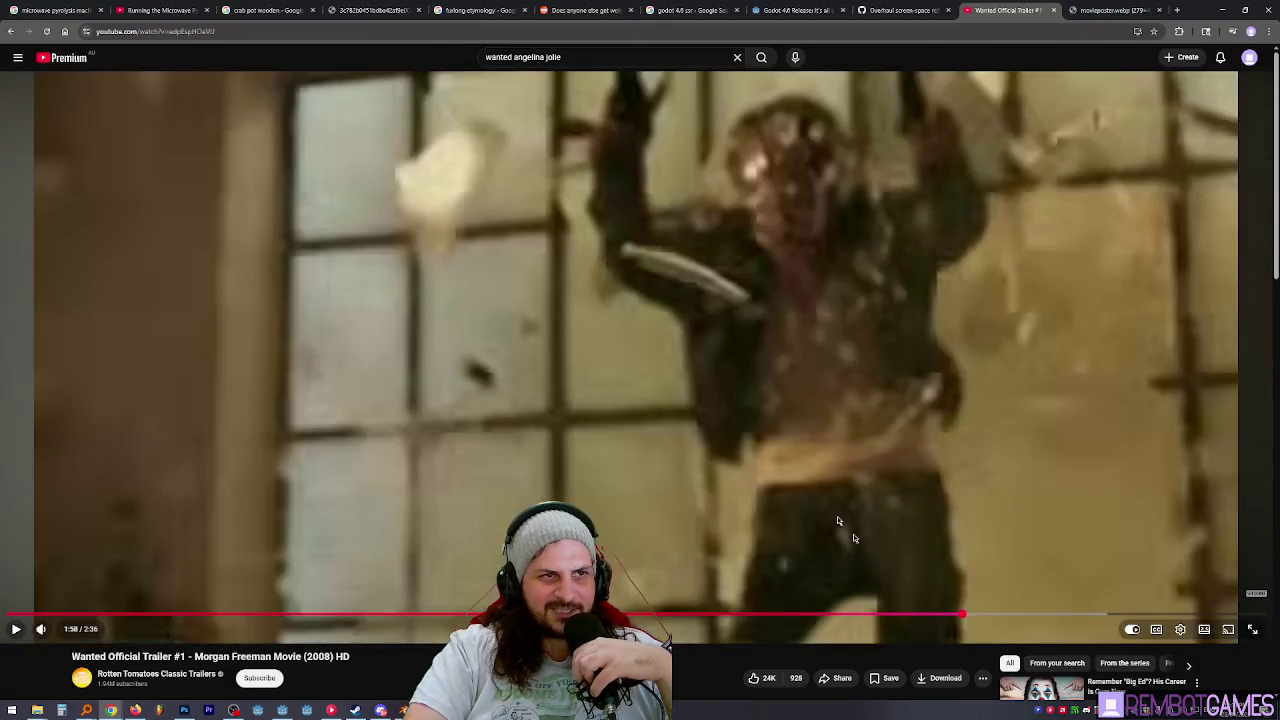
left_click(674, 457)
left_click(680, 455)
left_click(705, 448)
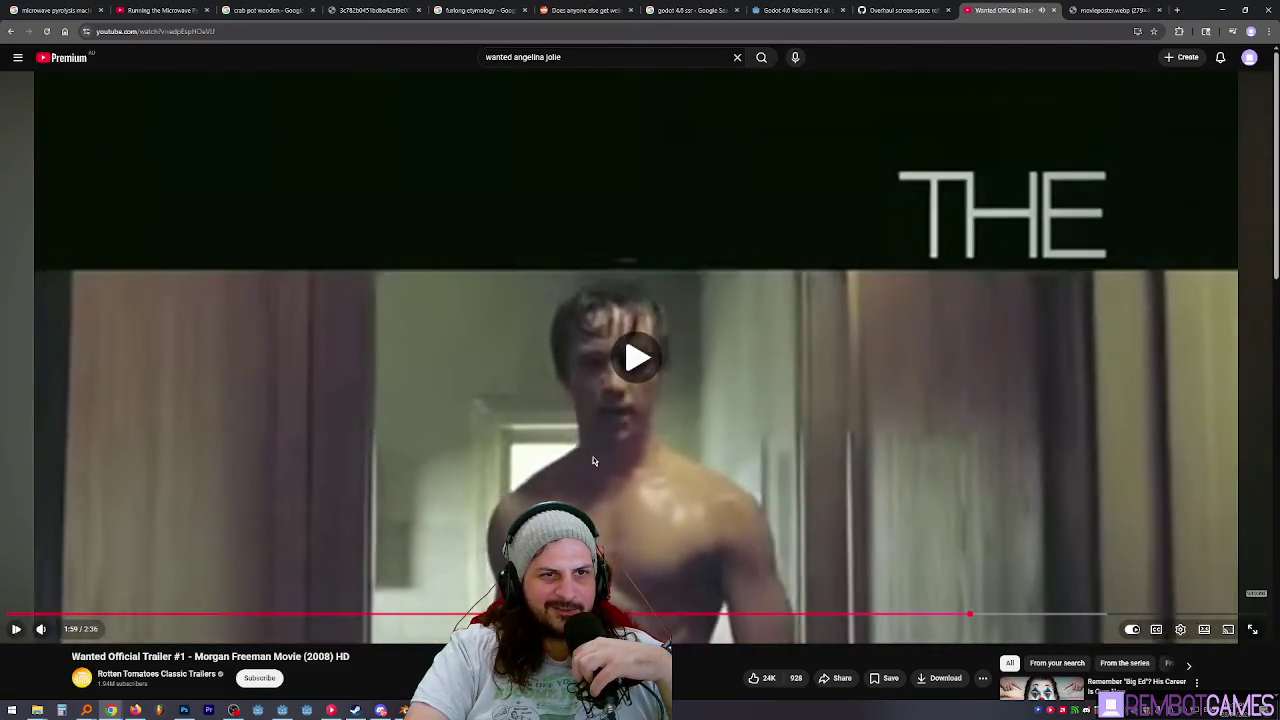
left_click(760, 433)
mouse_move(963, 616)
left_mouse_down()
mouse_move(1049, 617)
mouse_move(1065, 590)
mouse_move(1051, 558)
left_mouse_up()
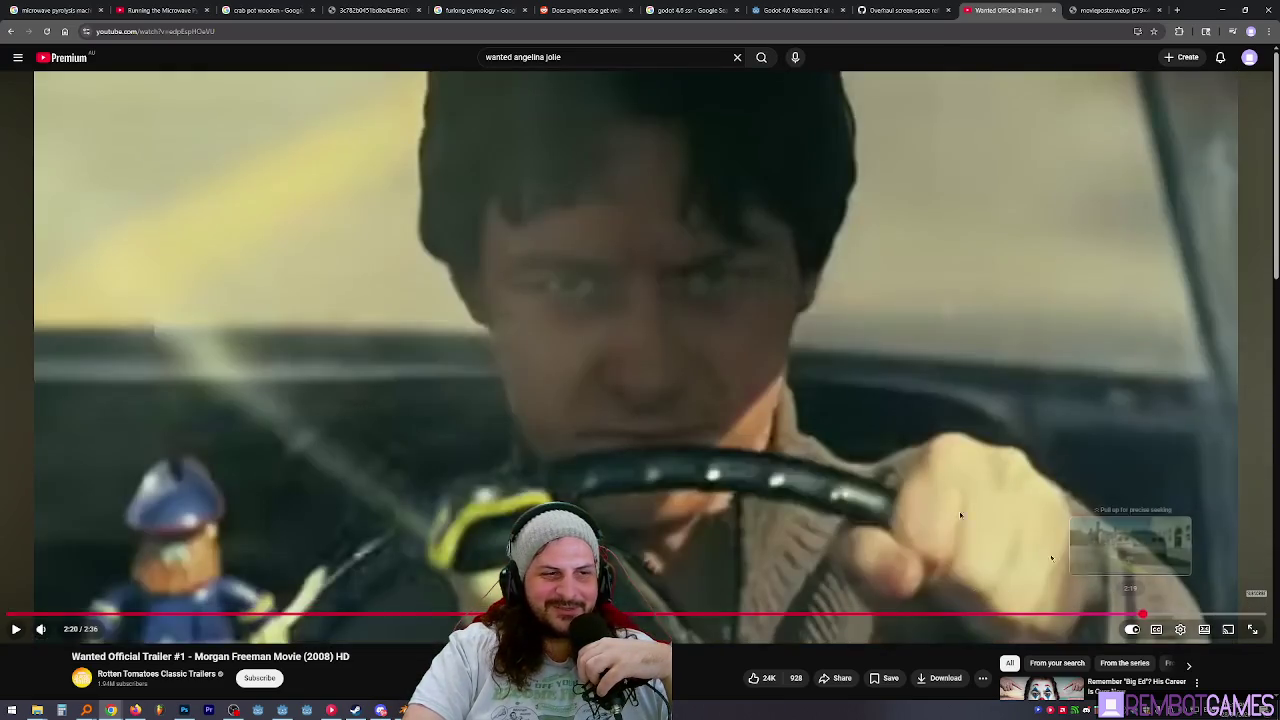
left_click_drag(960, 515, 940, 470)
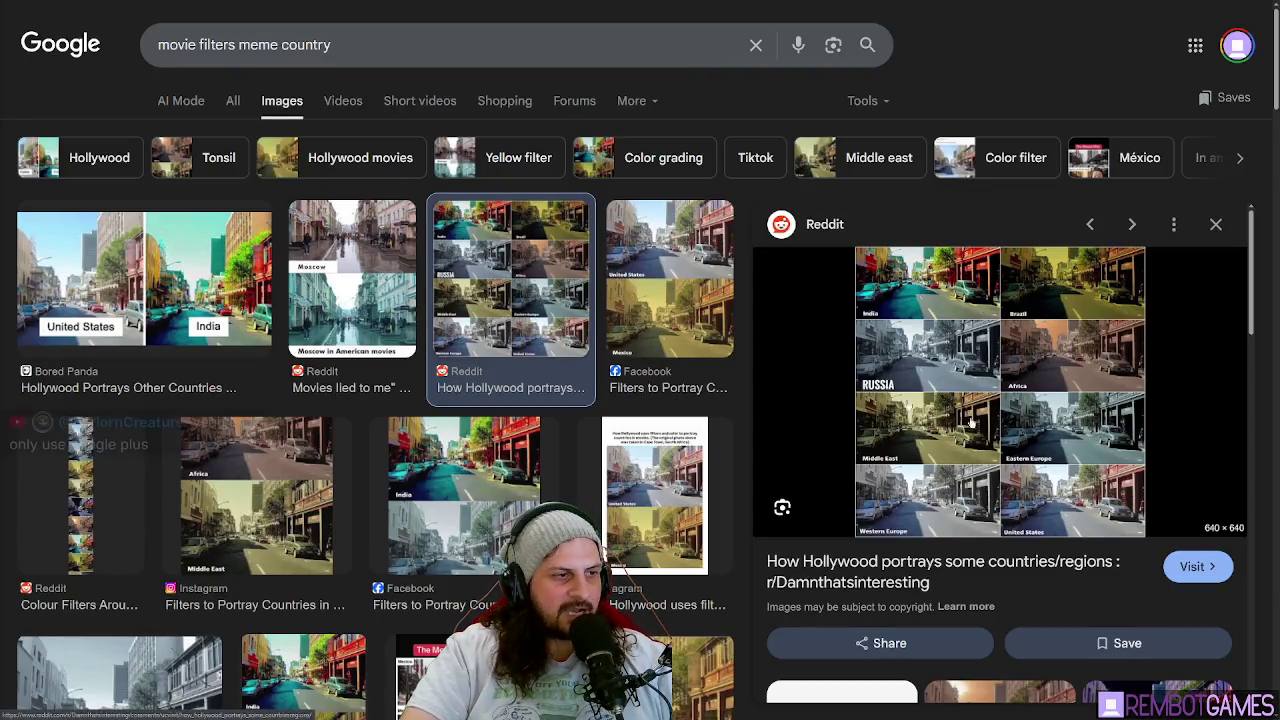
Open the Reddit Hollywood country-filter image full-size in a new tab.
right_click(964, 349)
right_click(932, 324)
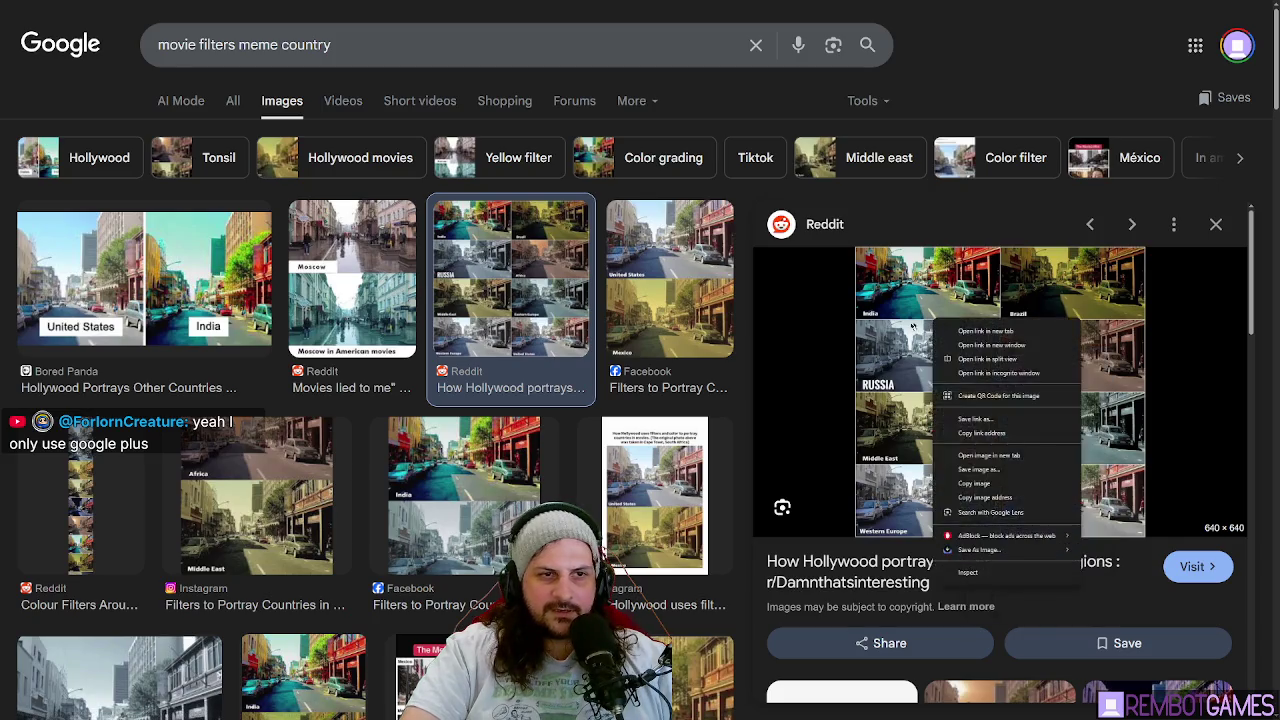
left_click(995, 459)
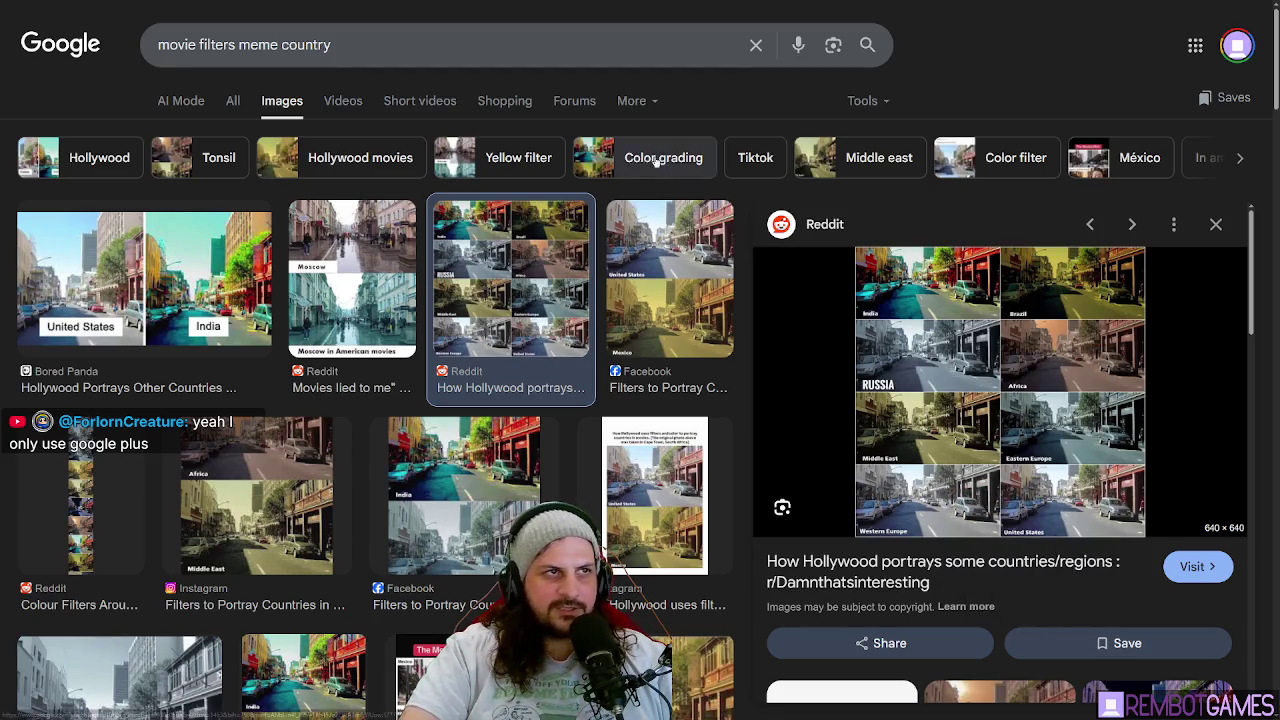
key("ctrl+Tab")
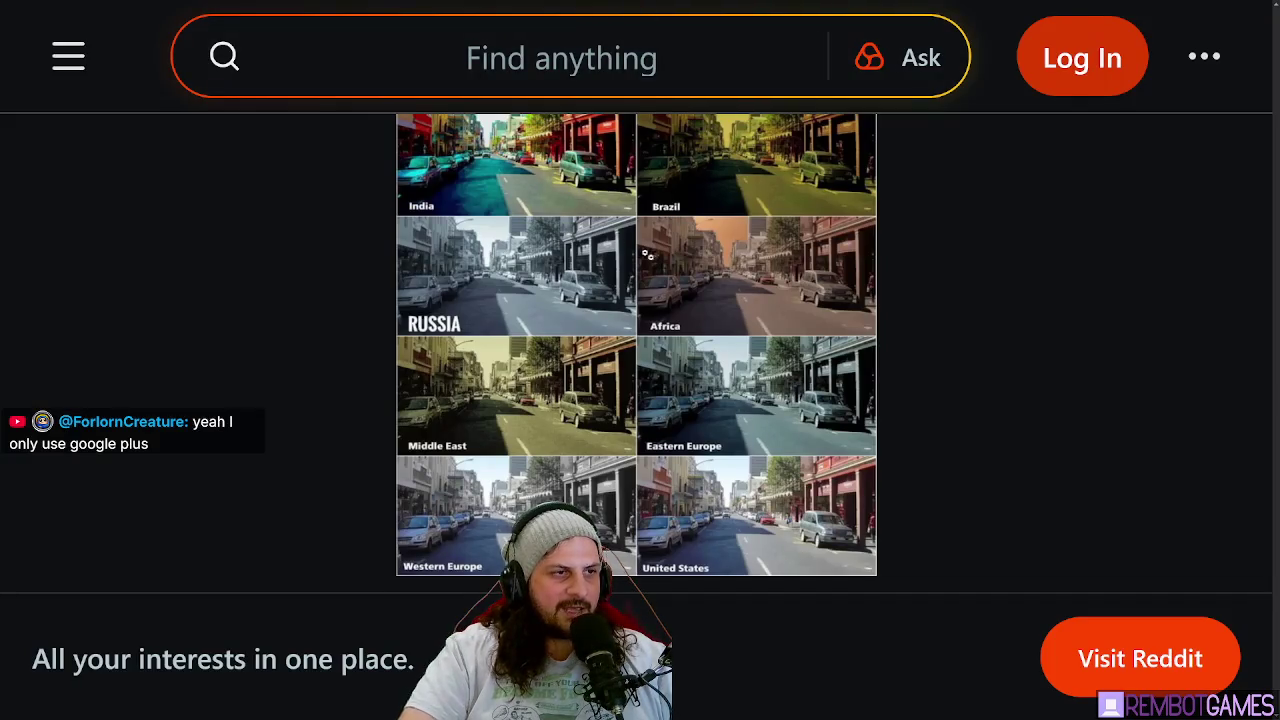
Close the image tab, leave full screen, and return to the Godot crab_pot_scene.gd script.
key("ctrl+w")
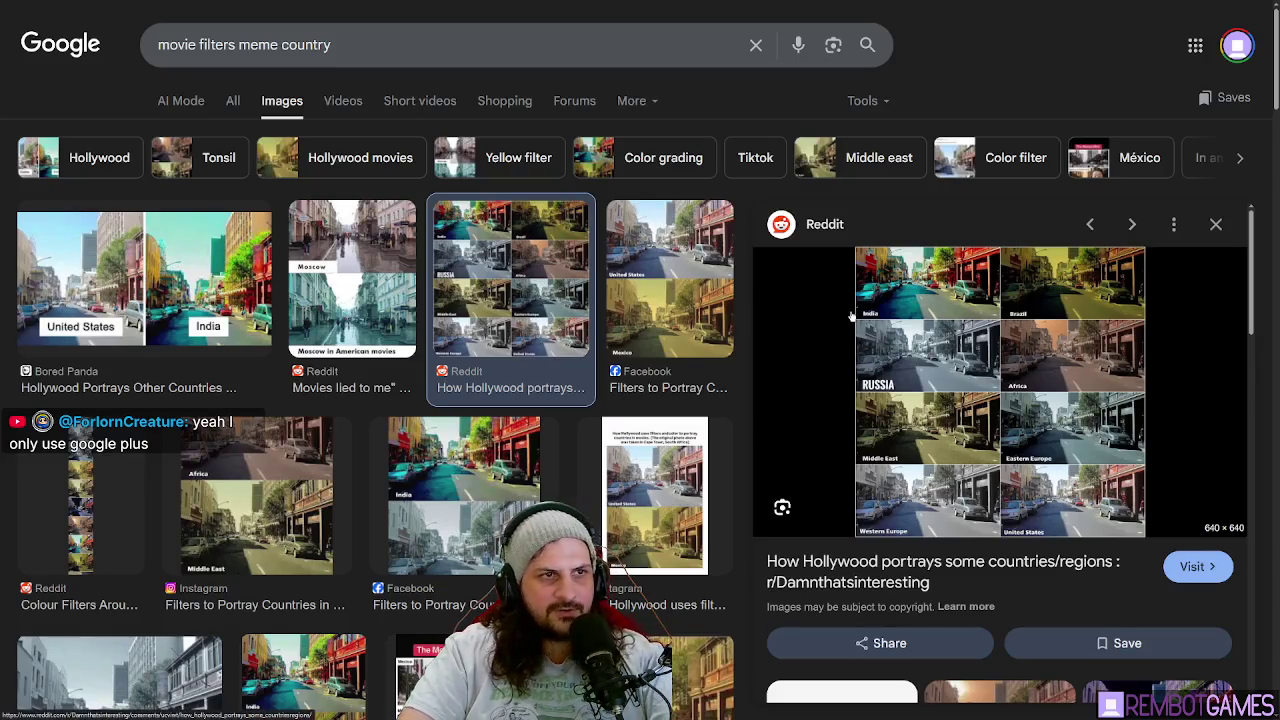
key("F11")
right_click(977, 437)
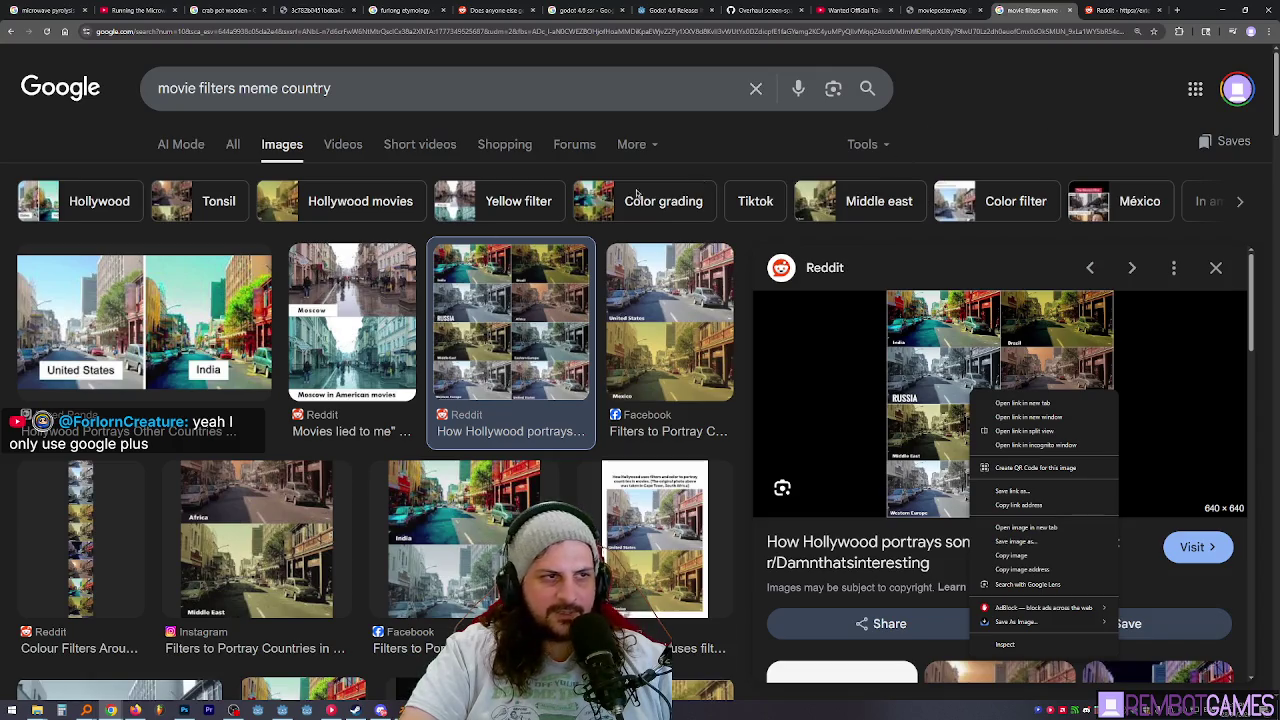
key("alt+Tab")
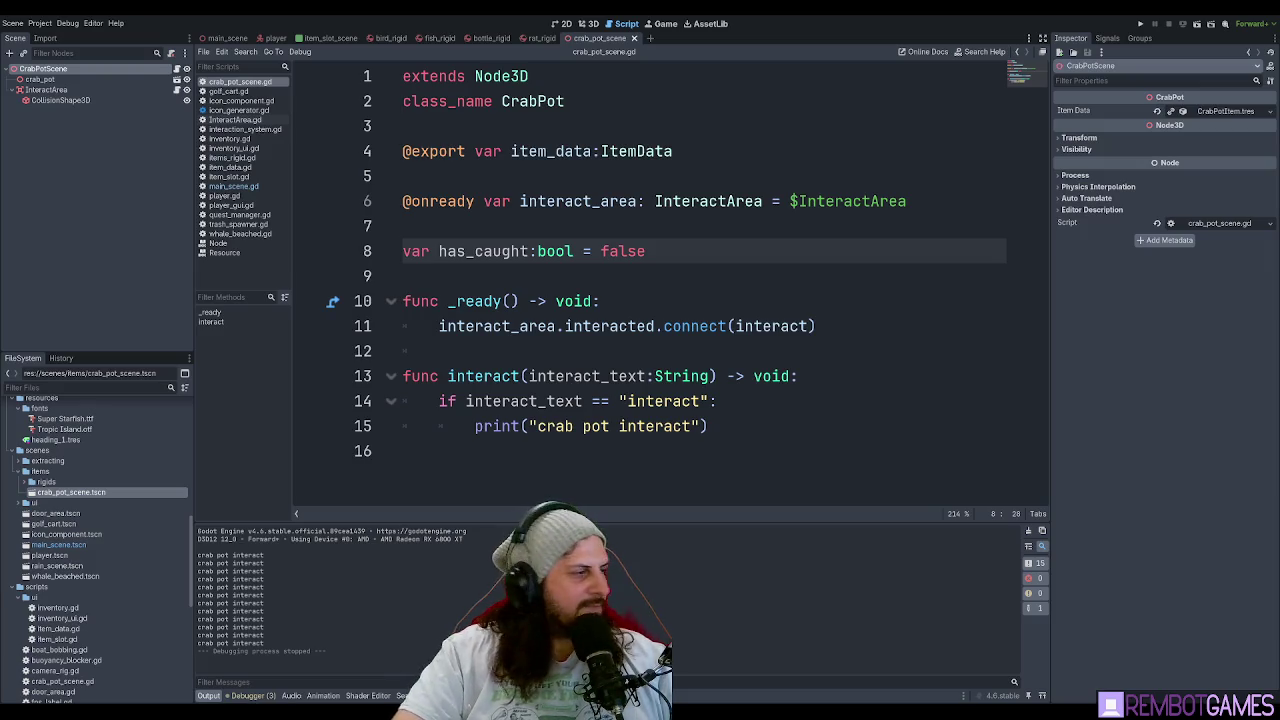
key("alt+Tab")
key("ctrl+0")
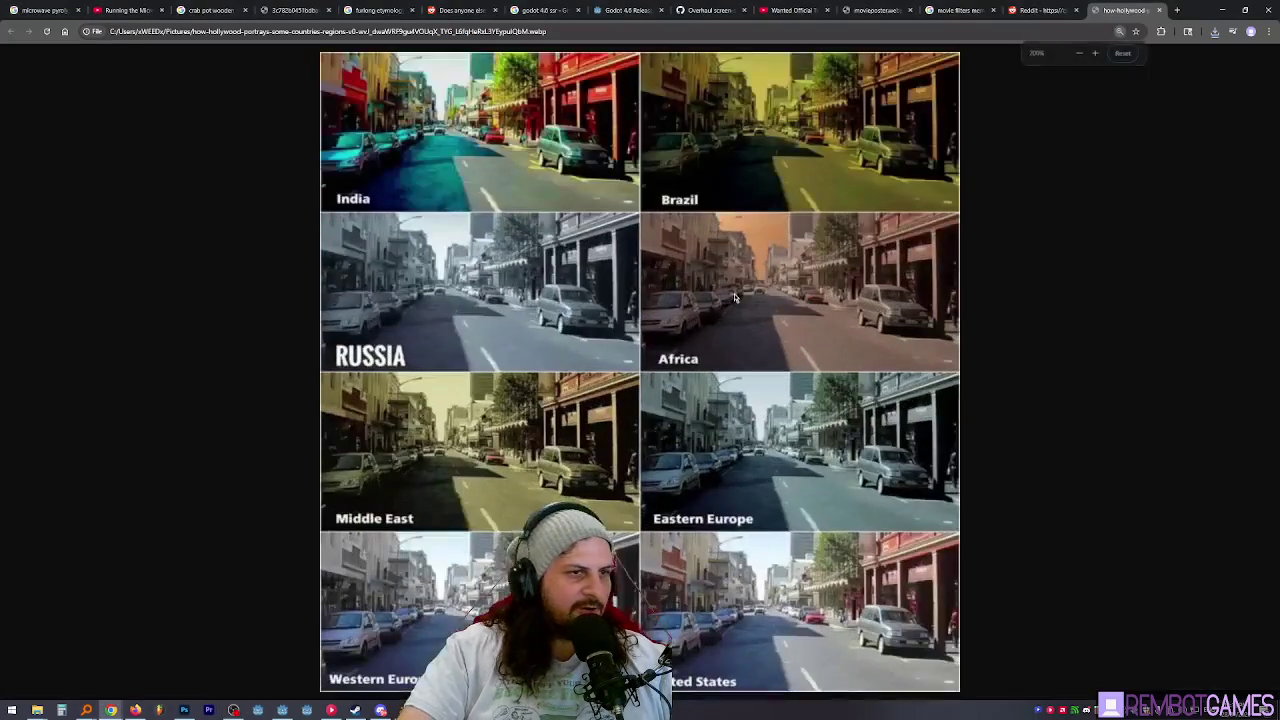
key("F11")
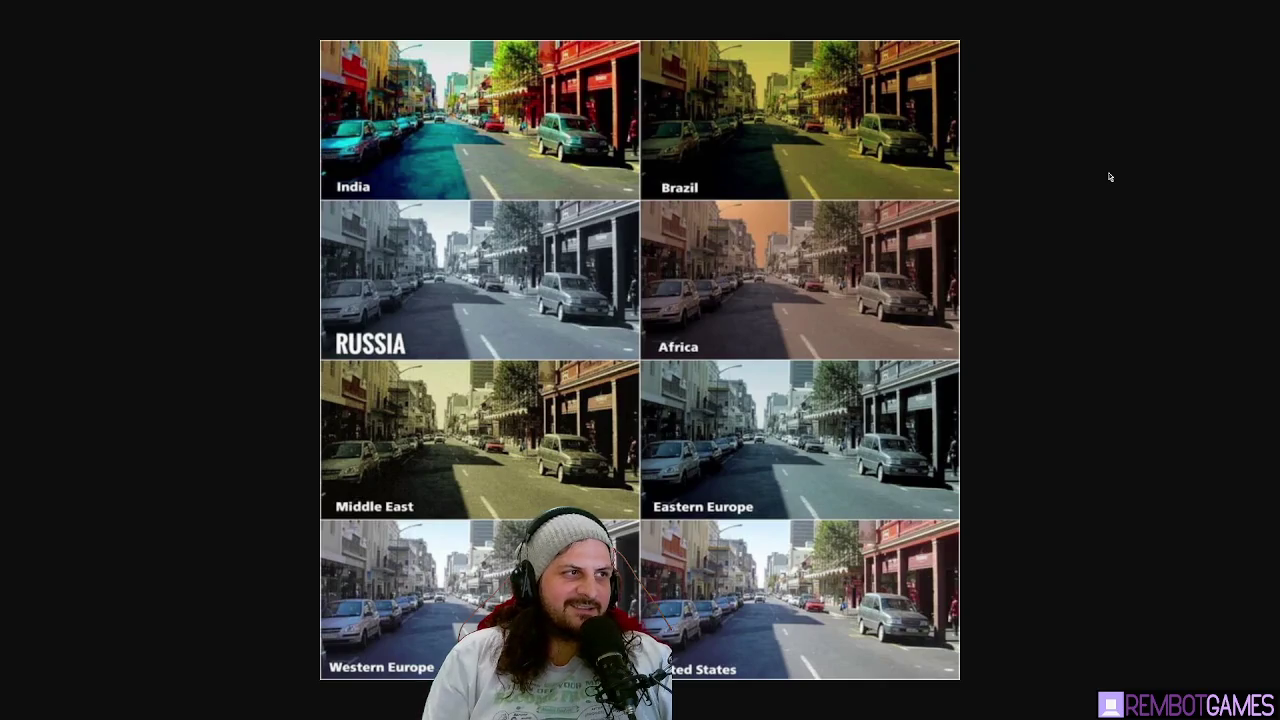
scroll(505, 160, "up", 4)
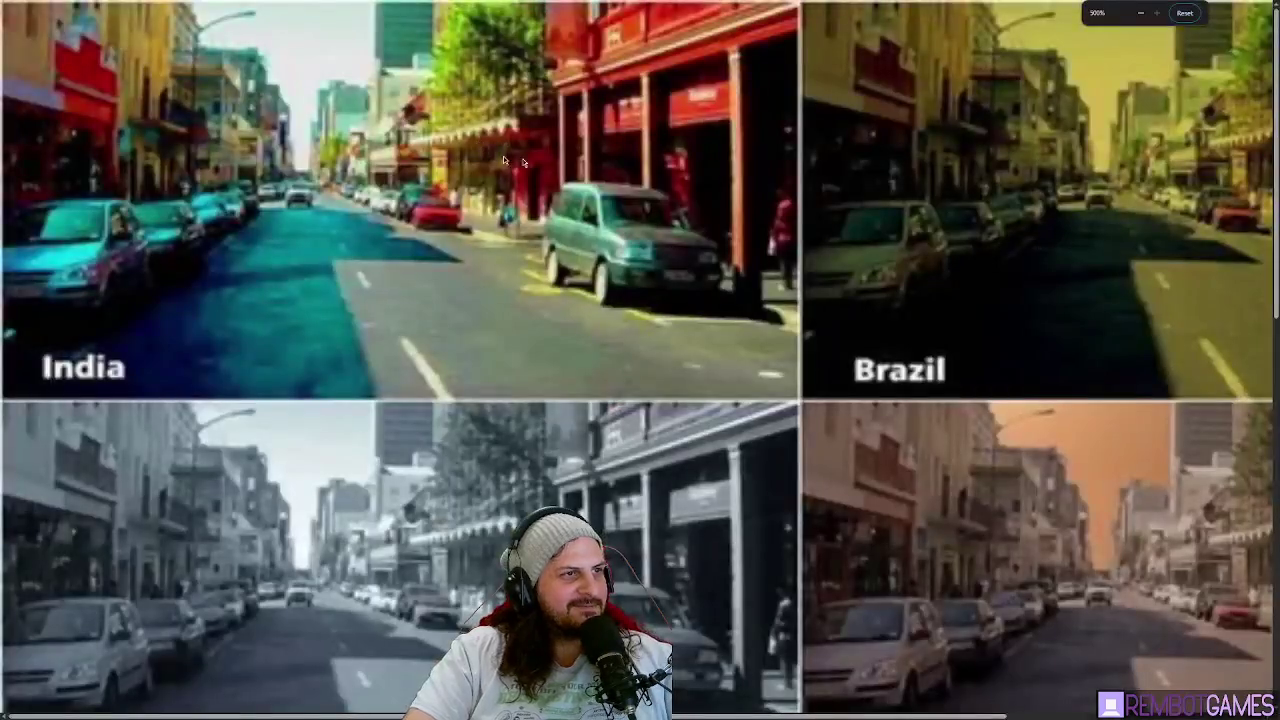
scroll(653, 135, "right", 3)
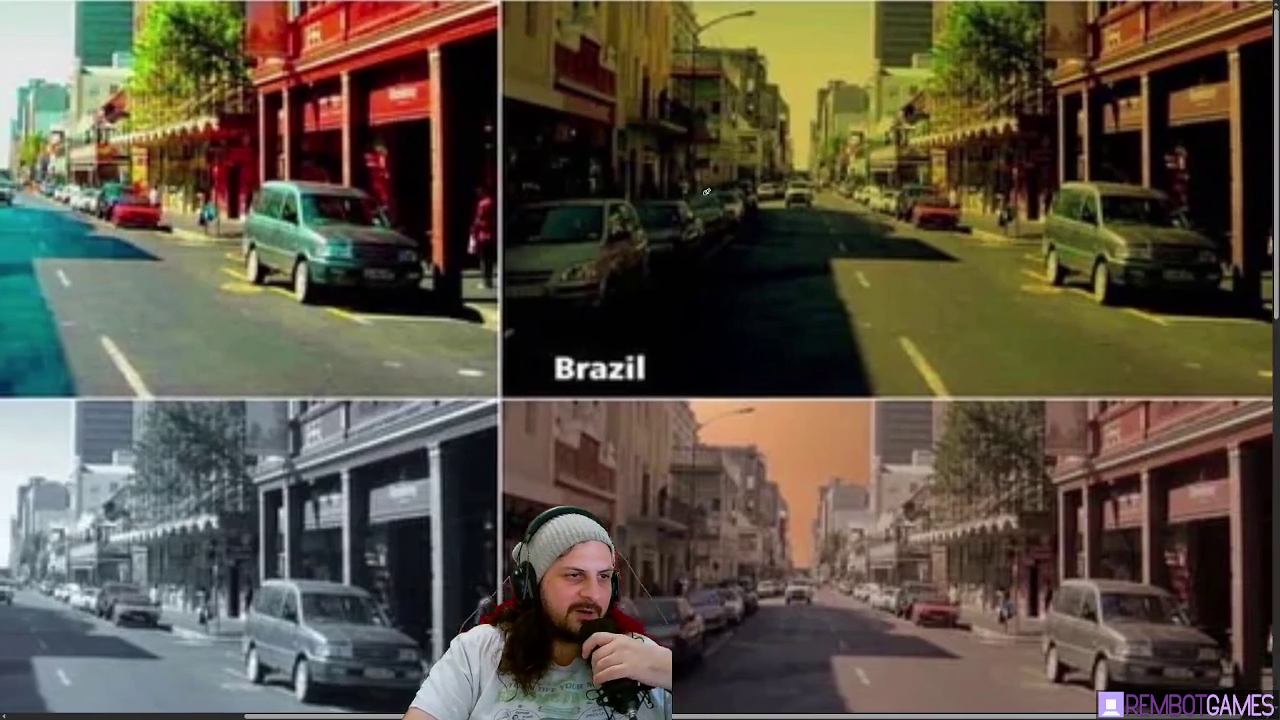
scroll(345, 410, "left", 3)
scroll(345, 410, "down", 3)
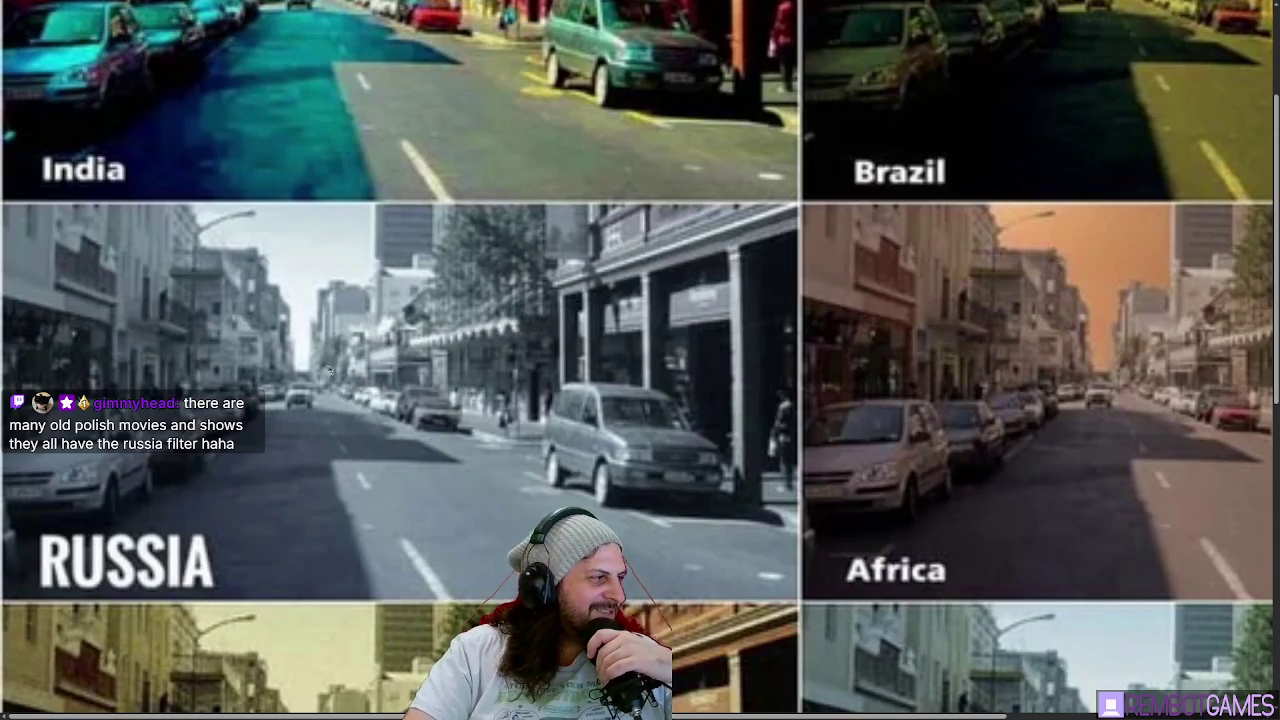
scroll(340, 330, "down", 1)
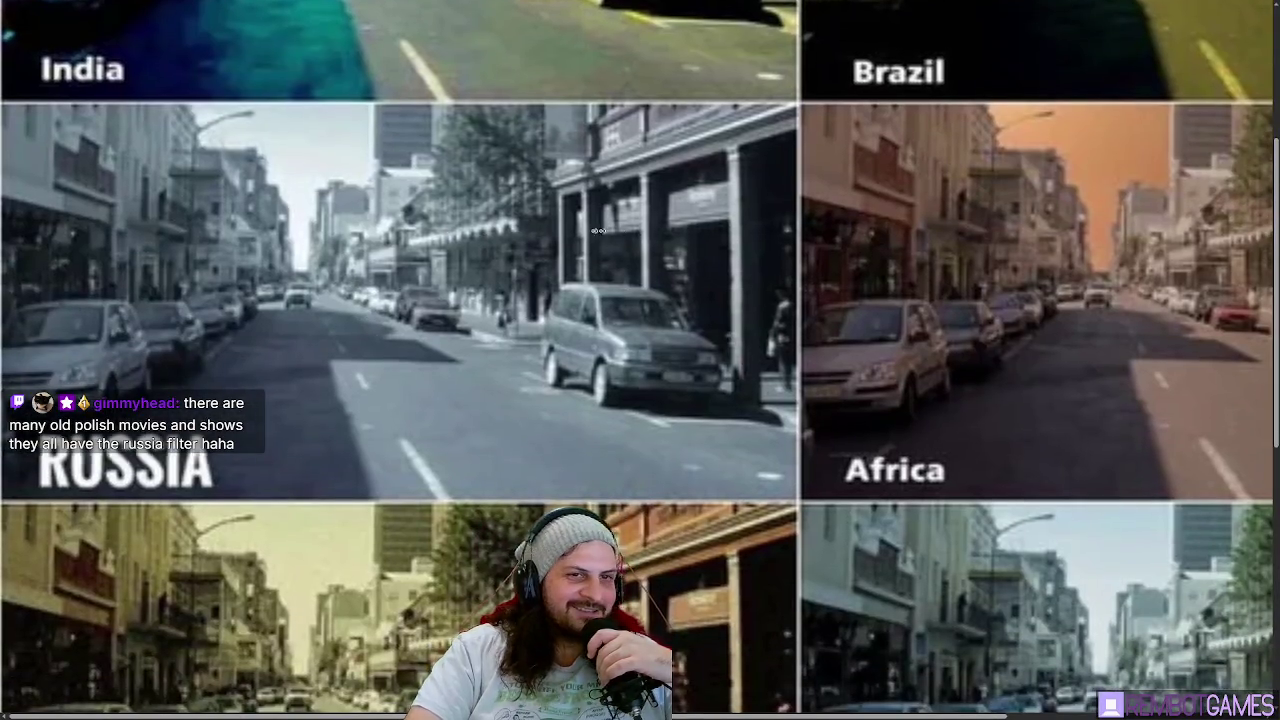
scroll(620, 220, "right", 3)
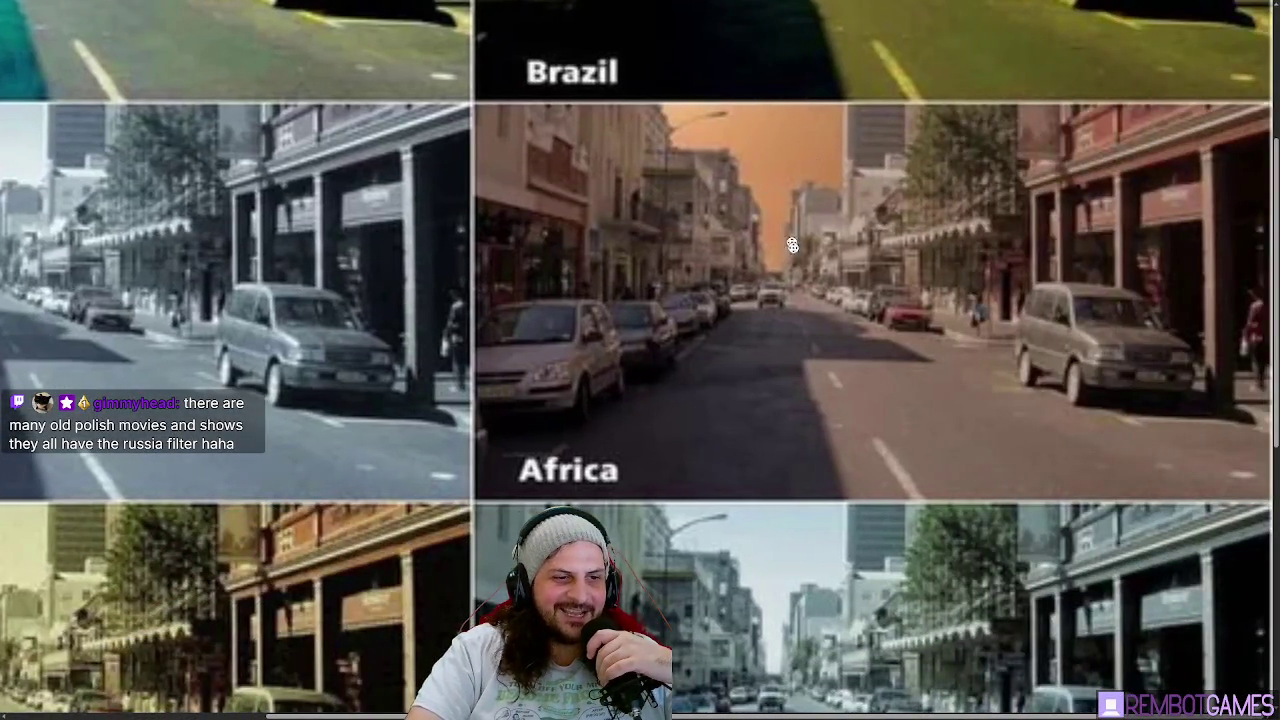
scroll(792, 245, "down", 1)
scroll(302, 551, "down", 3)
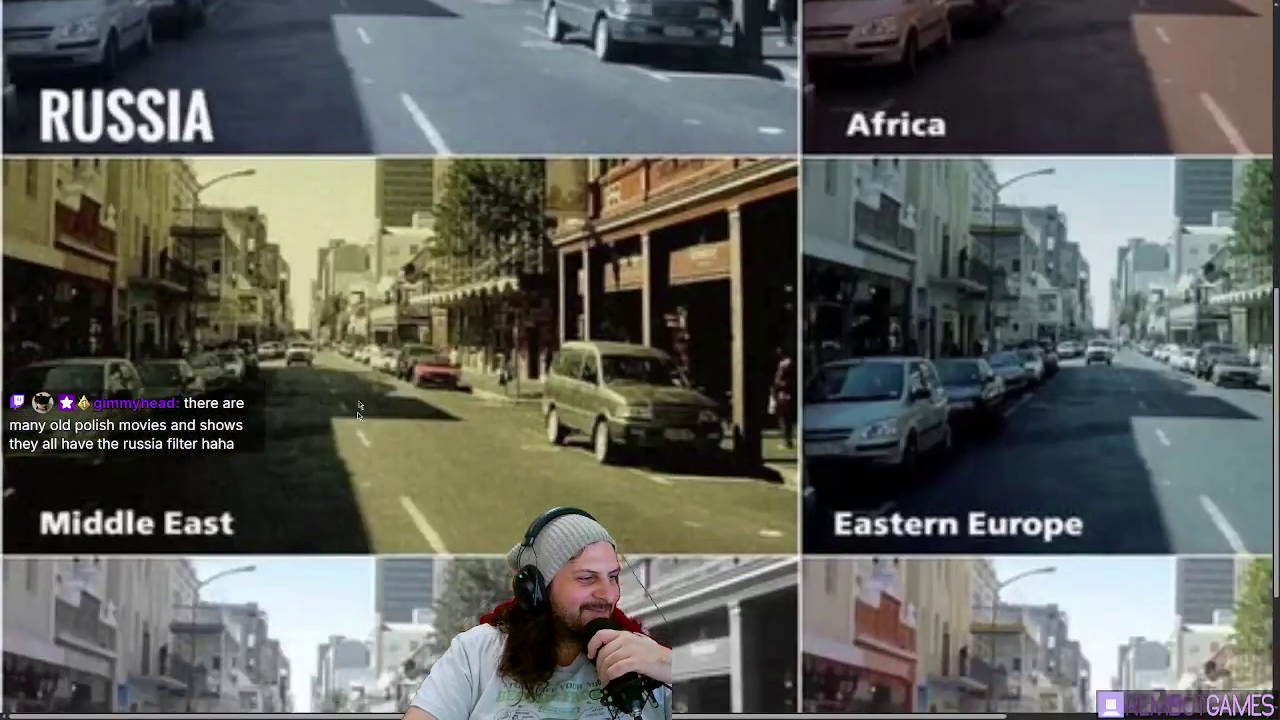
scroll(490, 348, "up", 1)
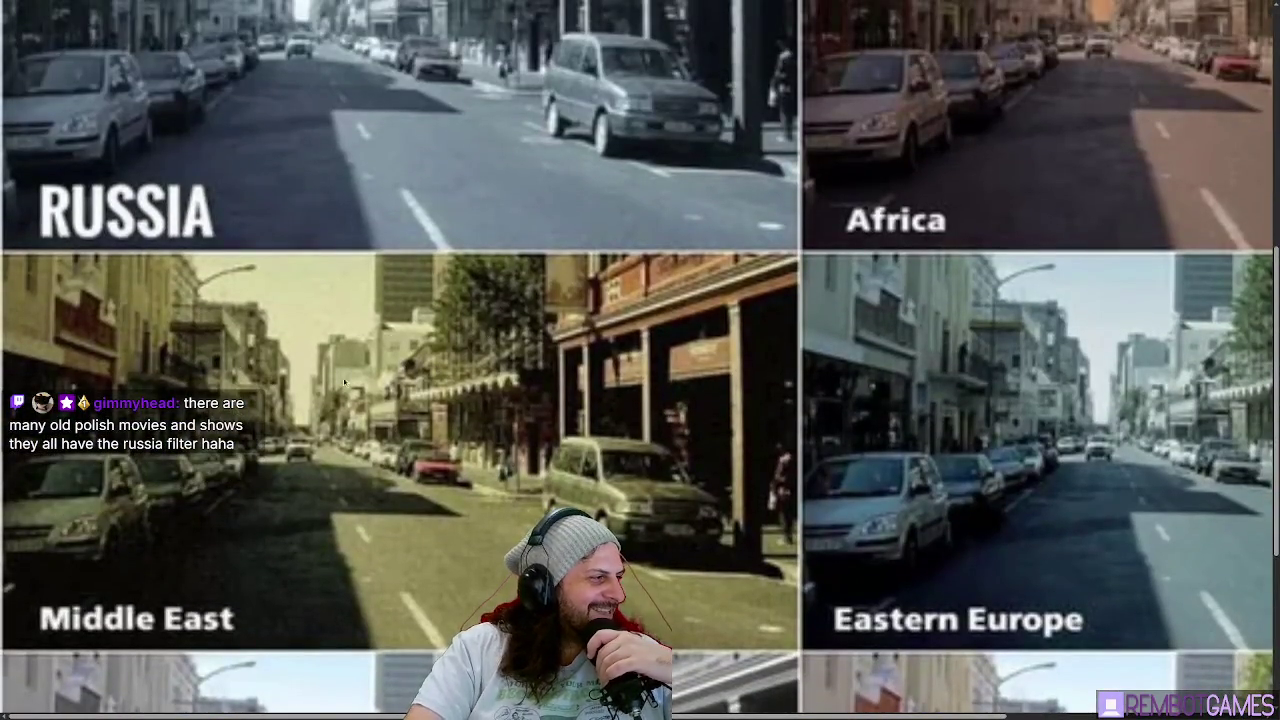
scroll(865, 408, "right", 3)
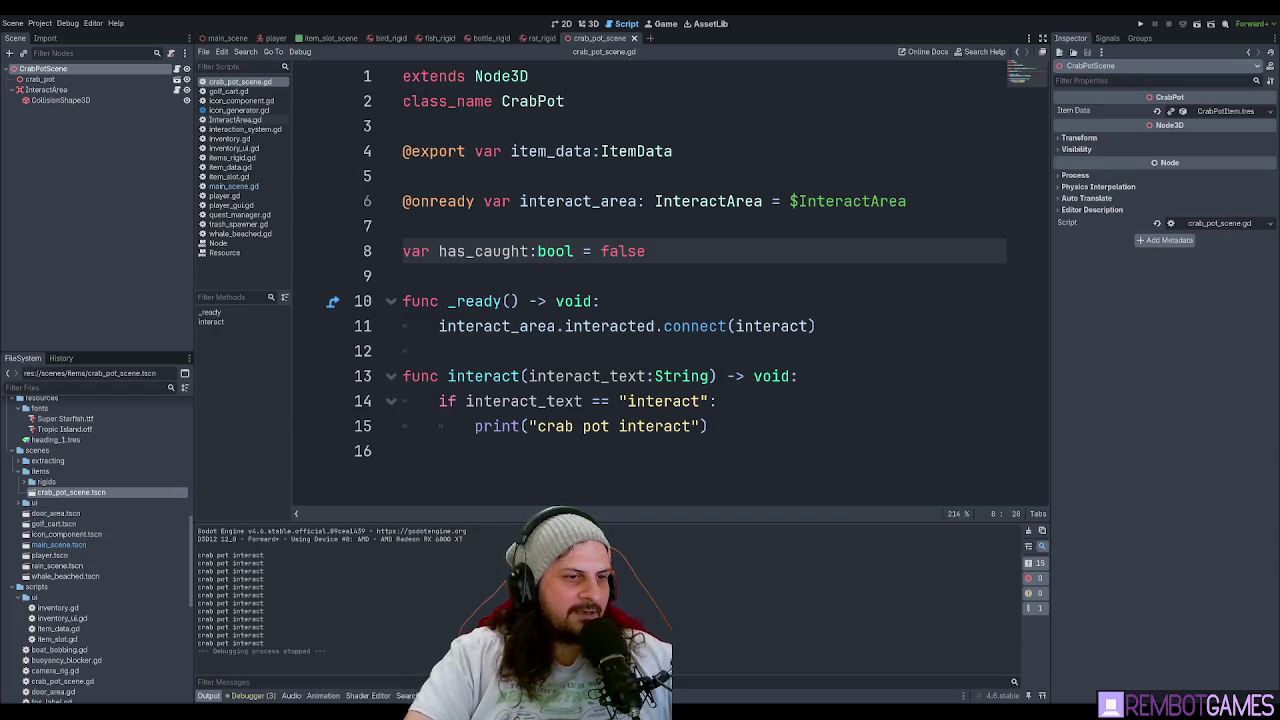
key("alt+Tab")
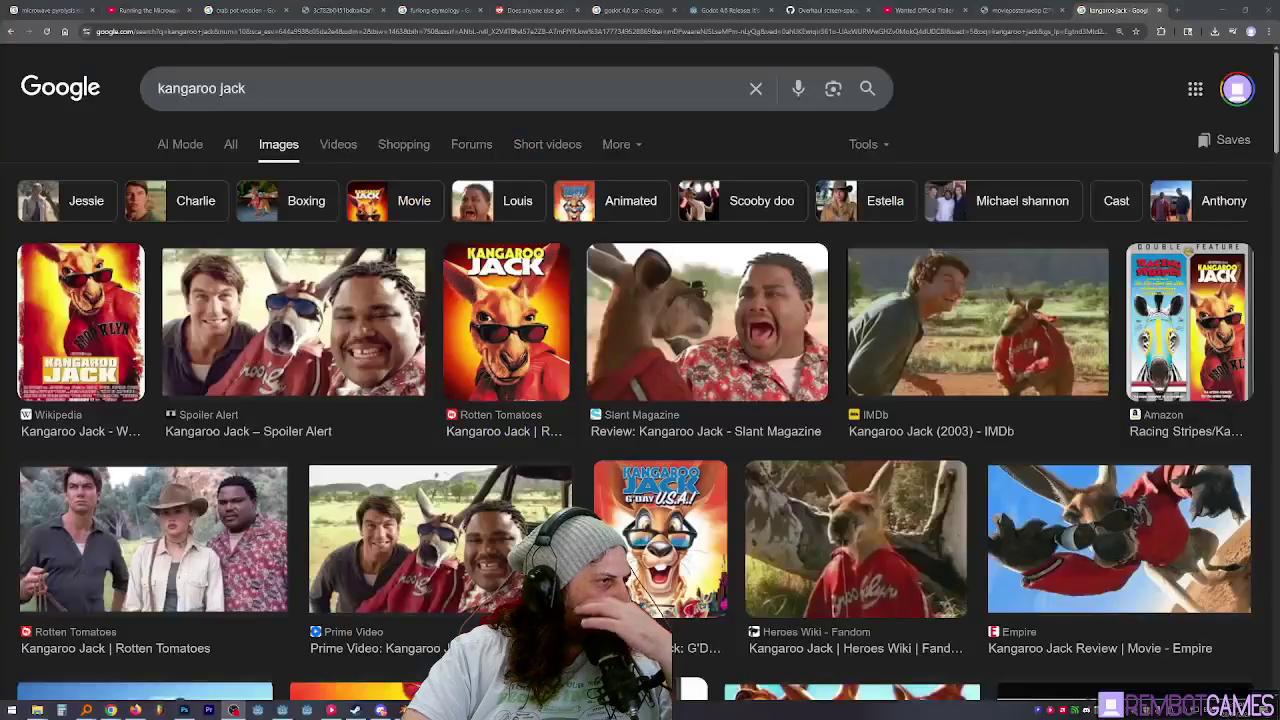
scroll(350, 330, "down", 2)
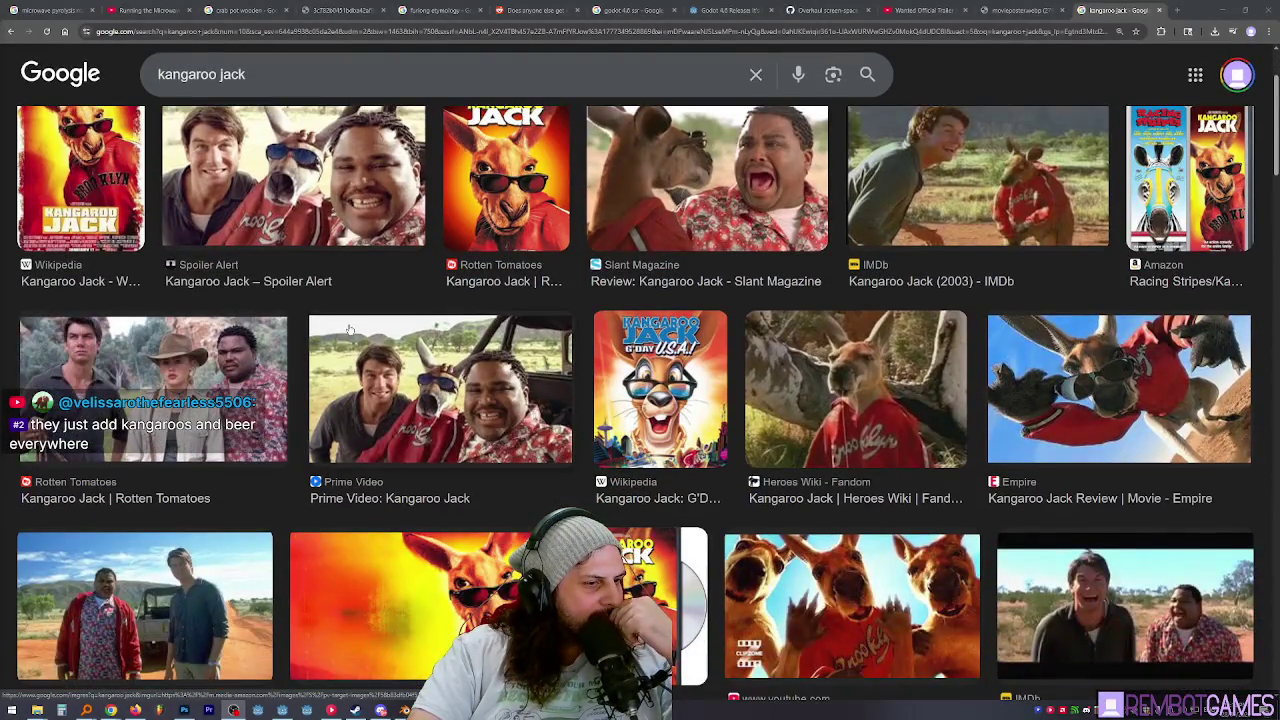
scroll(350, 330, "down", 1)
scroll(540, 333, "up", 2)
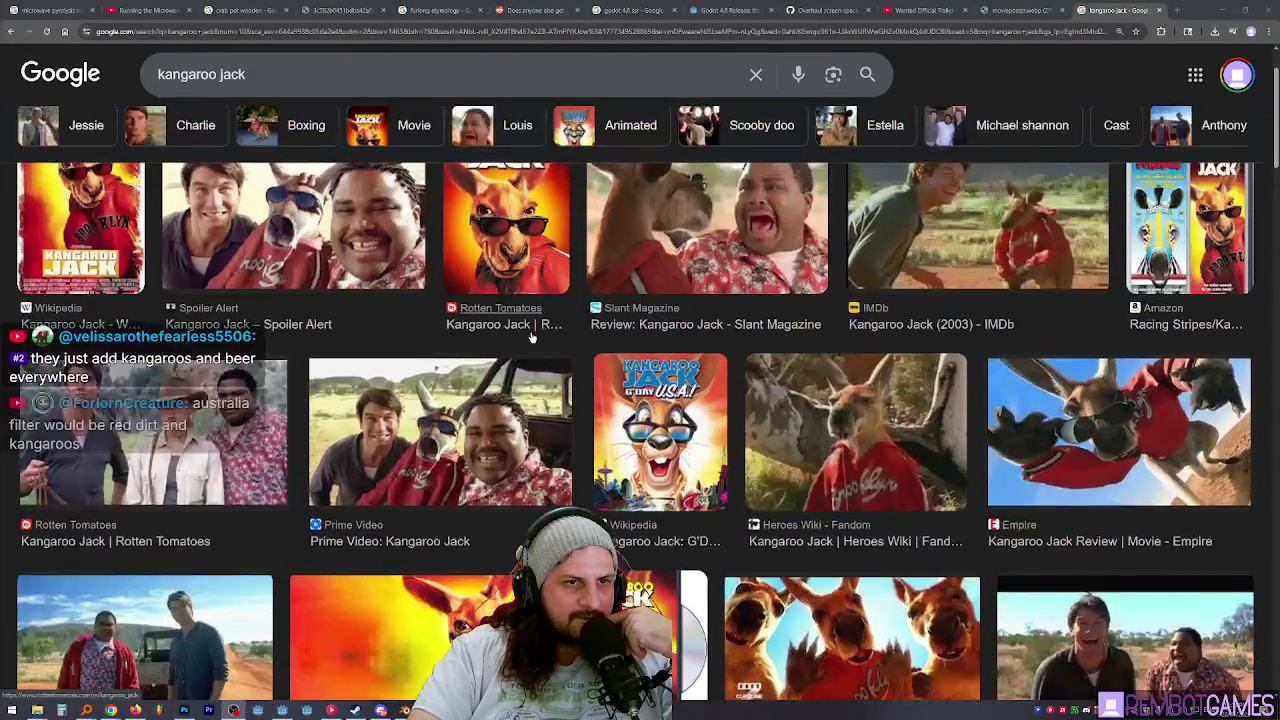
scroll(548, 337, "up", 1)
scroll(548, 337, "down", 1)
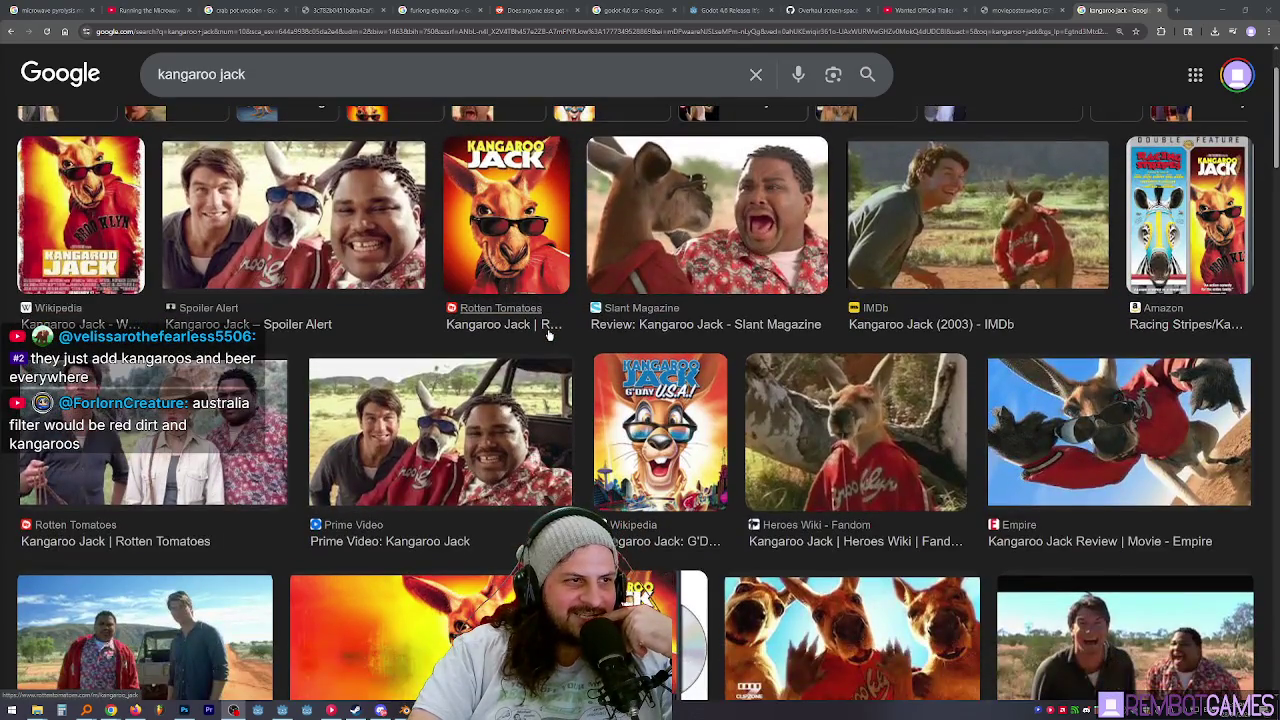
scroll(650, 342, "down", 1)
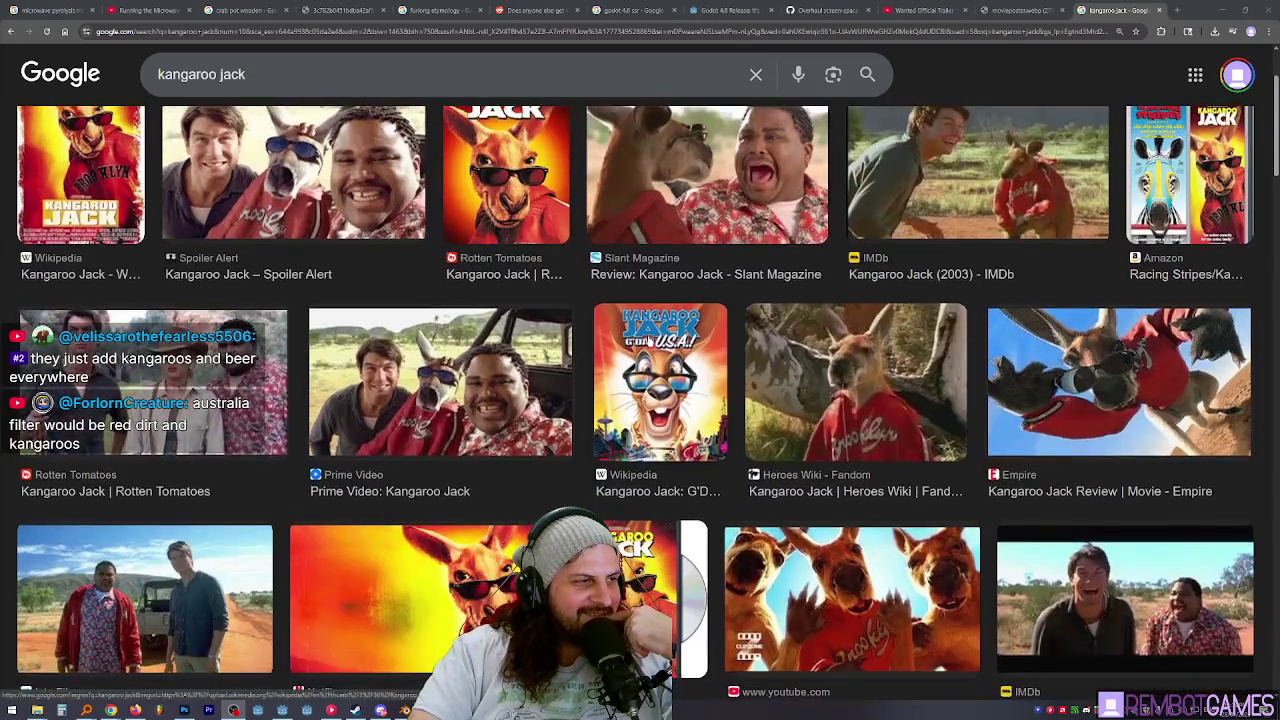
scroll(650, 342, "down", 1)
scroll(227, 622, "up", 1)
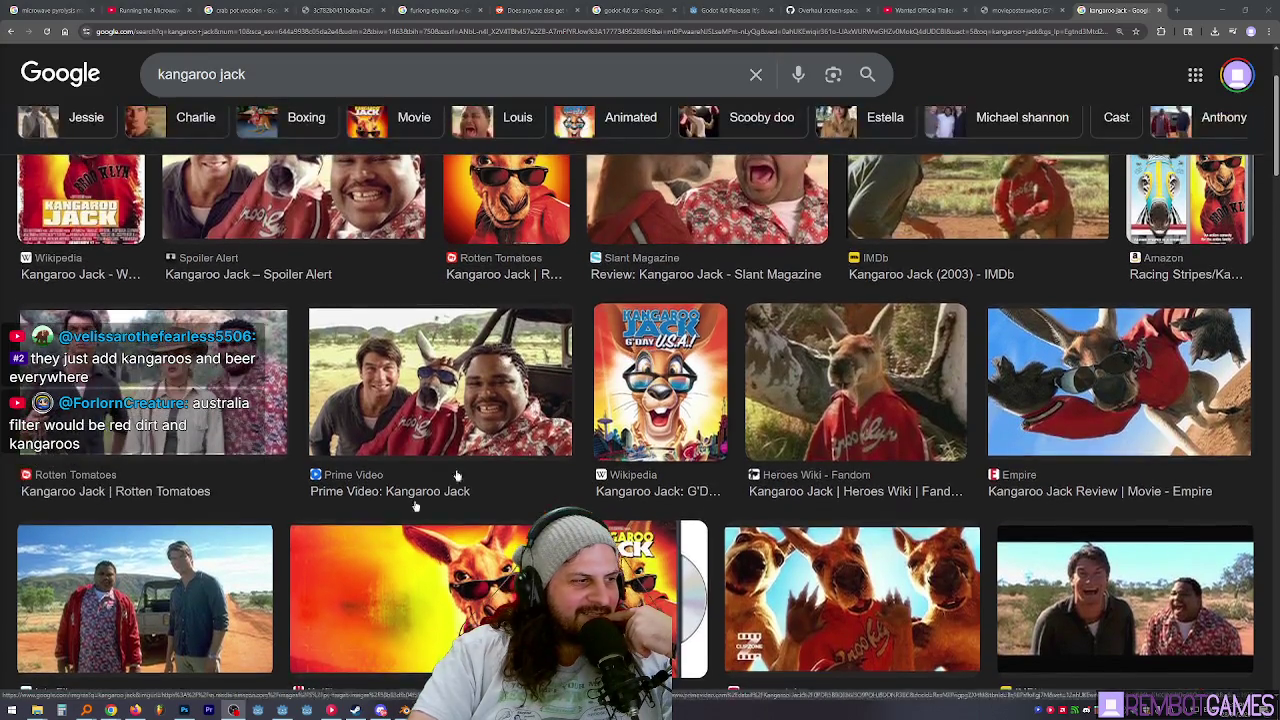
right_click(227, 622)
left_click(300, 488)
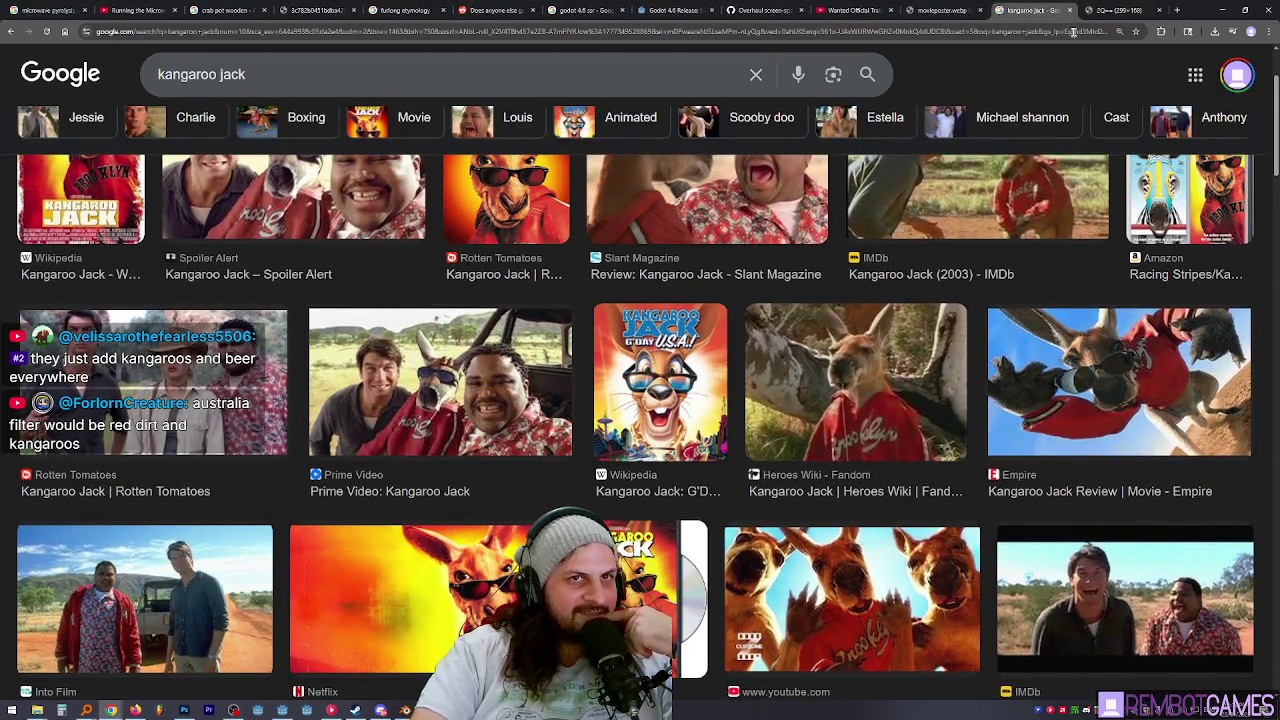
left_click(1110, 10)
scroll(620, 437, "up", 9)
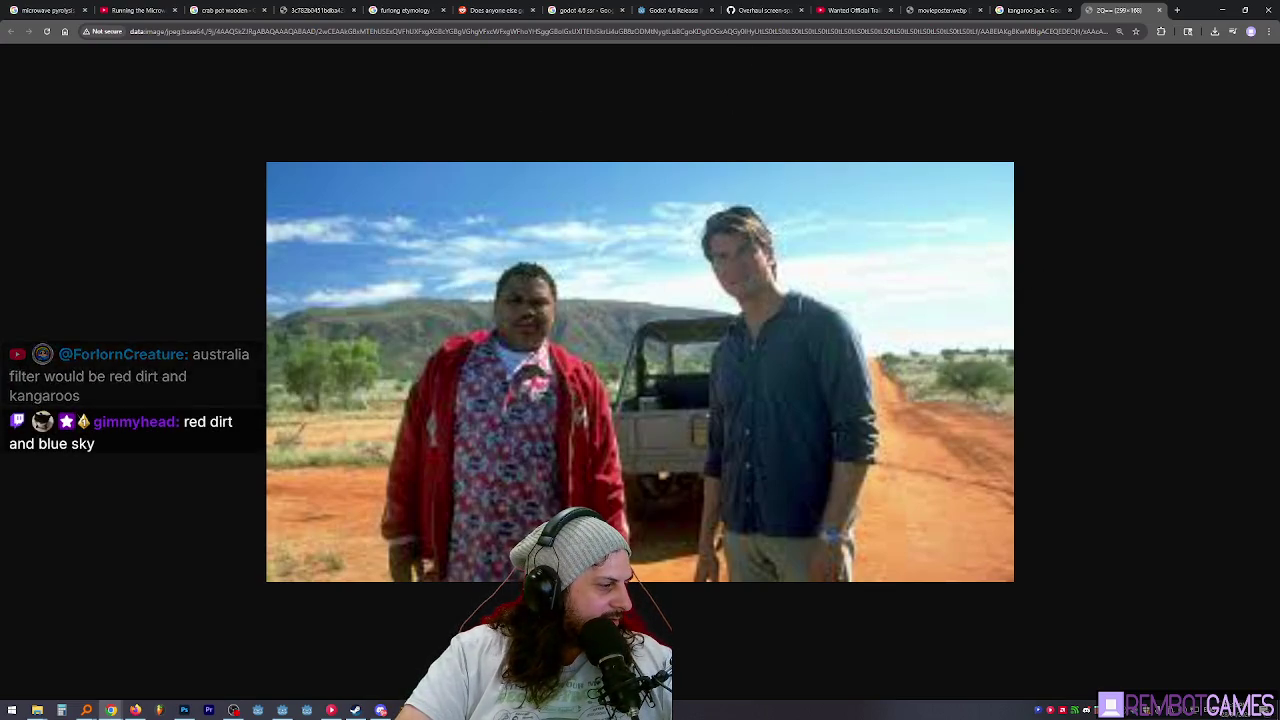
key("alt+Tab")
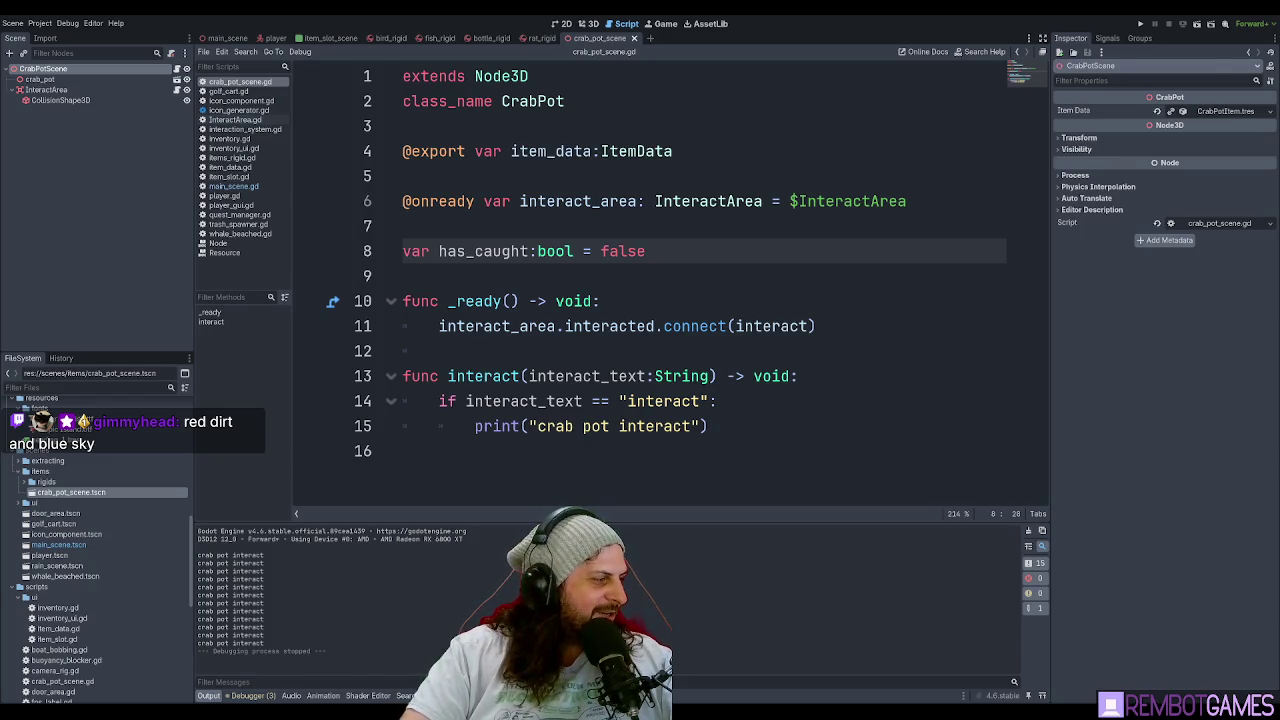
key("alt+Tab")
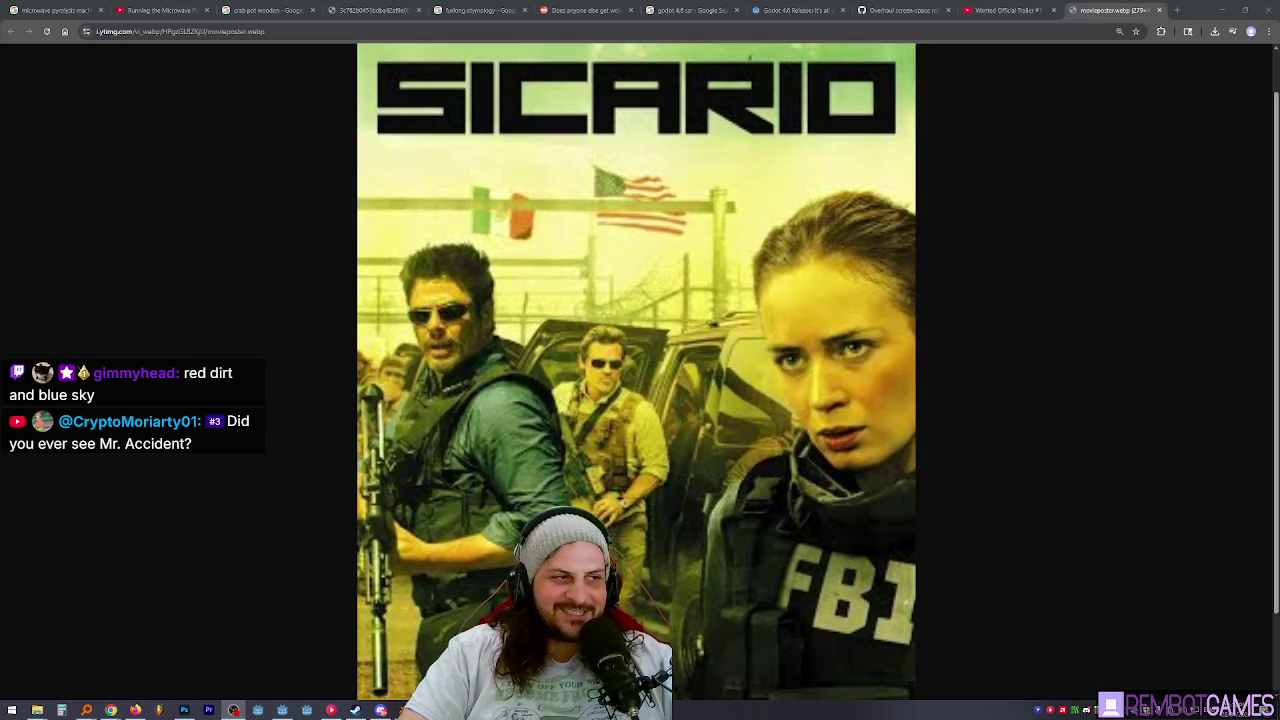
key("alt+Tab")
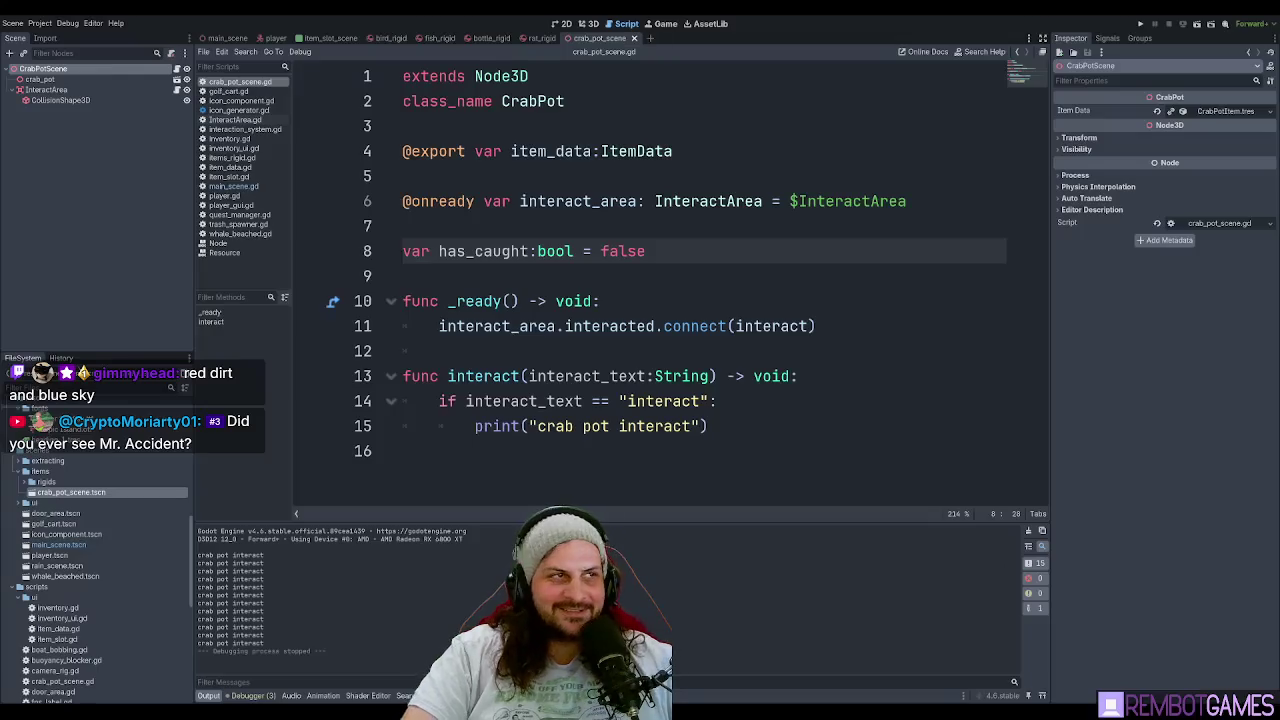
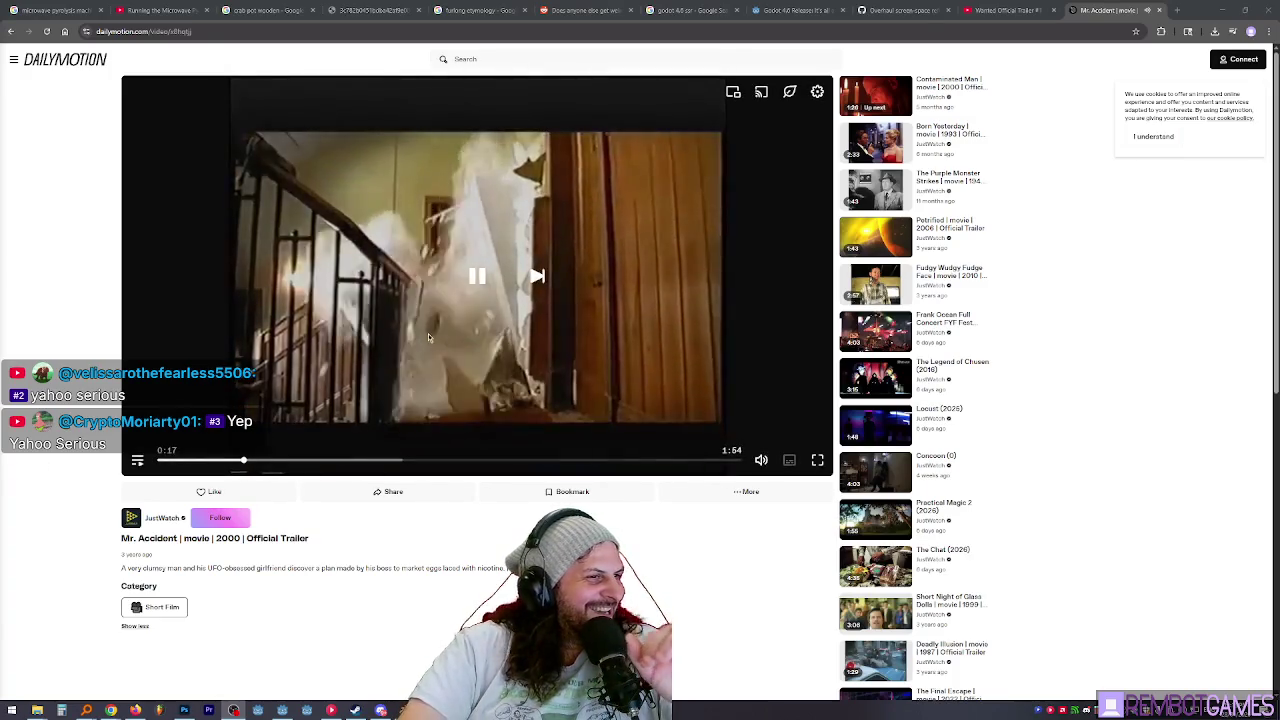
Rewind the Mr. Accident trailer to 0:11 at the Ideal Man title and play it fullscreen.
left_click(216, 460)
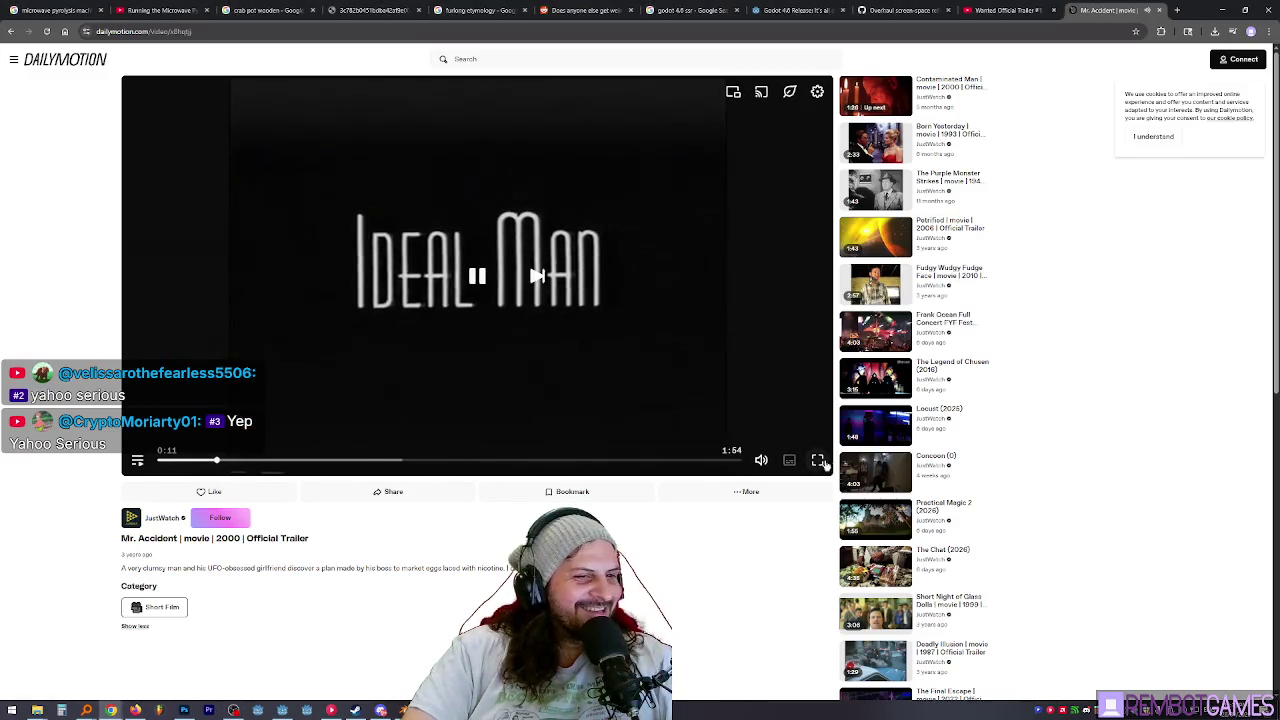
left_click(818, 461)
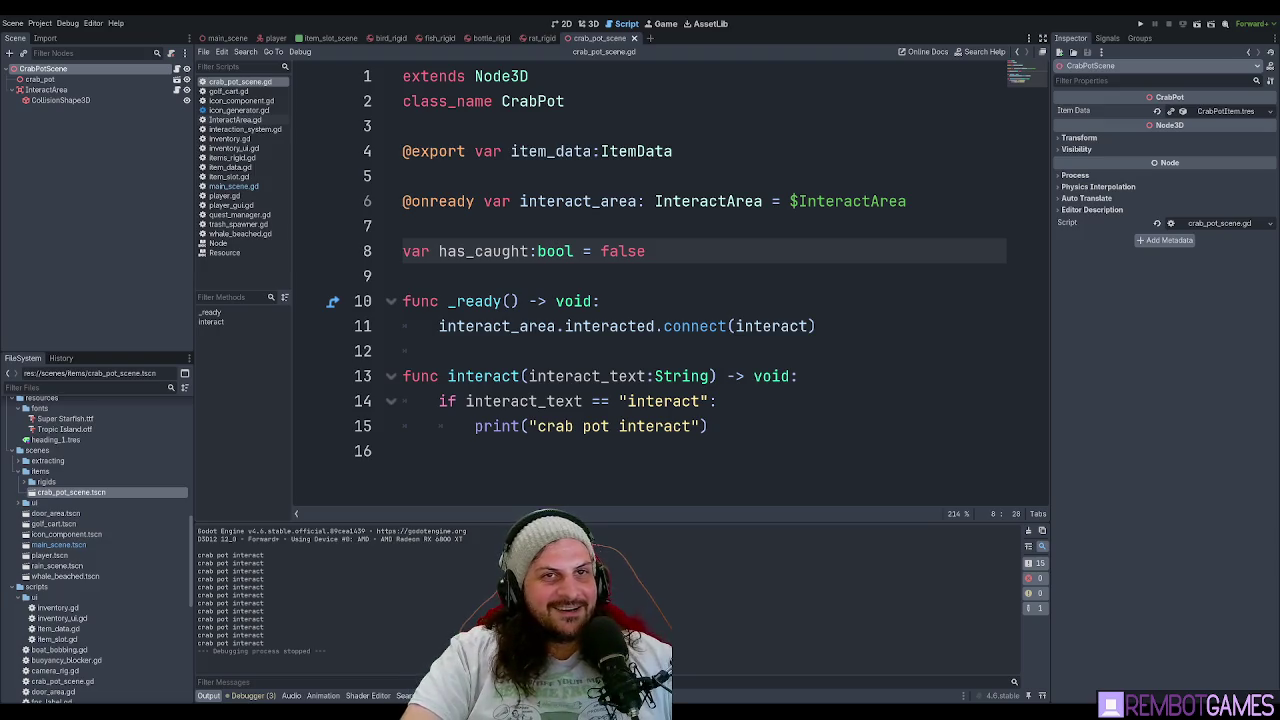
Test-run the game to try the crab pot interaction, then stop it.
left_click(698, 292)
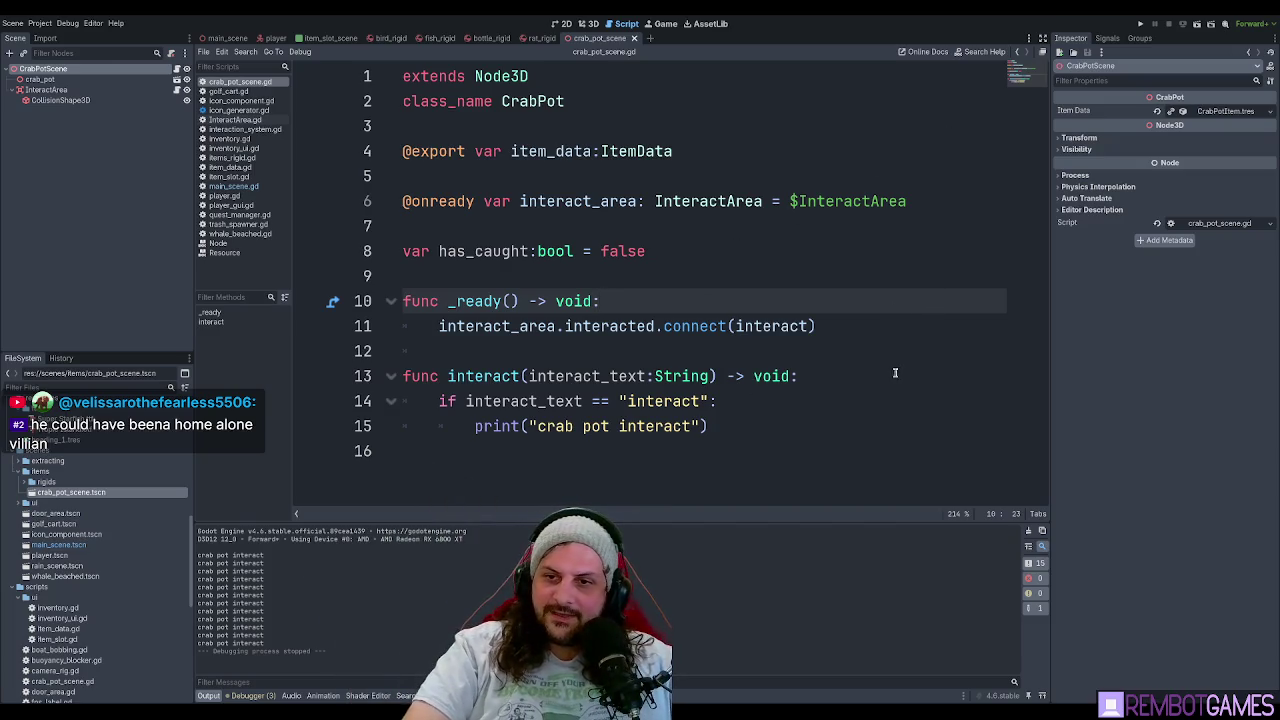
left_click(667, 341)
left_click(667, 253)
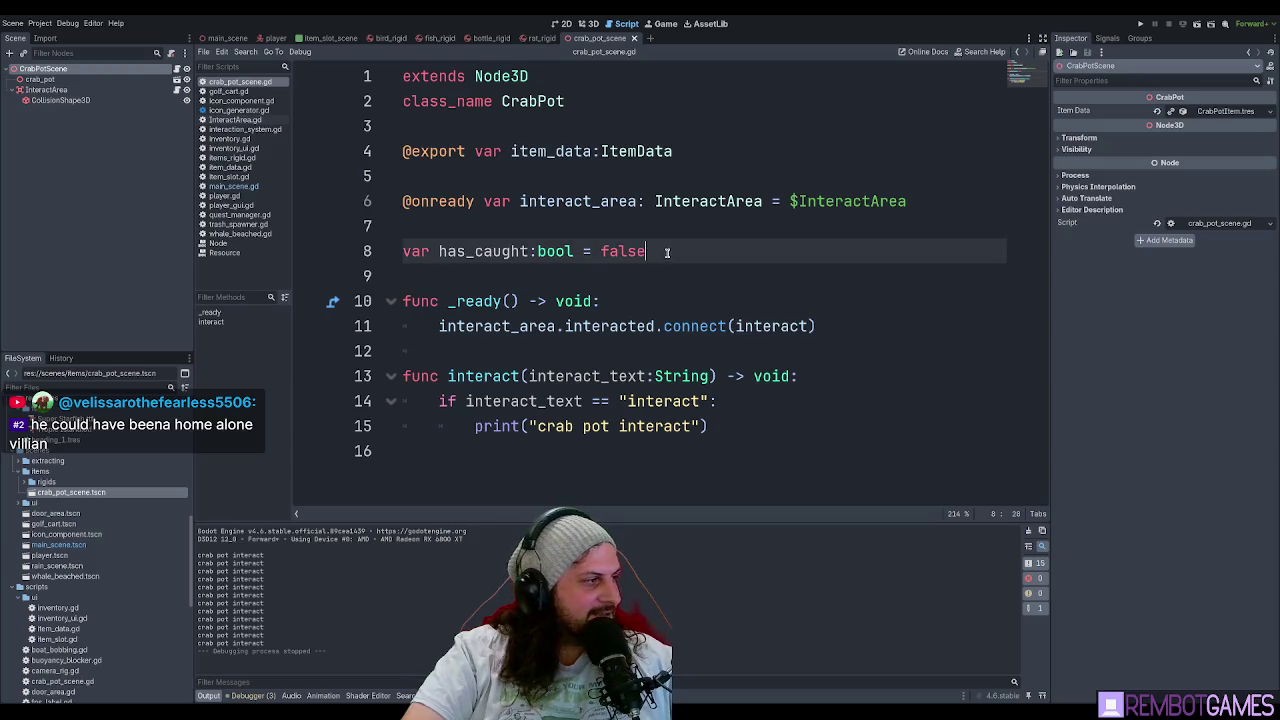
key("F5")
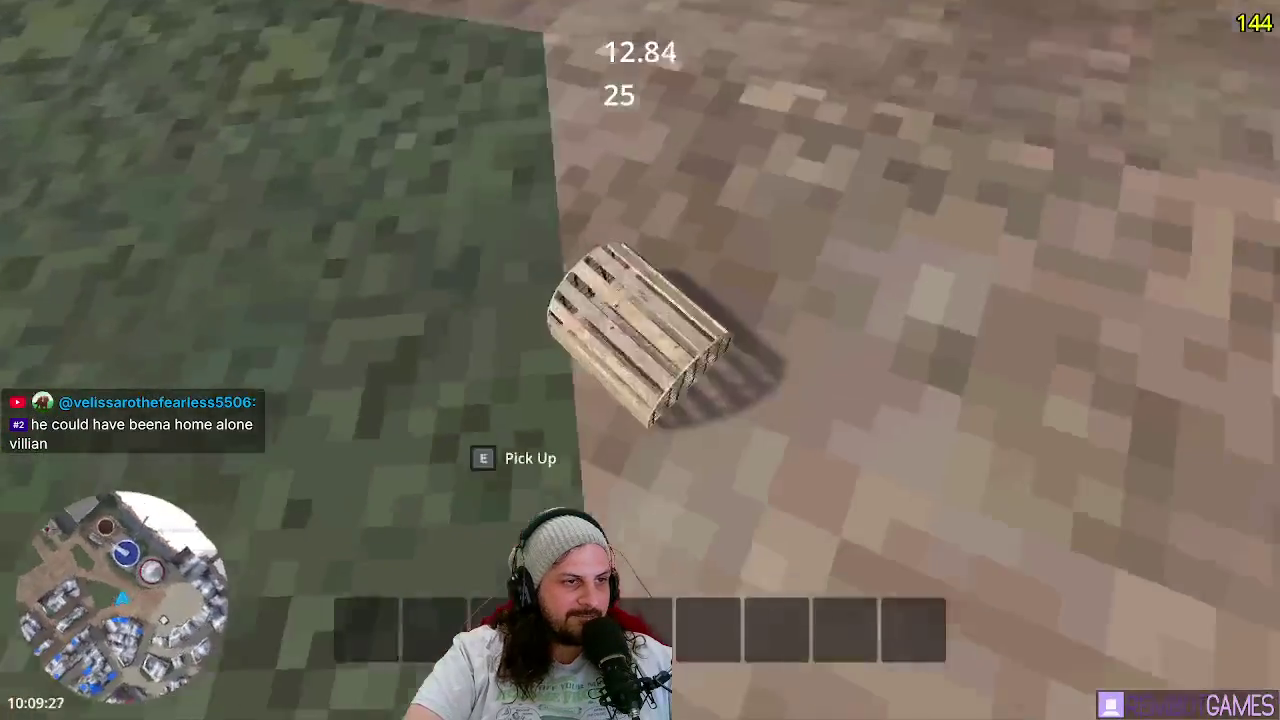
key("F8")
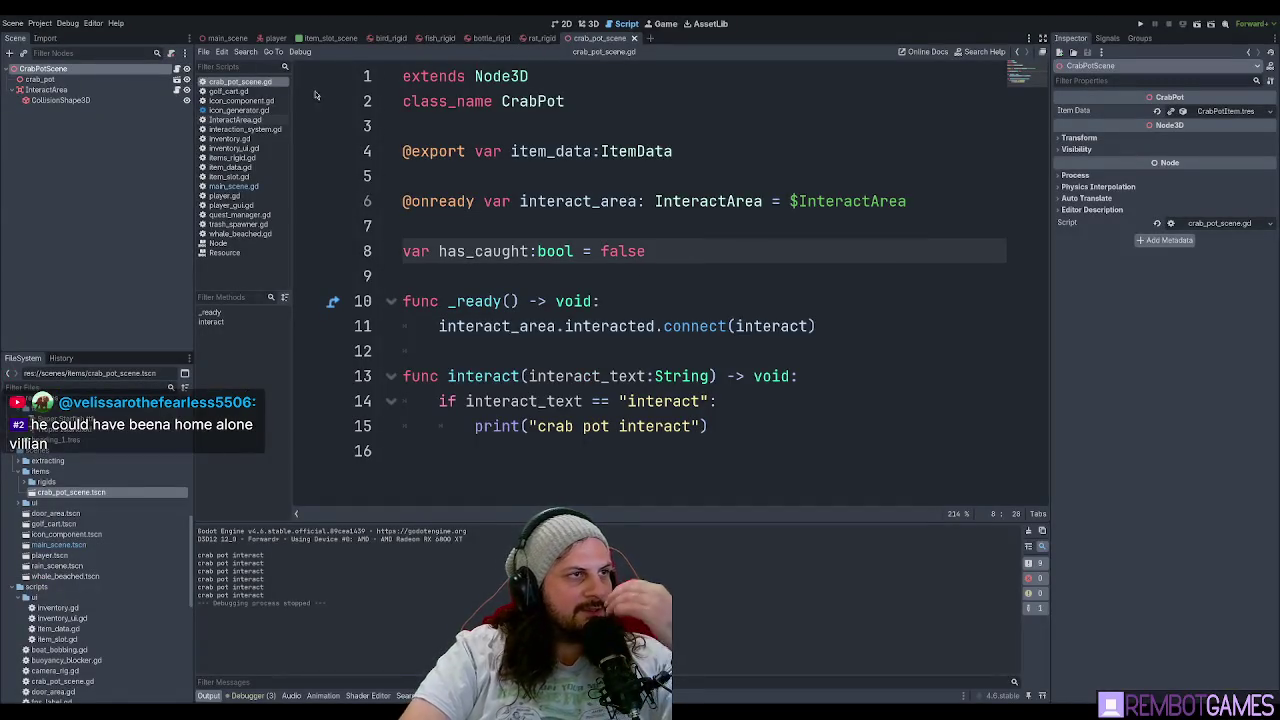
Open items_rigid.gd from the bottle_rigid tab and select the player lookup on line 30.
left_click(498, 40)
scroll(520, 140, "down", 8)
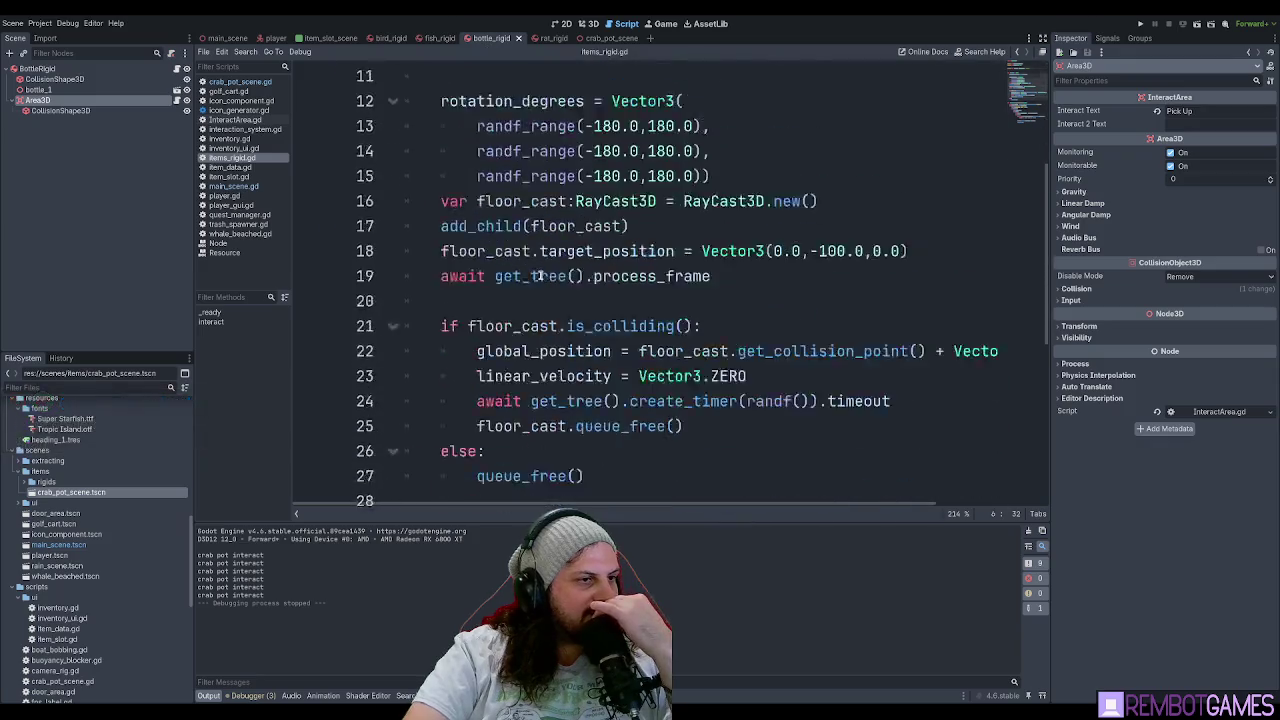
double_click(527, 138)
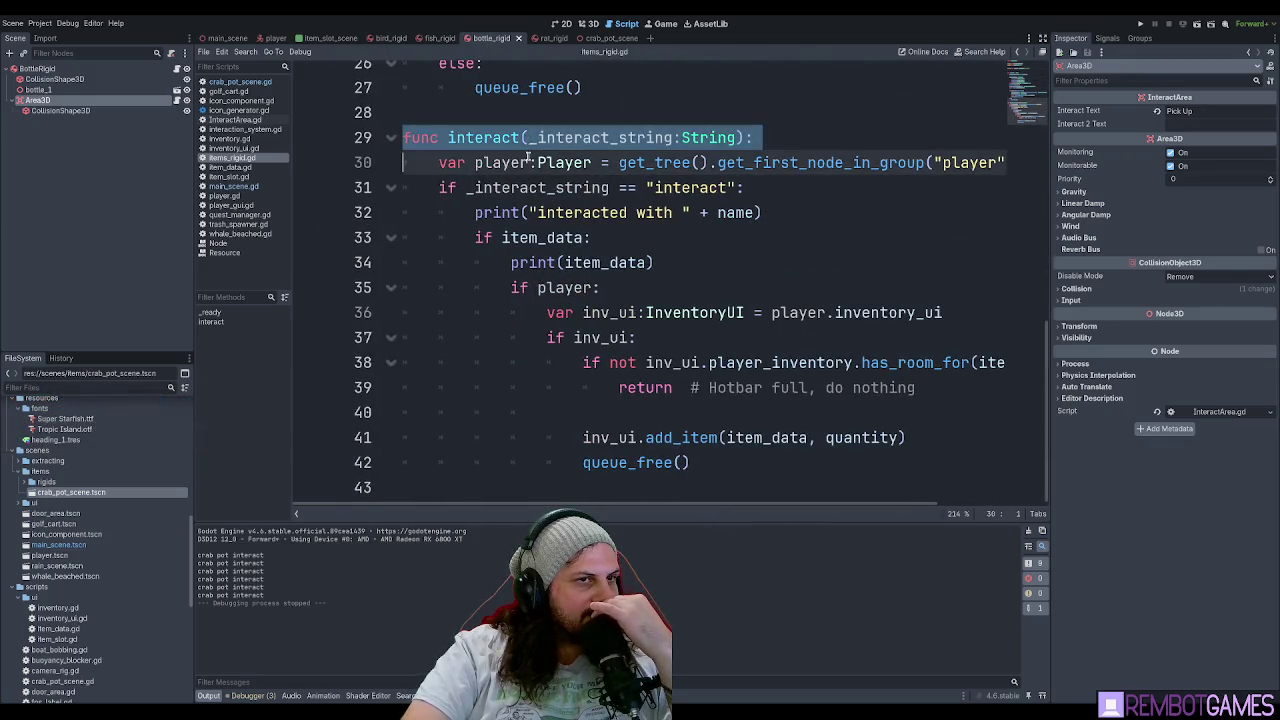
left_click(514, 162)
triple_click(514, 162)
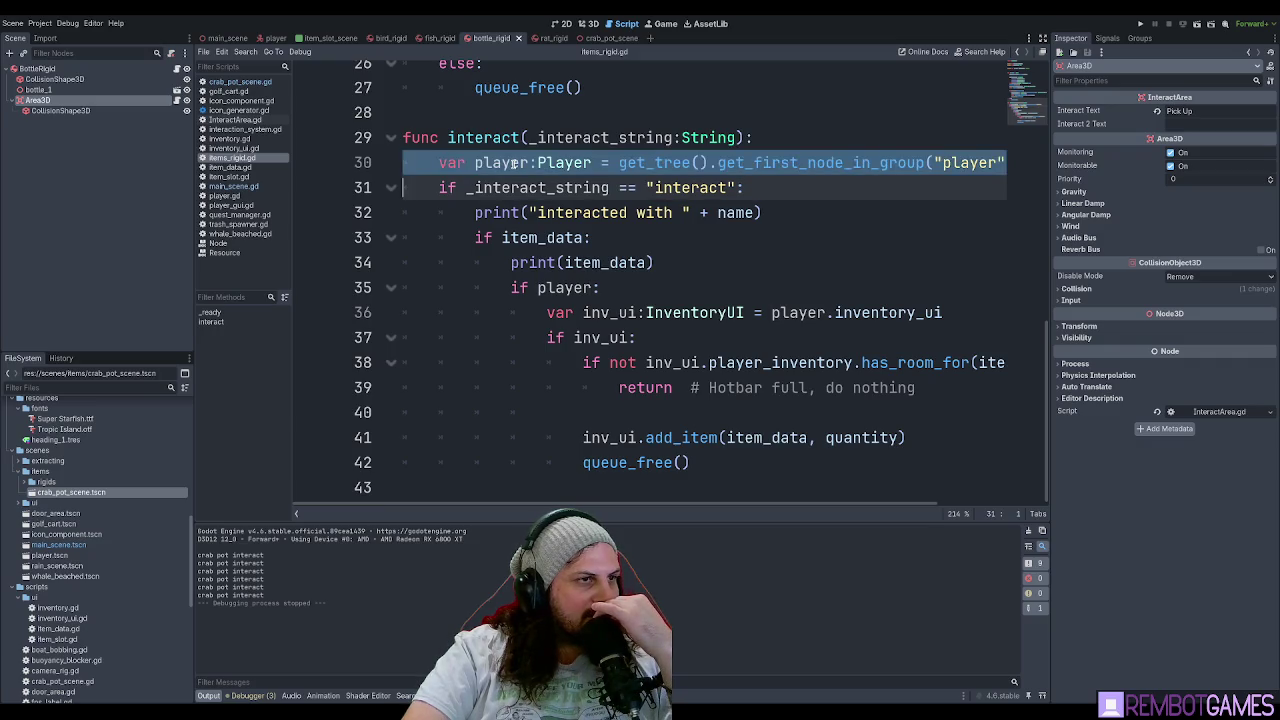
Select lines 30–42 through the inventory-adding block, then return to crab_pot_scene.gd at line 16.
mouse_move(692, 463)
left_mouse_down()
mouse_move(340, 290)
mouse_move(353, 260)
mouse_move(326, 182)
mouse_move(338, 236)
left_mouse_up()
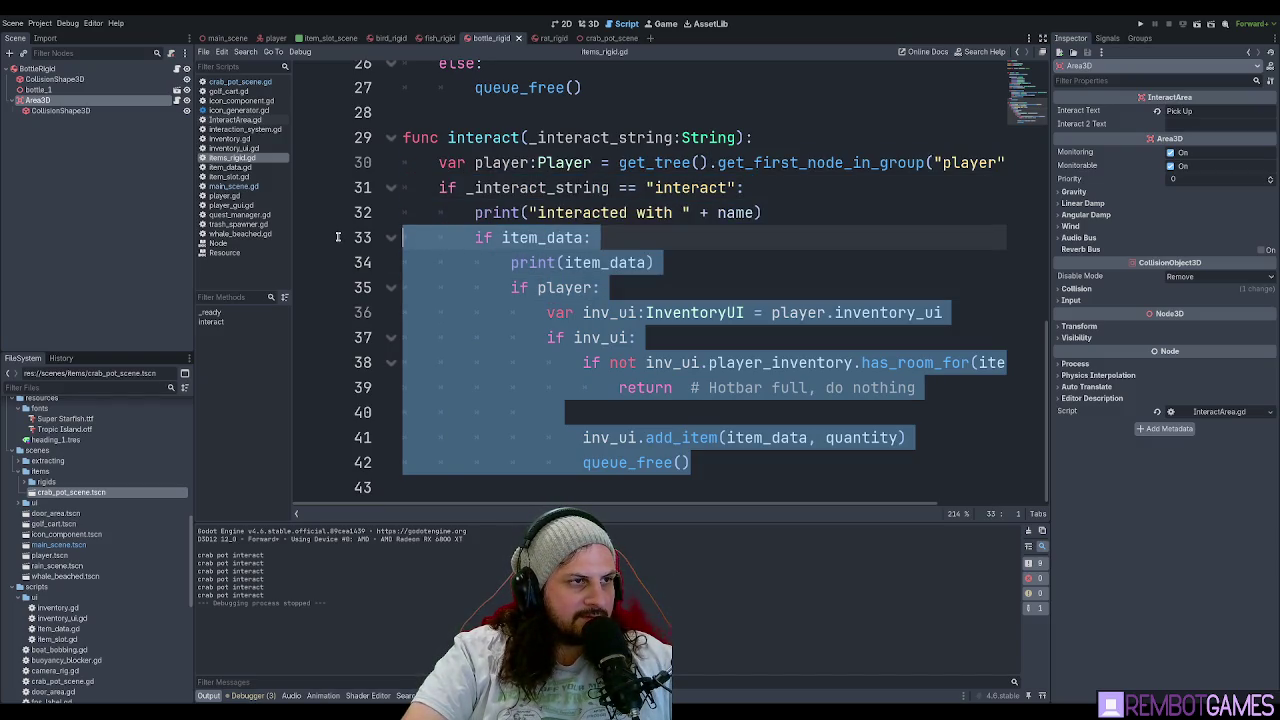
scroll(604, 236, "up", 5)
scroll(590, 250, "down", 5)
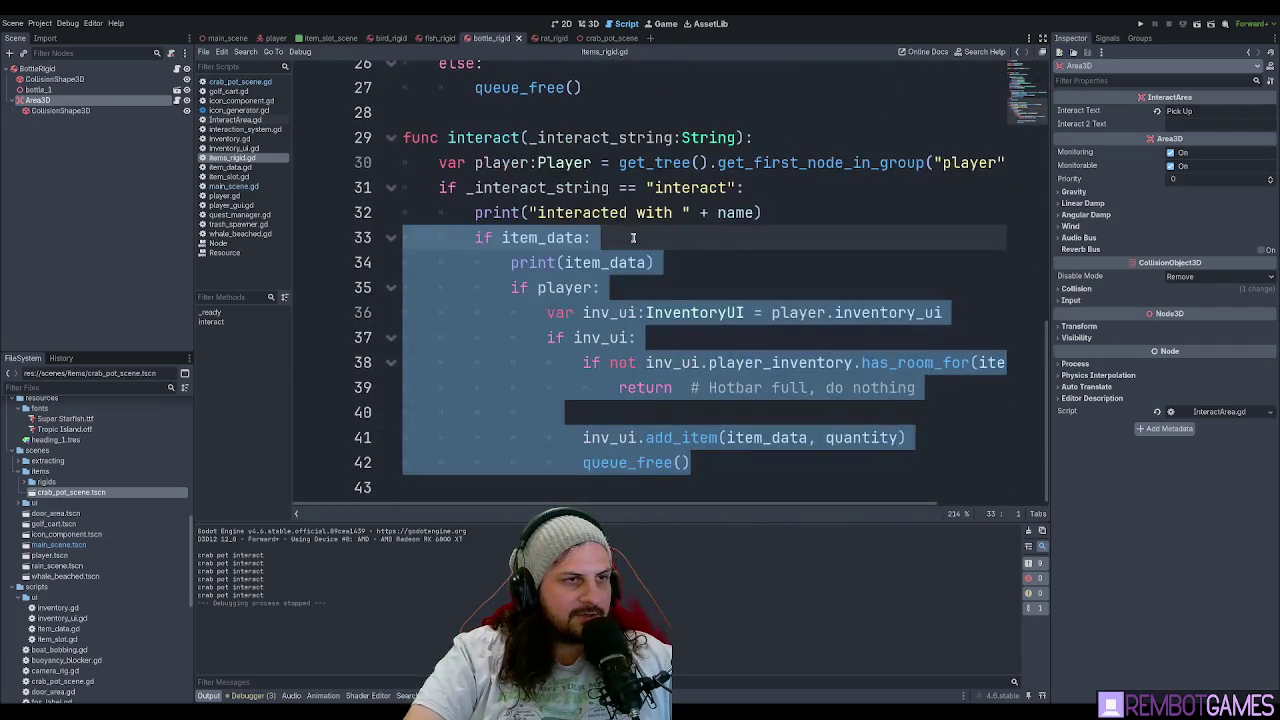
left_click(340, 162, "shift")
left_click(600, 40)
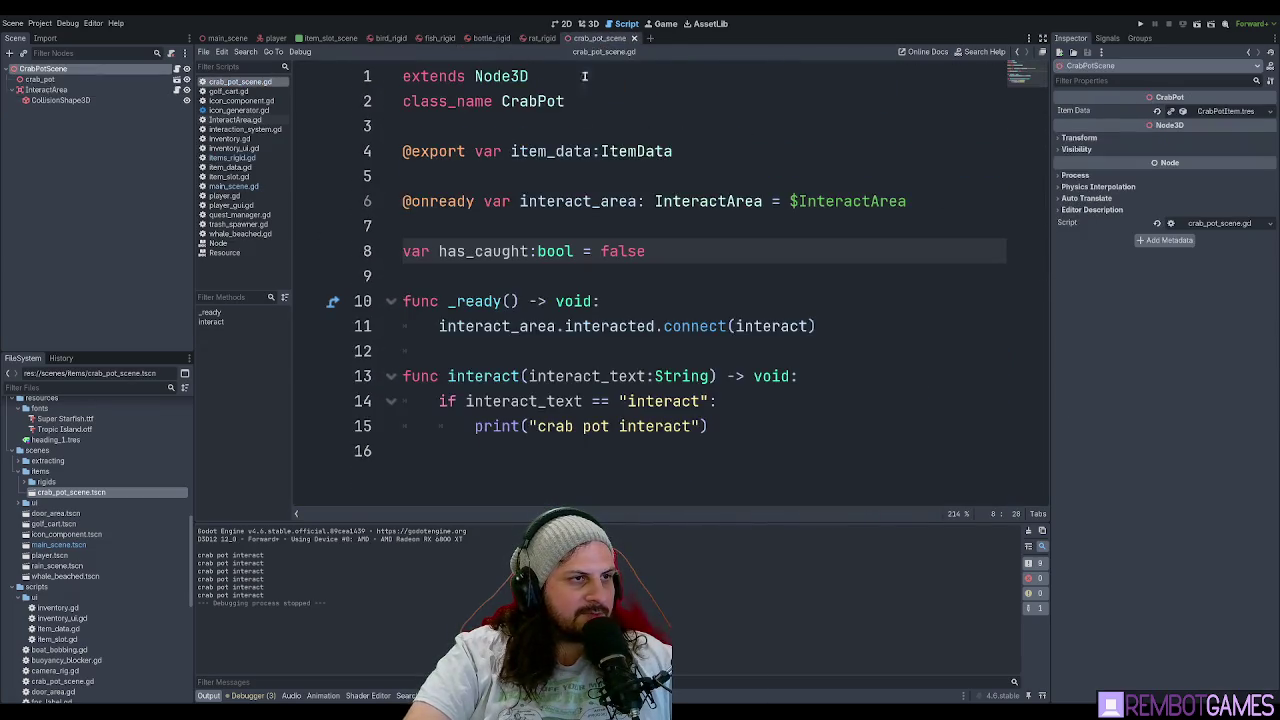
left_click(433, 456)
Paste the copied code at line 16, indent it, and delete the duplicate interact check.
key("ctrl+v")
mouse_move(690, 492)
left_mouse_down()
mouse_move(402, 268)
mouse_move(395, 210)
left_mouse_up()
key("Tab")
left_click(665, 212)
left_click_drag(780, 217, 466, 222)
key("BackSpace")
key("BackSpace")
Replace the undefined quantity argument in the inventory call with 1.
left_click(740, 212)
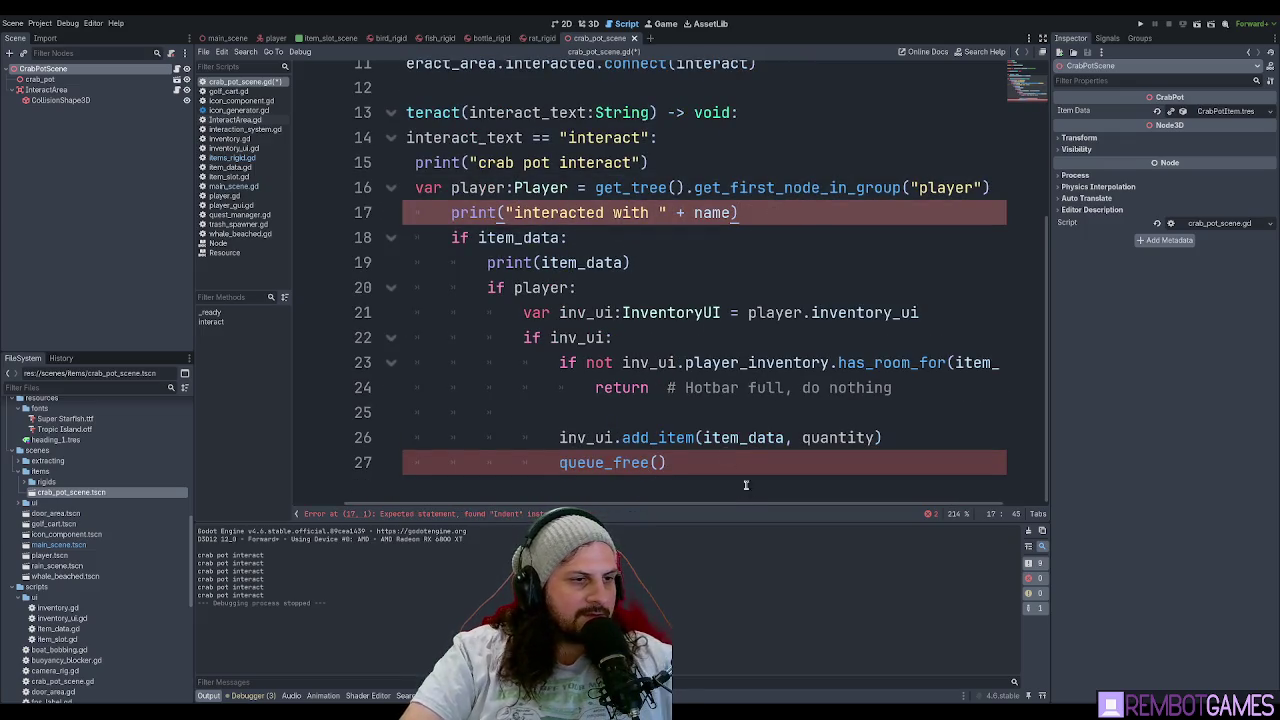
left_click_drag(746, 483, 314, 238)
left_click(753, 259)
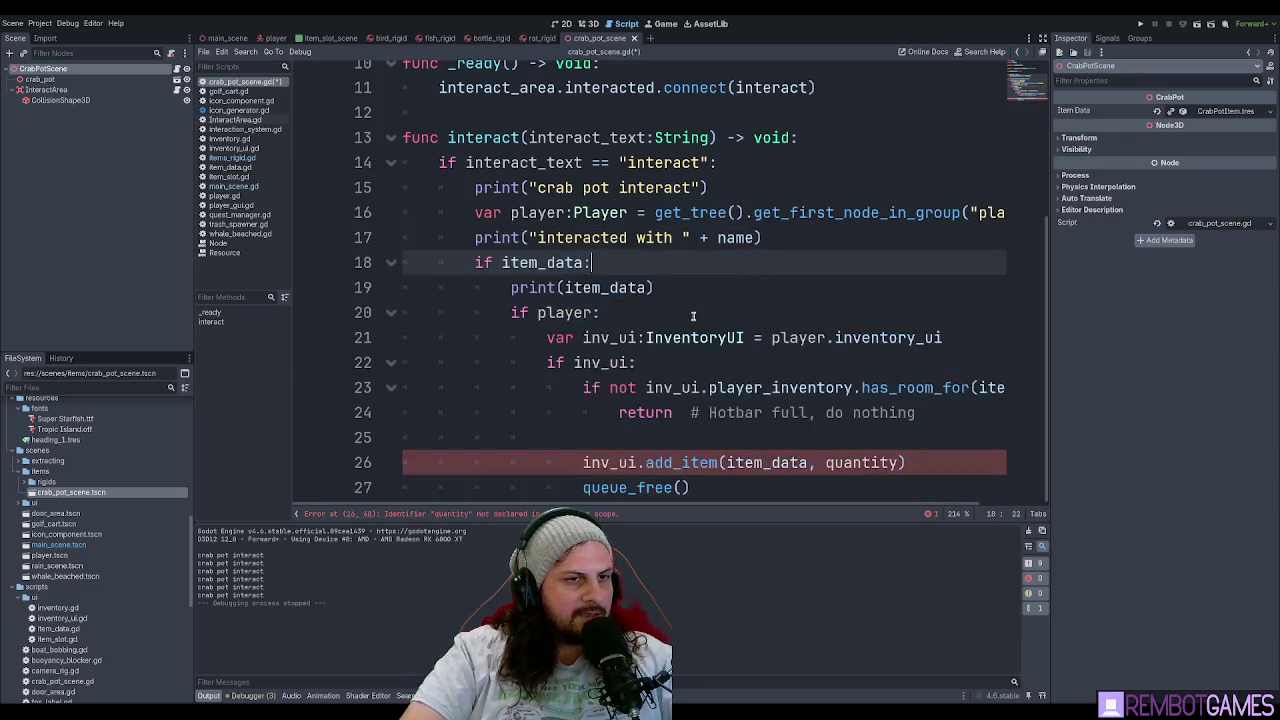
left_click(845, 444)
left_click(870, 462)
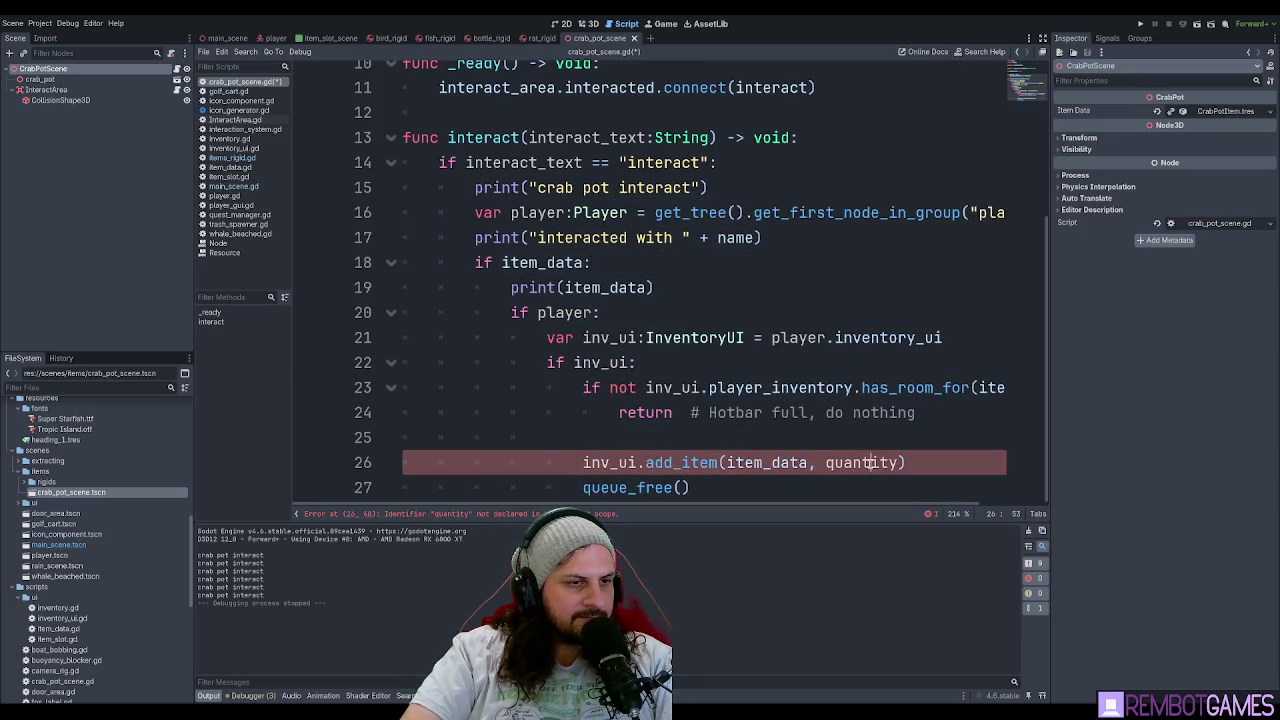
scroll(621, 285, "up", 3)
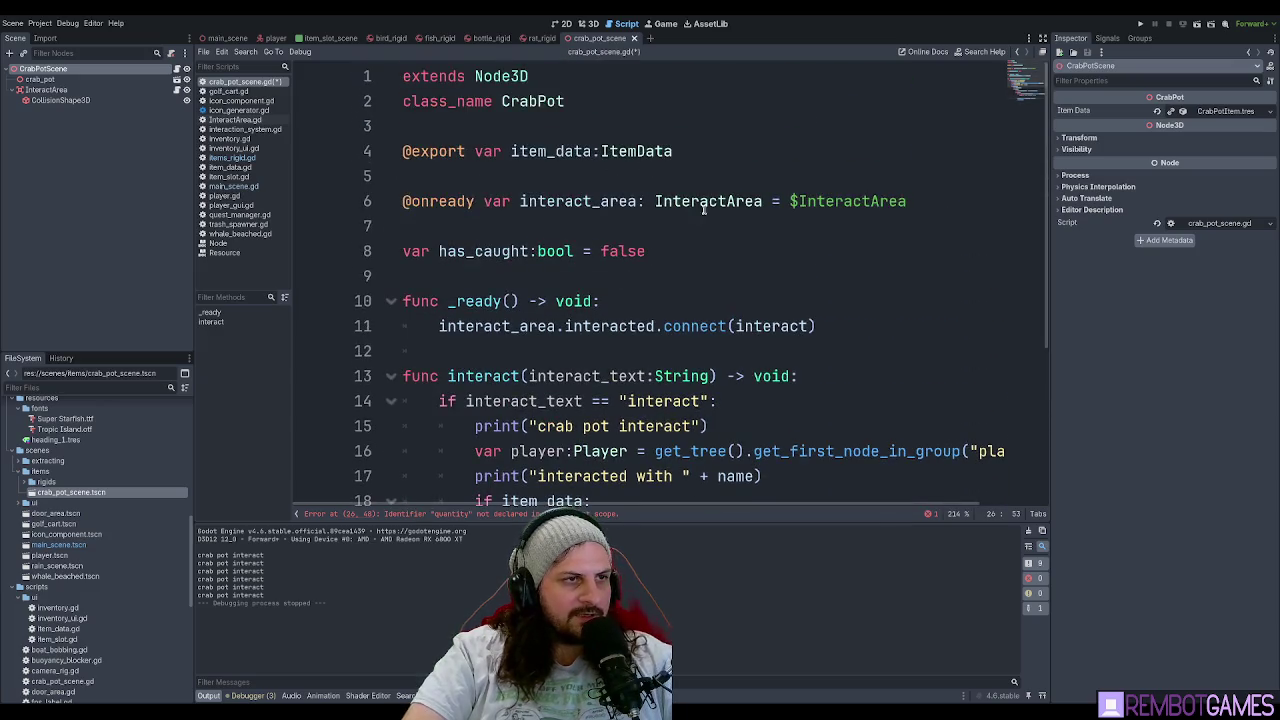
scroll(703, 207, "down", 3)
double_click(863, 462)
type("1")
Delete the empty line 25 inside interact().
left_click(868, 439)
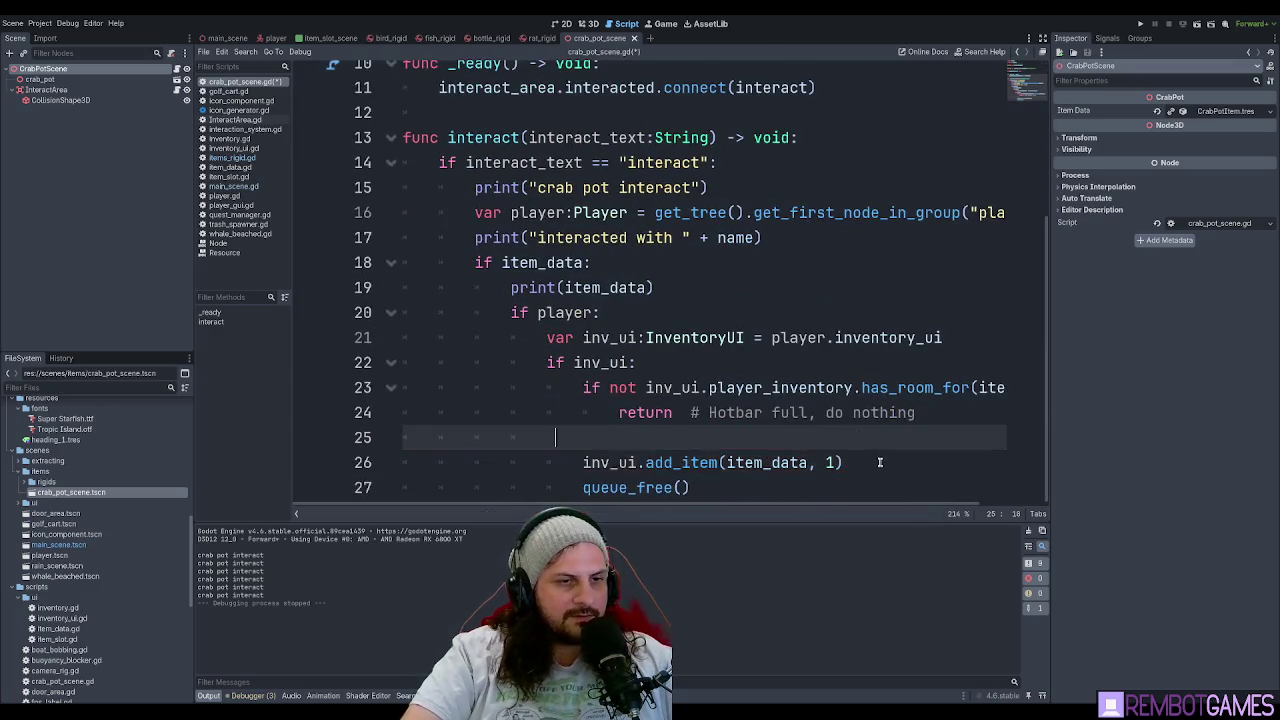
key("shift+Home")
key("BackSpace")
key("BackSpace")
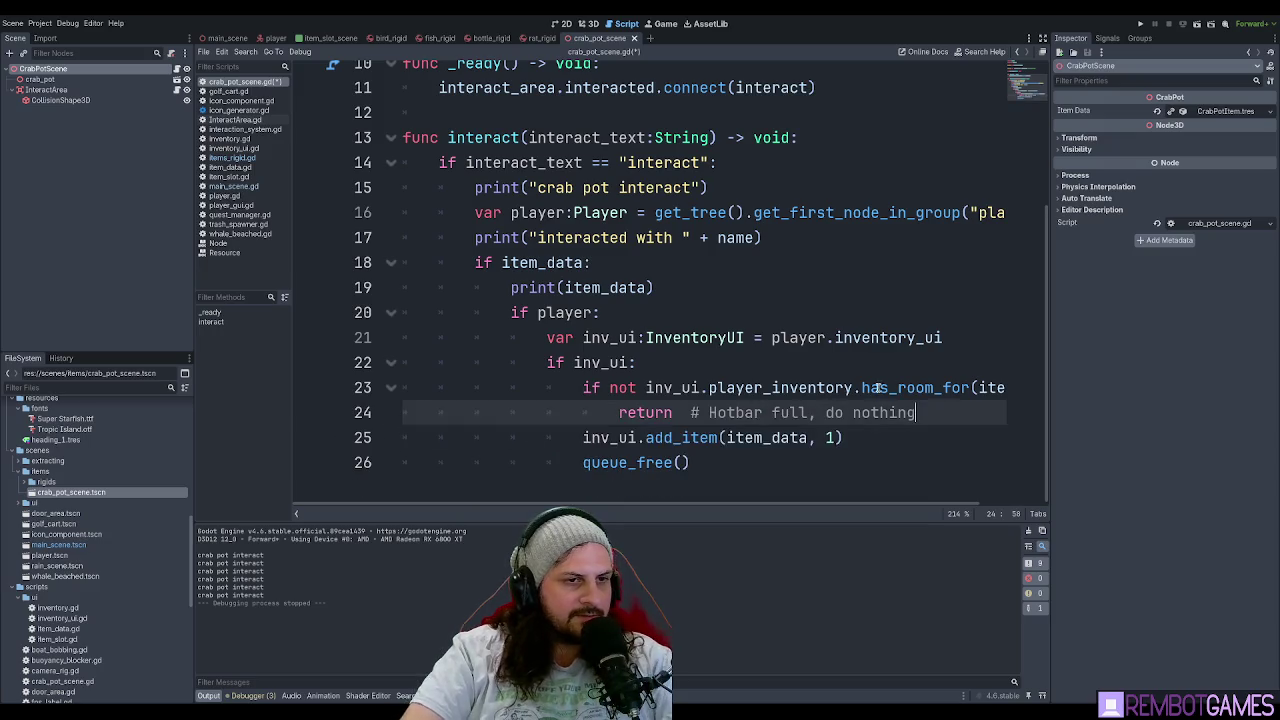
left_click(801, 412)
scroll(705, 333, "up", 2)
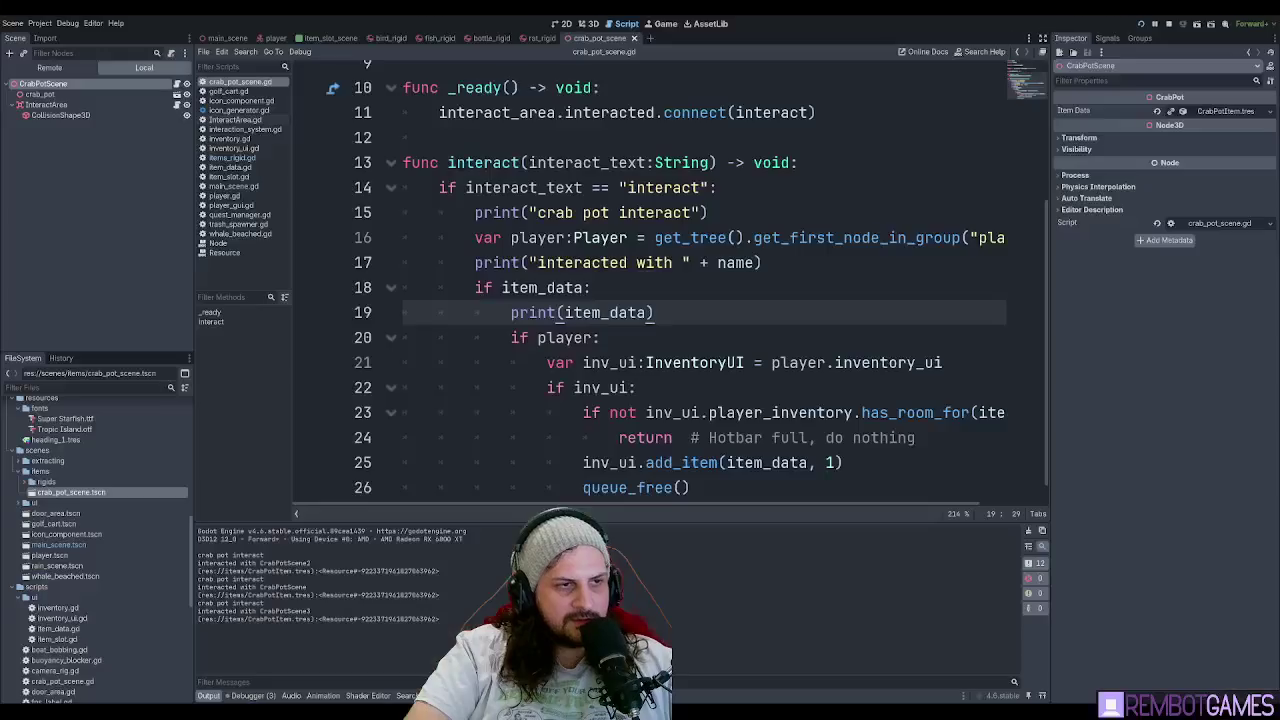
Save the crab pot scene and check the InteractArea and CrabPotScene root properties.
key("ctrl+s")
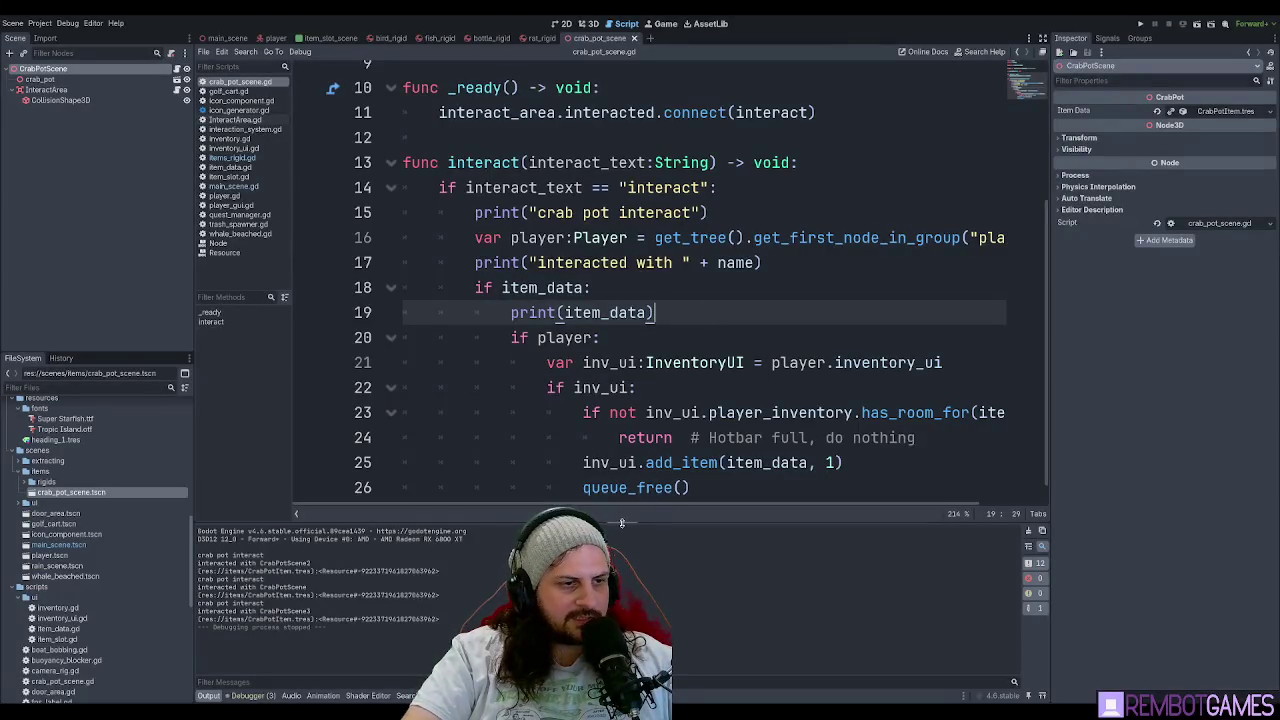
left_click_drag(621, 522, 621, 501)
left_click(820, 277)
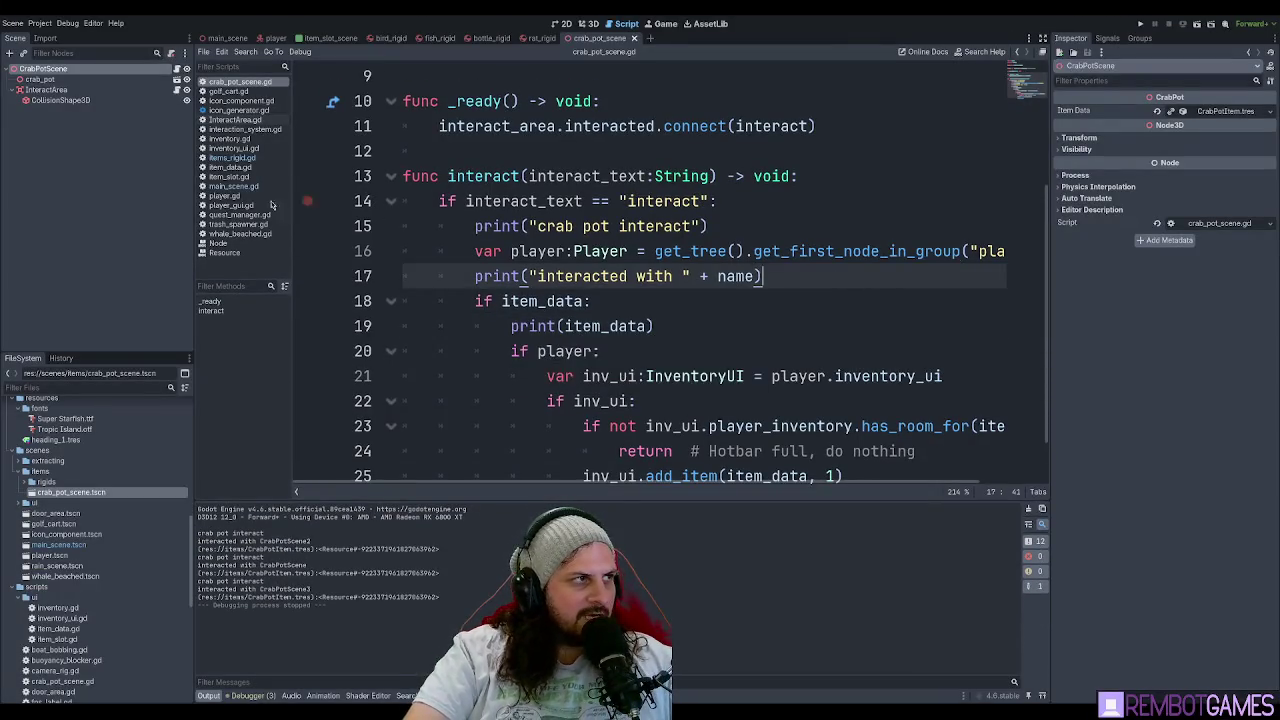
left_click(48, 91)
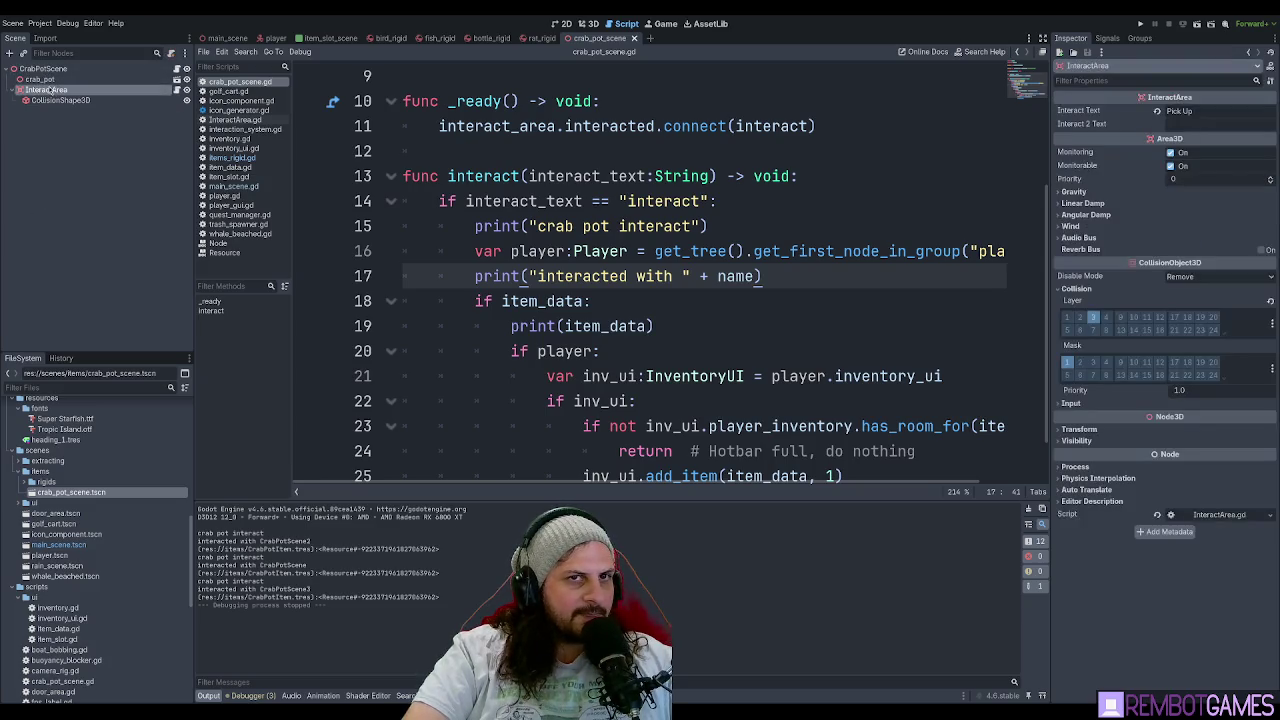
left_click(43, 69)
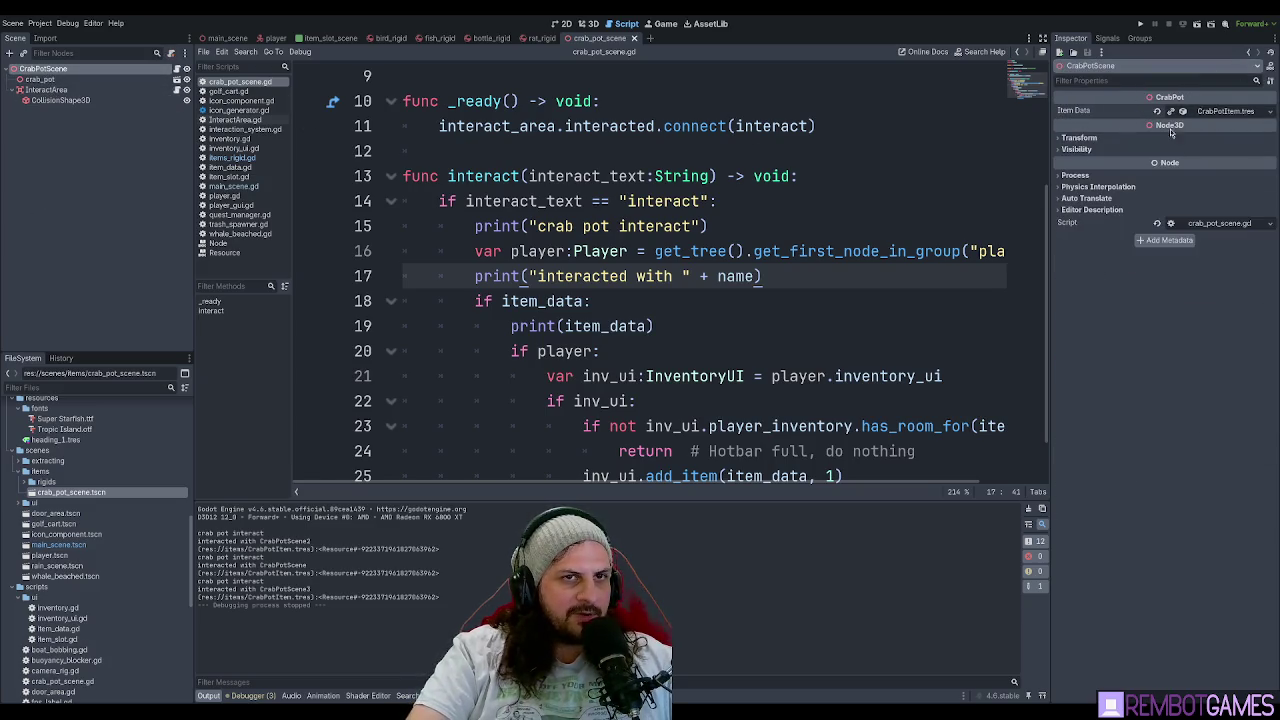
Review the interact code around lines 16–21 with a taller code area.
left_click(768, 250)
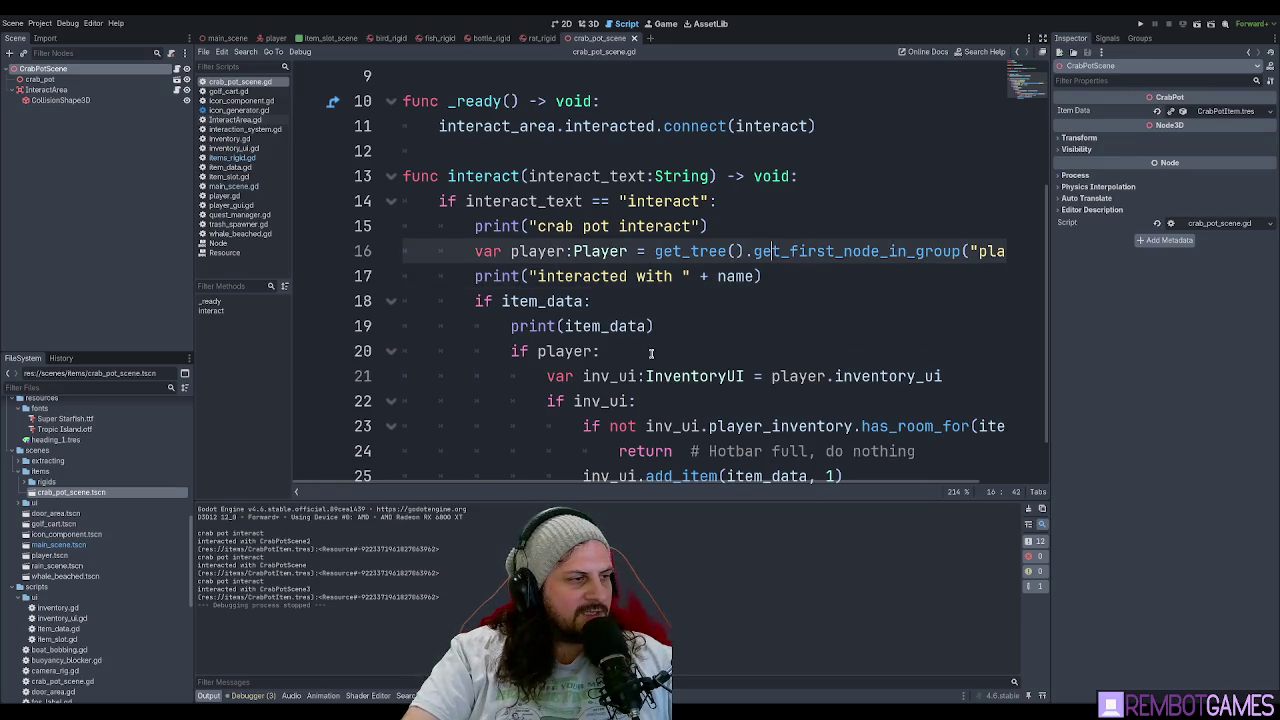
scroll(105, 548, "down", 8)
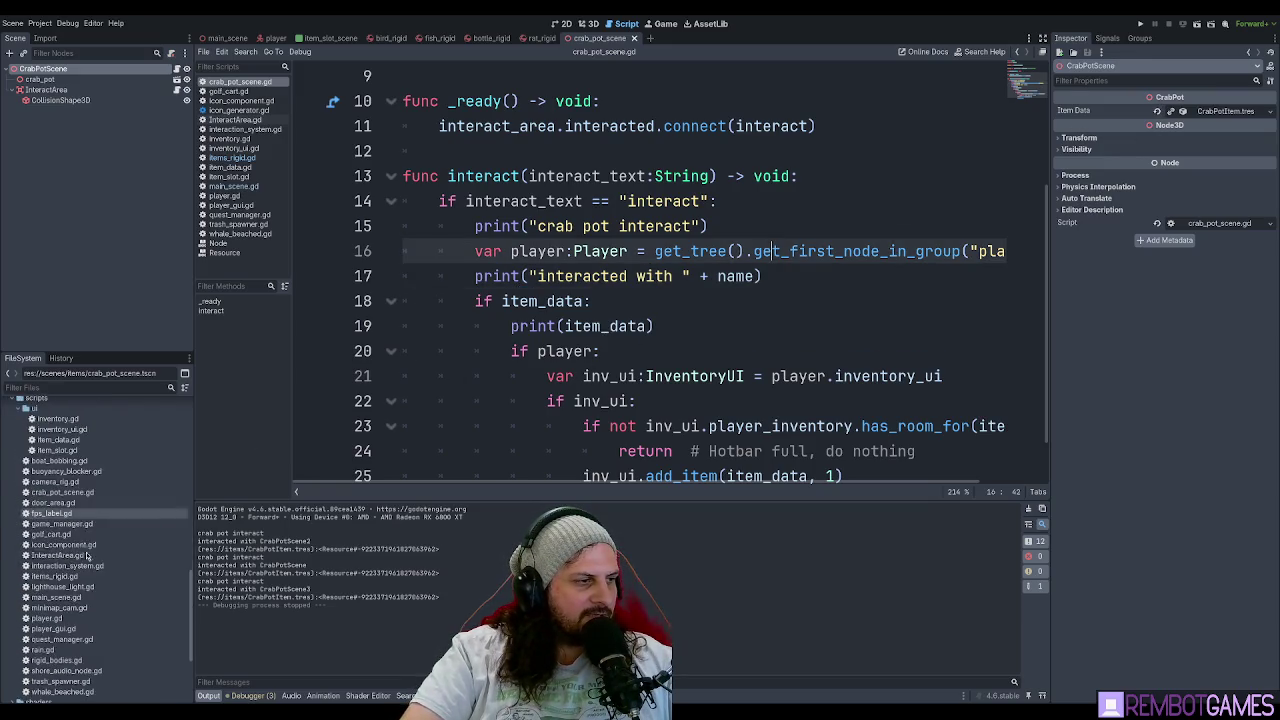
scroll(100, 550, "up", 15)
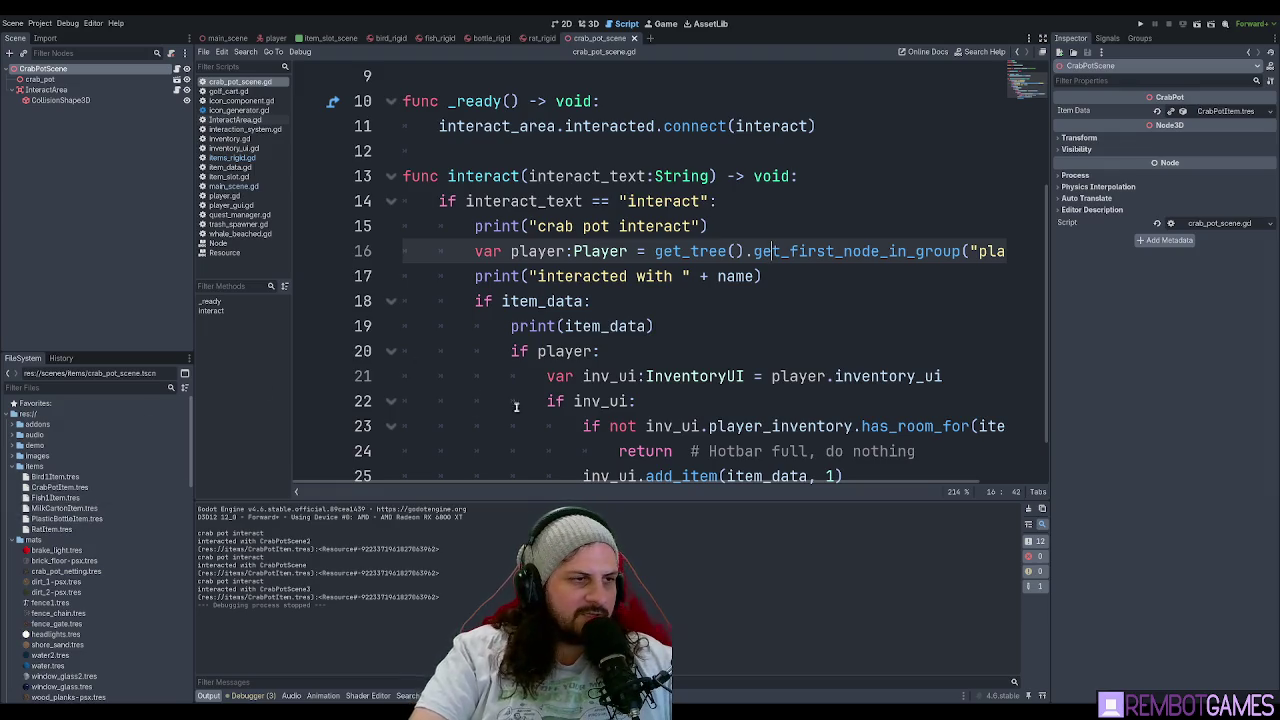
left_click(590, 376)
scroll(590, 376, "down", 1)
left_click_drag(543, 500, 543, 561)
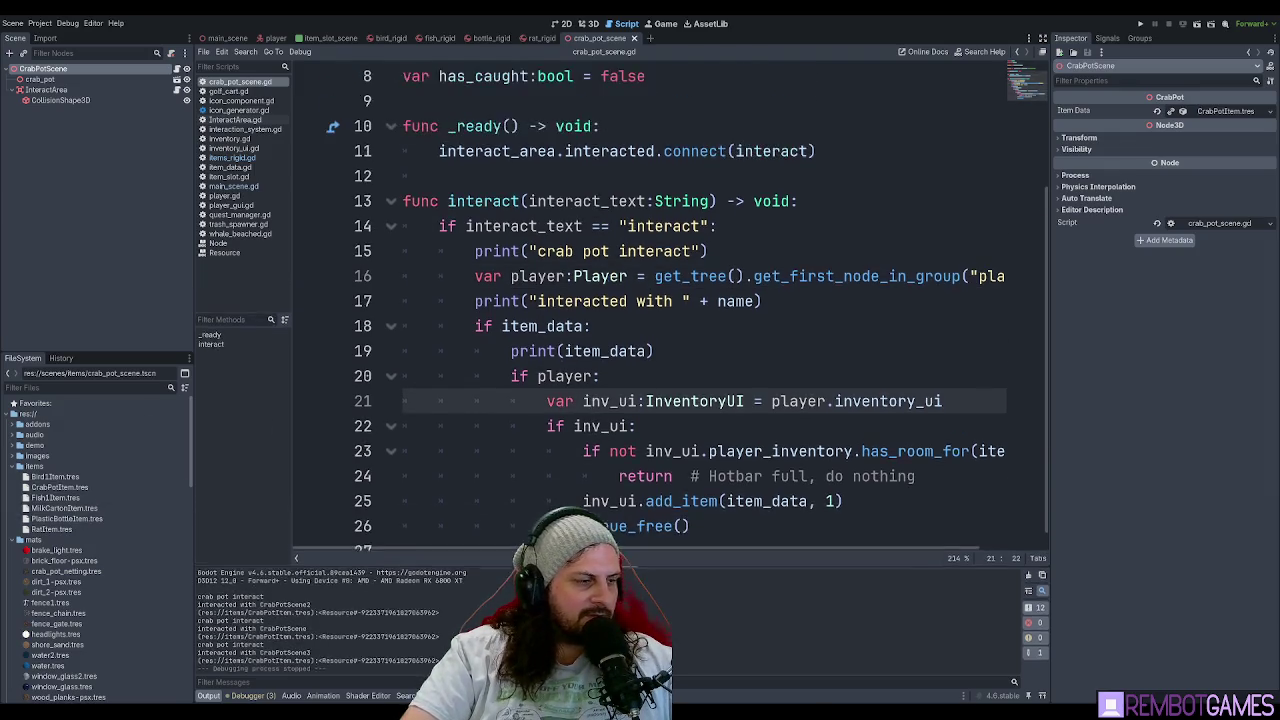
left_click(766, 302)
scroll(766, 310, "down", 1)
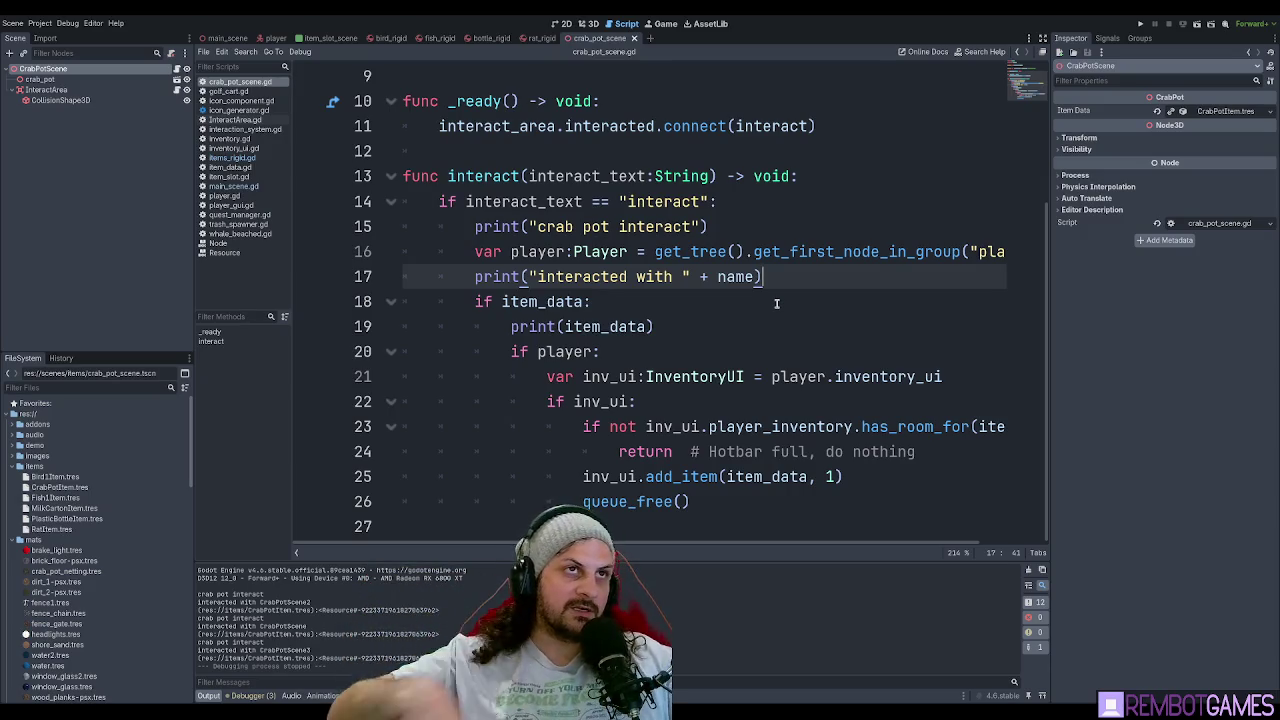
Scroll the FileSystem down to tools and open icon_generator.tscn.
left_click(749, 226)
scroll(790, 223, "up", 3)
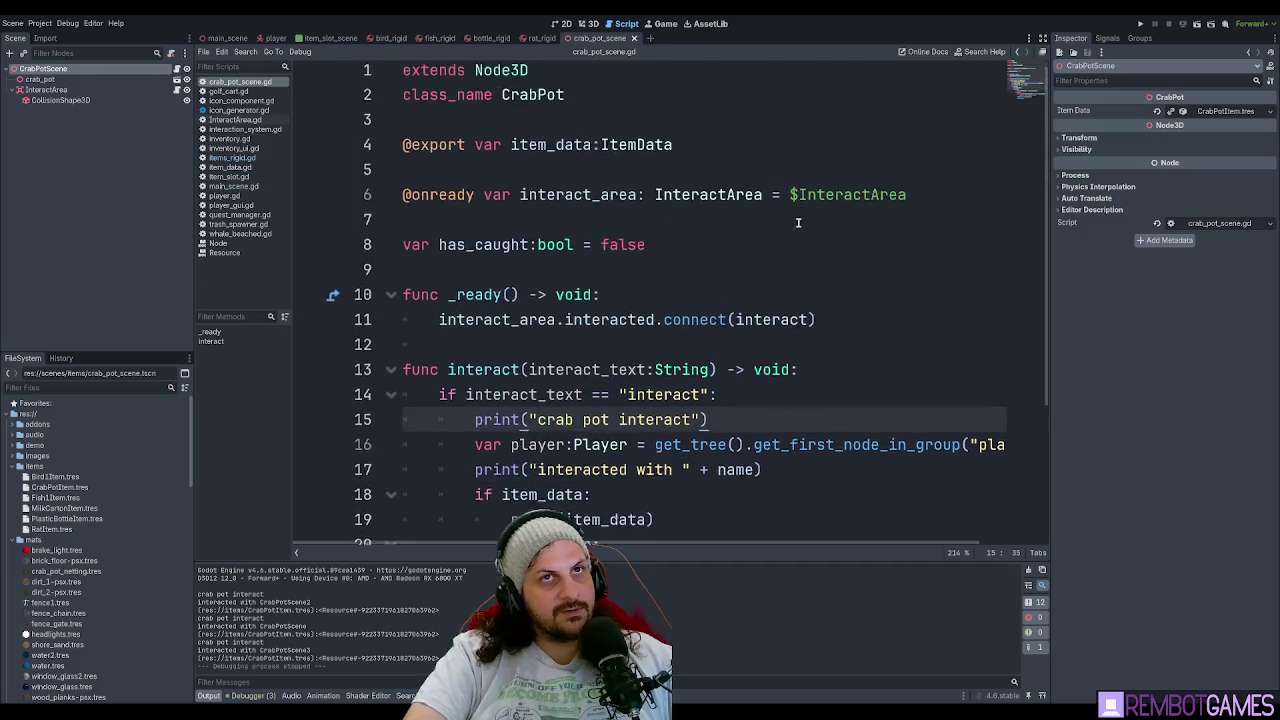
scroll(749, 249, "down", 3)
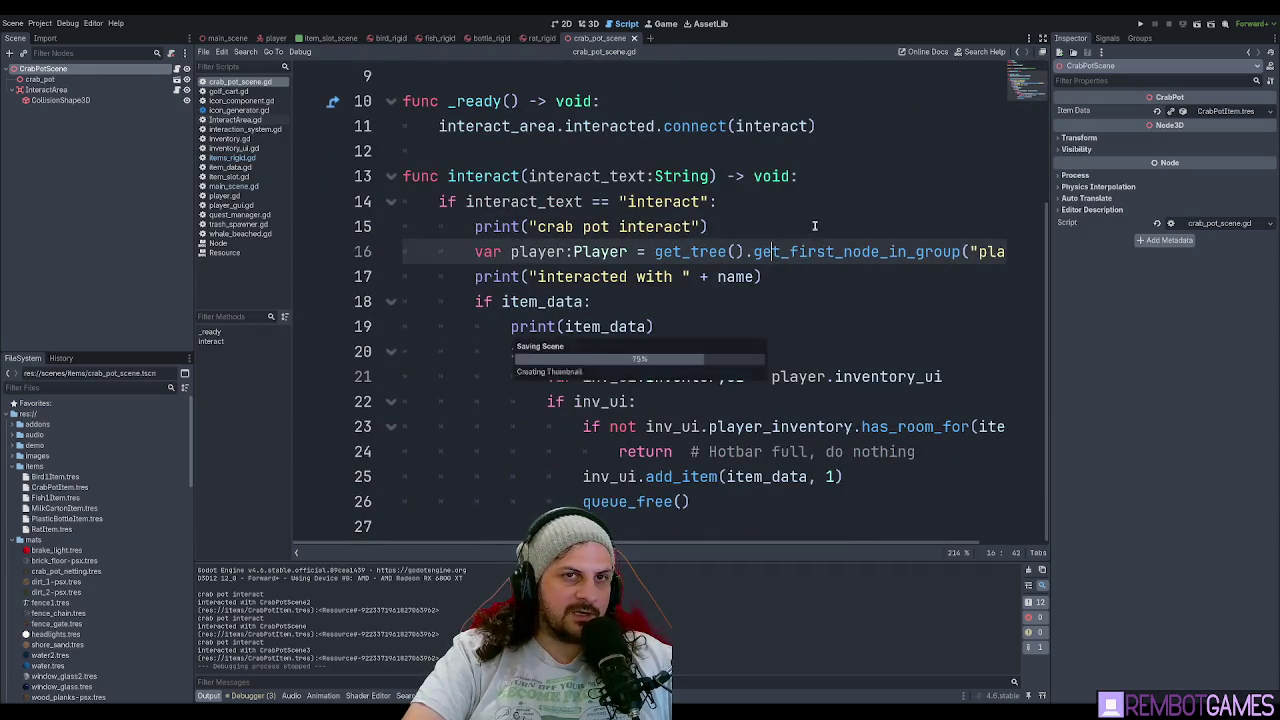
scroll(169, 510, "down", 10)
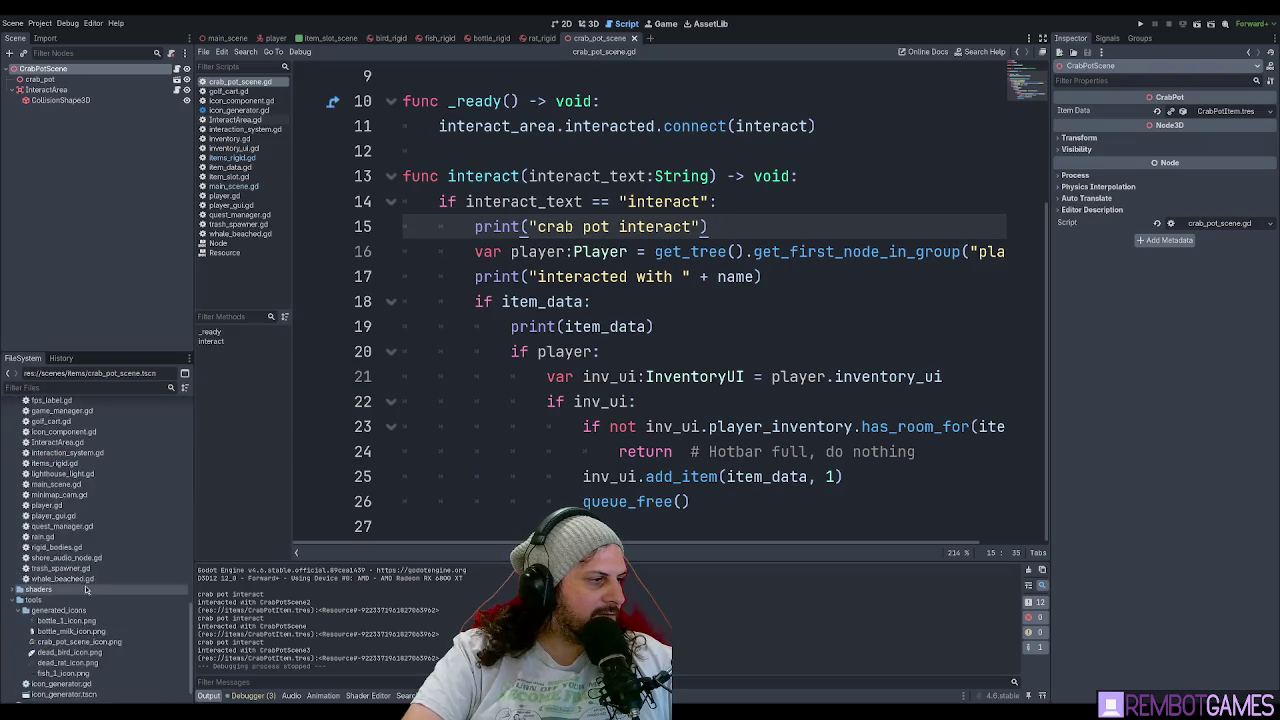
scroll(83, 443, "down", 5)
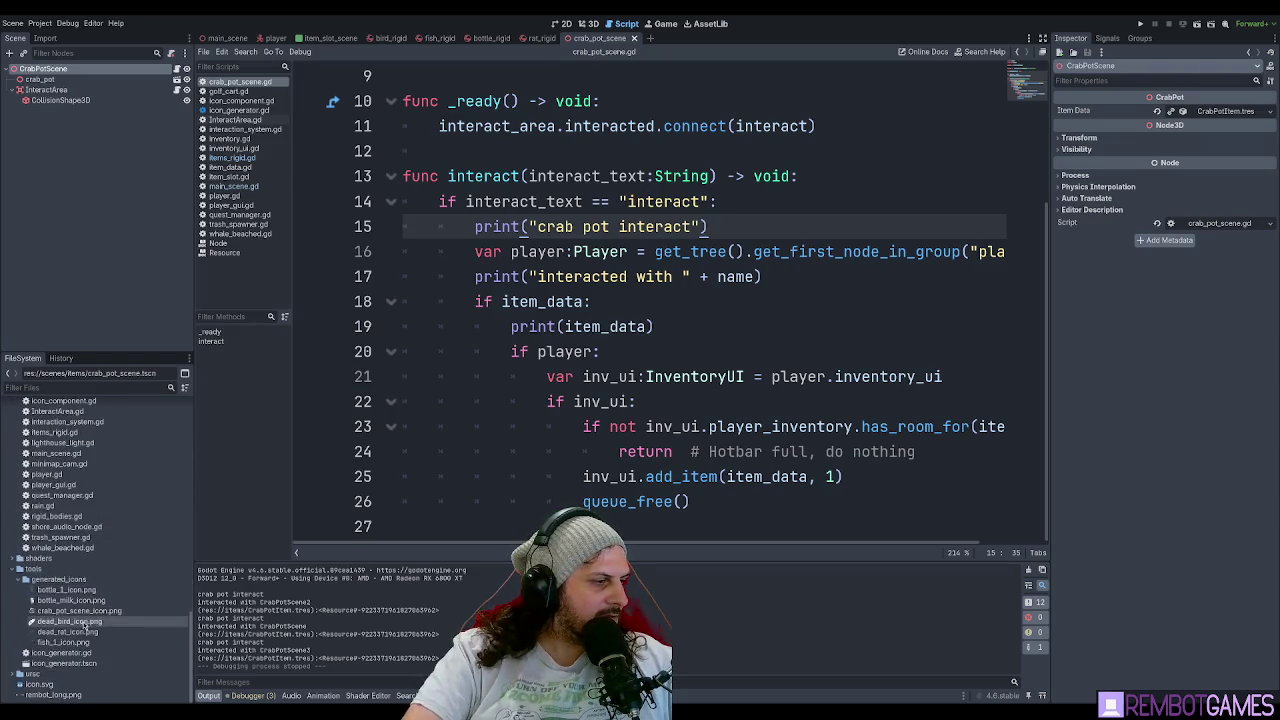
double_click(64, 663)
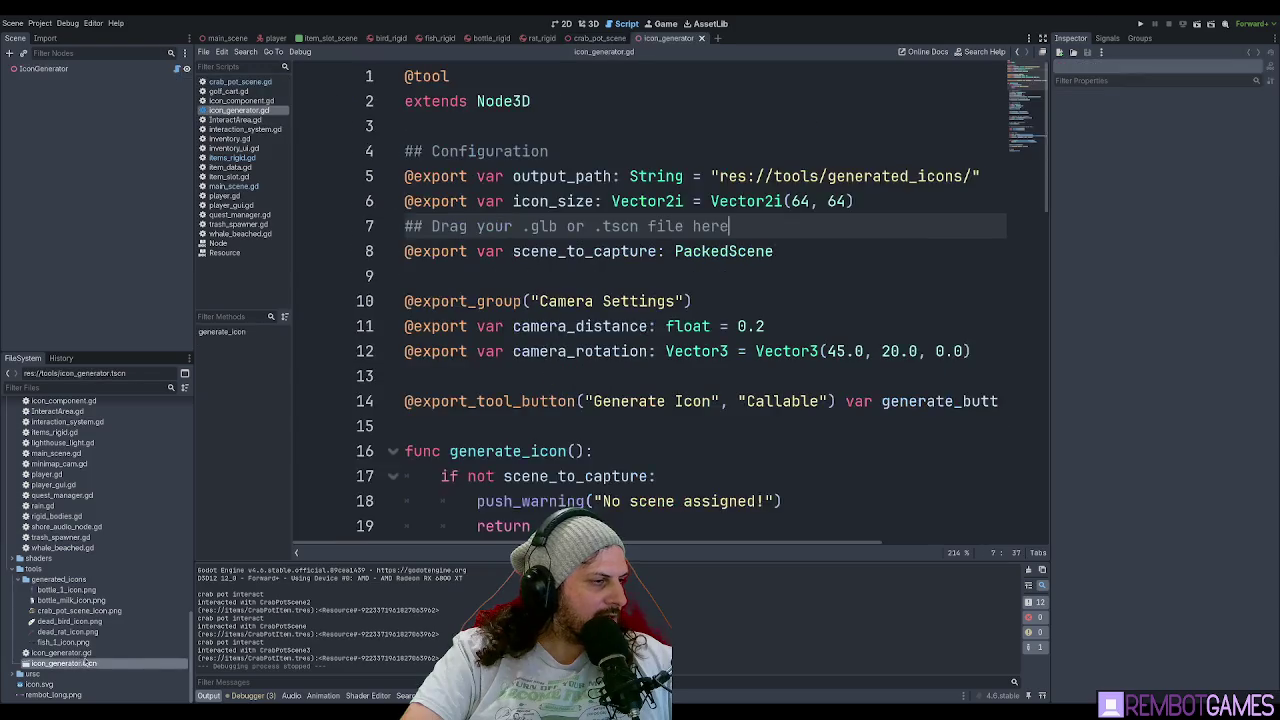
Clear the IconGenerator's Scene to Capture and dismiss the Select Scene dialog.
left_click(58, 68)
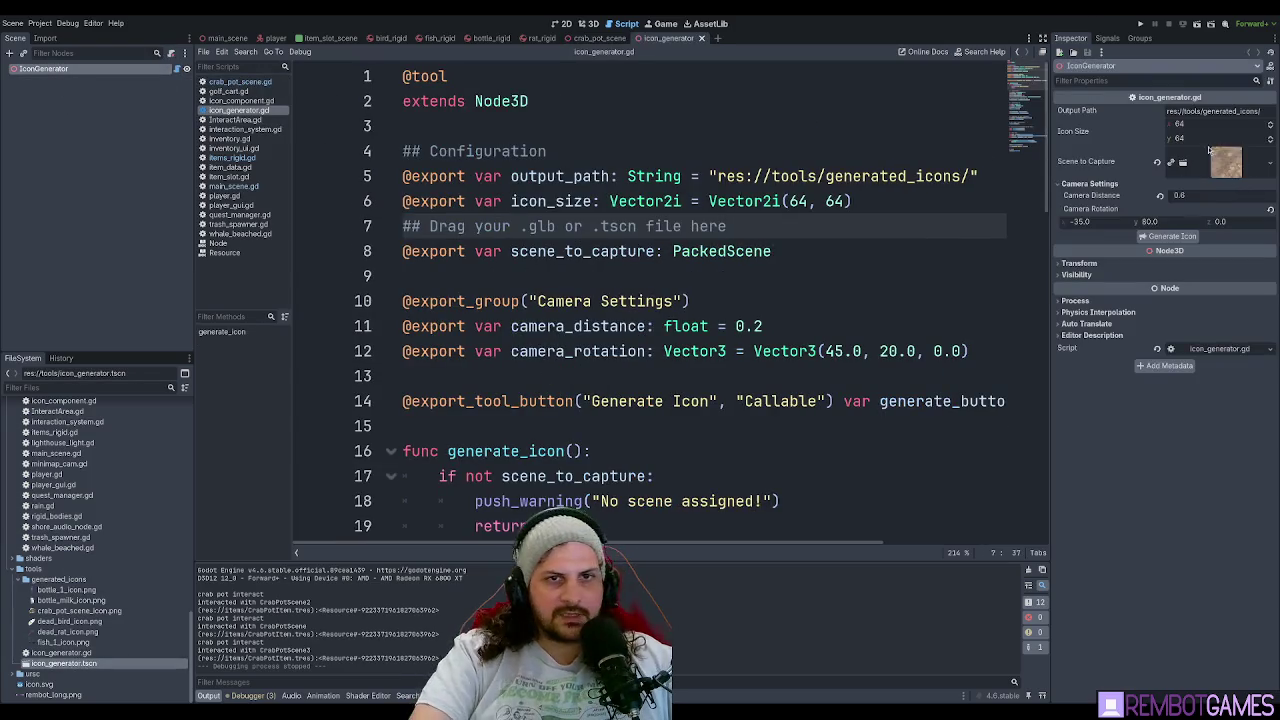
left_click(1230, 160)
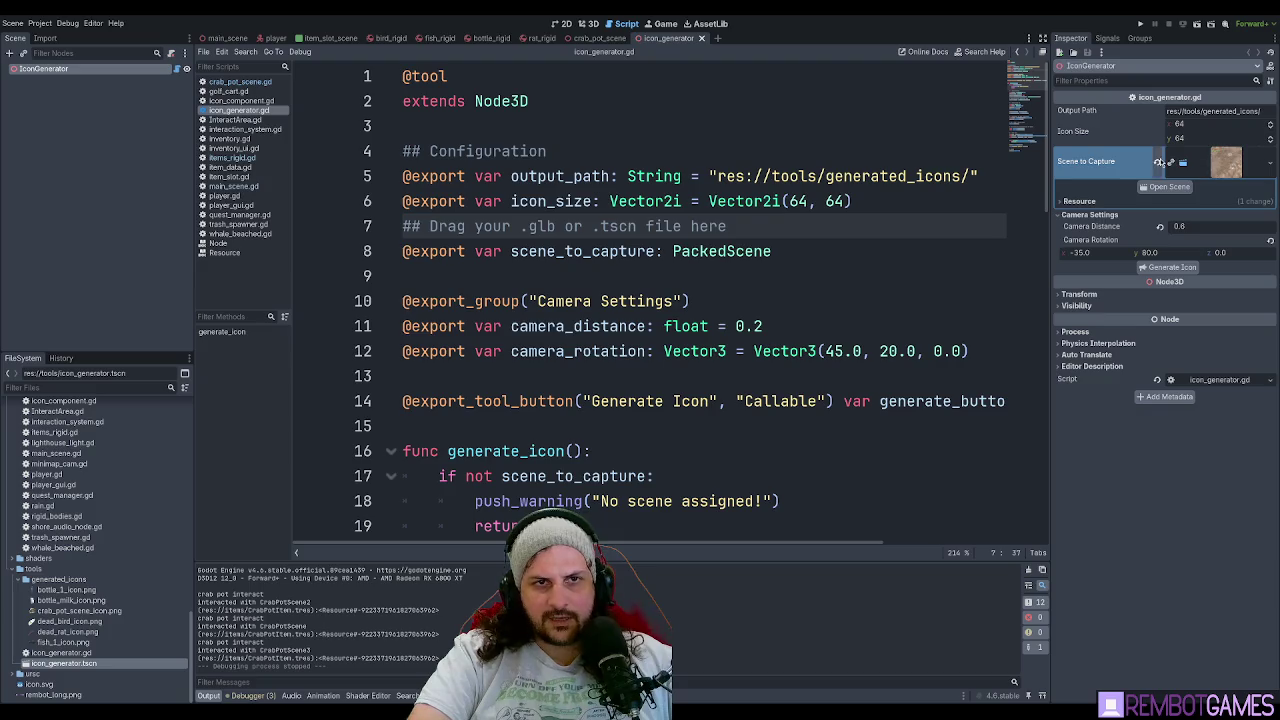
left_click(1158, 162)
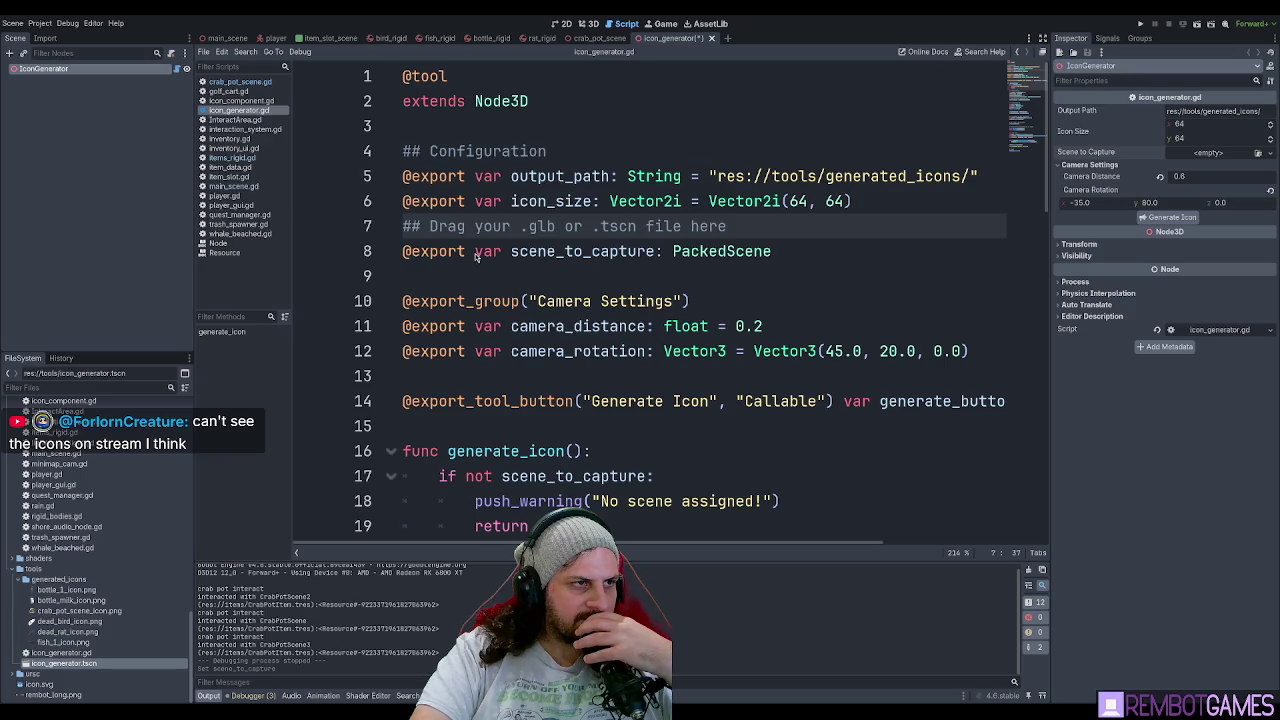
key("ctrl+shift+o")
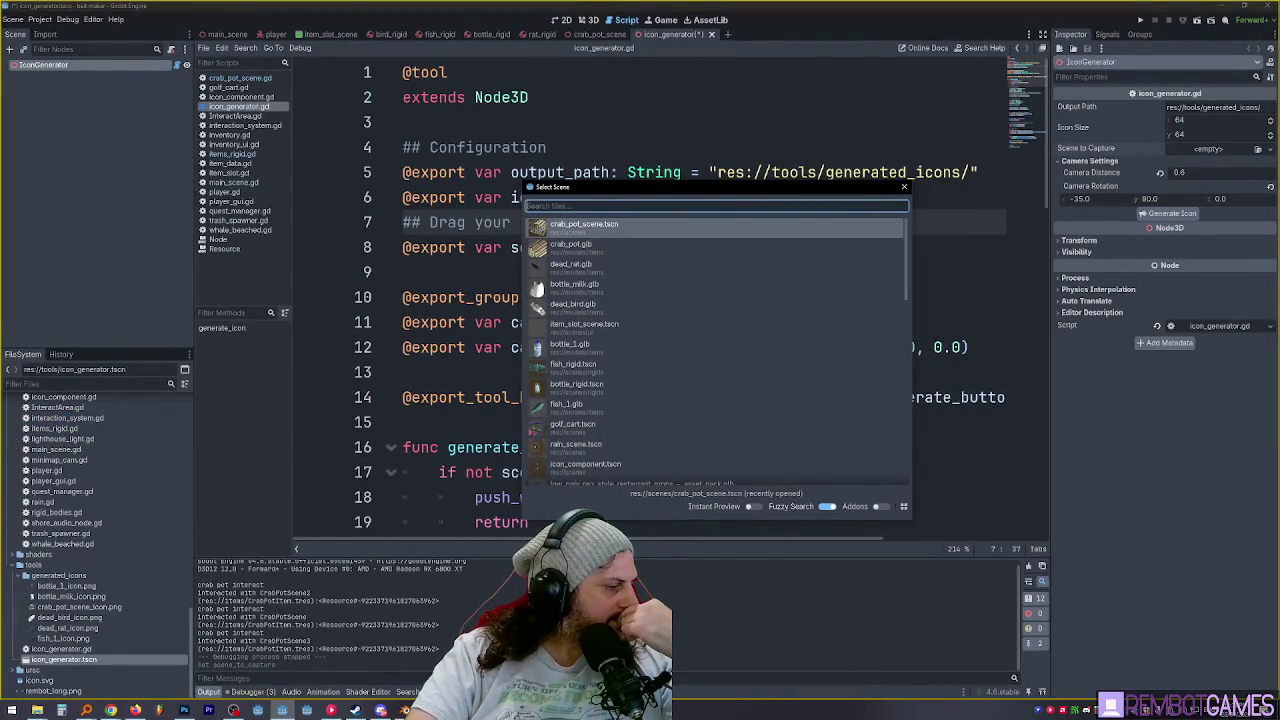
left_click(904, 187)
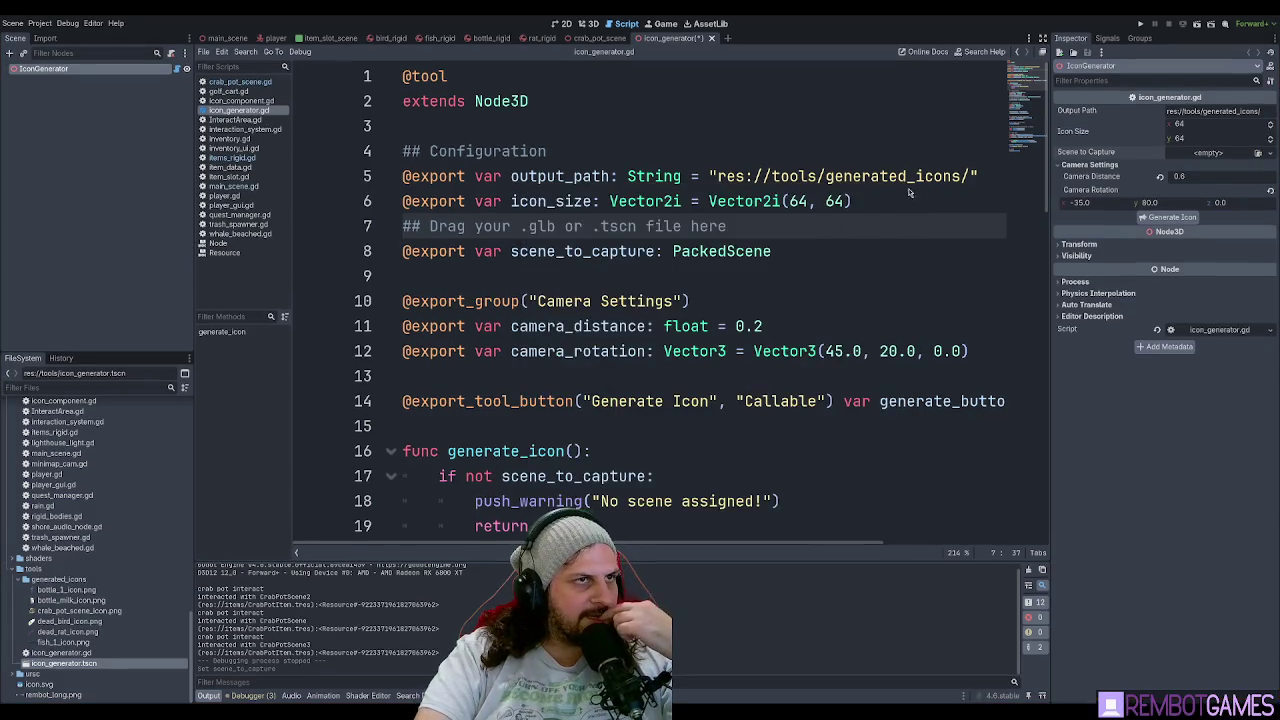
Save the icon generator and show the crab_pot_scene in the 3D editor.
mouse_move(584, 42)
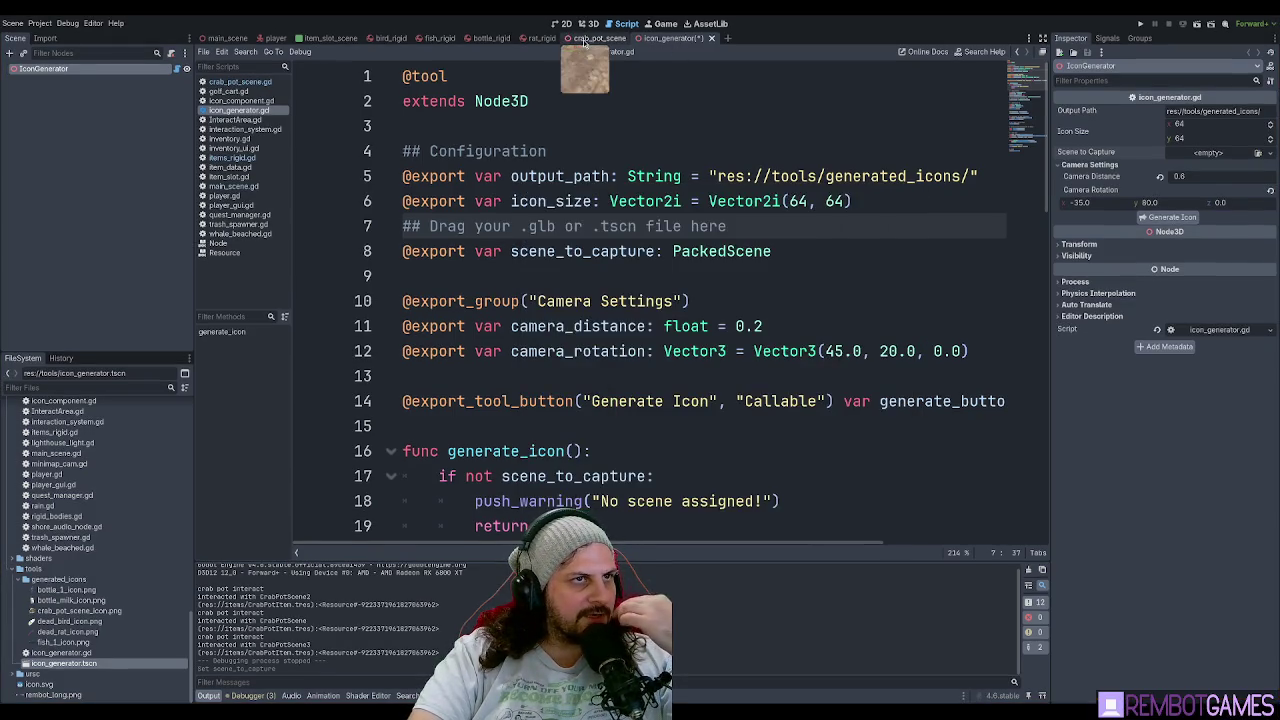
key("ctrl+s")
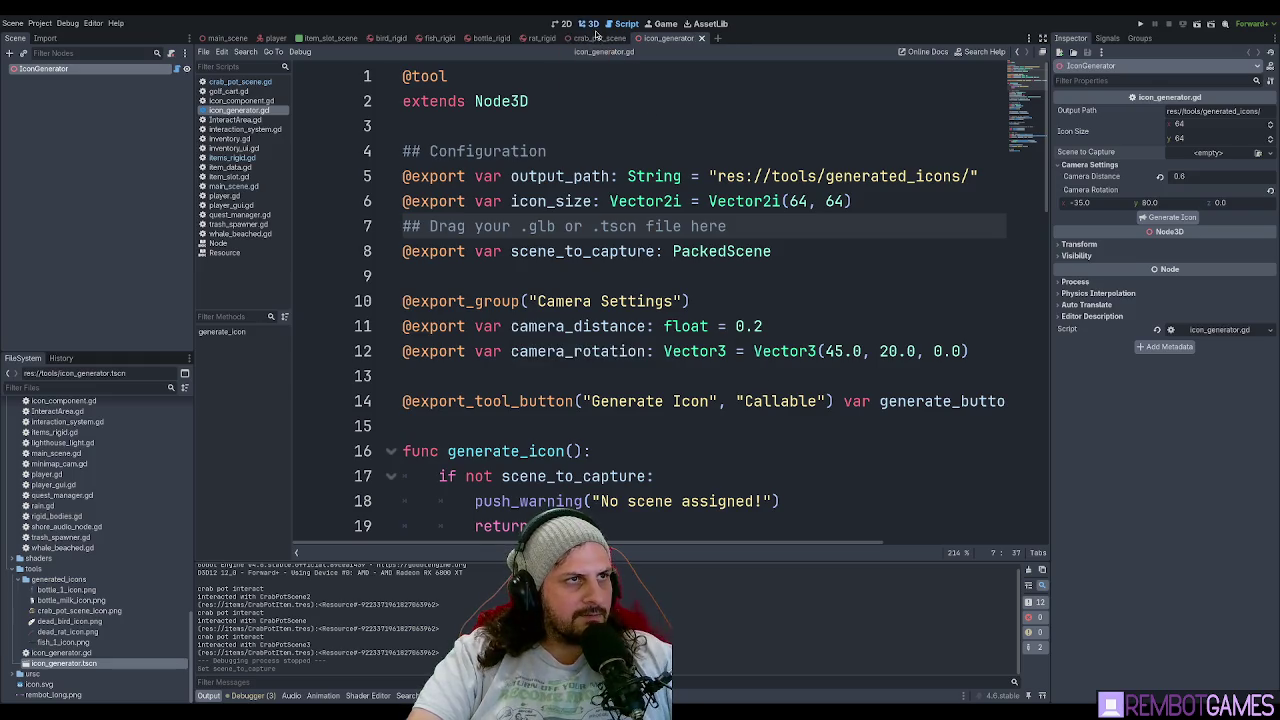
left_click(589, 23)
left_click(599, 38)
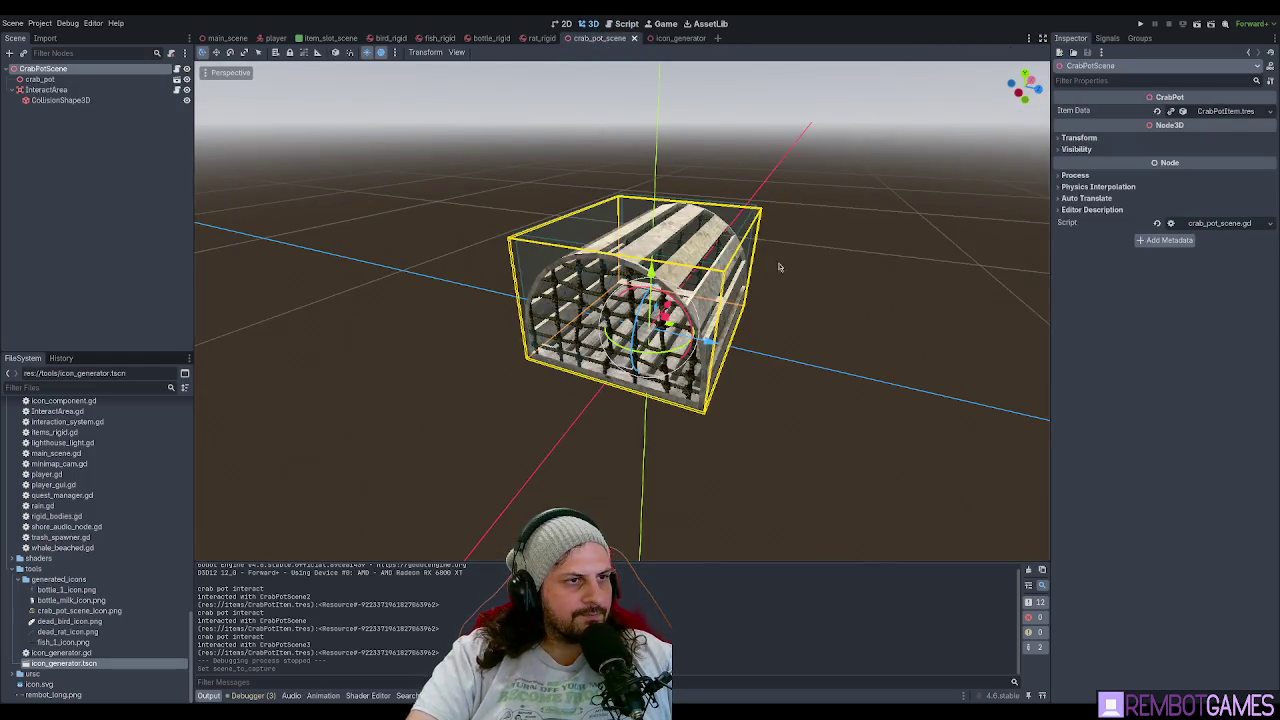
Remove the blank lines between crab_pot_scene.gd's variable declarations and save.
left_click(620, 23)
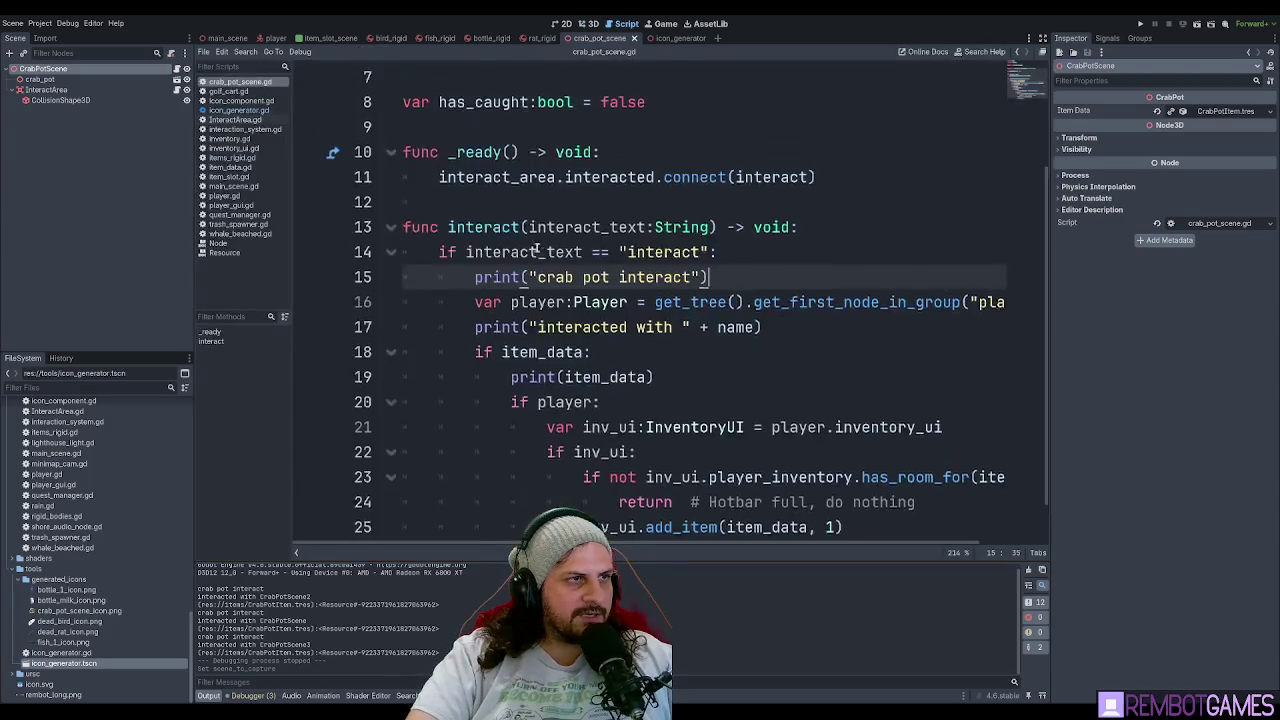
scroll(537, 250, "up", 2)
left_click(526, 176)
left_click(506, 228)
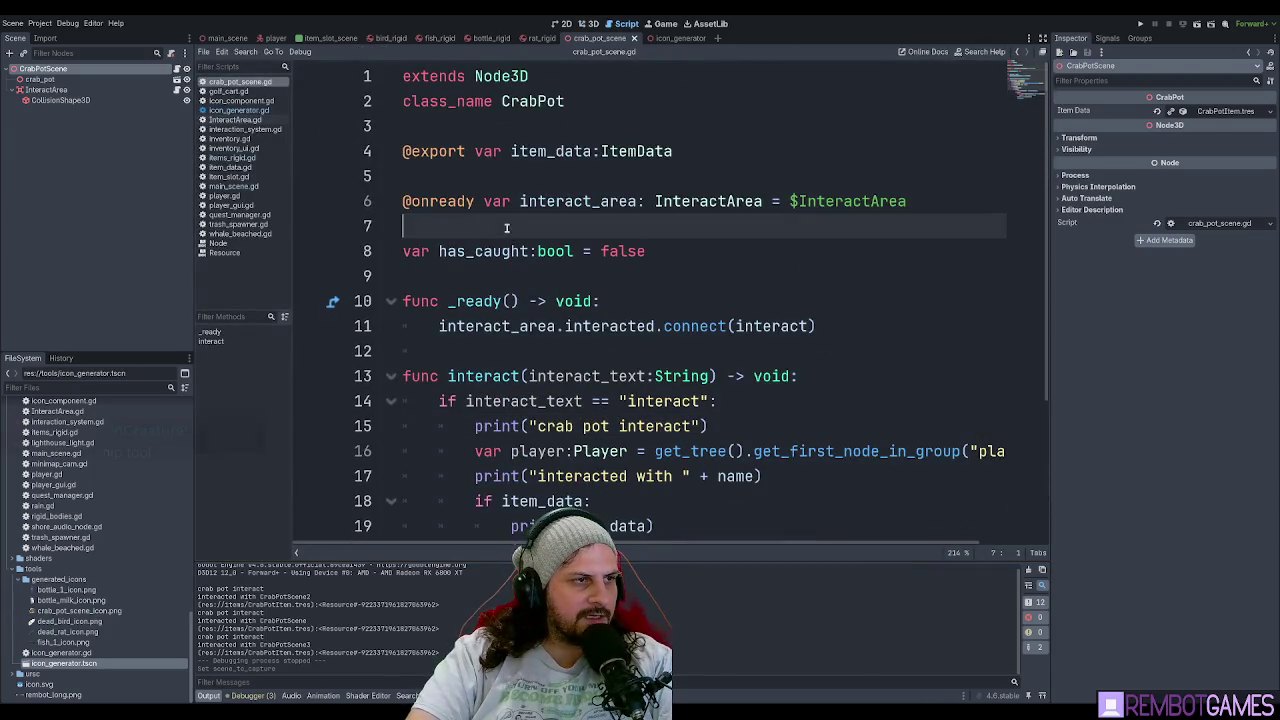
key("BackSpace")
left_click(525, 180)
key("BackSpace")
left_click(665, 205)
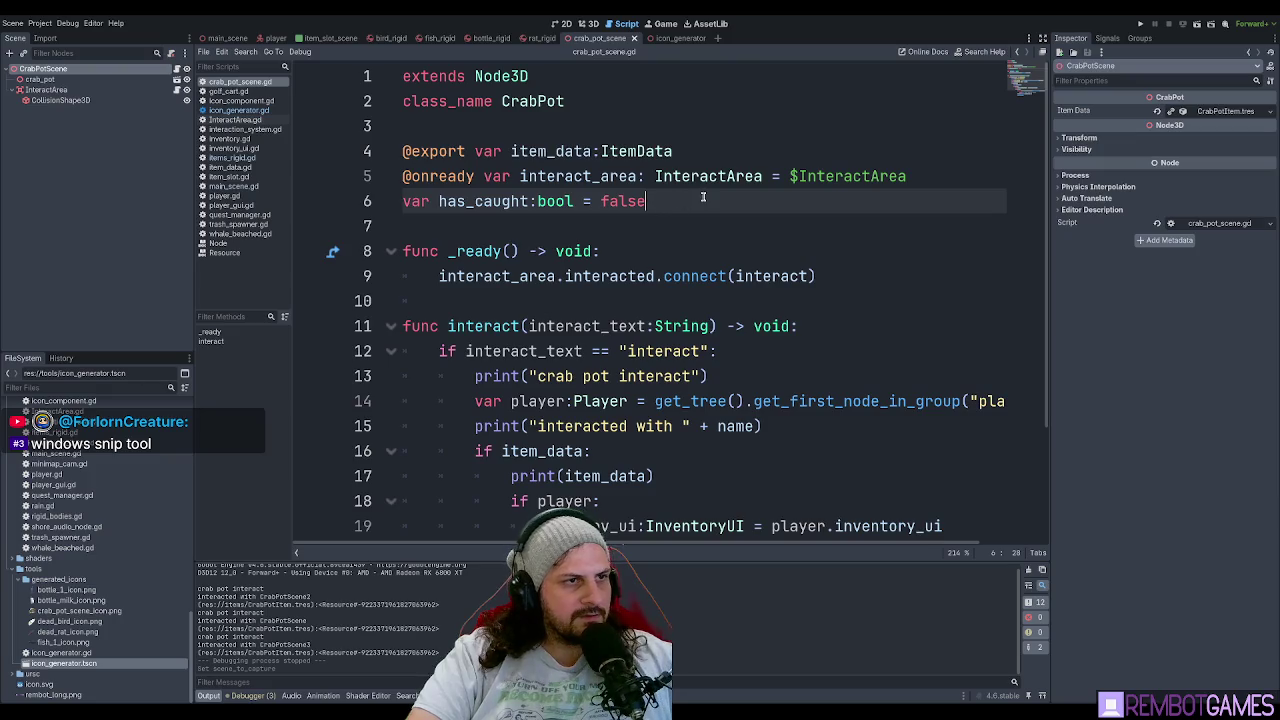
double_click(452, 202)
left_click(690, 204)
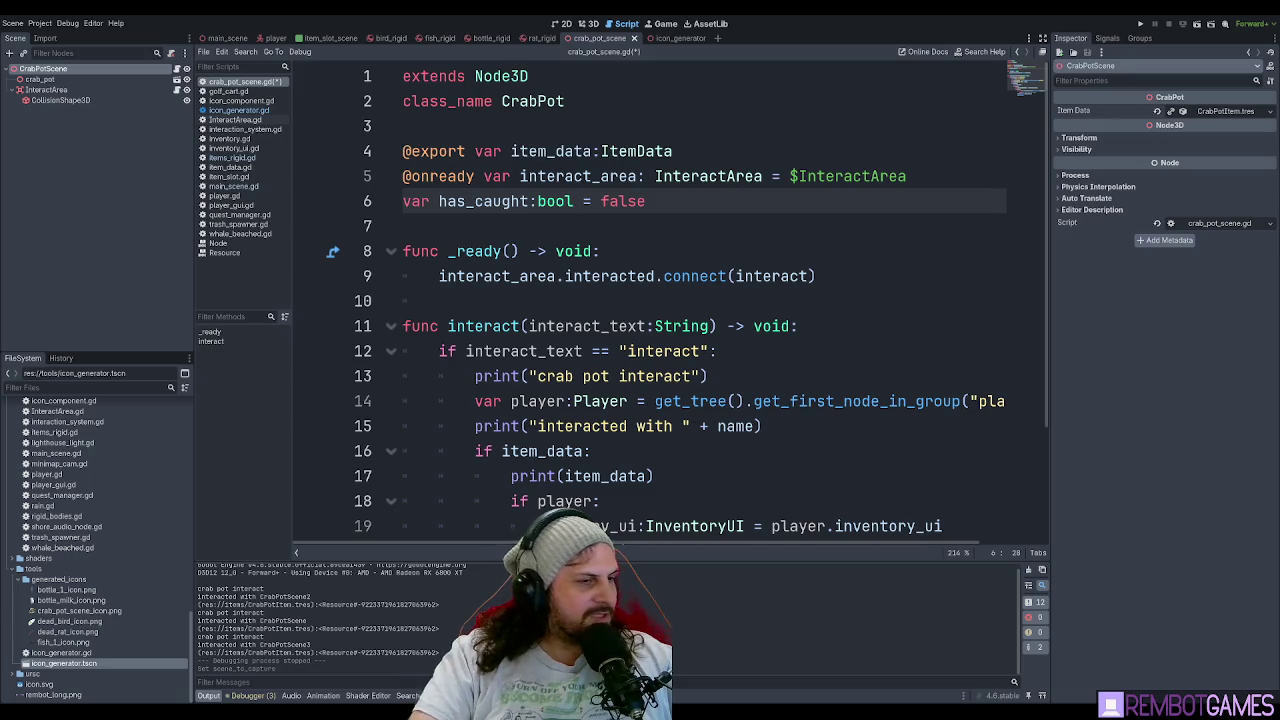
key("ctrl+s")
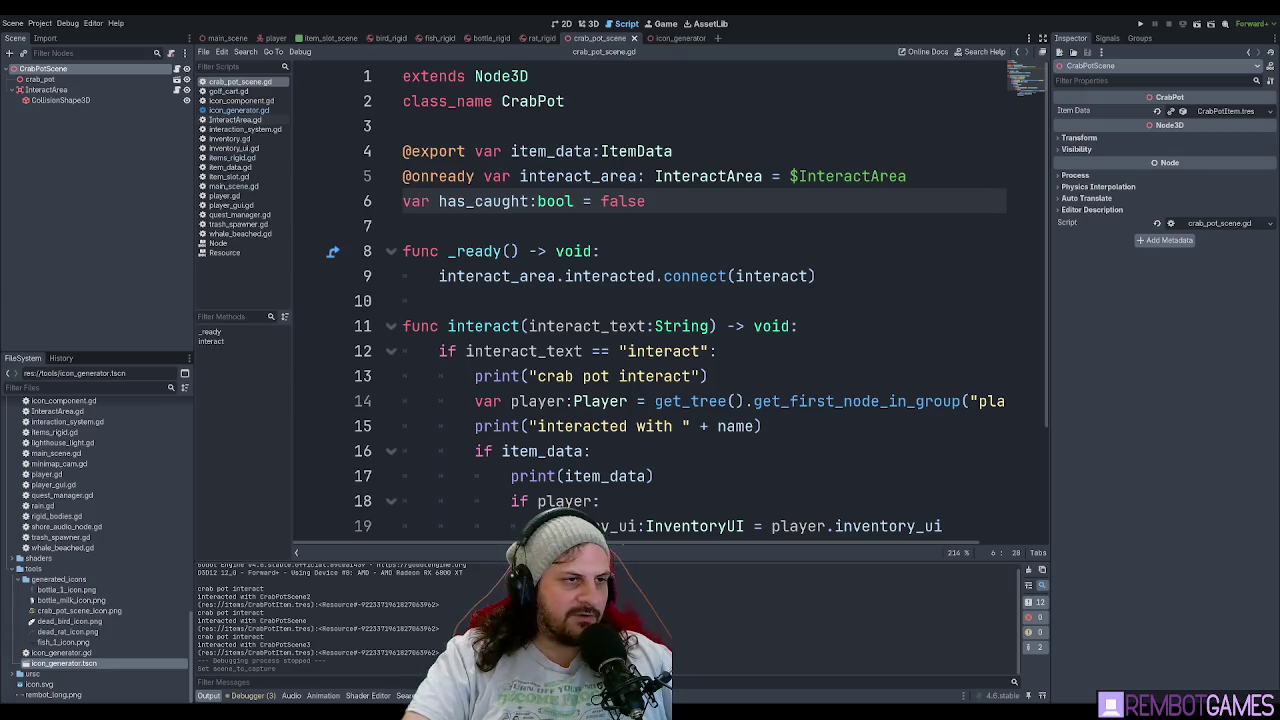
Add 'var caught_amt:int = 0' below has_caught and save the script.
left_click(677, 251)
left_click(677, 224)
left_click(786, 201)
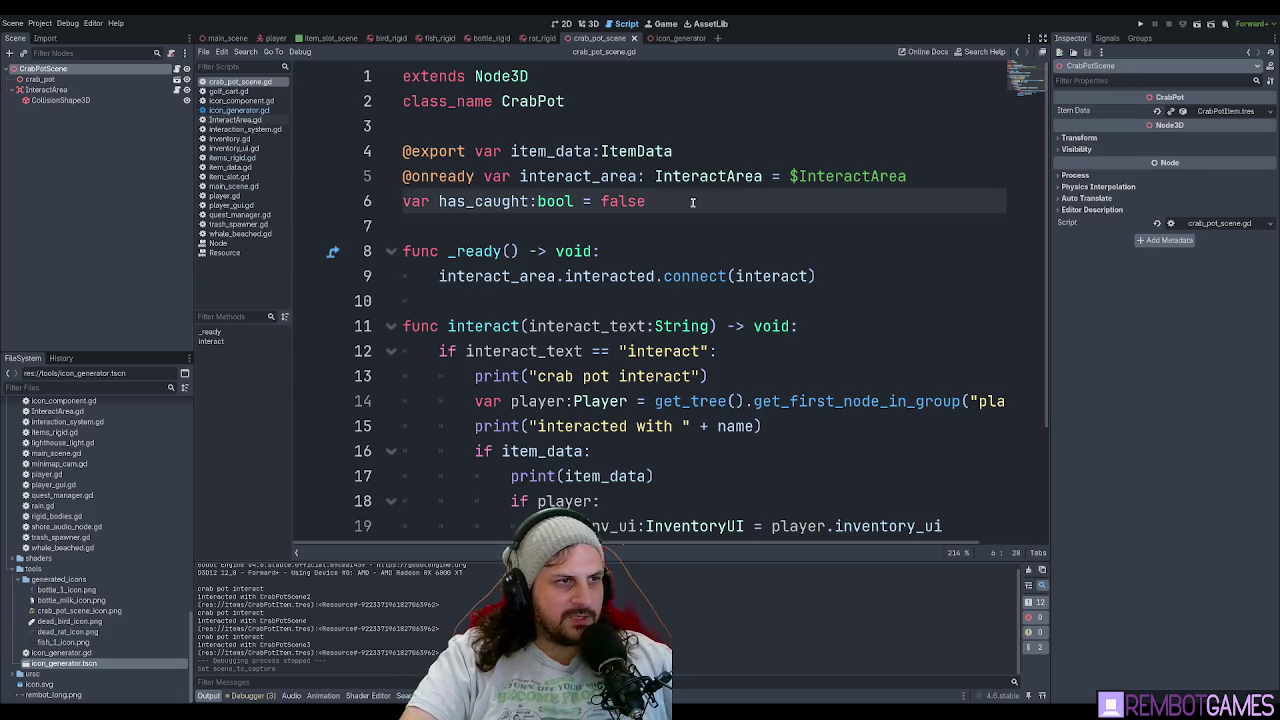
key("Return")
type("var ")
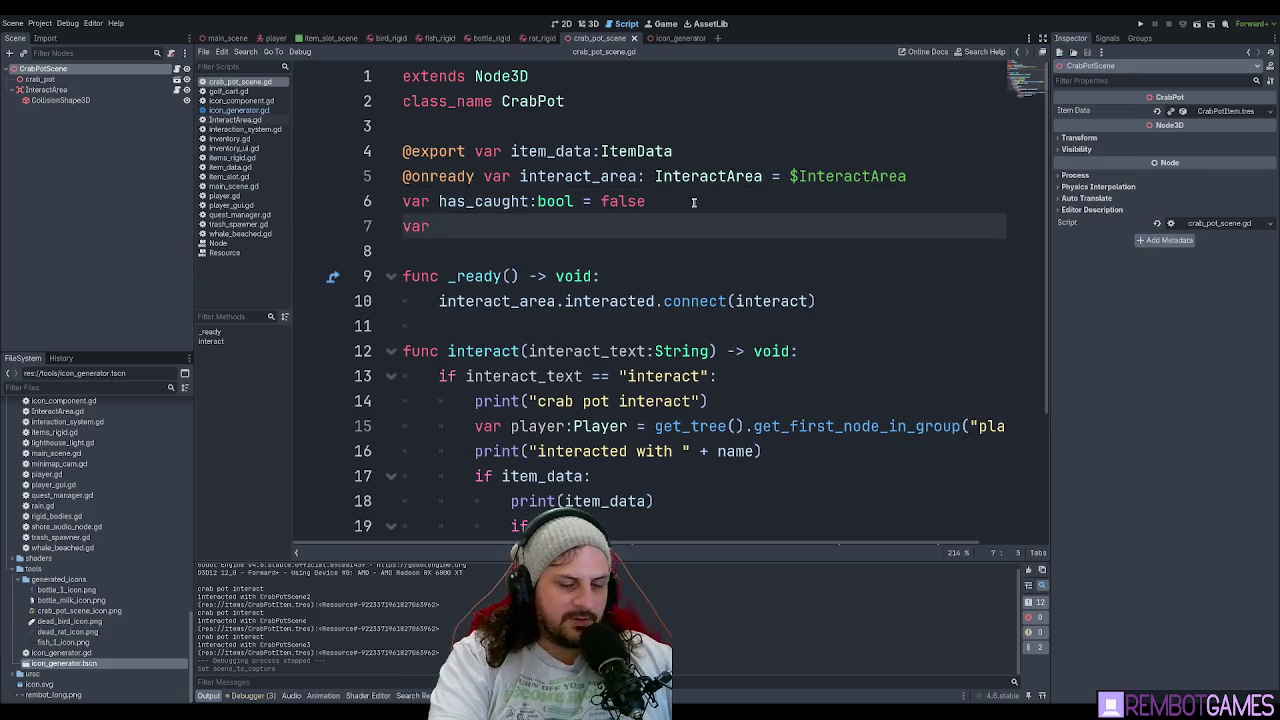
type("caught_amt")
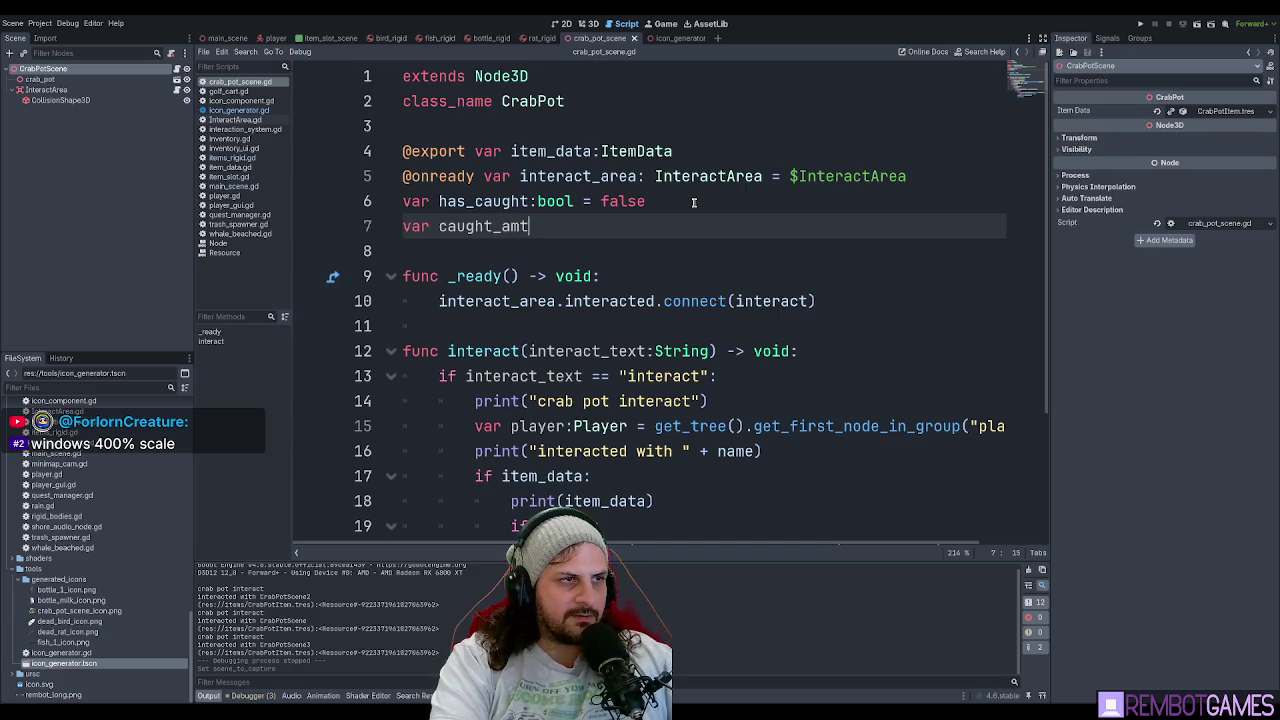
type(":int = 0")
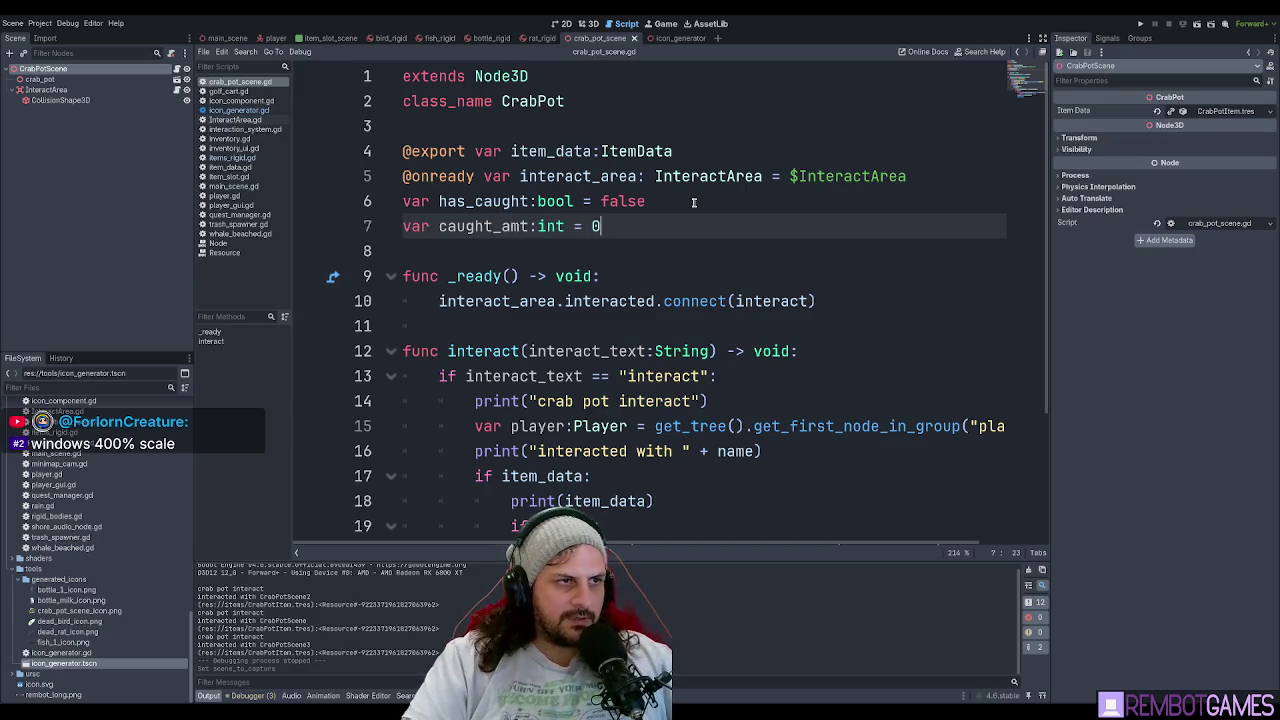
left_click(676, 197)
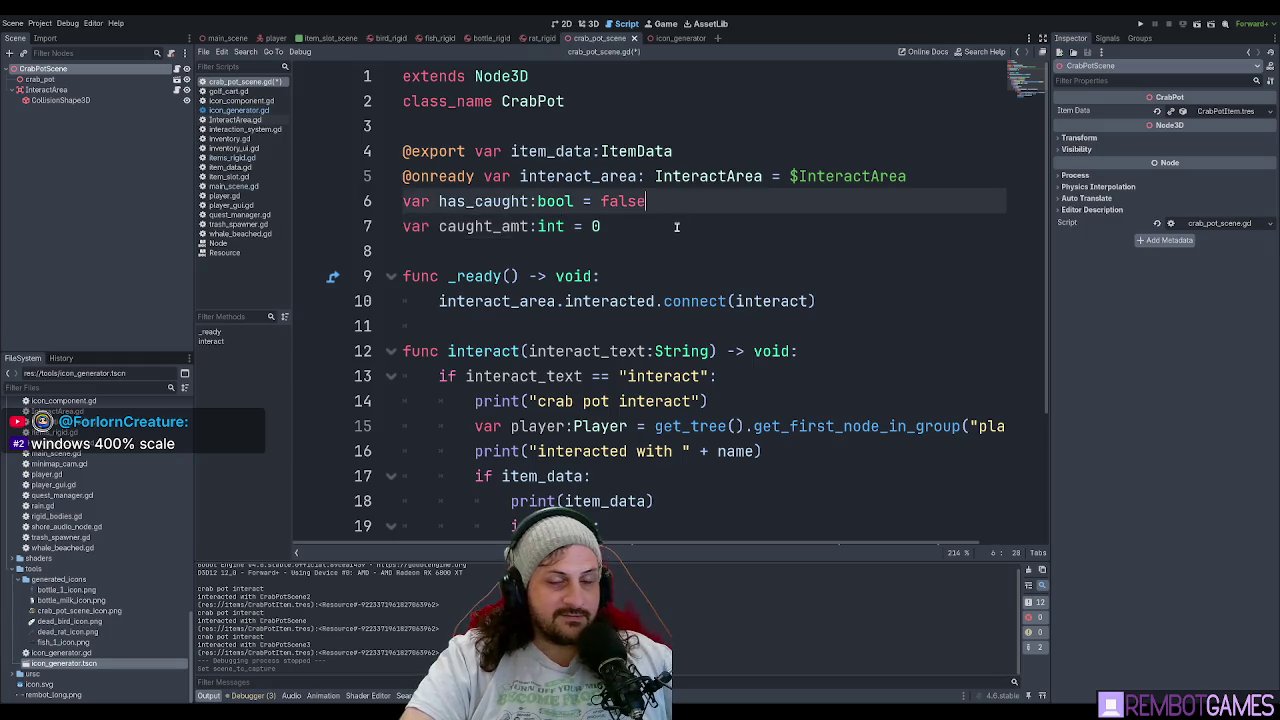
left_click(683, 227)
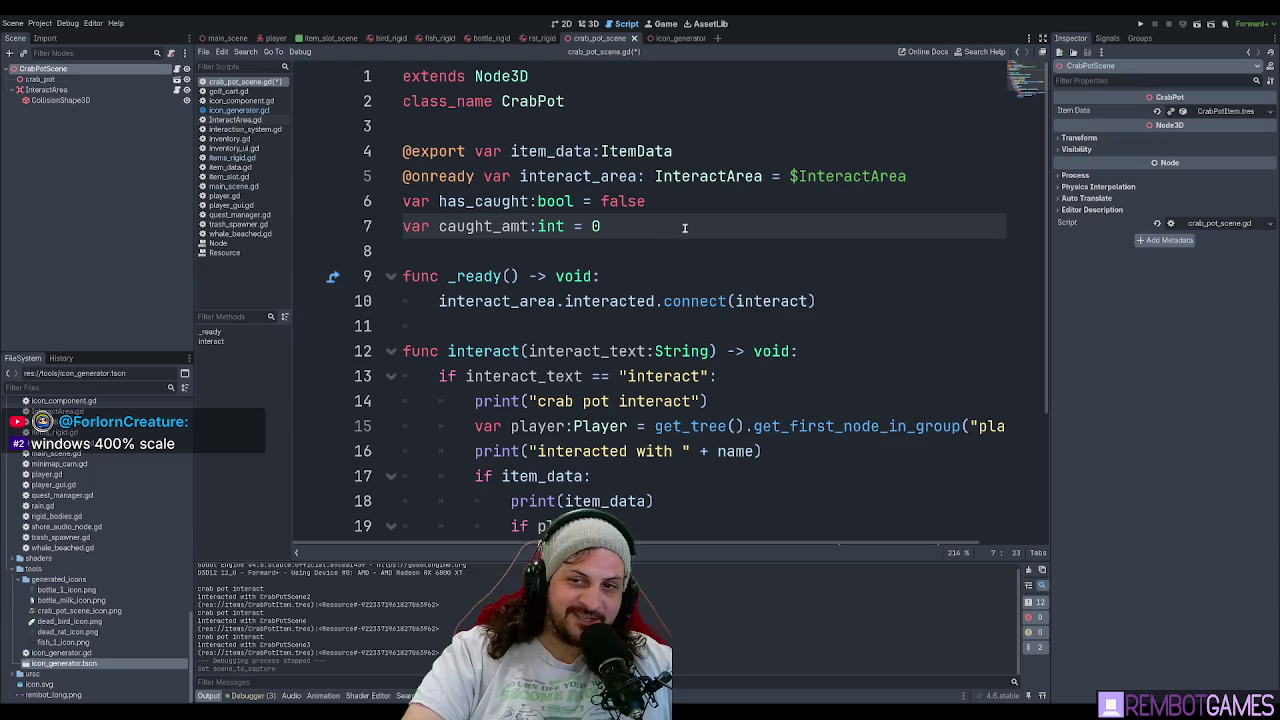
key("ctrl+s")
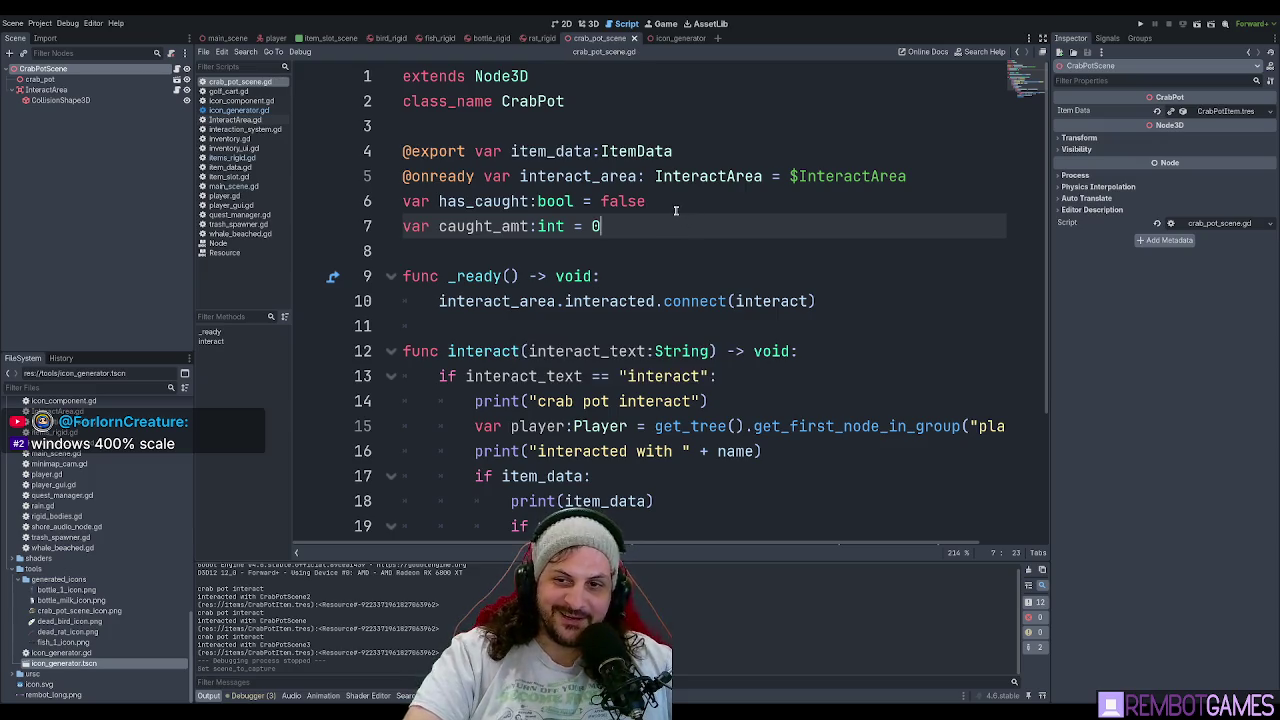
Select the has_caught and caught_amt declarations, narrowing to the has_caught line.
left_click(677, 206)
left_click(681, 221)
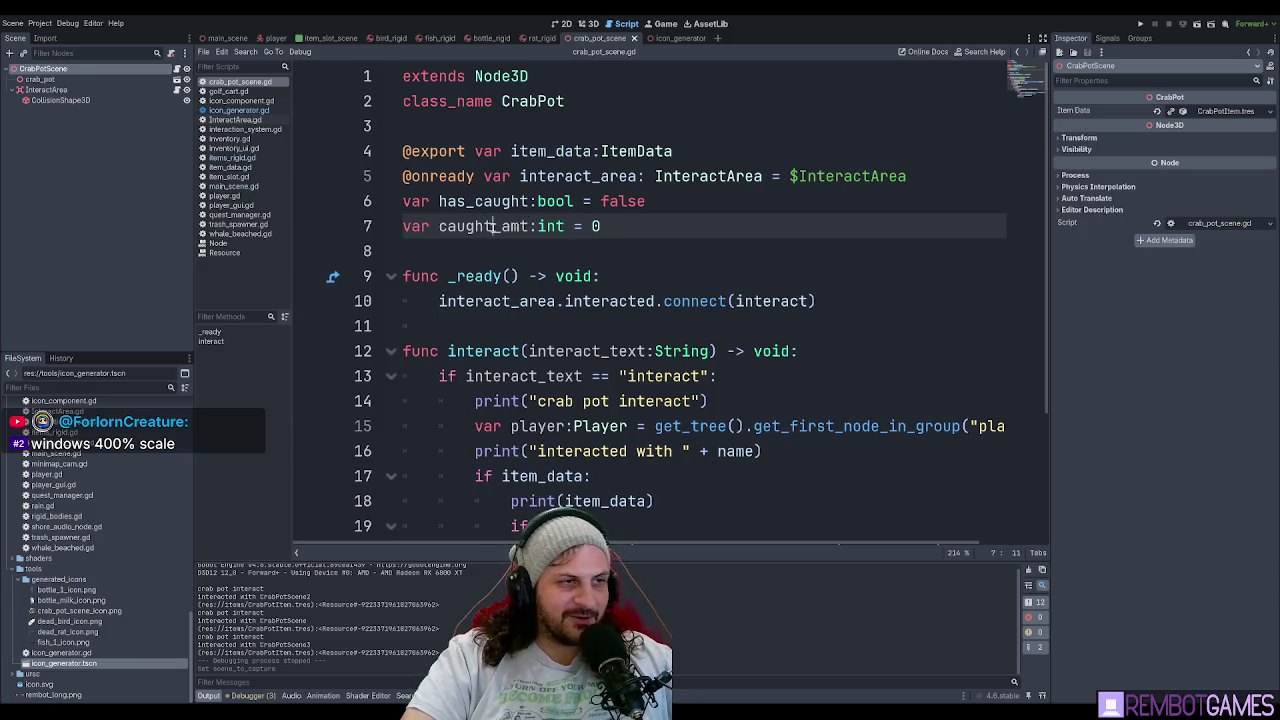
left_click(656, 227)
left_click(478, 204)
left_click(637, 226)
left_click_drag(698, 230, 305, 200)
mouse_move(646, 201)
left_mouse_down()
mouse_move(372, 188)
mouse_move(385, 215)
left_mouse_up()
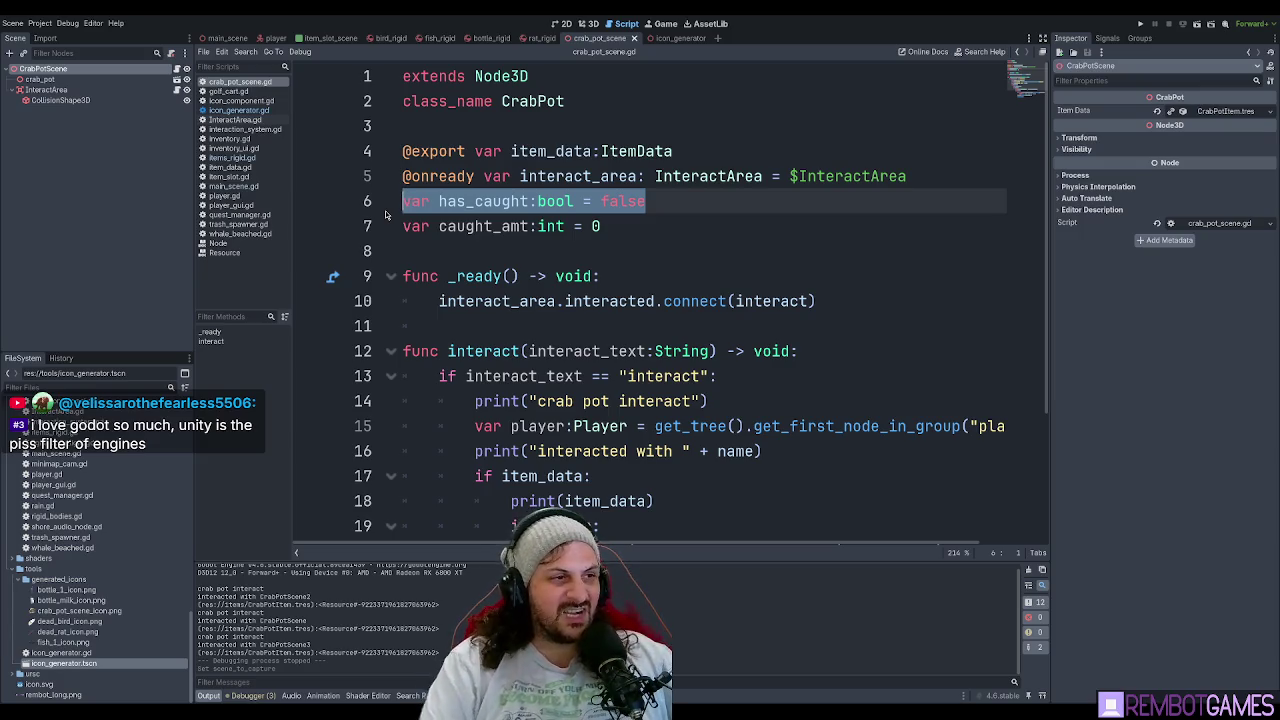
Add a new line in _ready below the interacted connection and search help for 'method'.
left_click(865, 301)
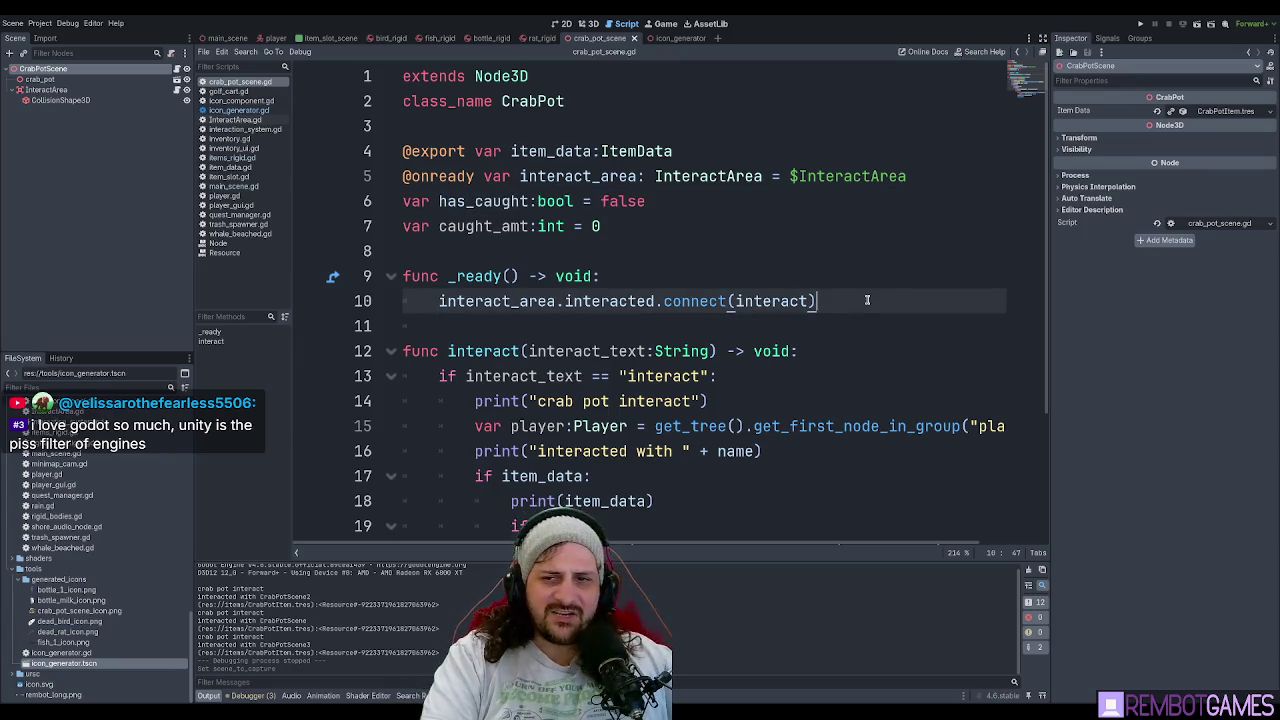
key("Return")
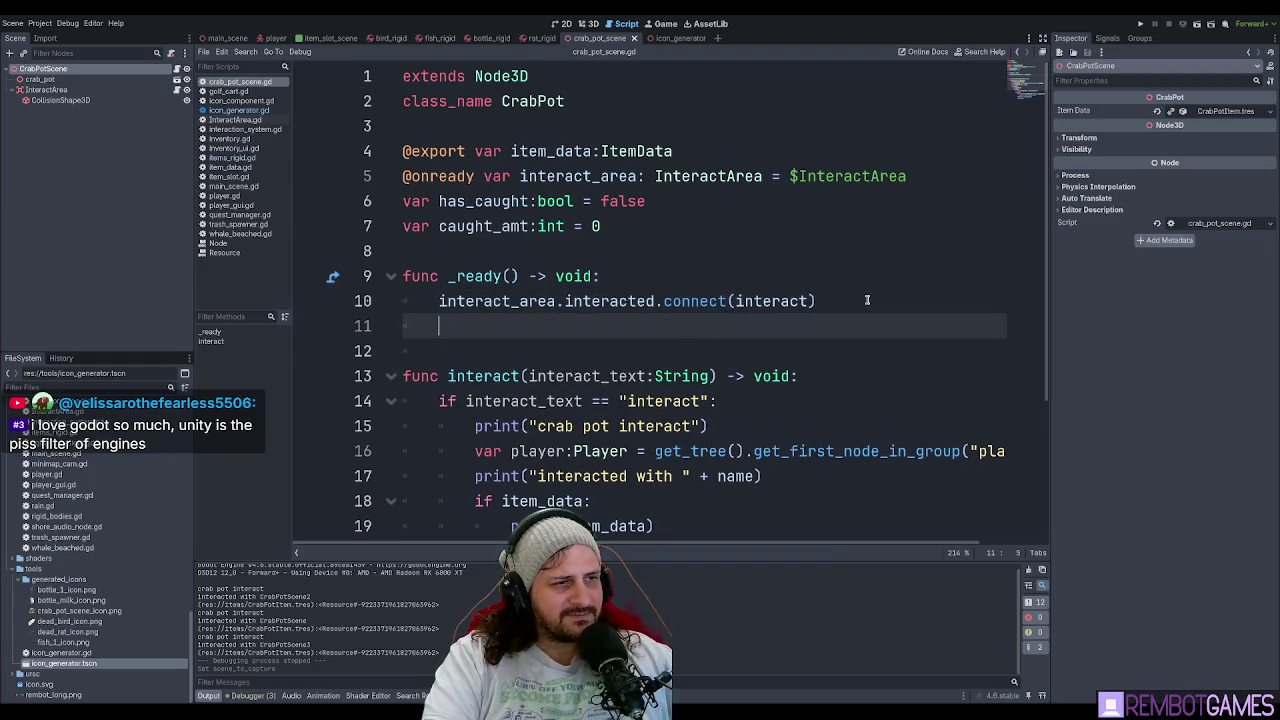
scroll(632, 322, "down", 3)
scroll(625, 350, "up", 3)
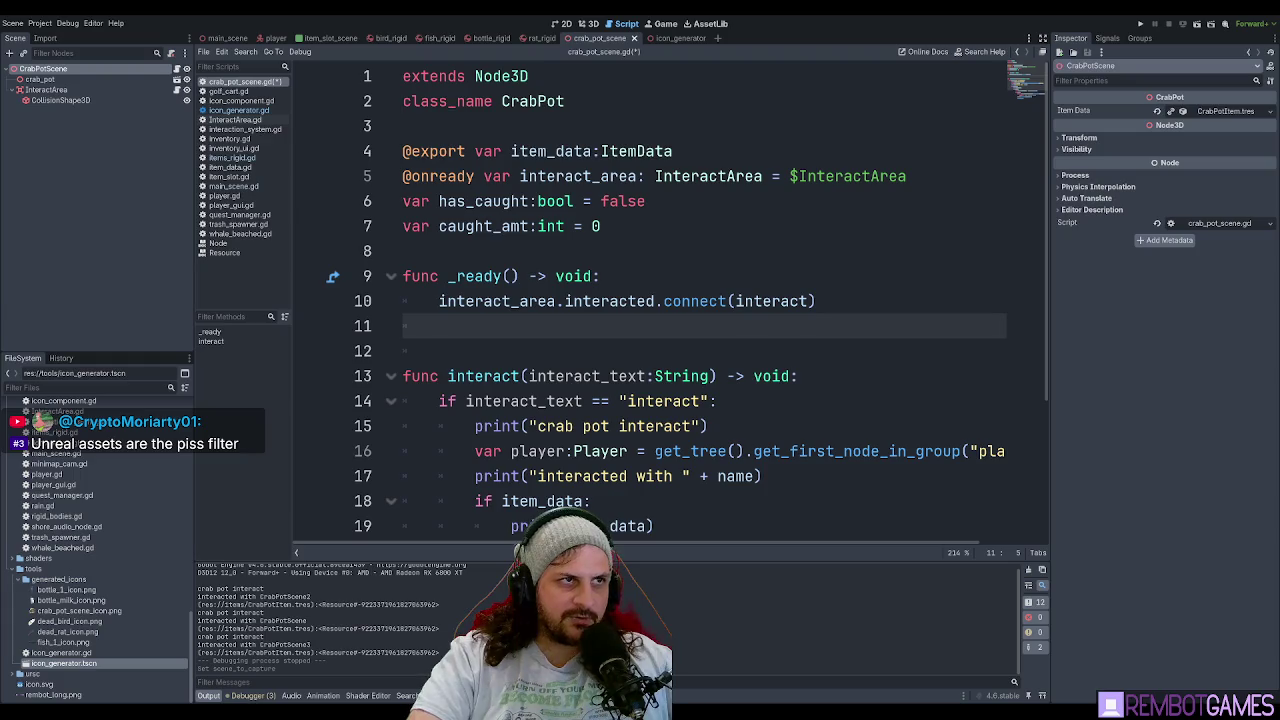
left_click(548, 329)
type("1")
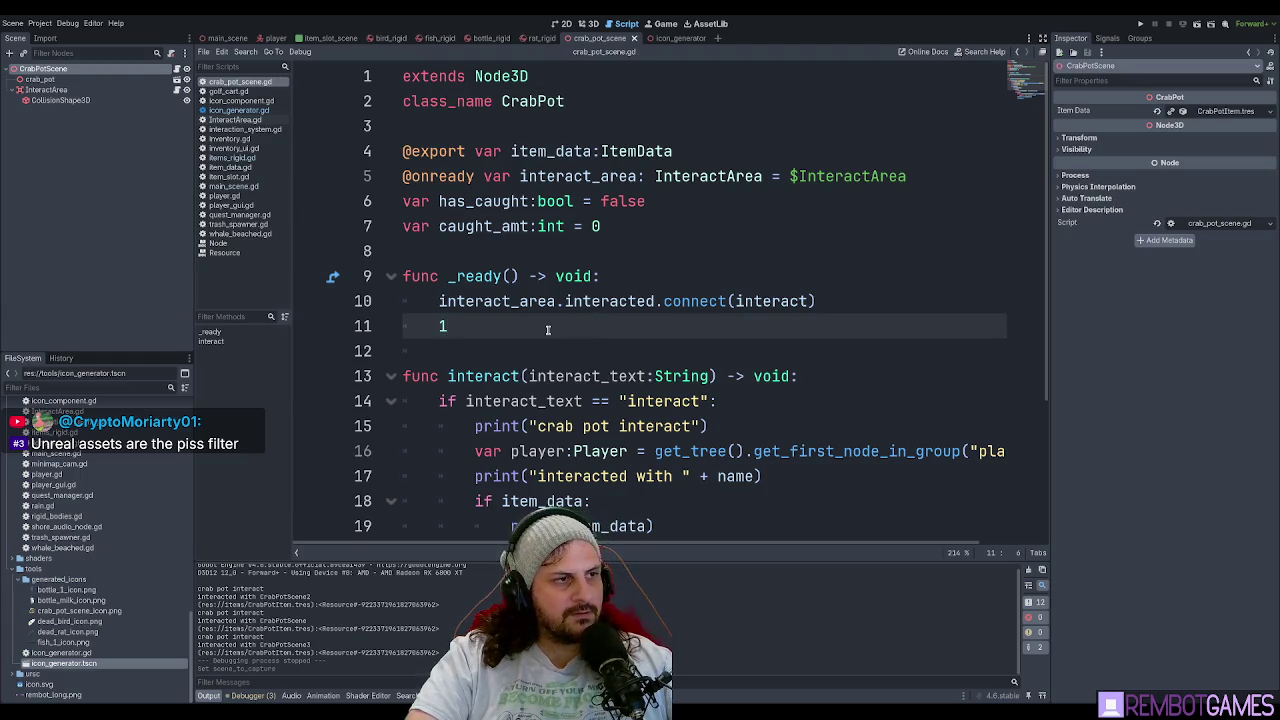
key("BackSpace")
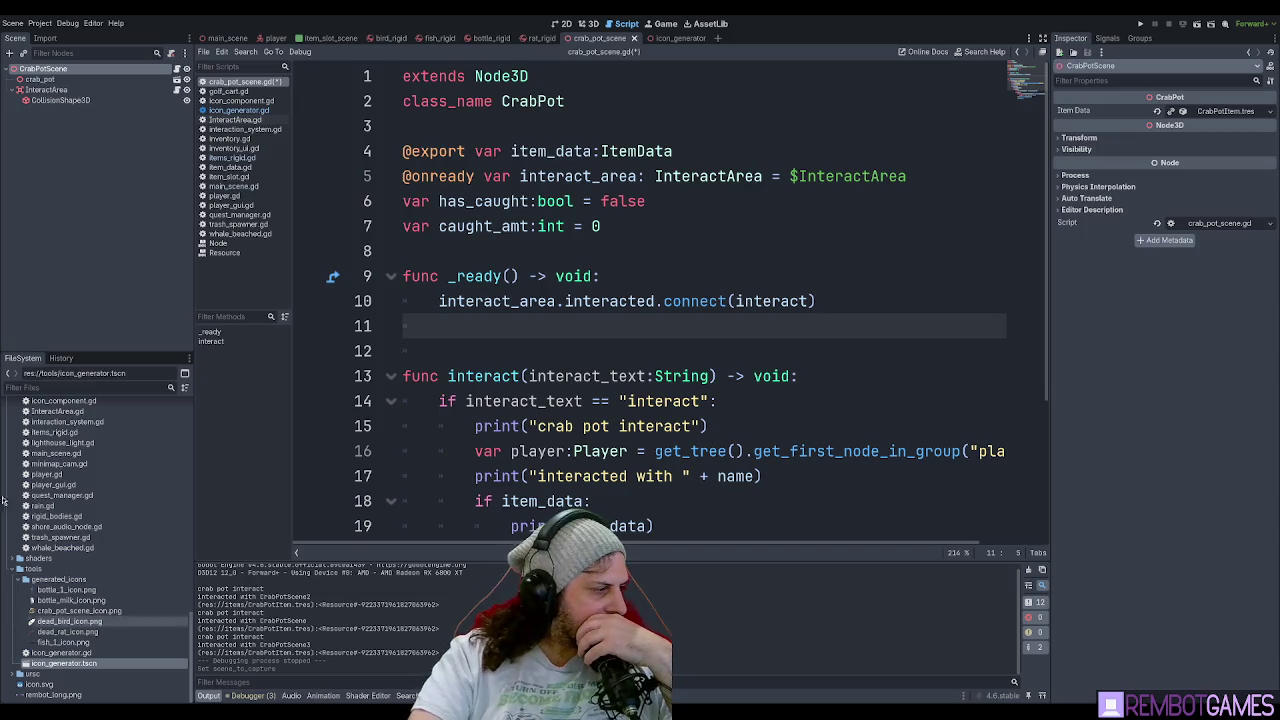
key("F1")
Scroll through the 'method' help results, close Search Help, and return to _ready.
scroll(521, 354, "up", 10)
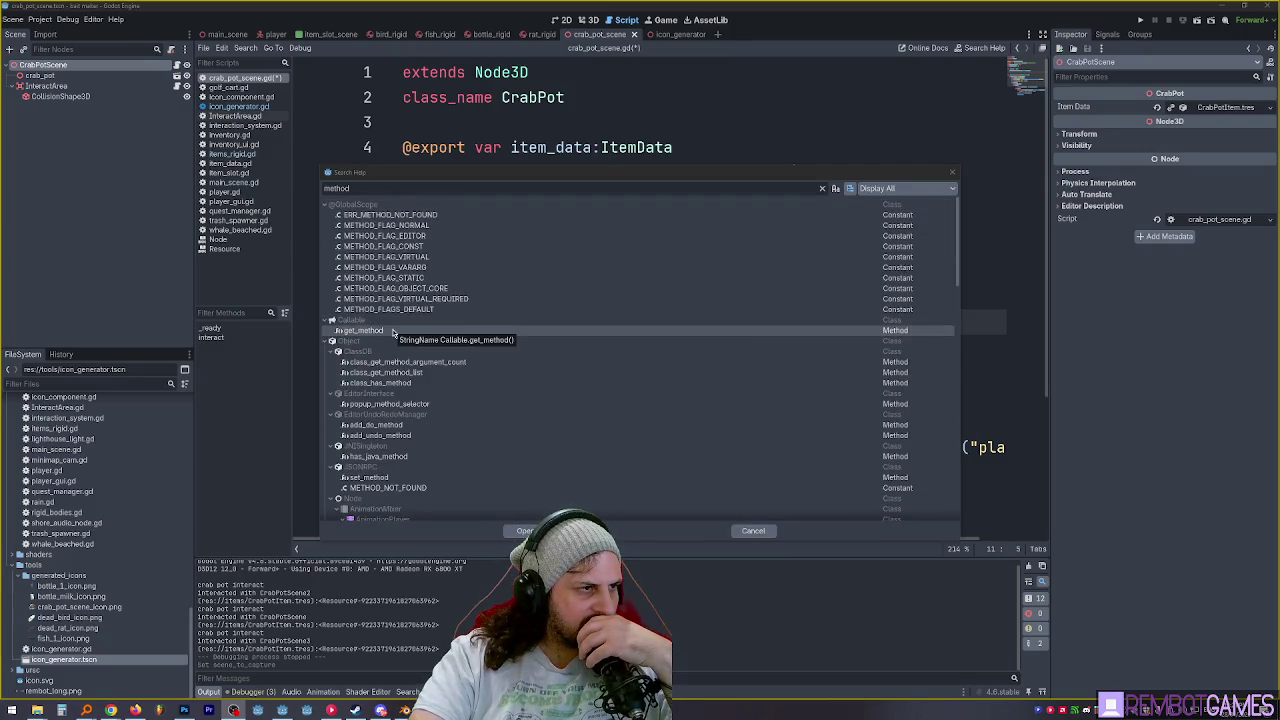
scroll(393, 350, "down", 2)
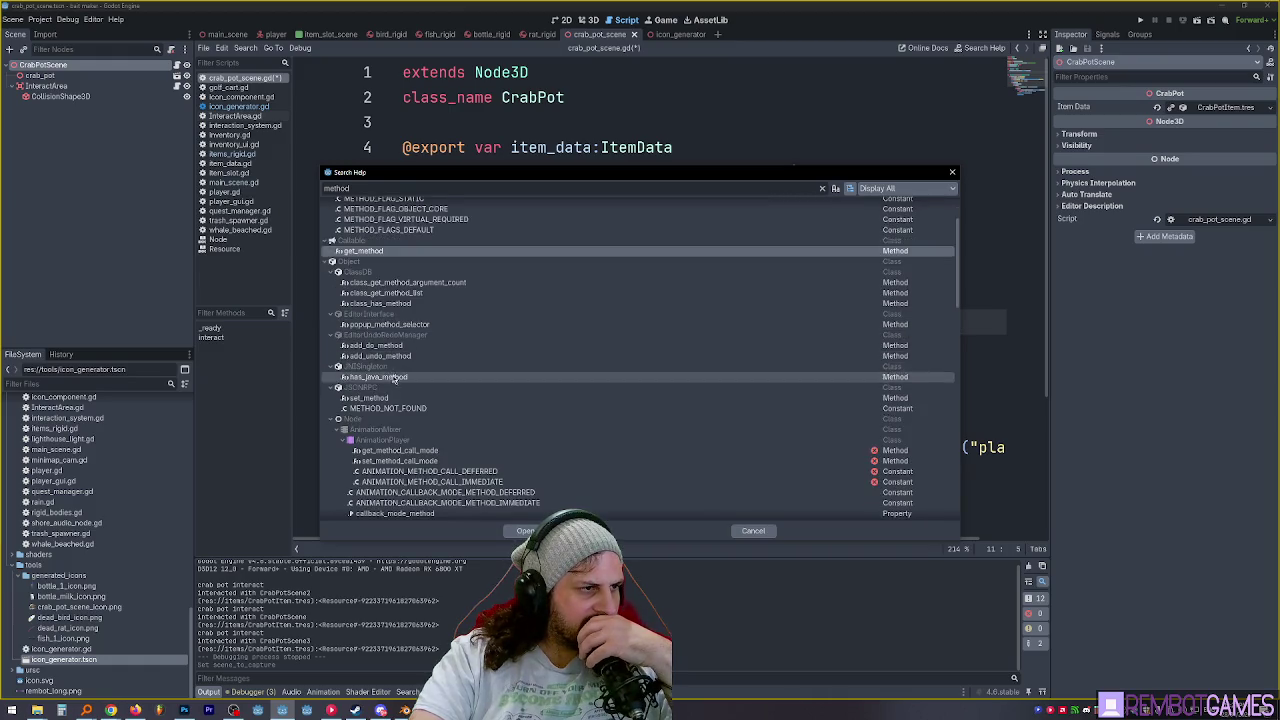
scroll(390, 376, "down", 1)
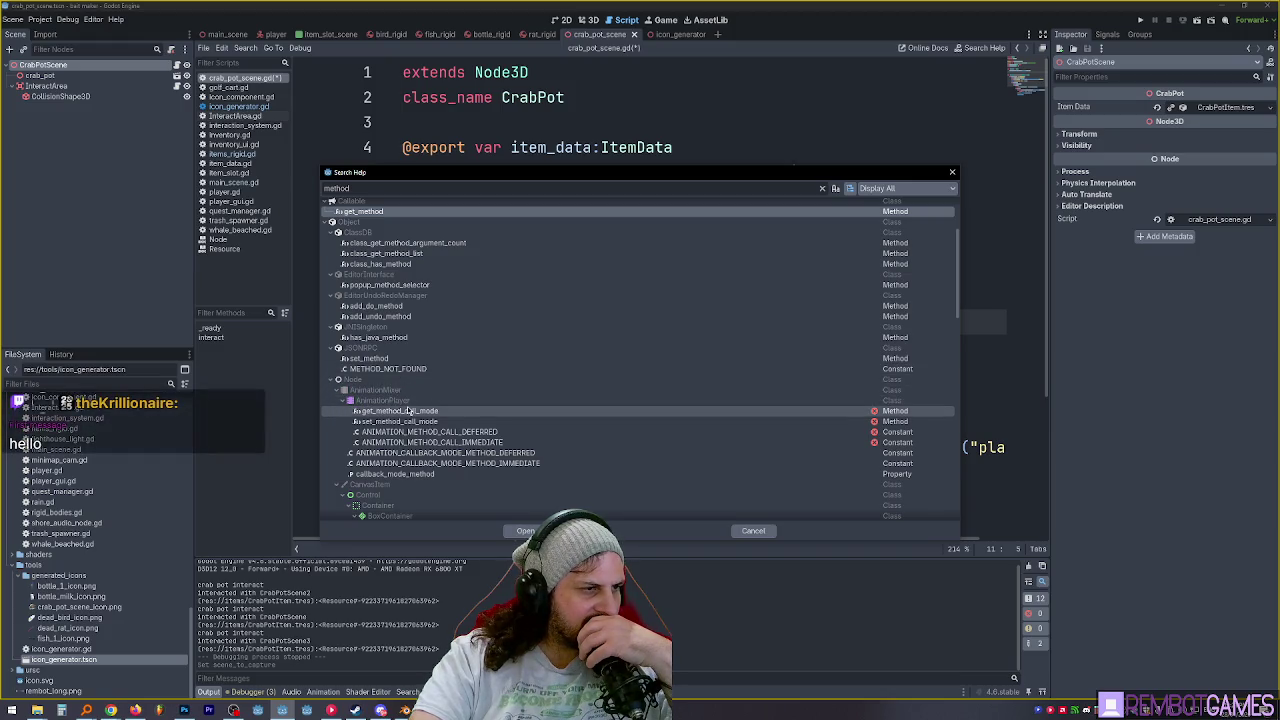
scroll(408, 411, "down", 2)
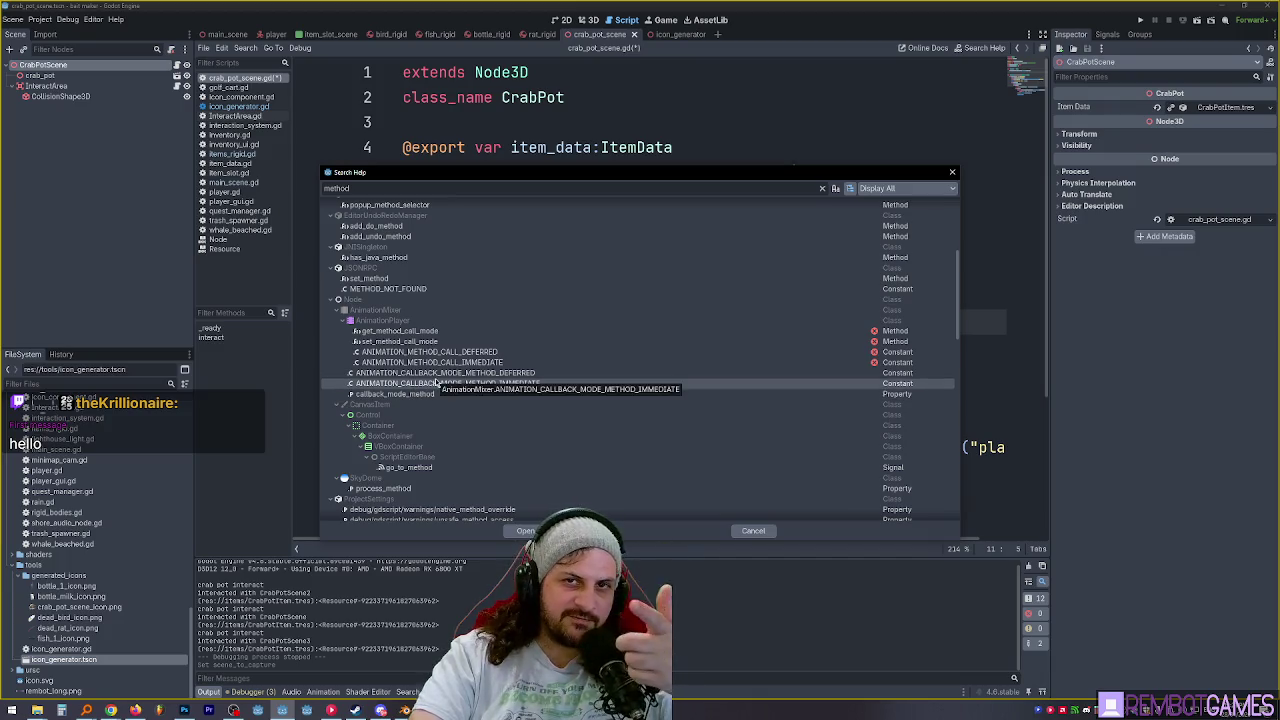
scroll(500, 379, "down", 1)
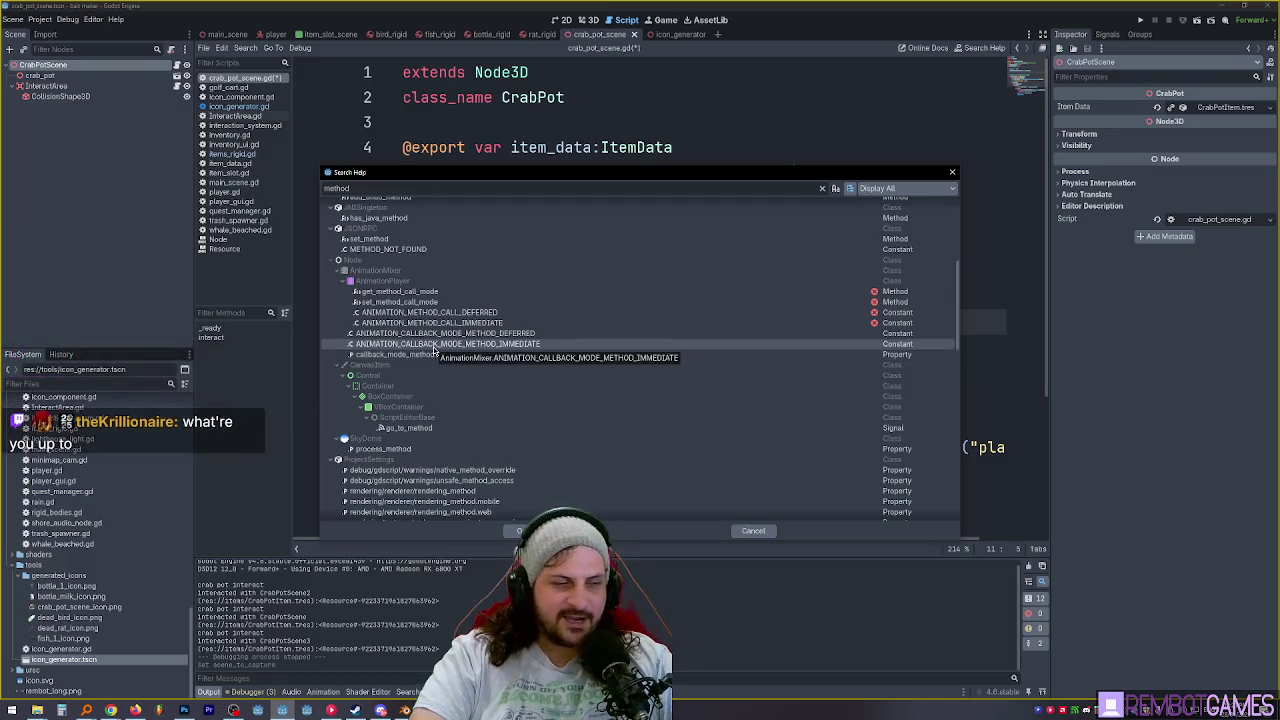
scroll(435, 349, "down", 3)
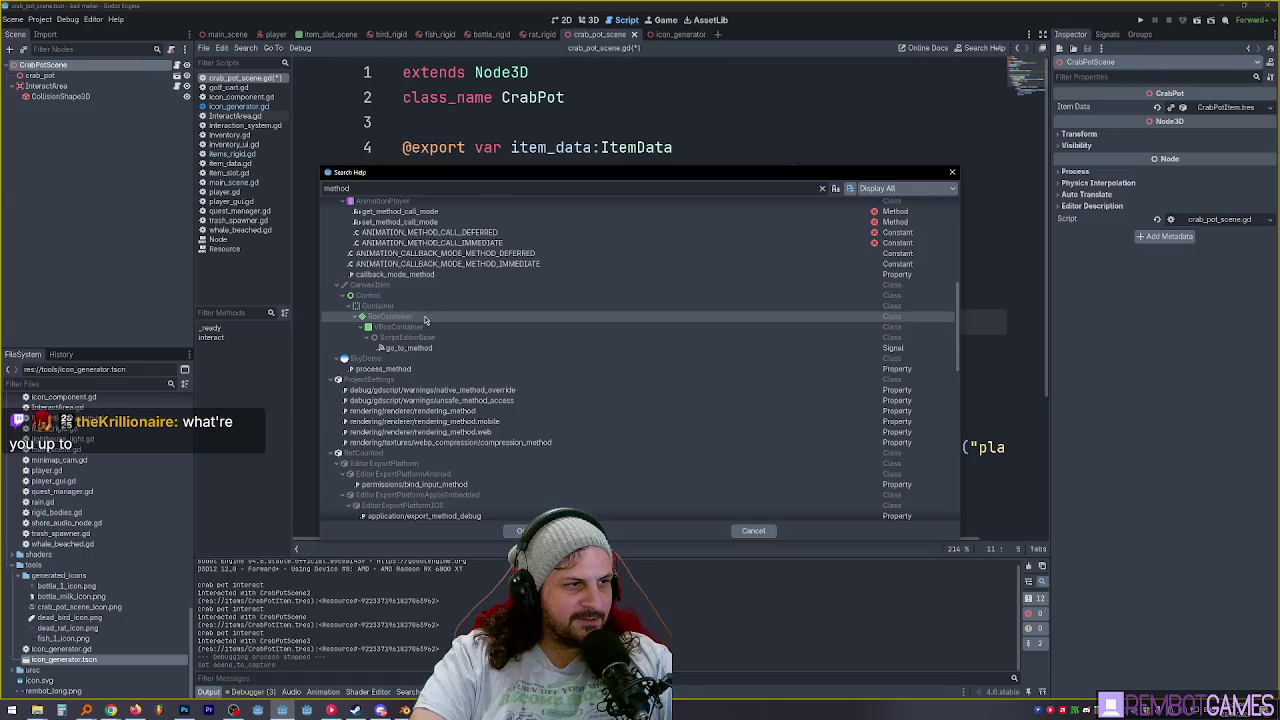
scroll(425, 319, "down", 9)
scroll(425, 319, "down", 12)
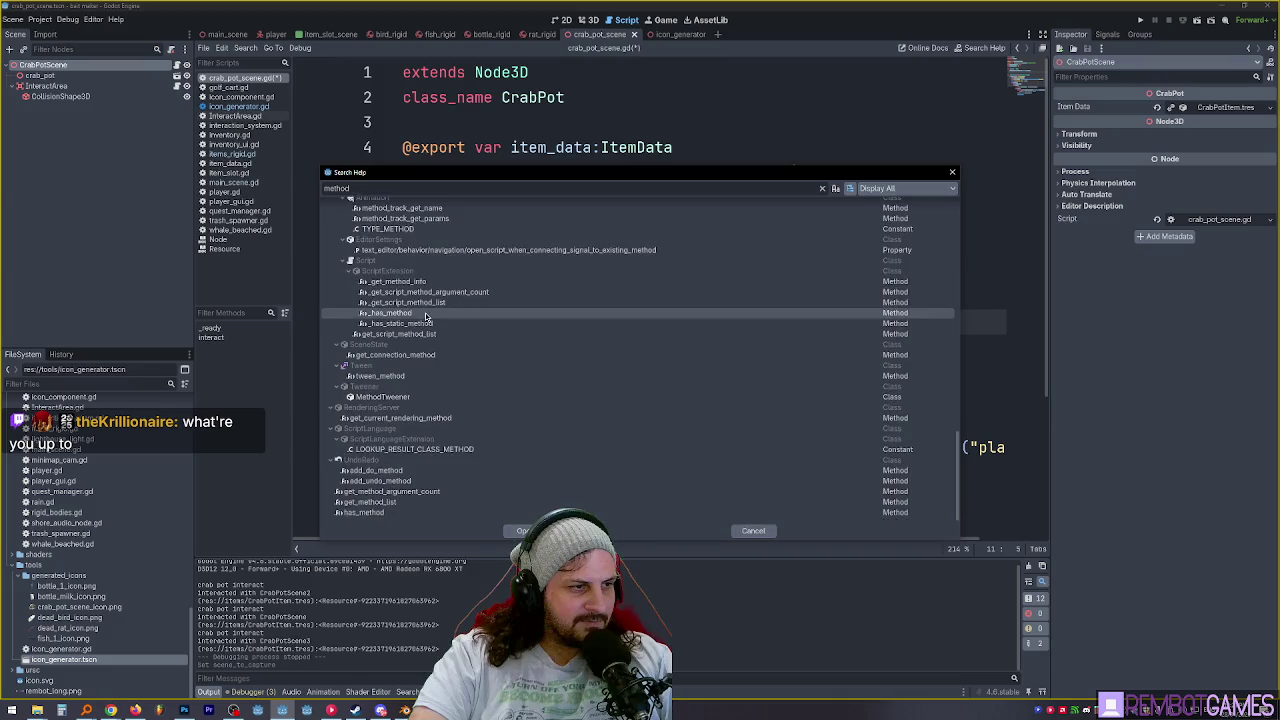
key("Escape")
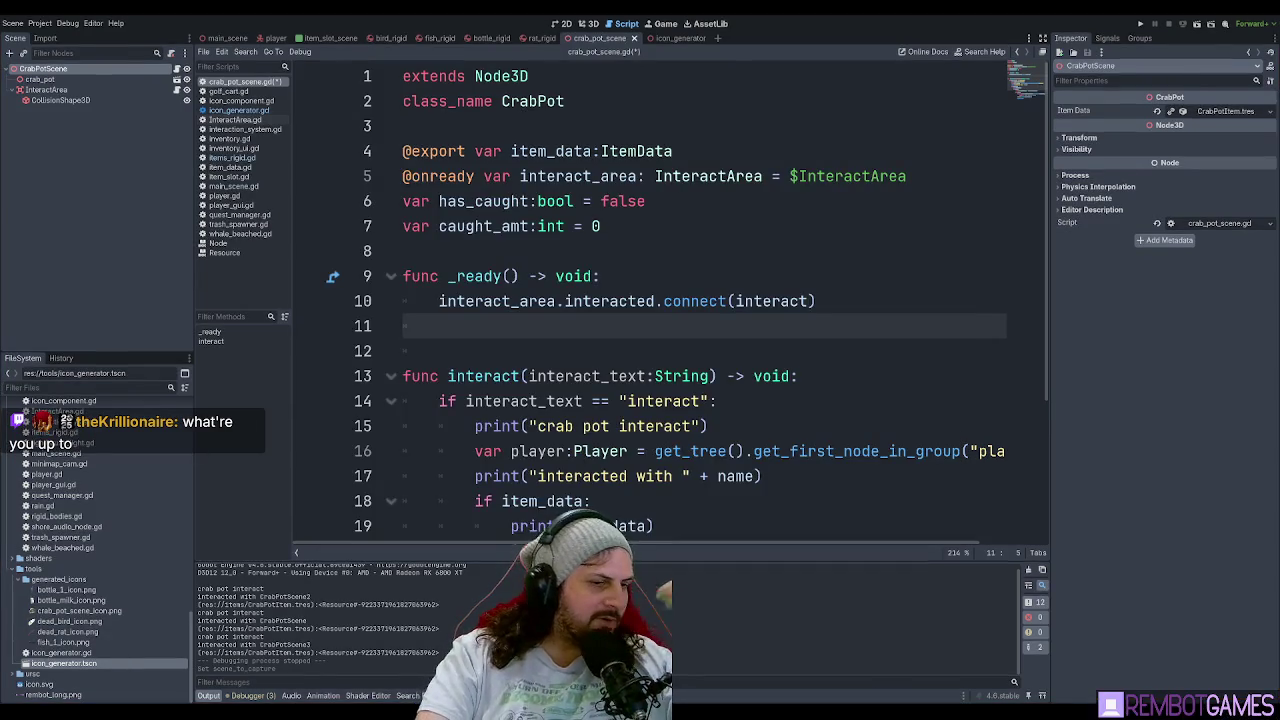
left_click(694, 280)
Launch the game to test the crab pots in the seaside town.
key("F5")
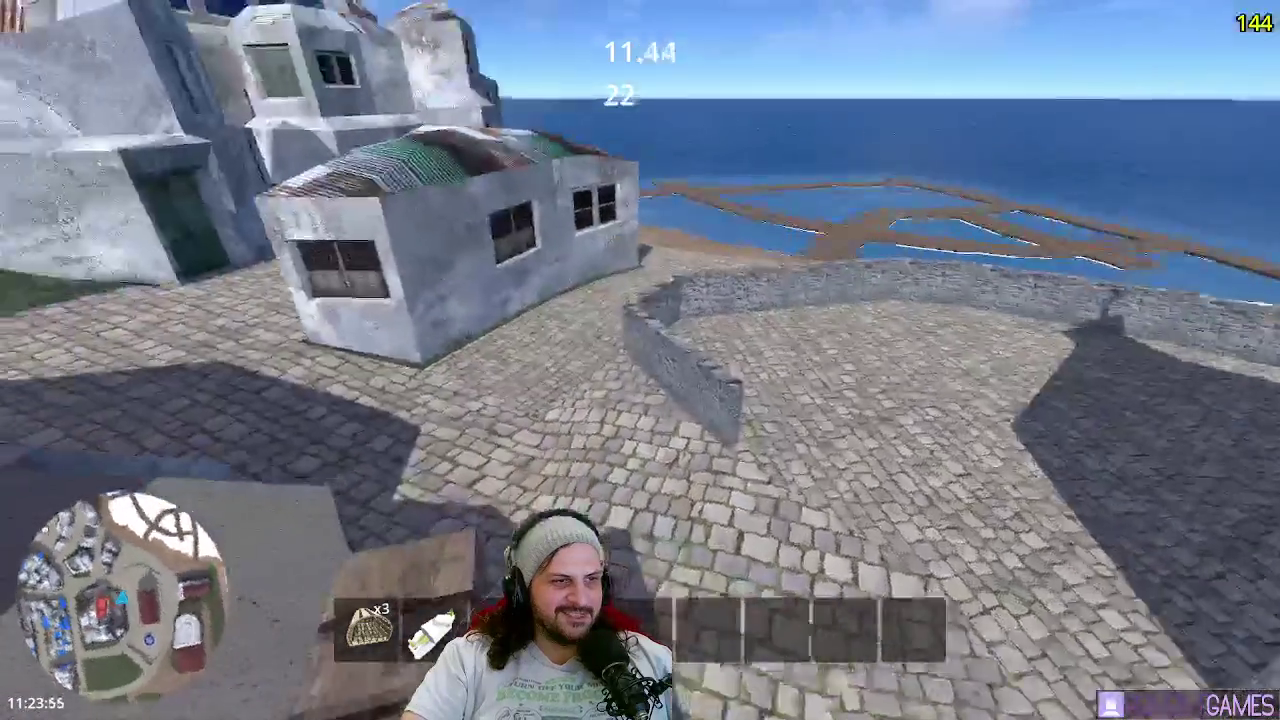
Walk past the church and lighthouse out to the sea, then stop the game.
key("w")
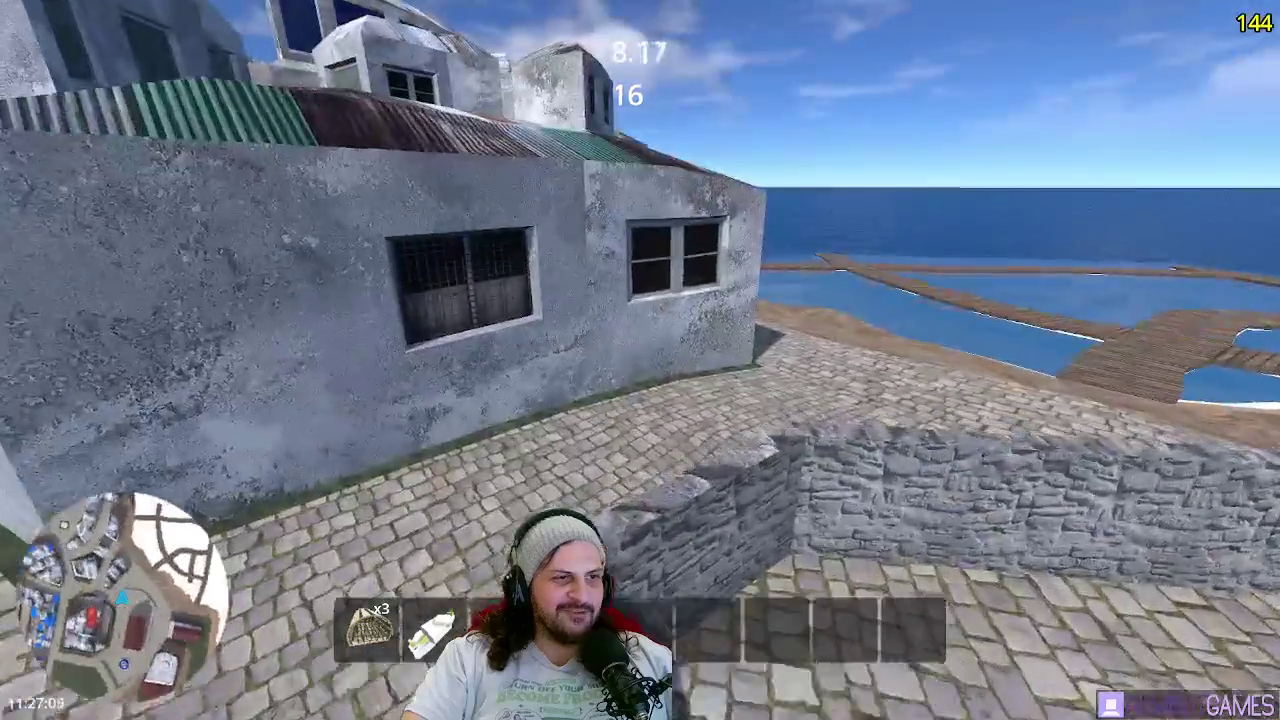
key("w")
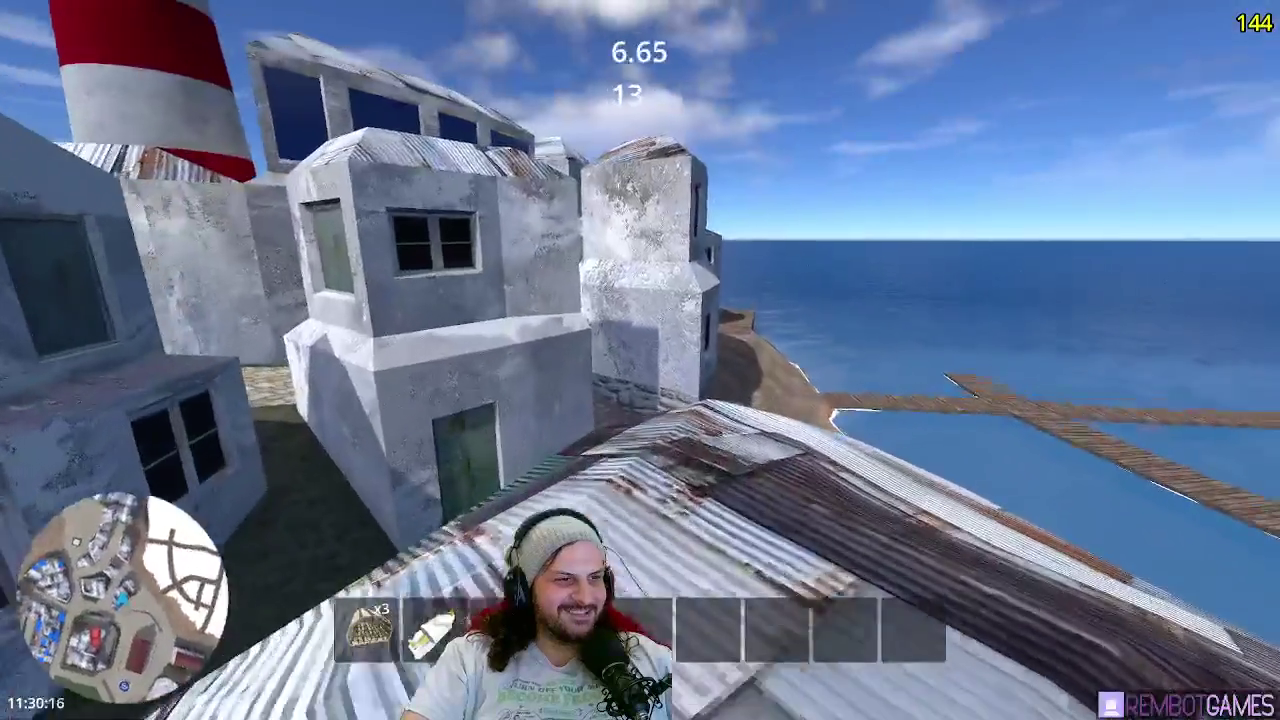
key("w")
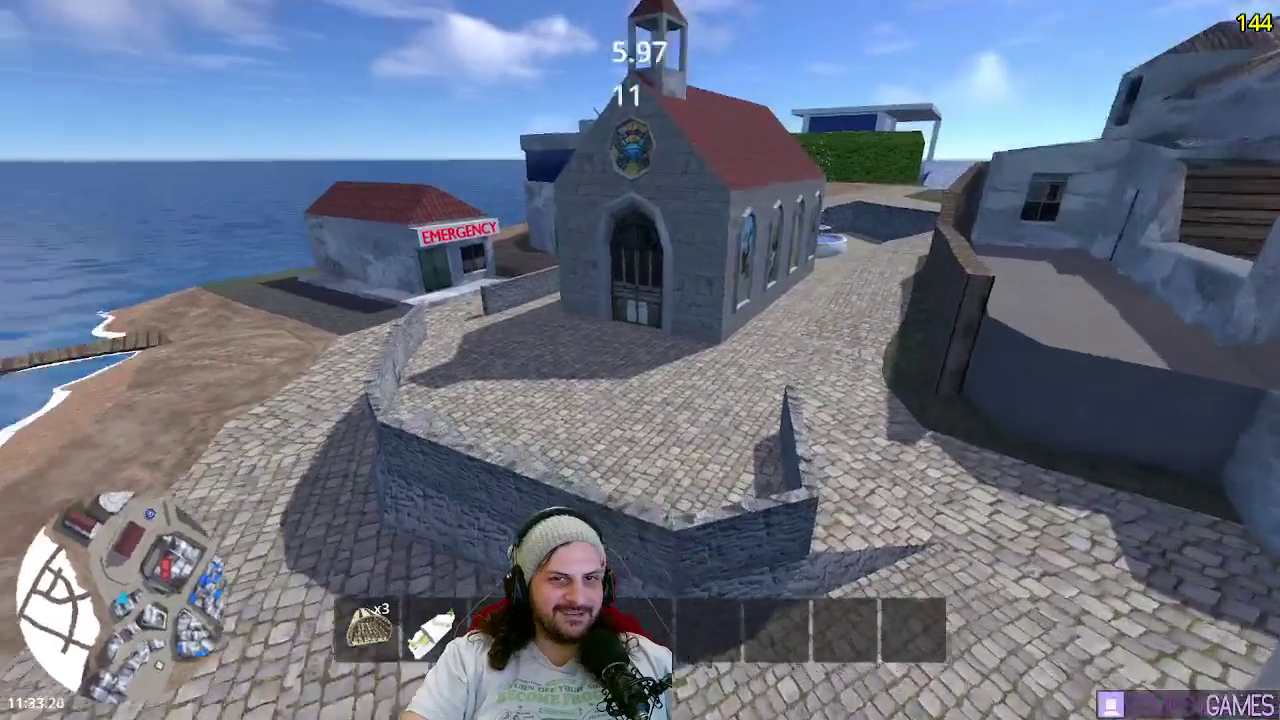
key("w")
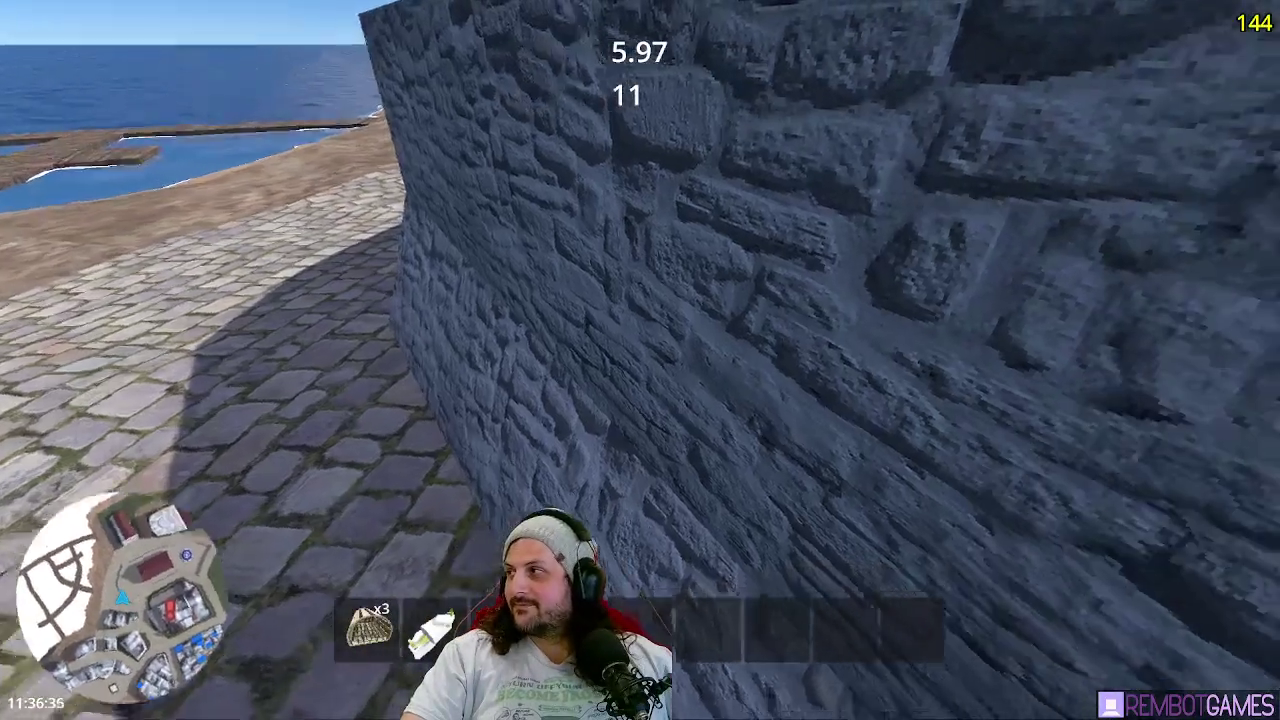
key("w")
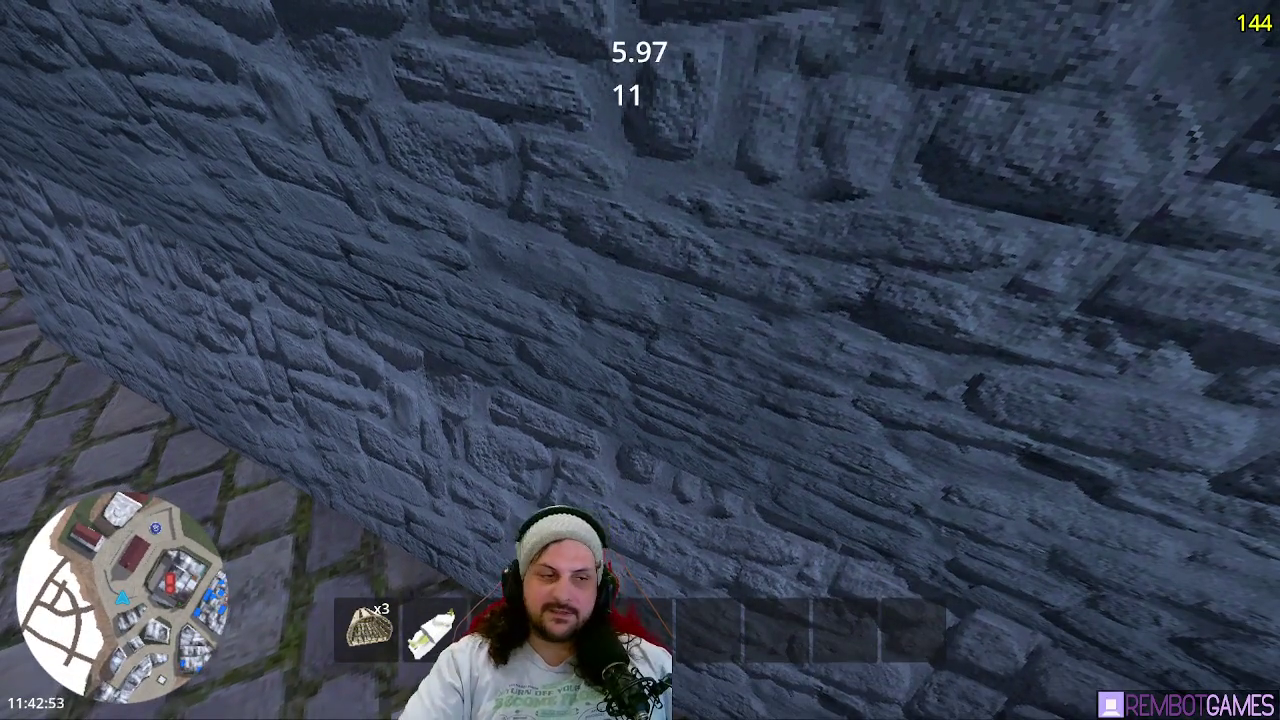
key("w")
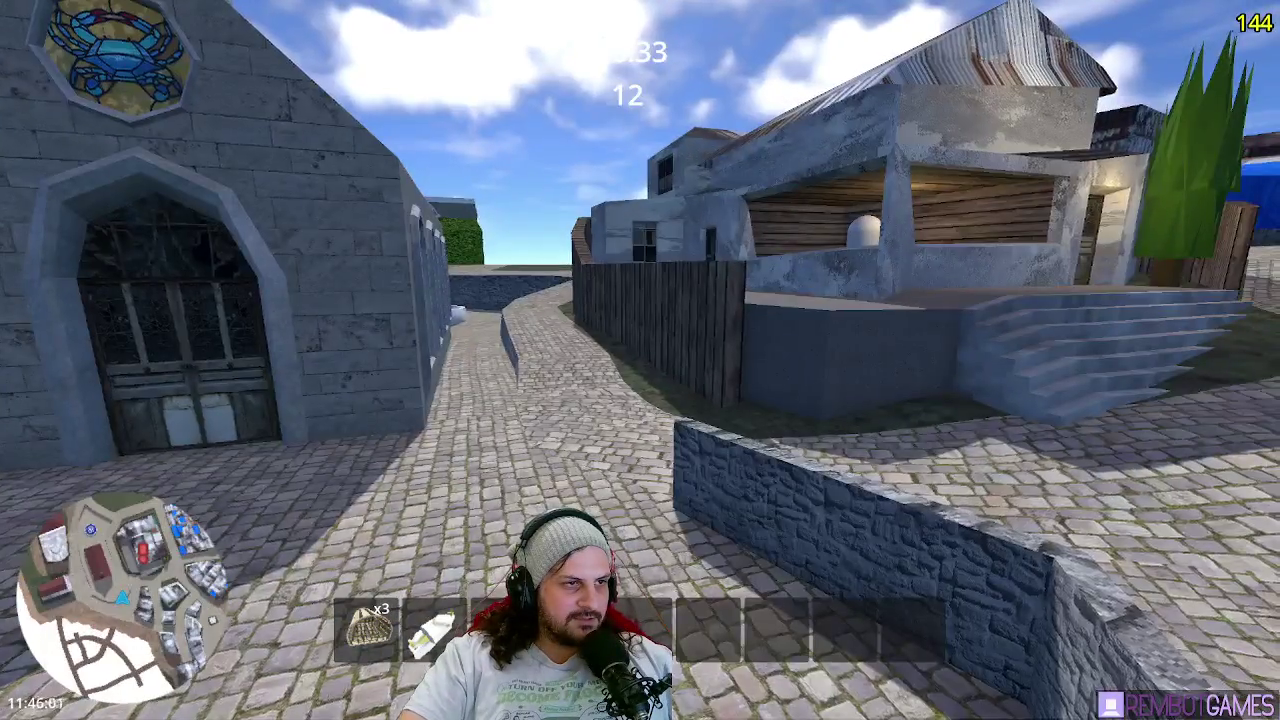
key("w")
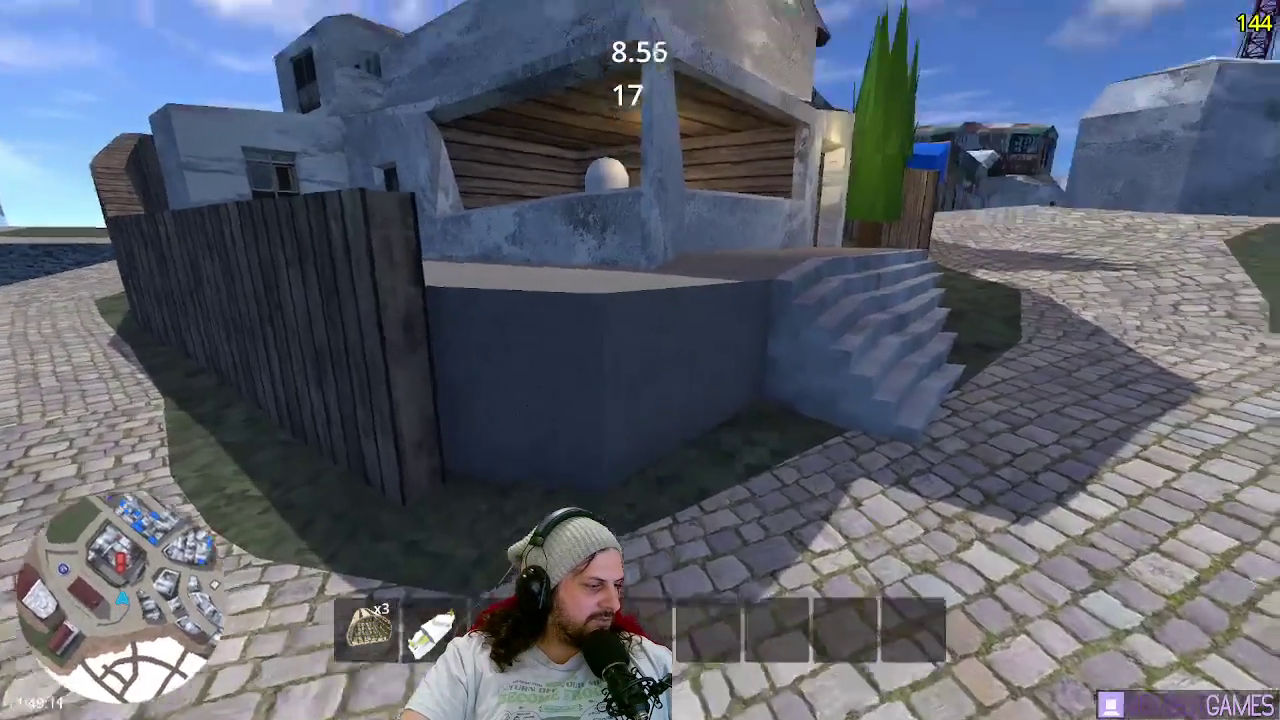
key("w")
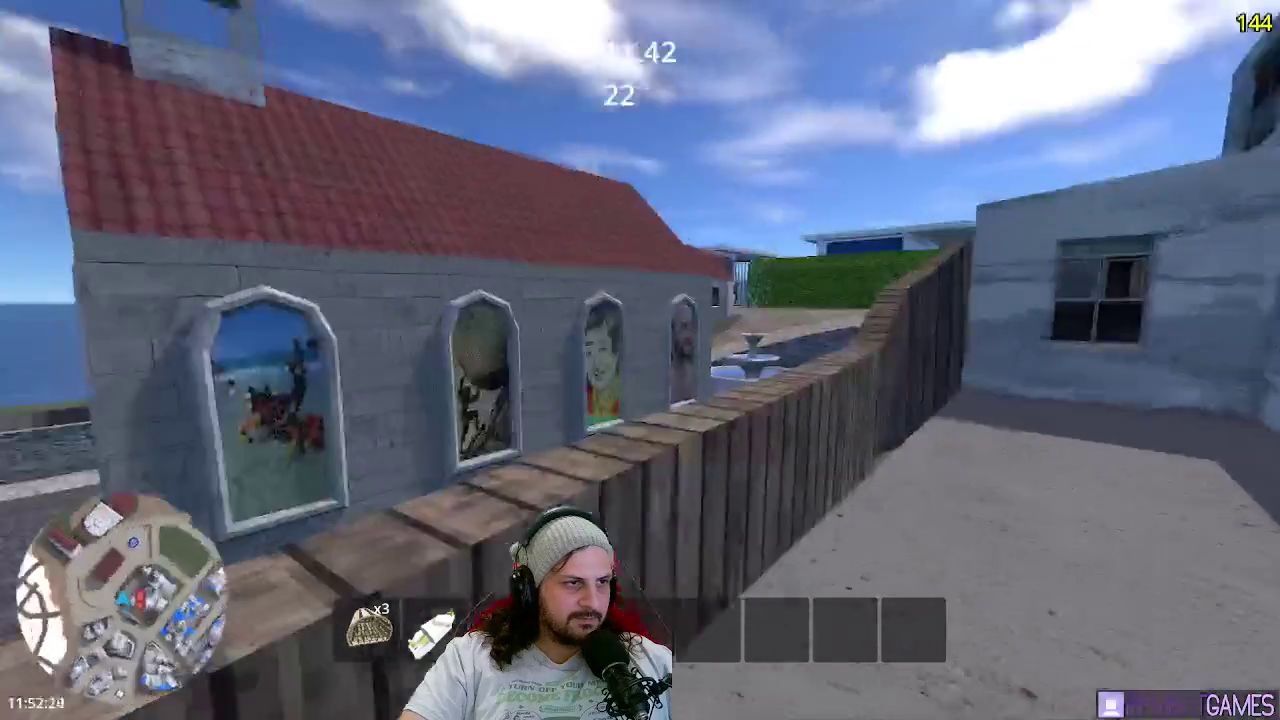
key("s")
key("w")
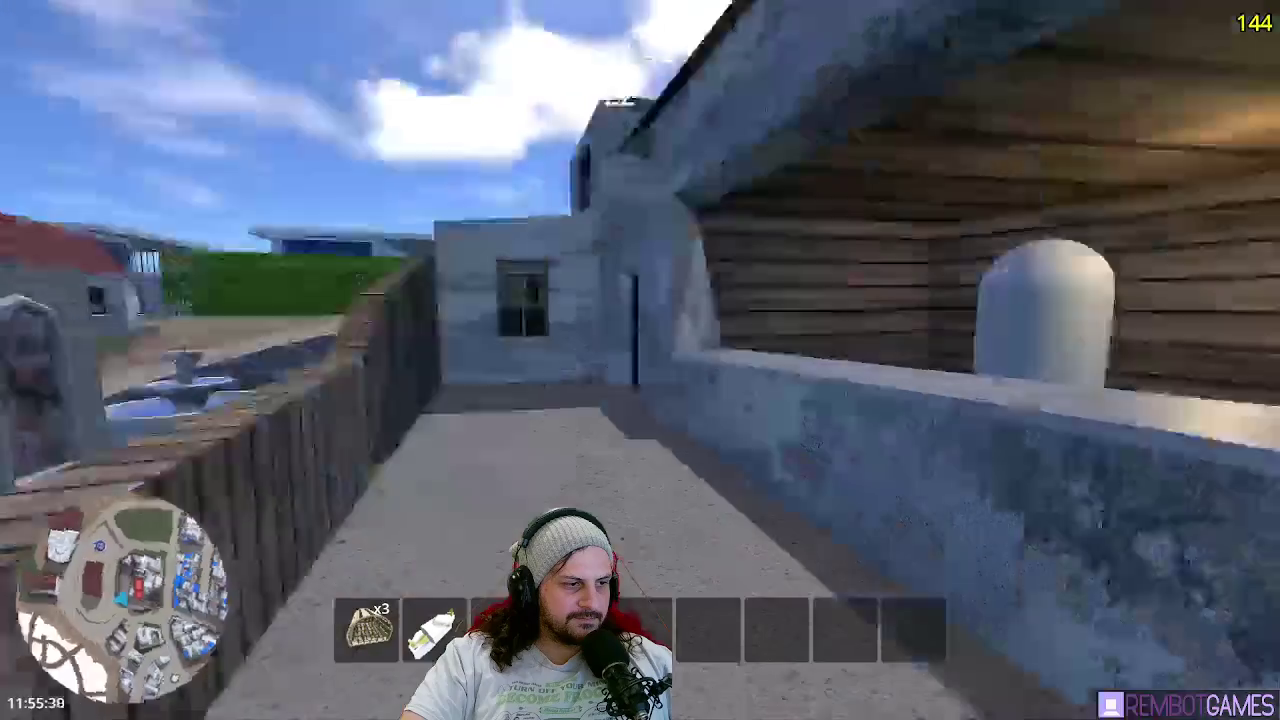
key("w")
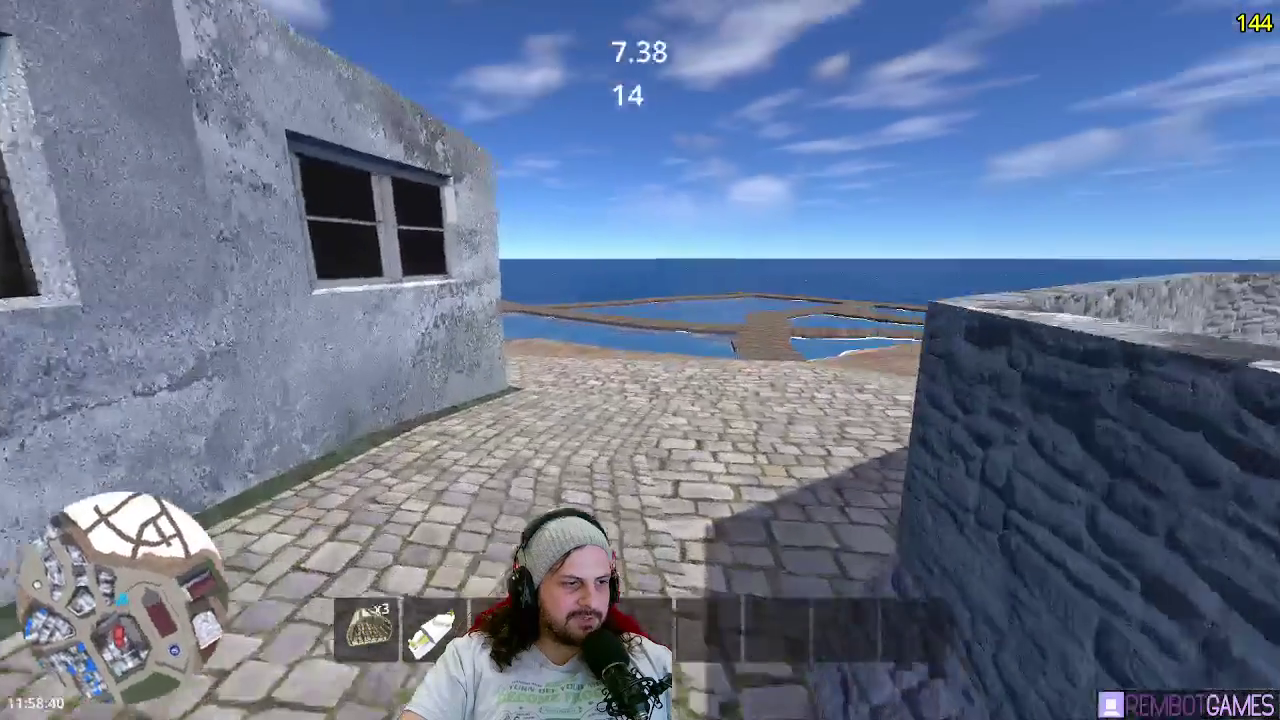
key("w")
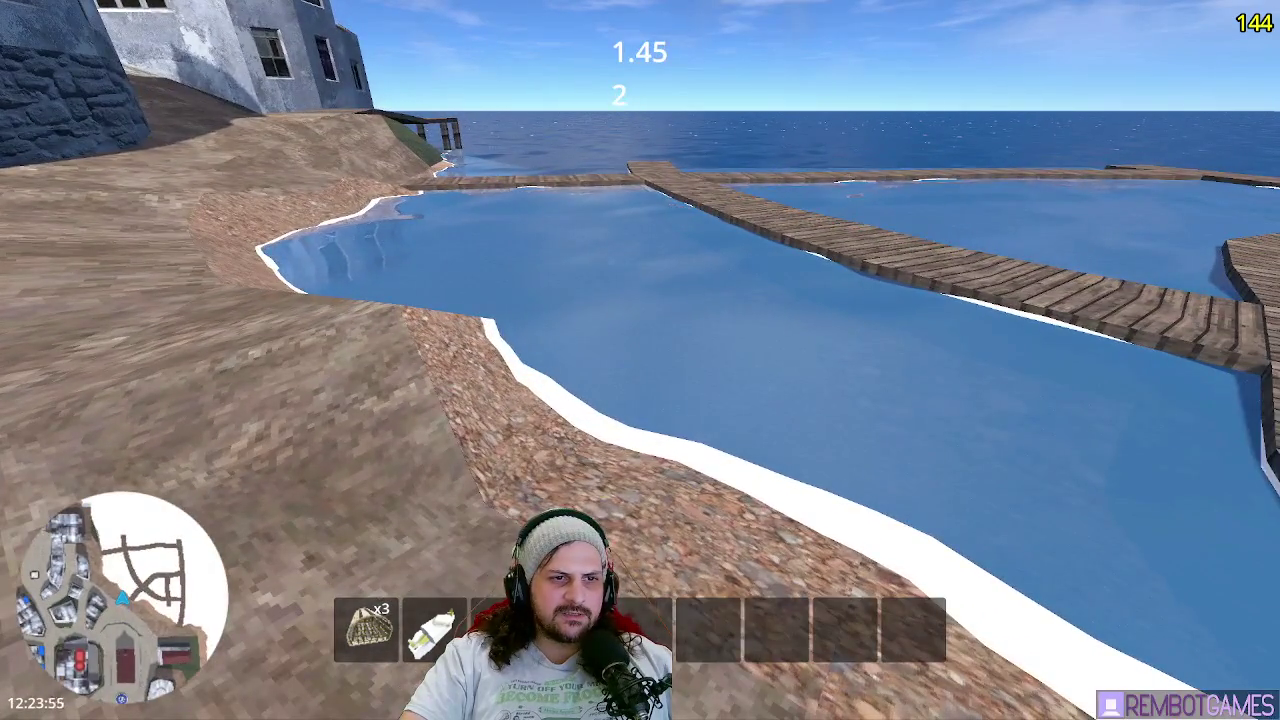
key("F8")
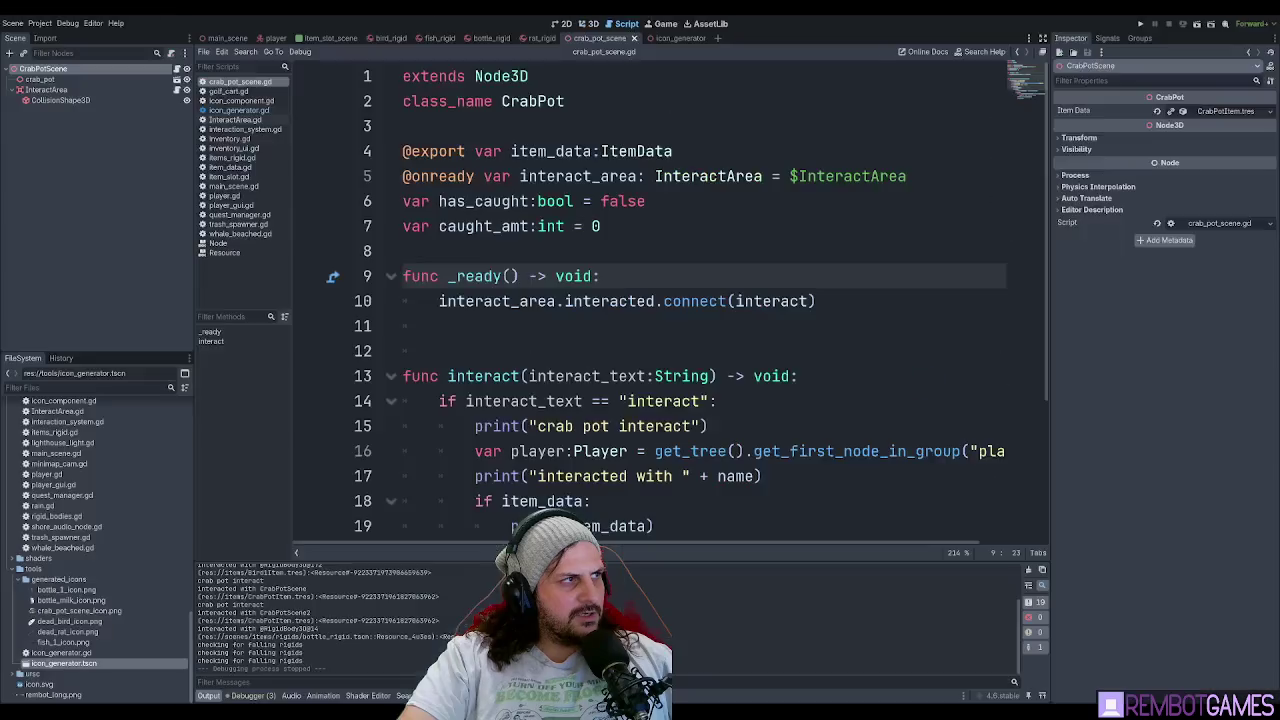
In the 3D view, add a Node3D child named CrabsContainer under the CrabPotScene root.
left_click(589, 23)
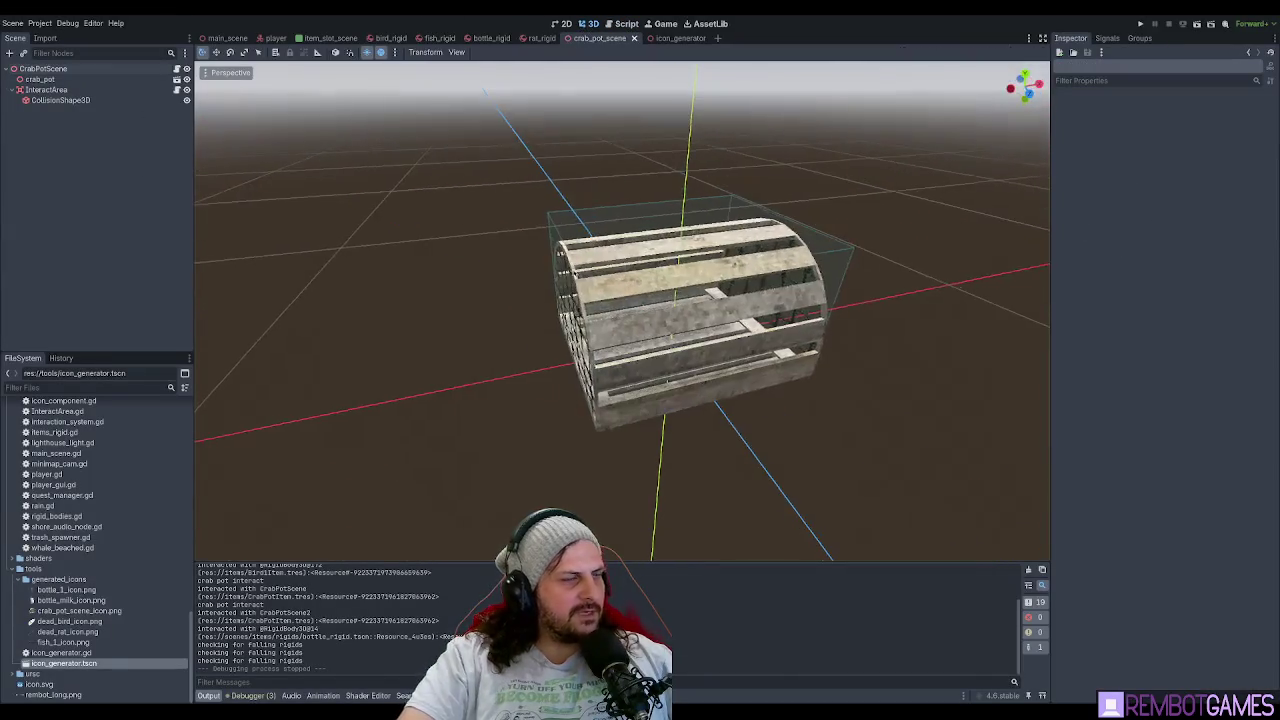
left_click(57, 68)
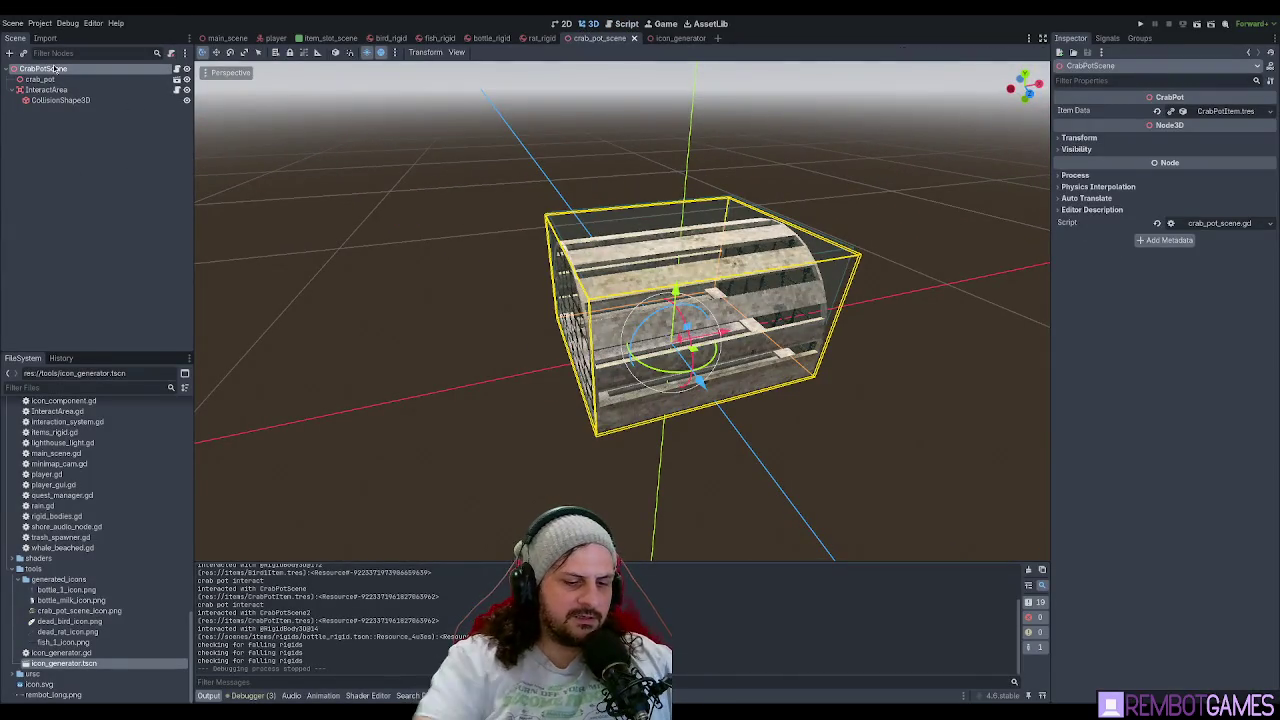
key("ctrl+a")
key("Return")
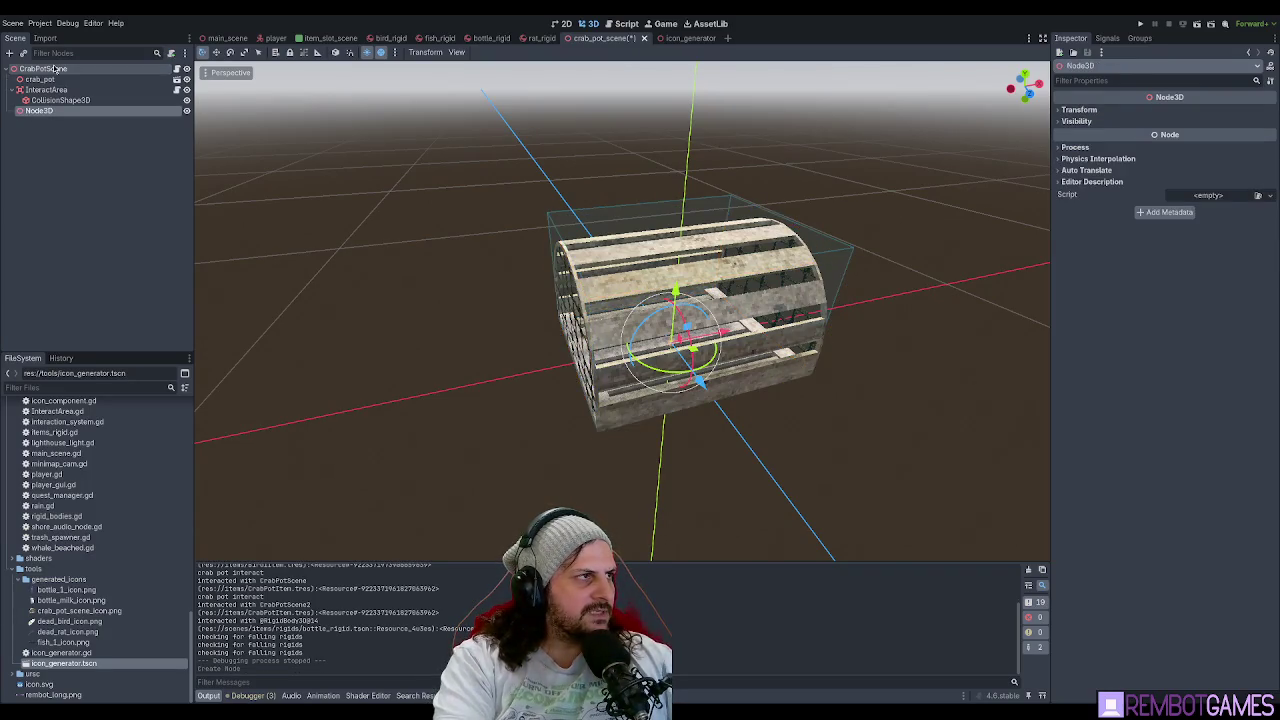
key("F2")
type("CrabsContainer")
key("Return")
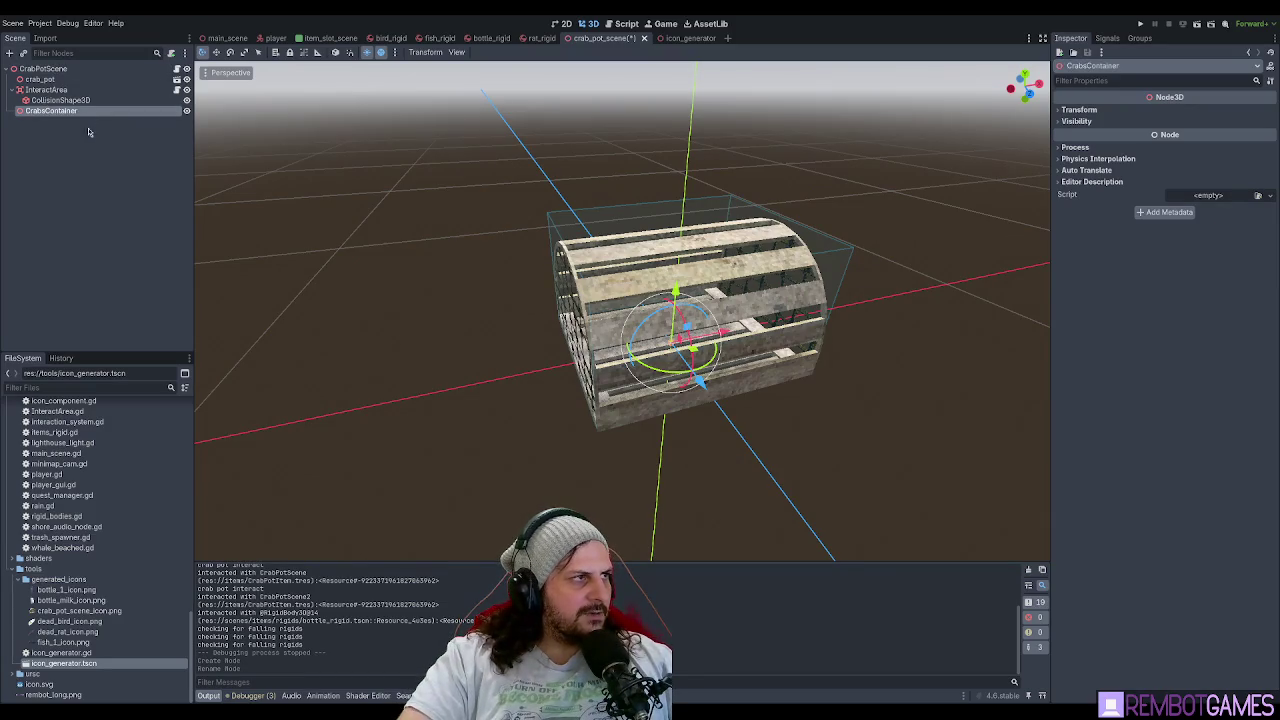
Save the crab pot scene and add a MeshInstance3D child beneath CrabsContainer.
left_click(57, 82)
left_click(50, 110)
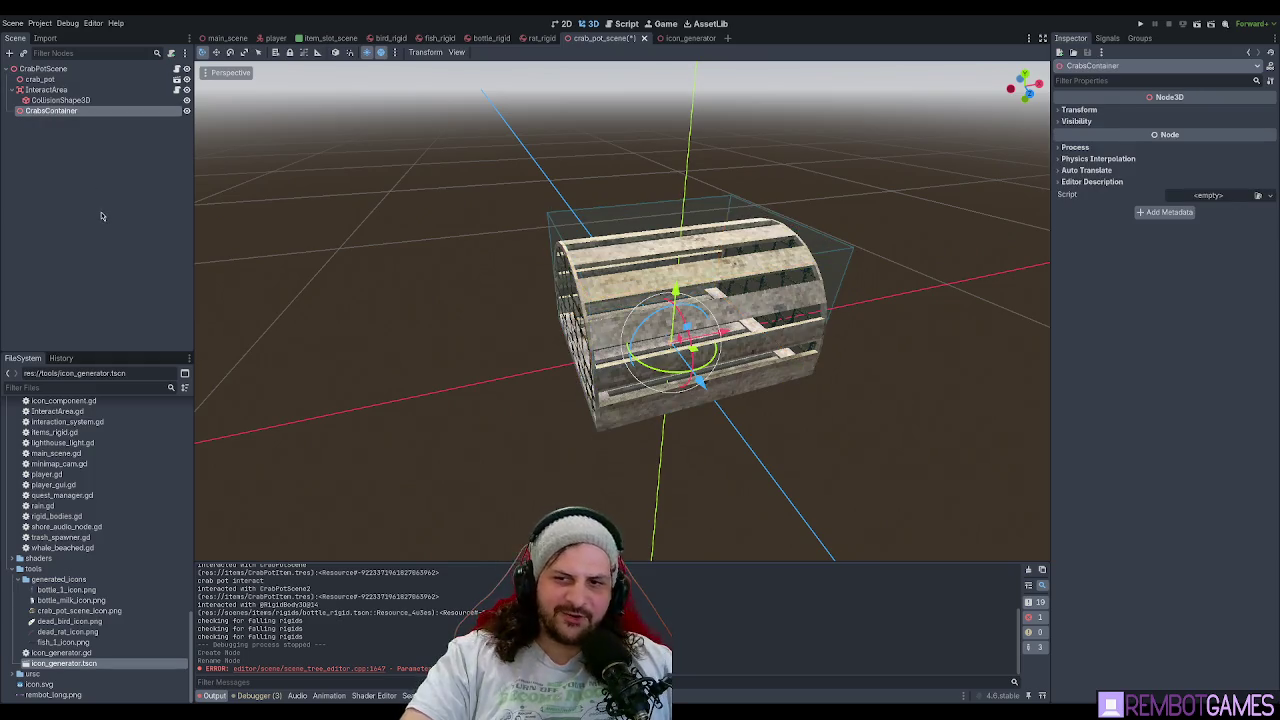
key("ctrl+s")
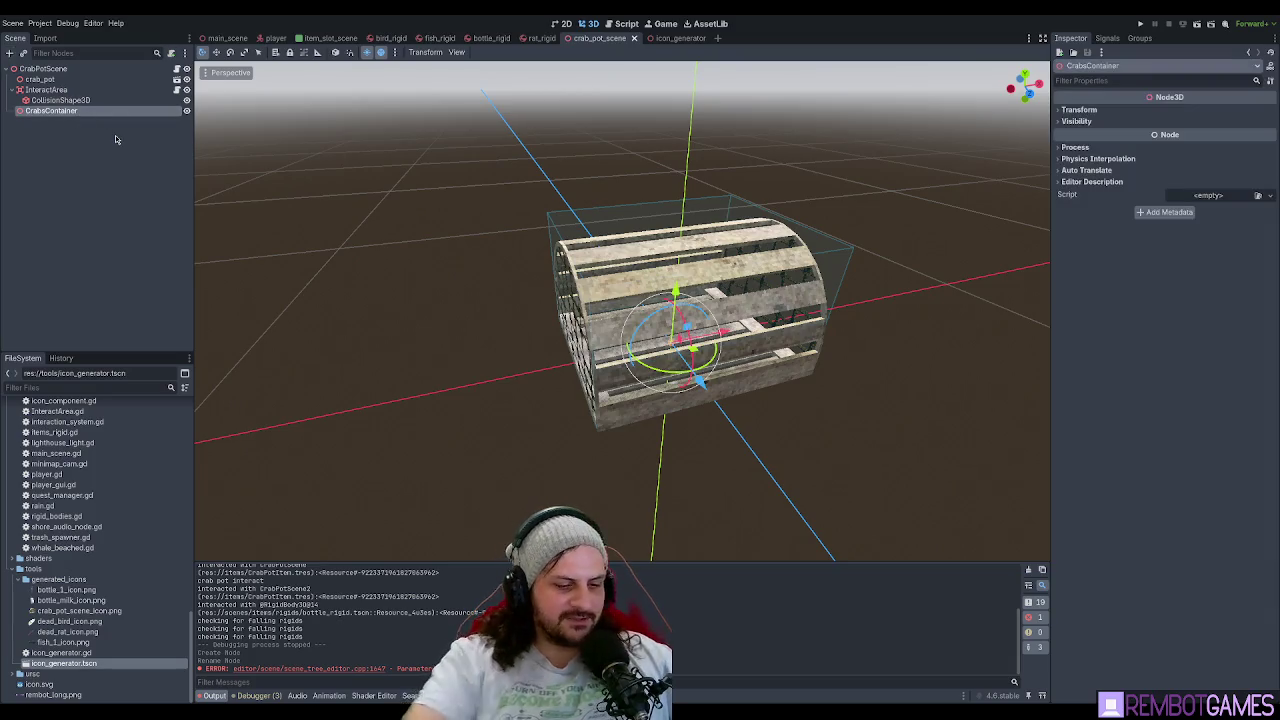
key("ctrl+v")
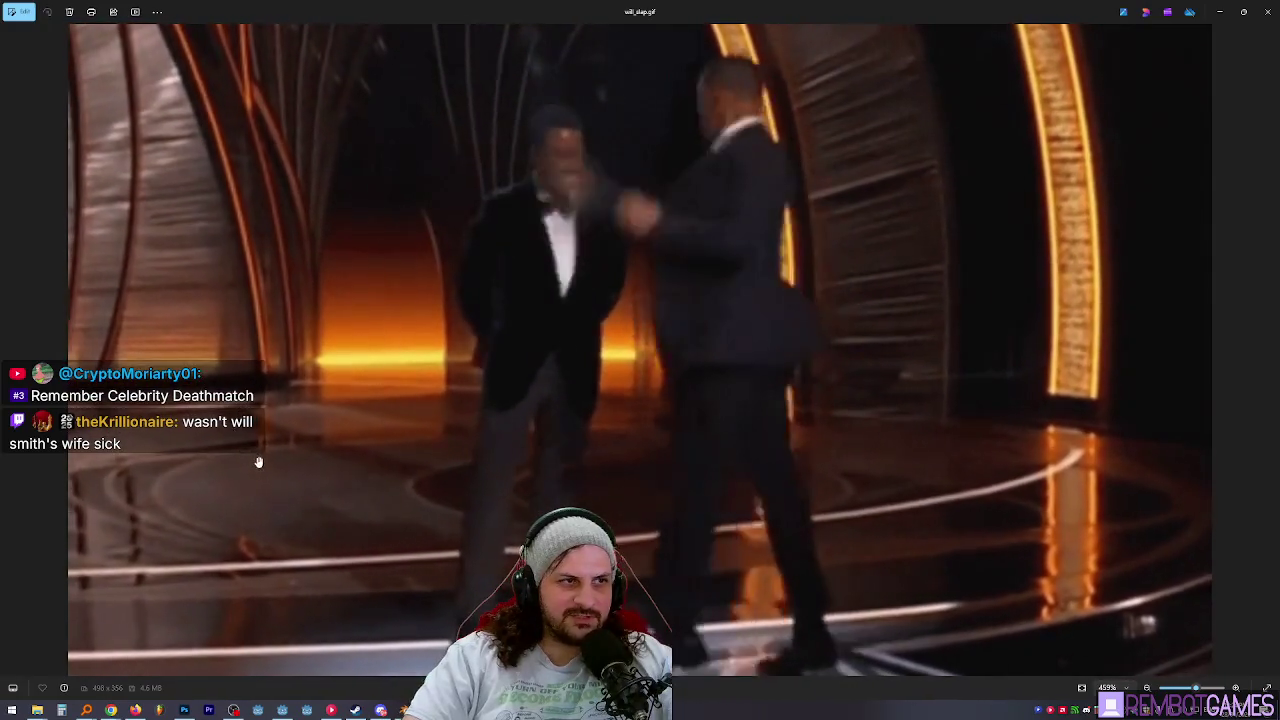
Close the will_slap.gif viewer to get back to the Godot crab pot scene.
key("Escape")
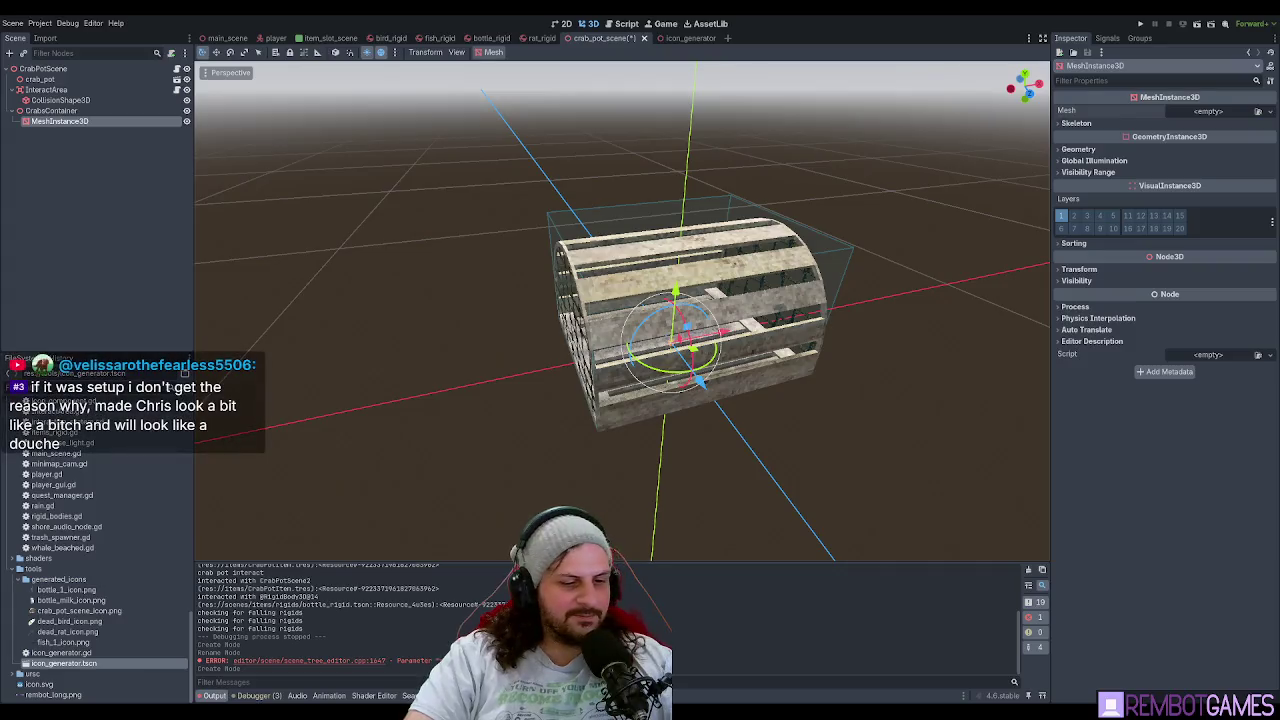
Assign a new 1 × 1 × 1 m BoxMesh to the MeshInstance3D and expand its properties.
left_click_drag(560, 330, 598, 352)
key("ctrl+s")
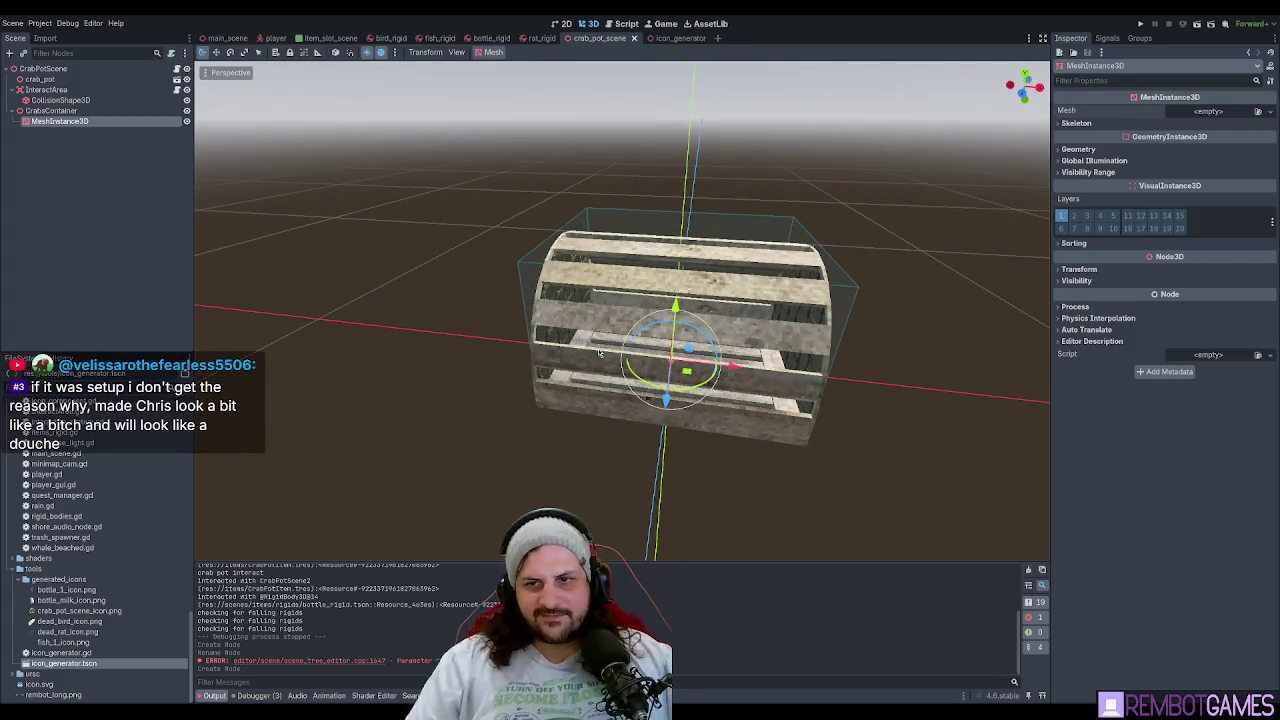
left_click_drag(572, 404, 760, 292)
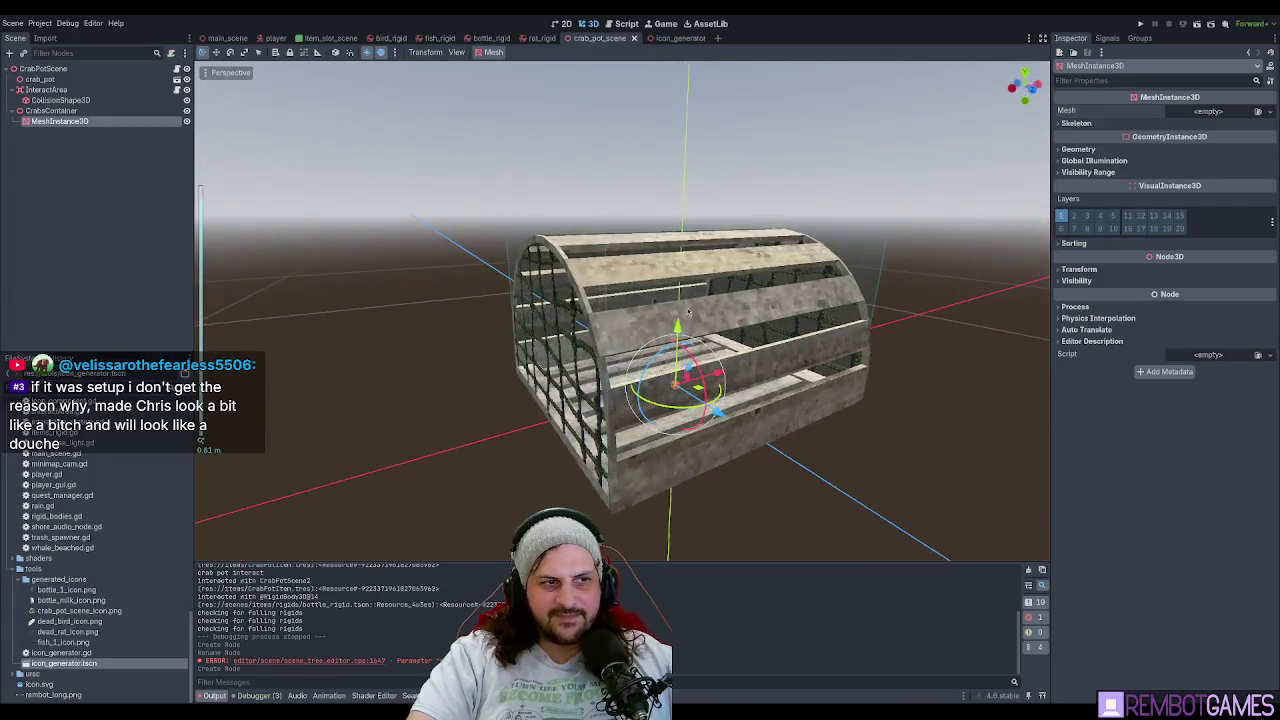
left_click(100, 203)
left_click(62, 122)
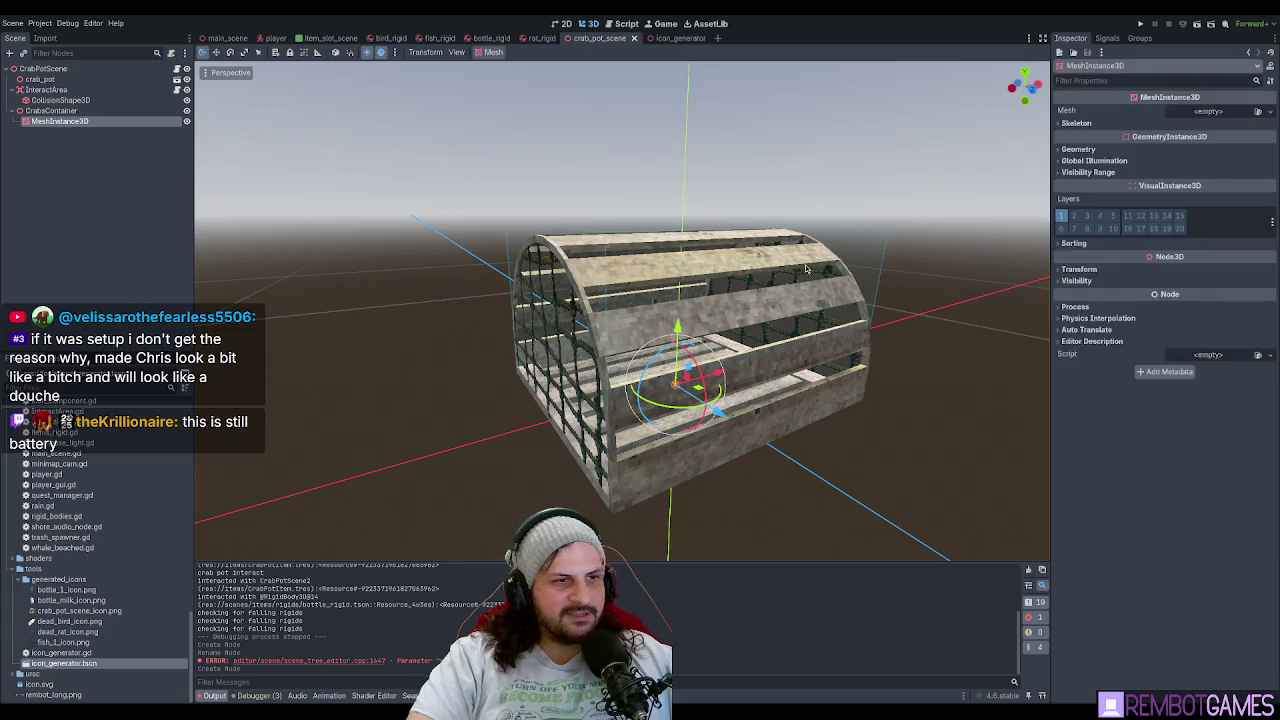
left_click(1208, 111)
left_click(1240, 150)
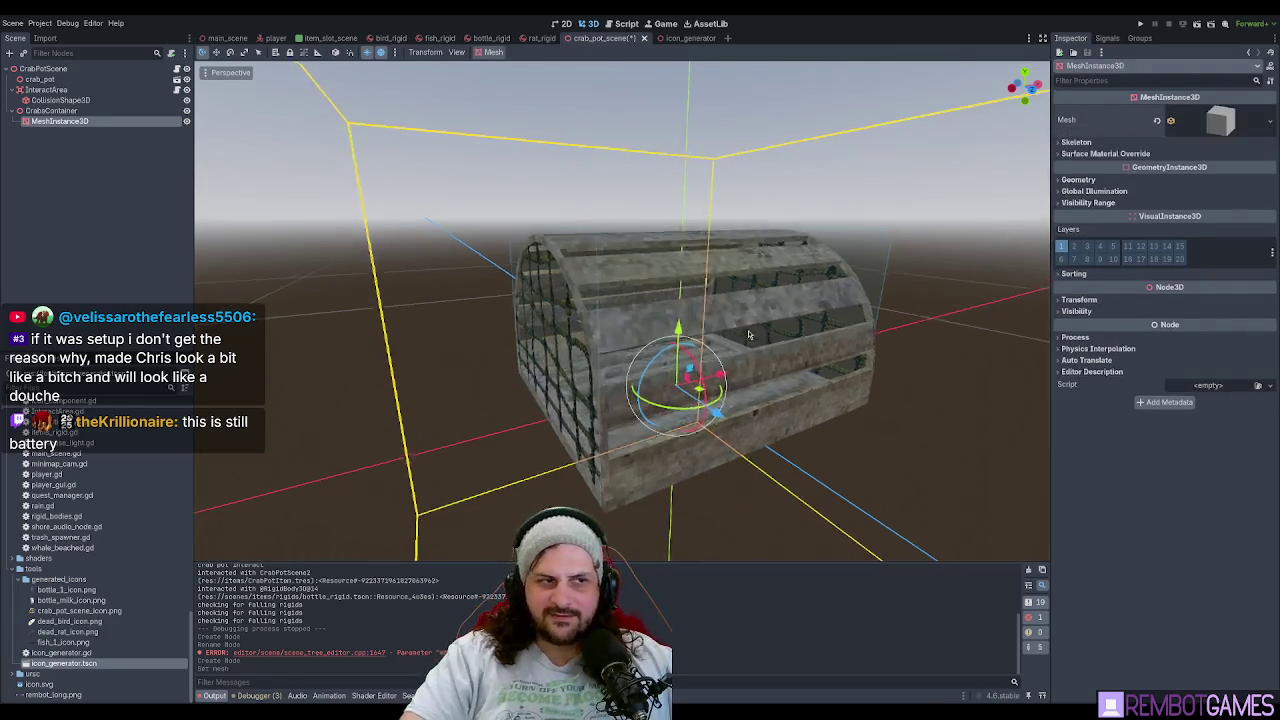
left_click(1222, 120)
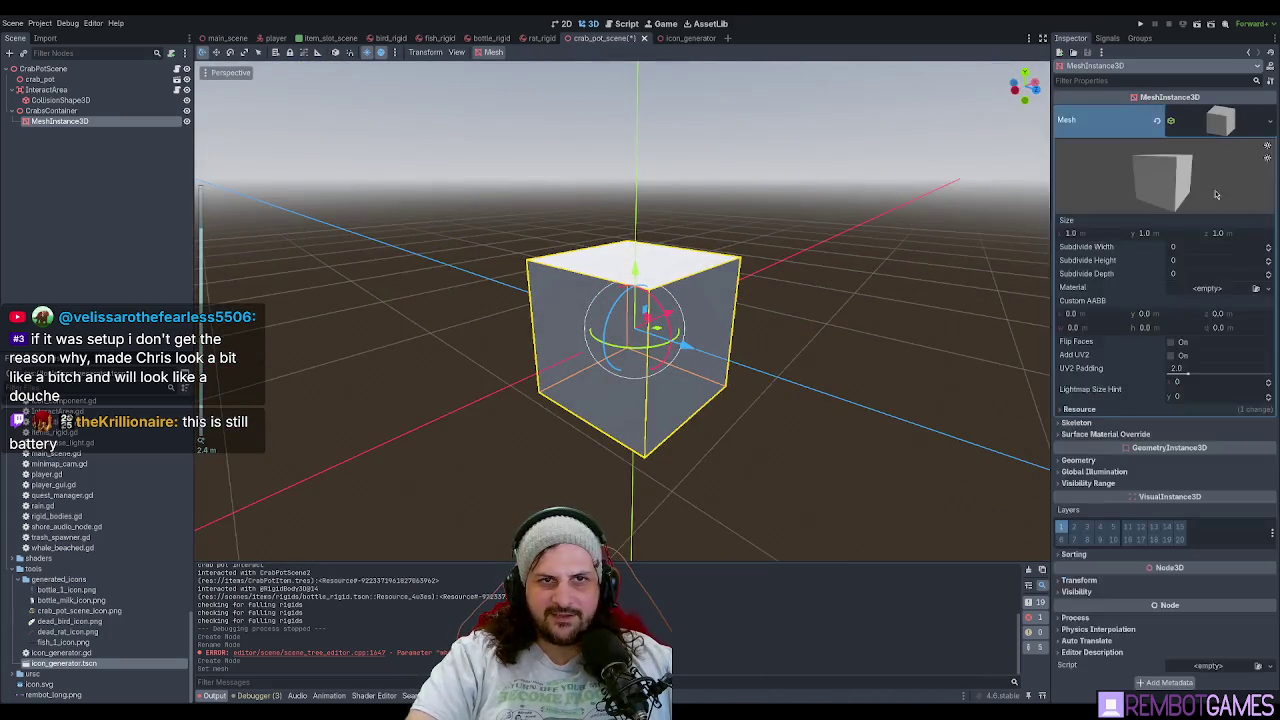
Shrink the box mesh size to 0.1 m along x, y and z.
mouse_move(1100, 233)
left_mouse_down()
mouse_move(1050, 233)
mouse_move(1125, 233)
left_mouse_up()
left_click_drag(1220, 233, 1190, 233)
scroll(829, 397, "up", 5)
key("KP_1")
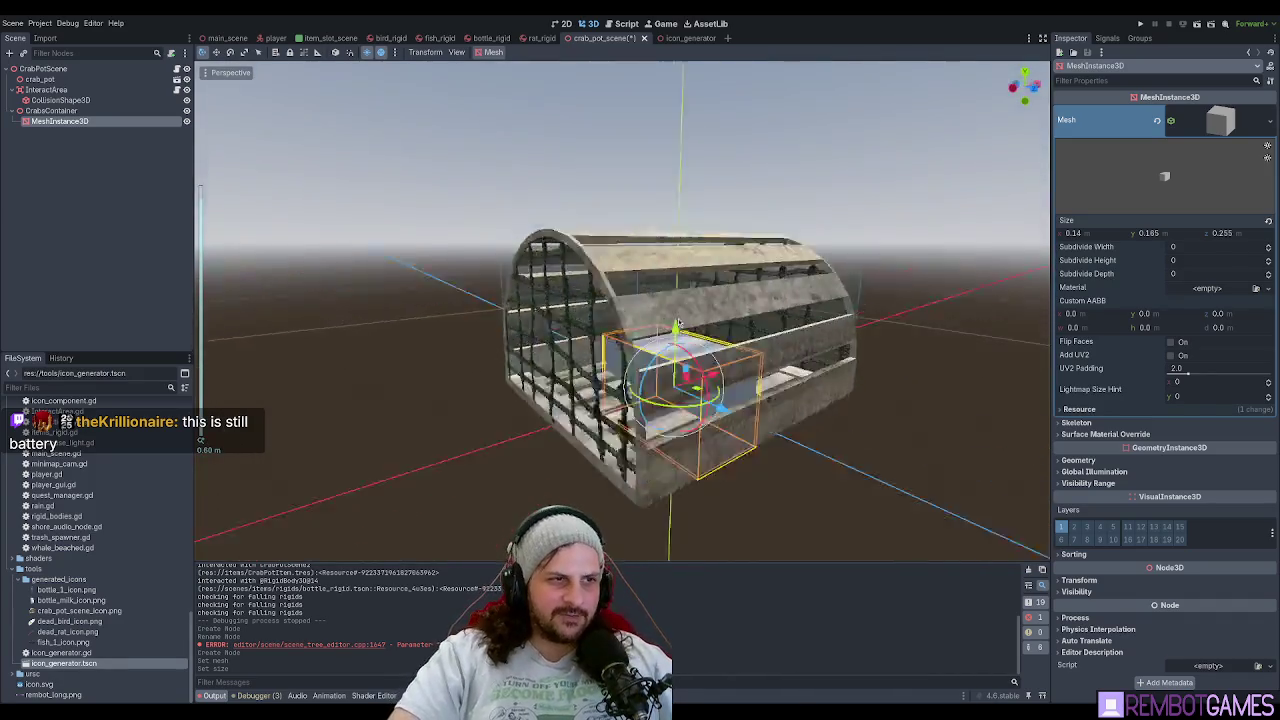
left_click(1237, 233)
type("0")
key("shift+Tab")
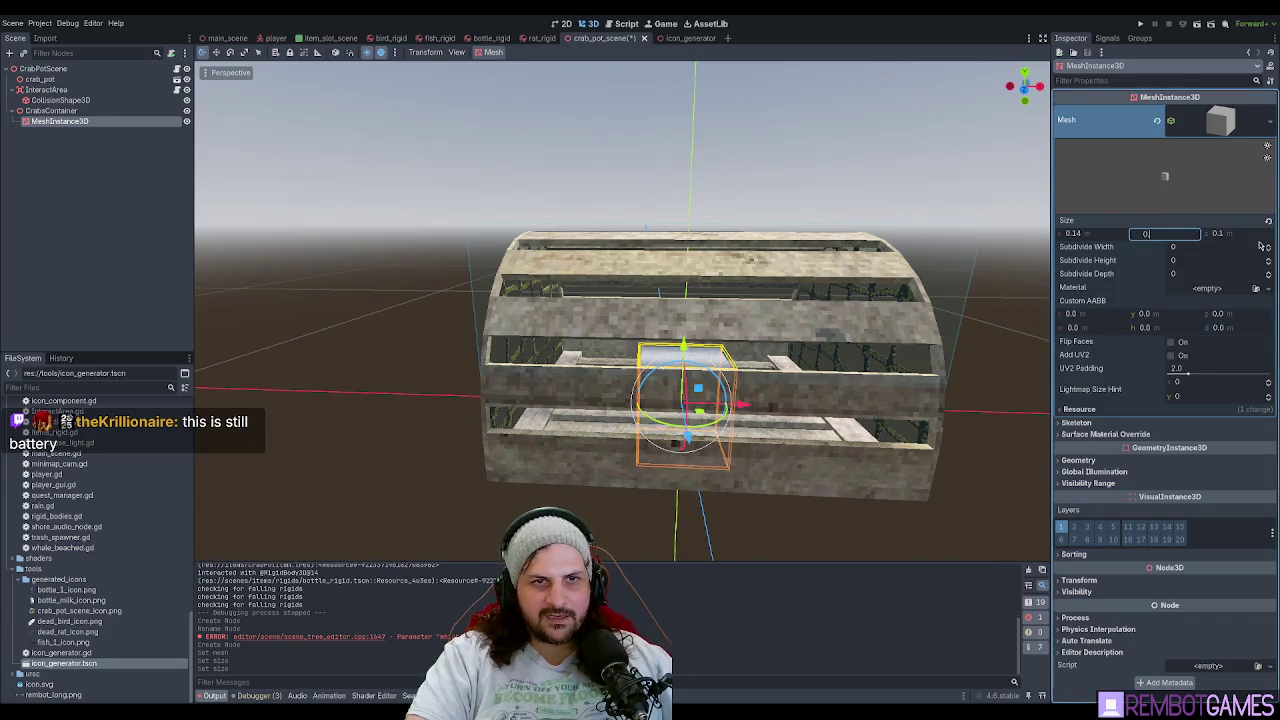
type("0.1")
key("shift+Tab")
type("0.1")
key("Return")
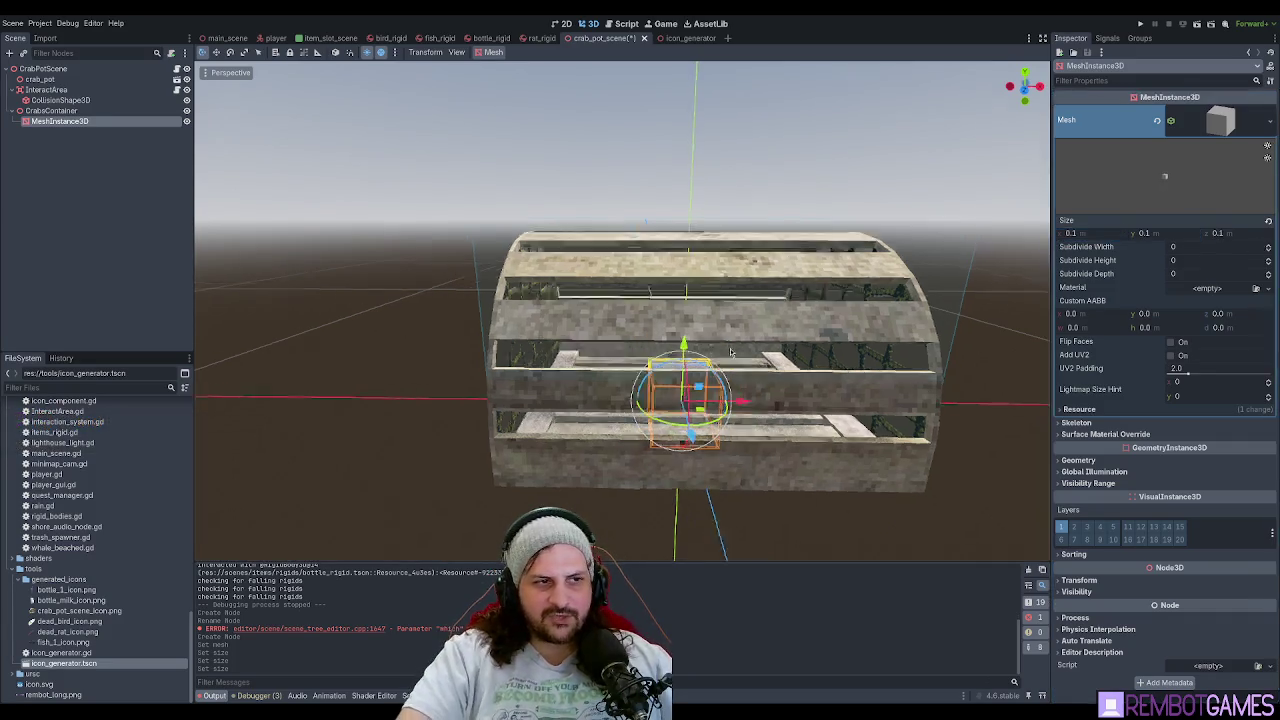
Lower the box 0.1 along y inside the pot and set its y size to 0.2.
left_click_drag(678, 360, 668, 308)
mouse_move(720, 352)
left_mouse_down()
mouse_move(682, 306)
mouse_move(684, 322)
mouse_move(800, 335)
left_mouse_up()
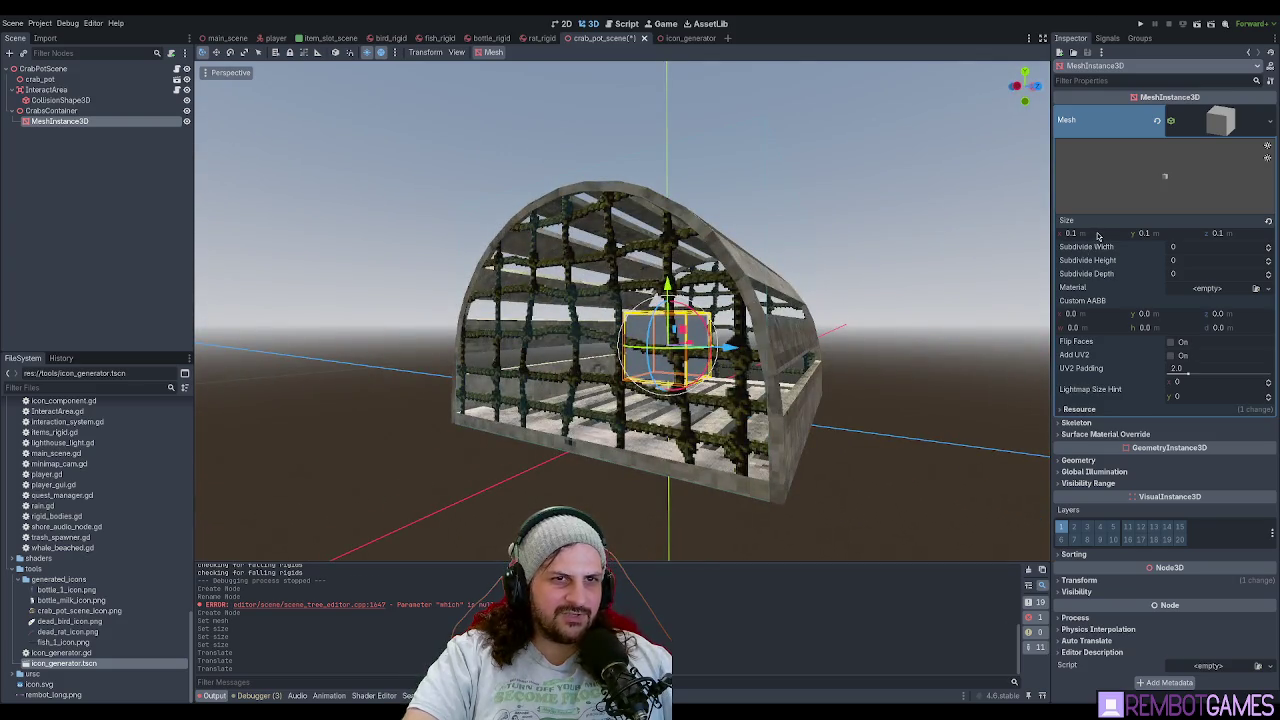
left_click(1175, 235)
type("0")
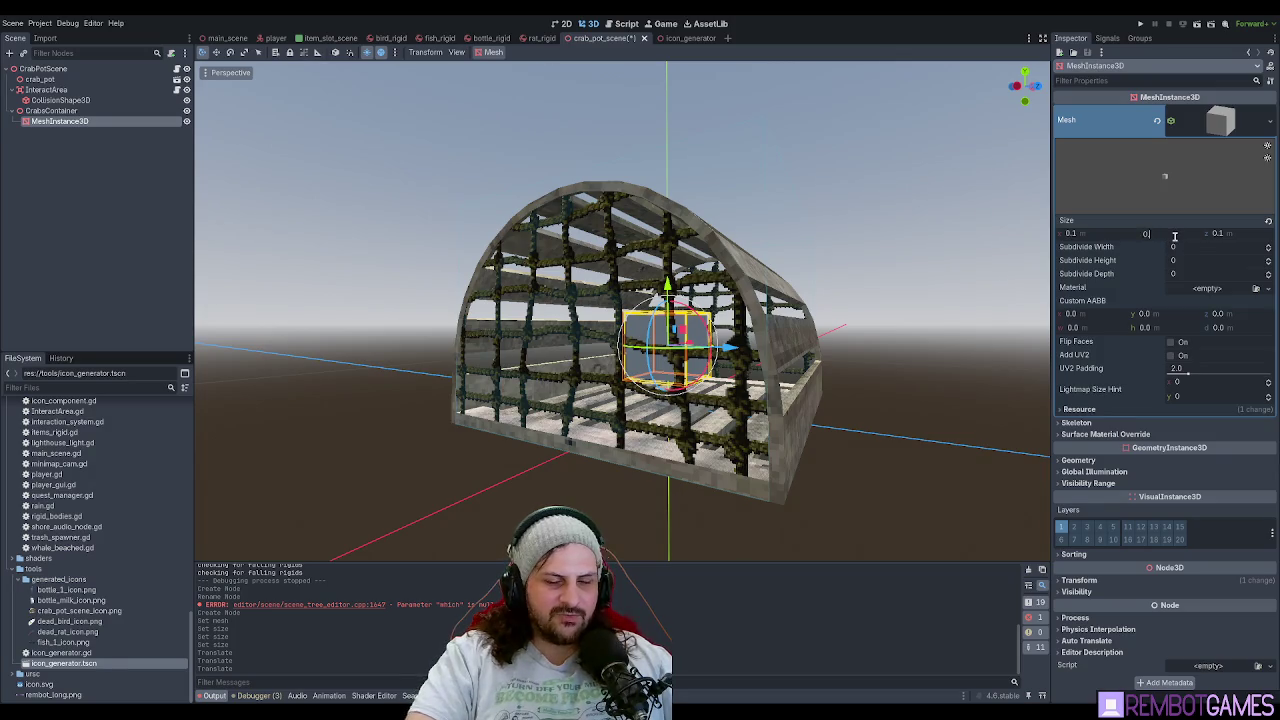
type(".2")
key("Return")
mouse_move(705, 350)
left_mouse_down()
mouse_move(710, 311)
mouse_move(691, 283)
mouse_move(742, 375)
left_mouse_up()
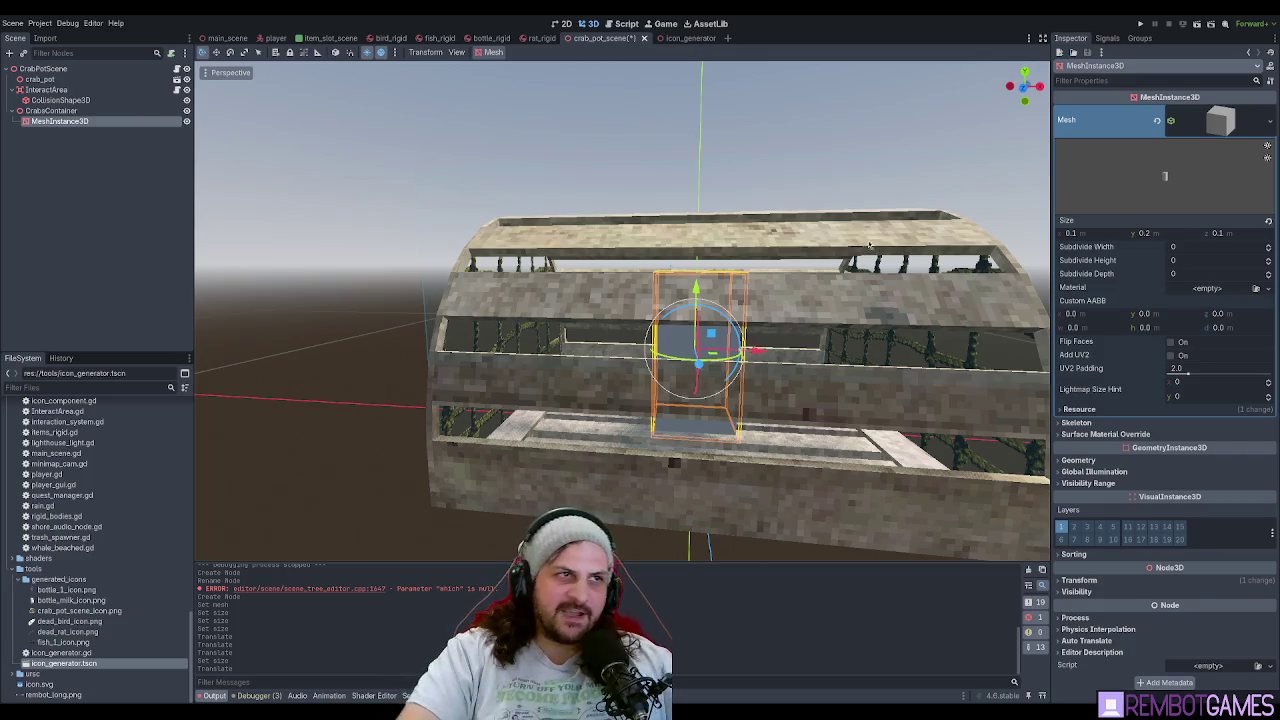
left_click_drag(848, 316, 1030, 275)
Set the box depth to 0.19 and height to 0.15, then move it within the pot.
left_click_drag(1239, 232, 1265, 232)
left_click_drag(781, 279, 1020, 278)
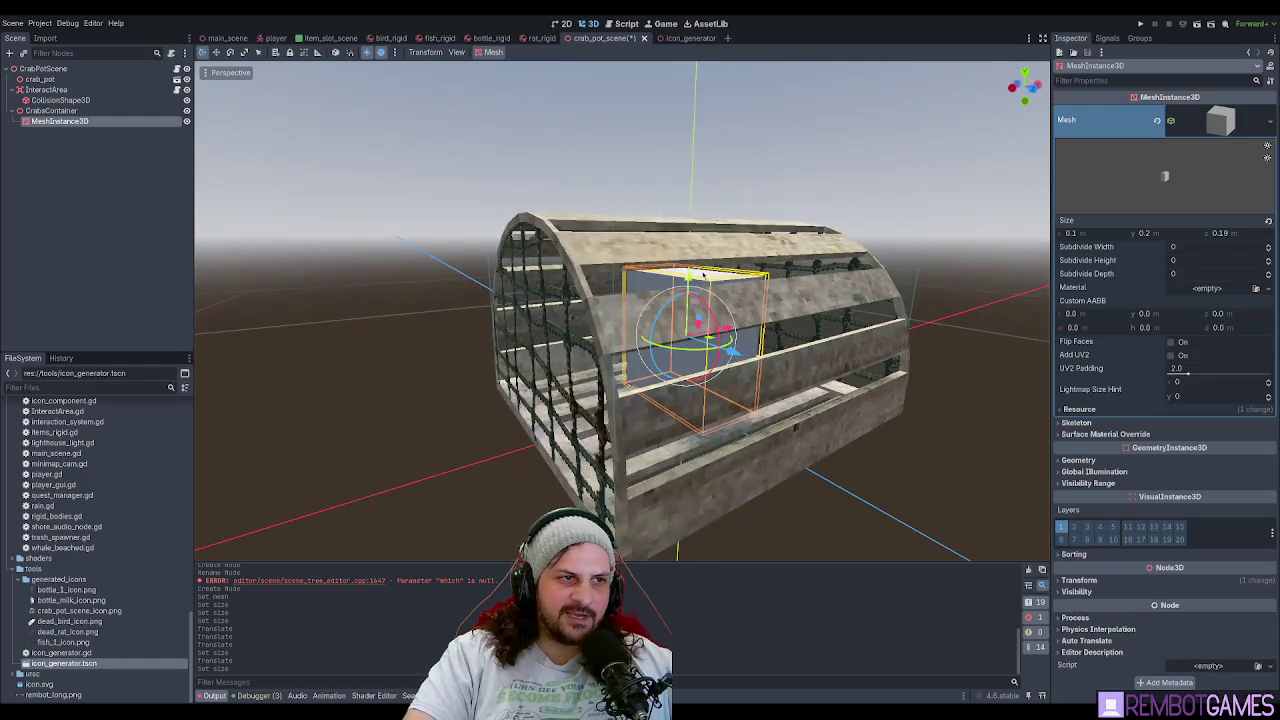
left_click(1148, 233)
type("0")
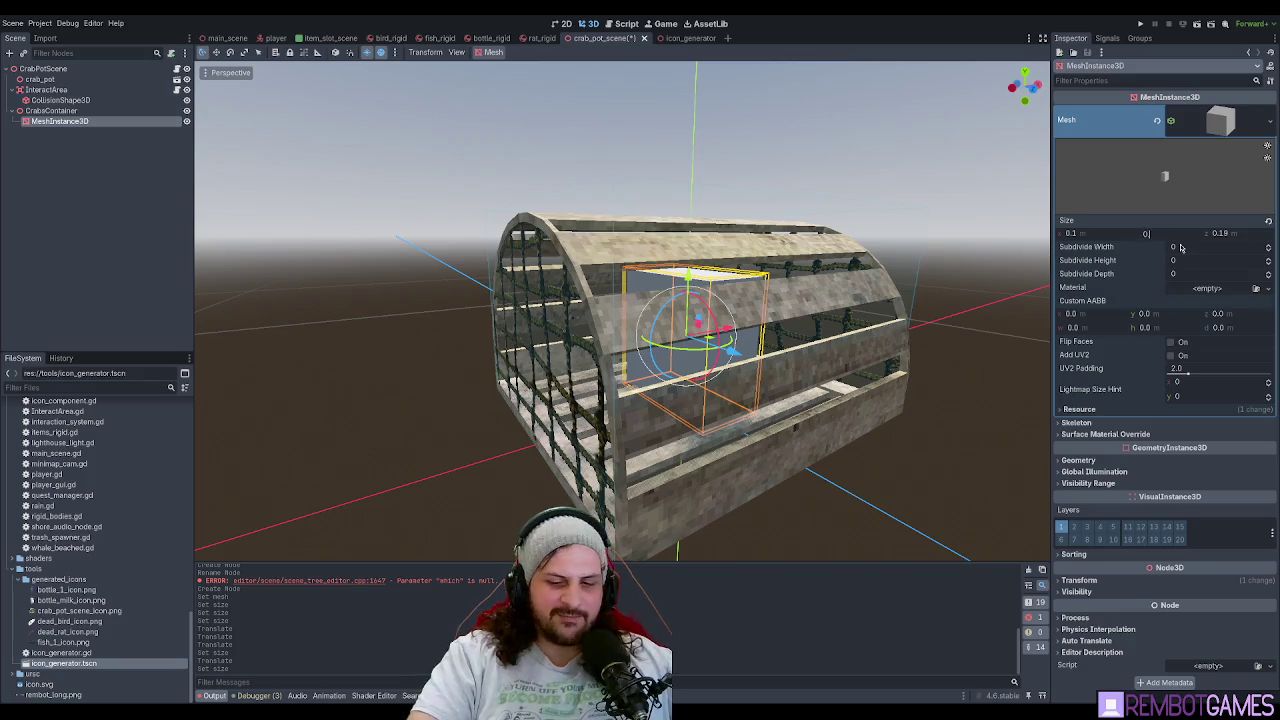
key("Return")
mouse_move(700, 290)
left_mouse_down()
mouse_move(655, 280)
mouse_move(655, 291)
mouse_move(512, 332)
mouse_move(620, 345)
left_mouse_up()
left_click_drag(750, 350, 815, 360)
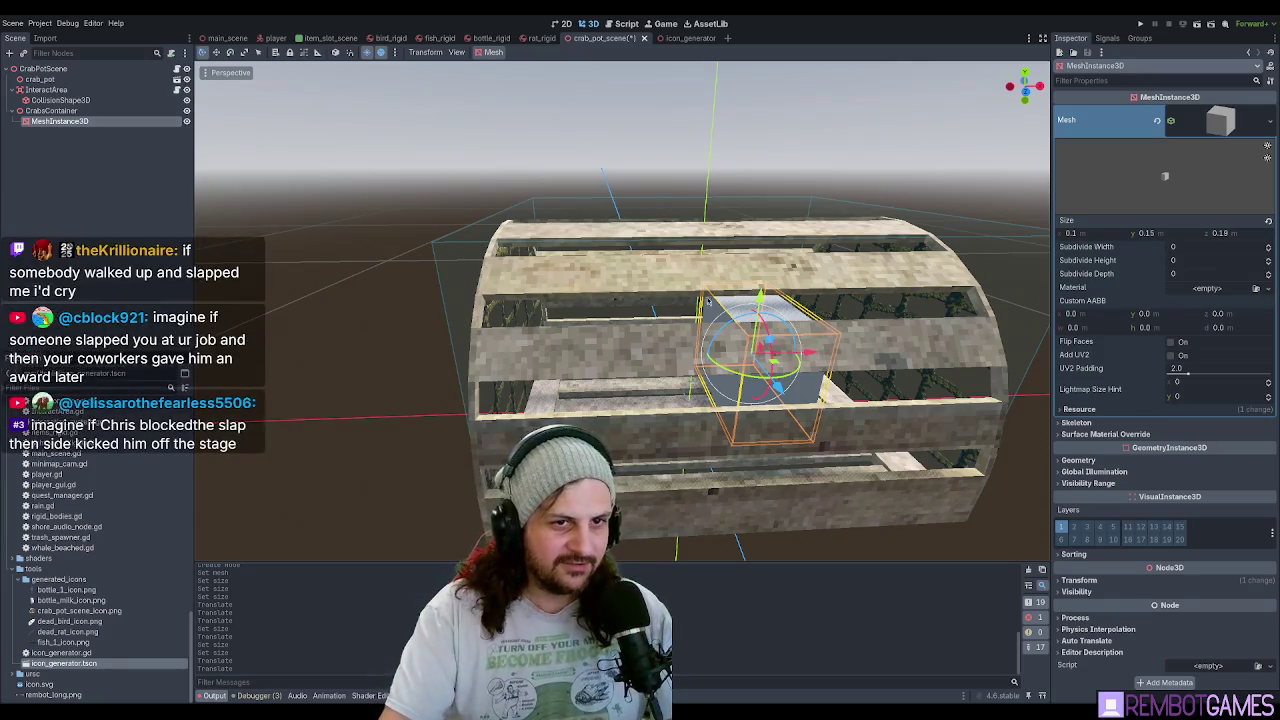
Remove the placeholder BoxMesh from the MeshInstance3D, leaving its Mesh empty.
left_click_drag(813, 358, 780, 360)
mouse_move(730, 308)
left_mouse_down()
mouse_move(755, 312)
mouse_move(735, 368)
left_mouse_up()
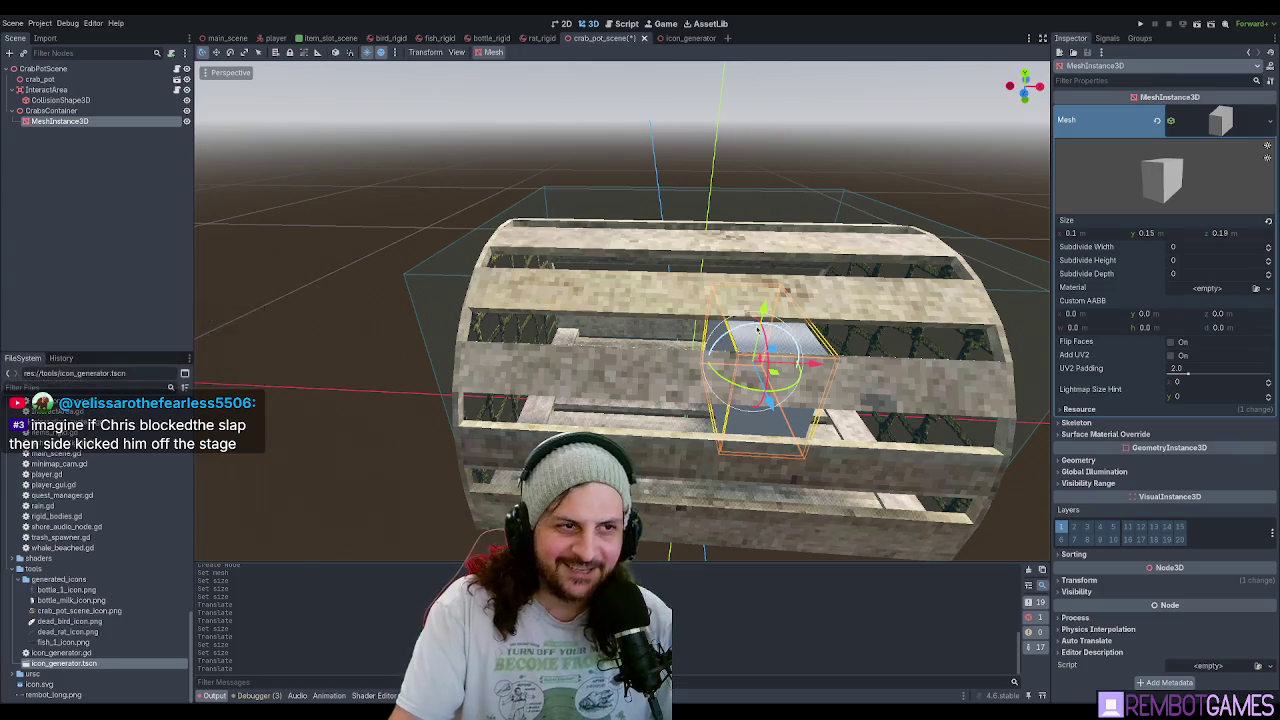
left_click_drag(481, 295, 614, 277)
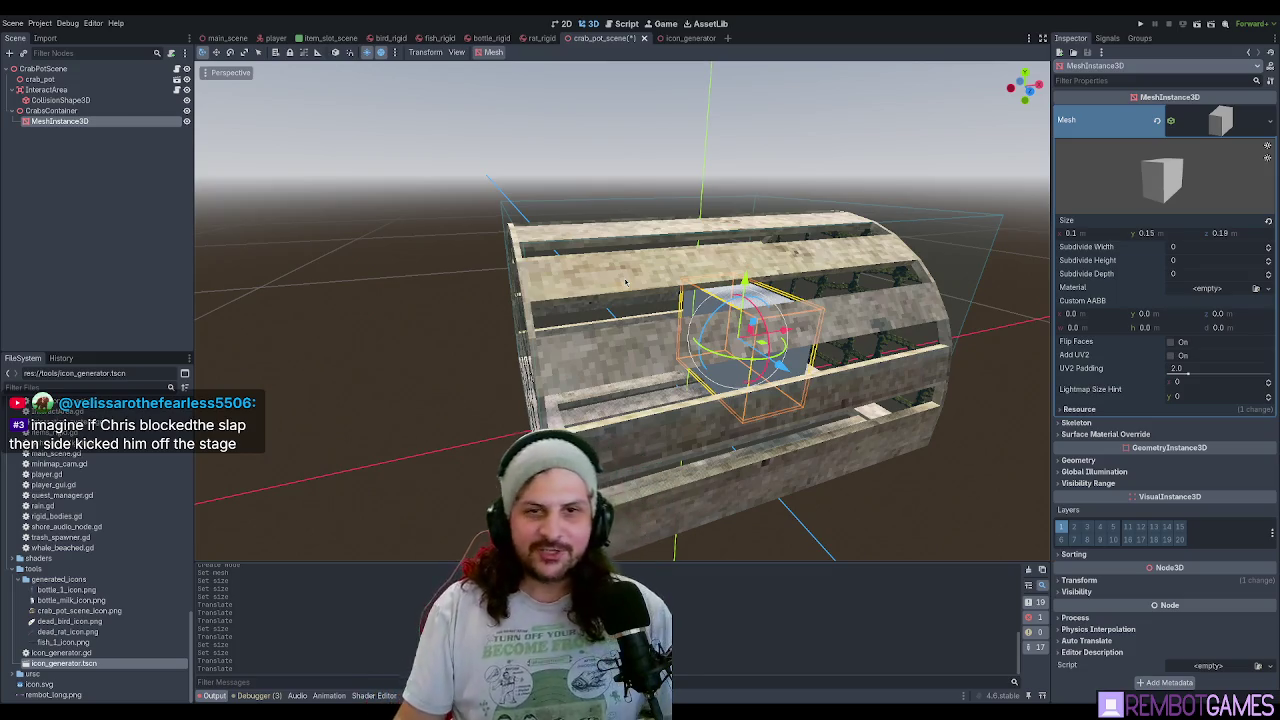
left_click_drag(625, 283, 460, 290)
left_click(84, 123)
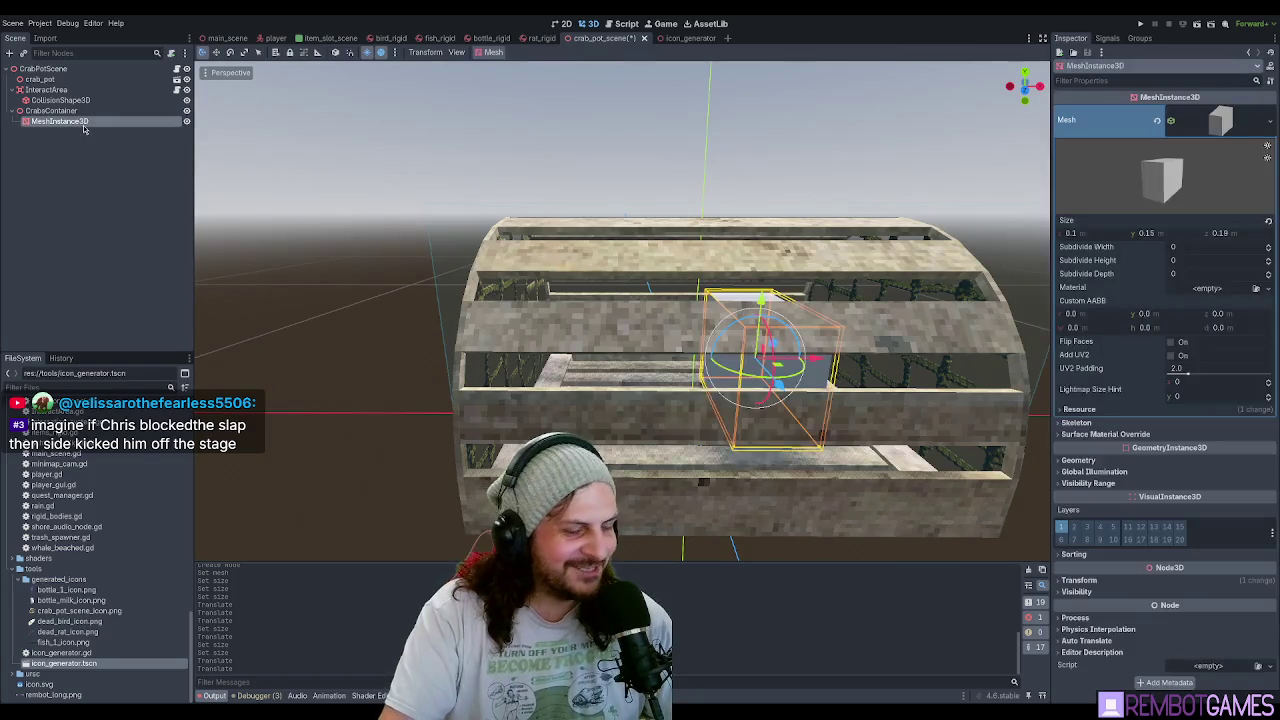
left_click(1220, 120)
left_click(1157, 121)
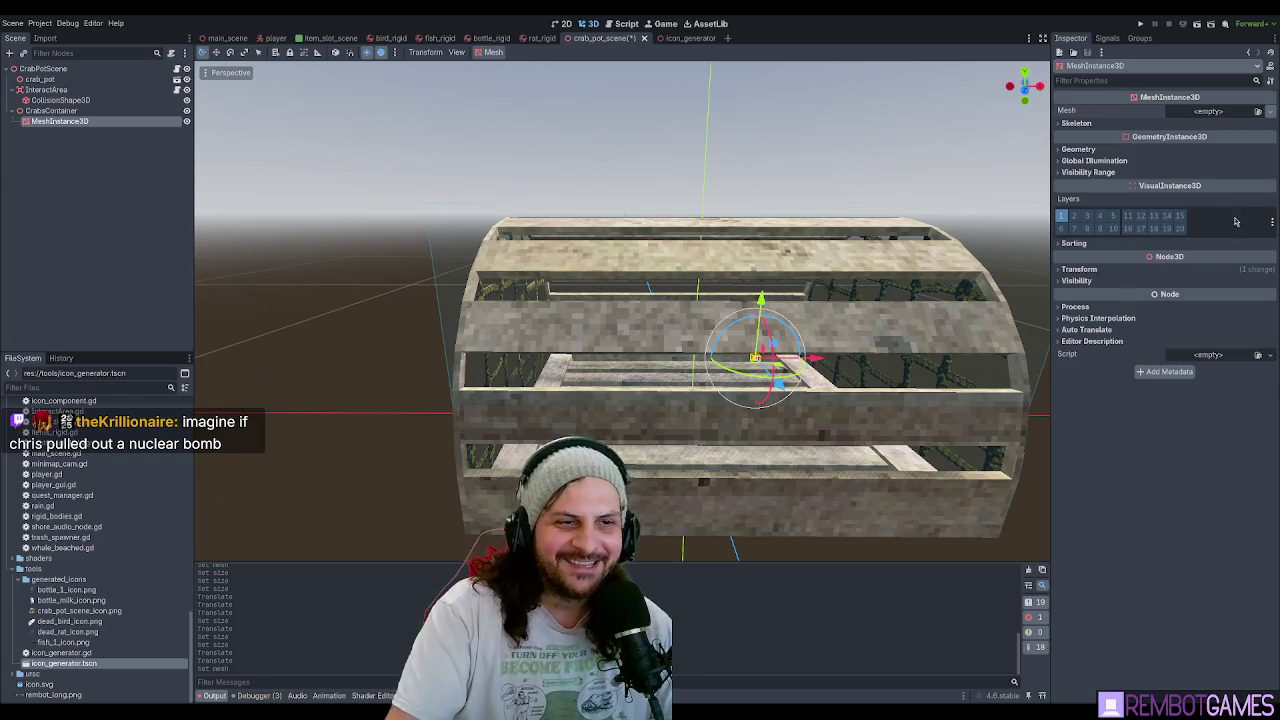
Give the MeshInstance3D a new SphereMesh with 0.09 m radius and 0.325 m height.
key("ctrl+z")
scroll(889, 306, "down", 5)
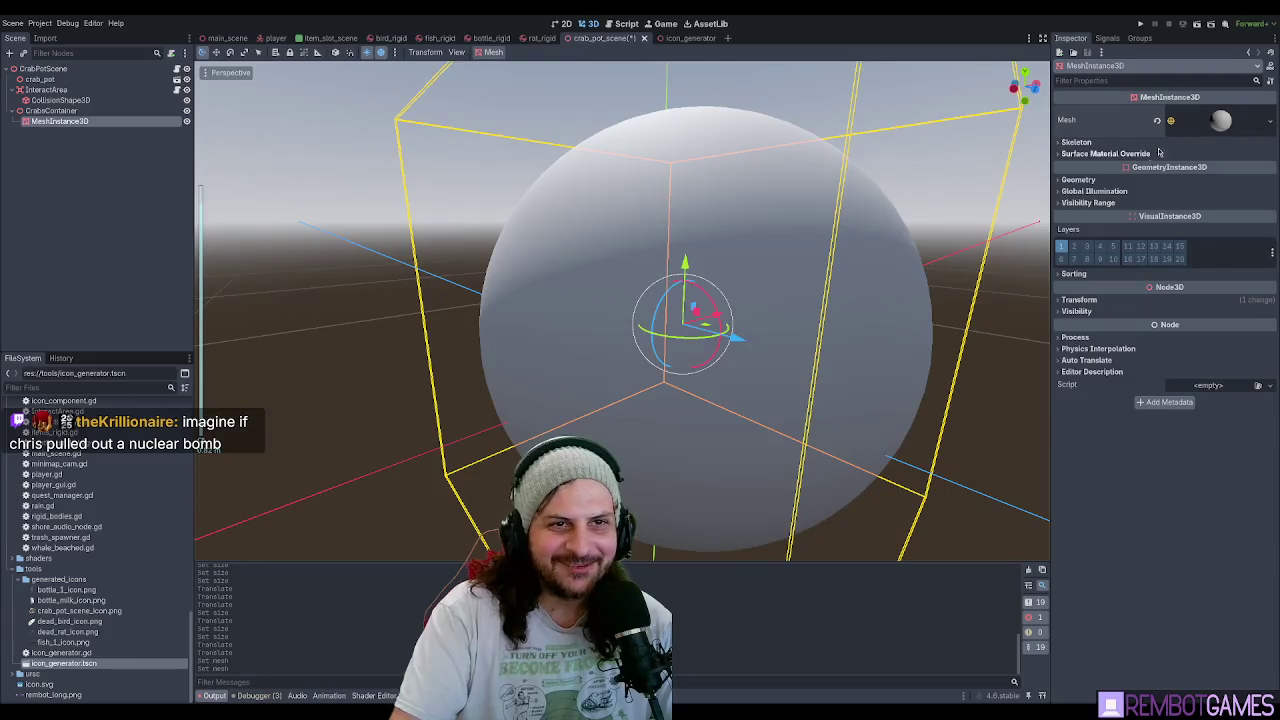
left_click(1218, 121)
mouse_move(1216, 222)
left_mouse_down()
mouse_move(1167, 240)
mouse_move(1170, 222)
left_mouse_up()
key("ctrl+z")
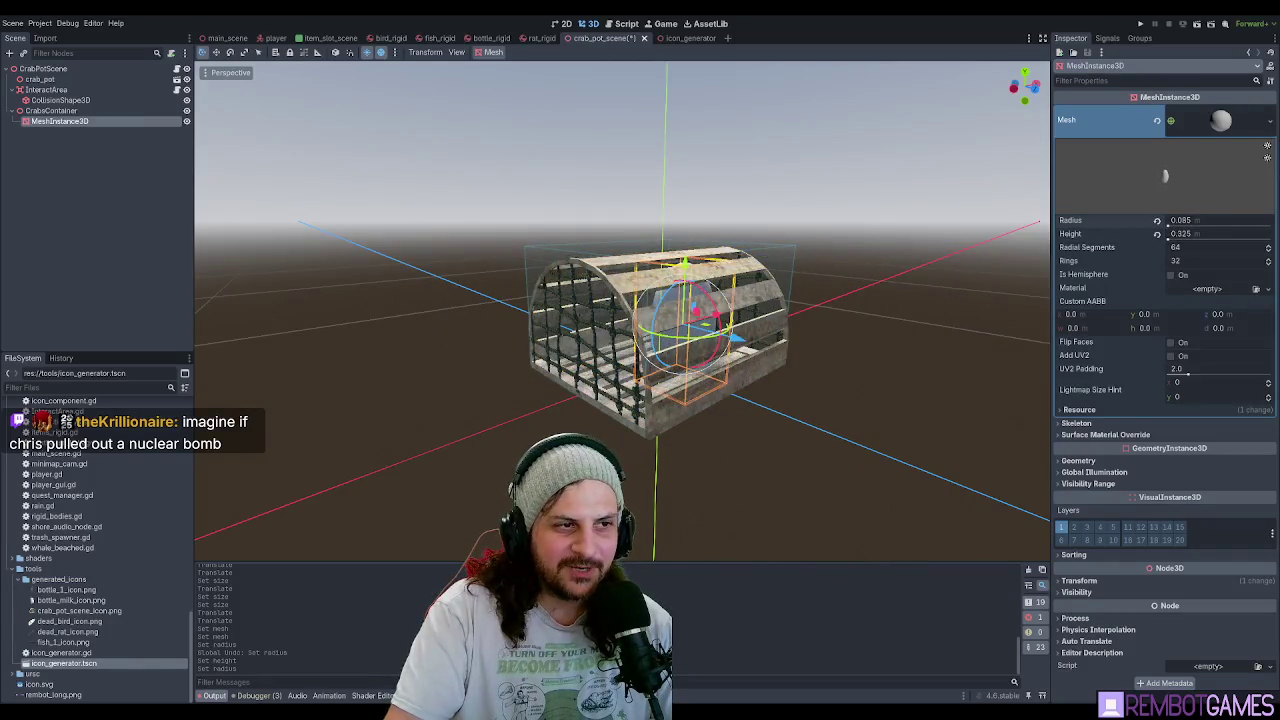
scroll(765, 262, "up", 6)
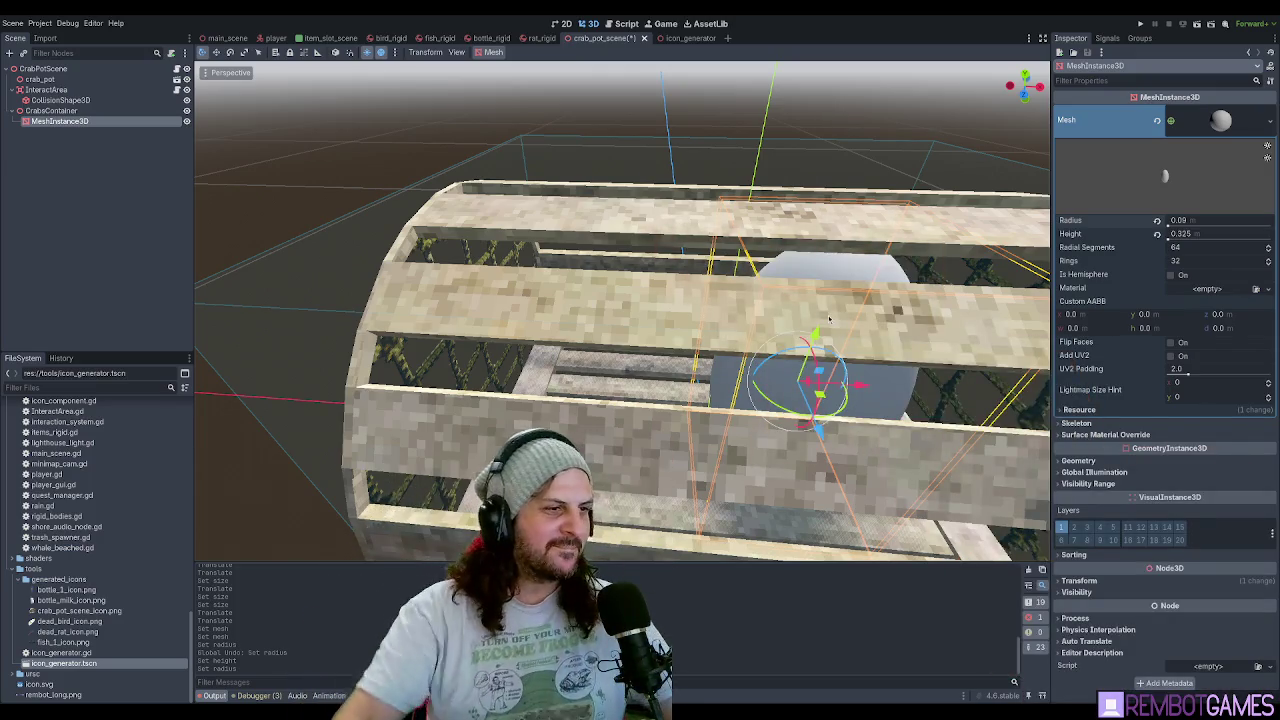
Reselect the MeshInstance3D and expand its Geometry section in the Inspector.
mouse_move(948, 262)
left_mouse_down()
mouse_move(822, 306)
mouse_move(814, 140)
left_mouse_up()
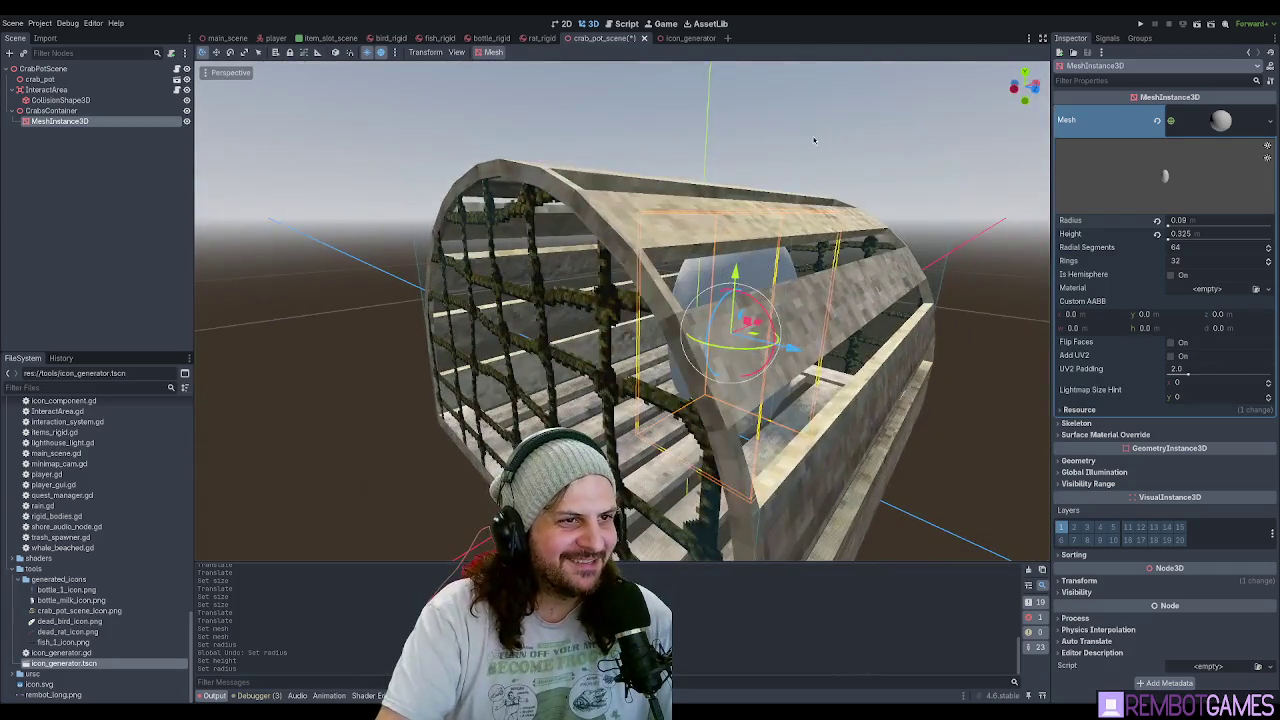
left_click(814, 140)
left_click_drag(926, 134, 423, 222)
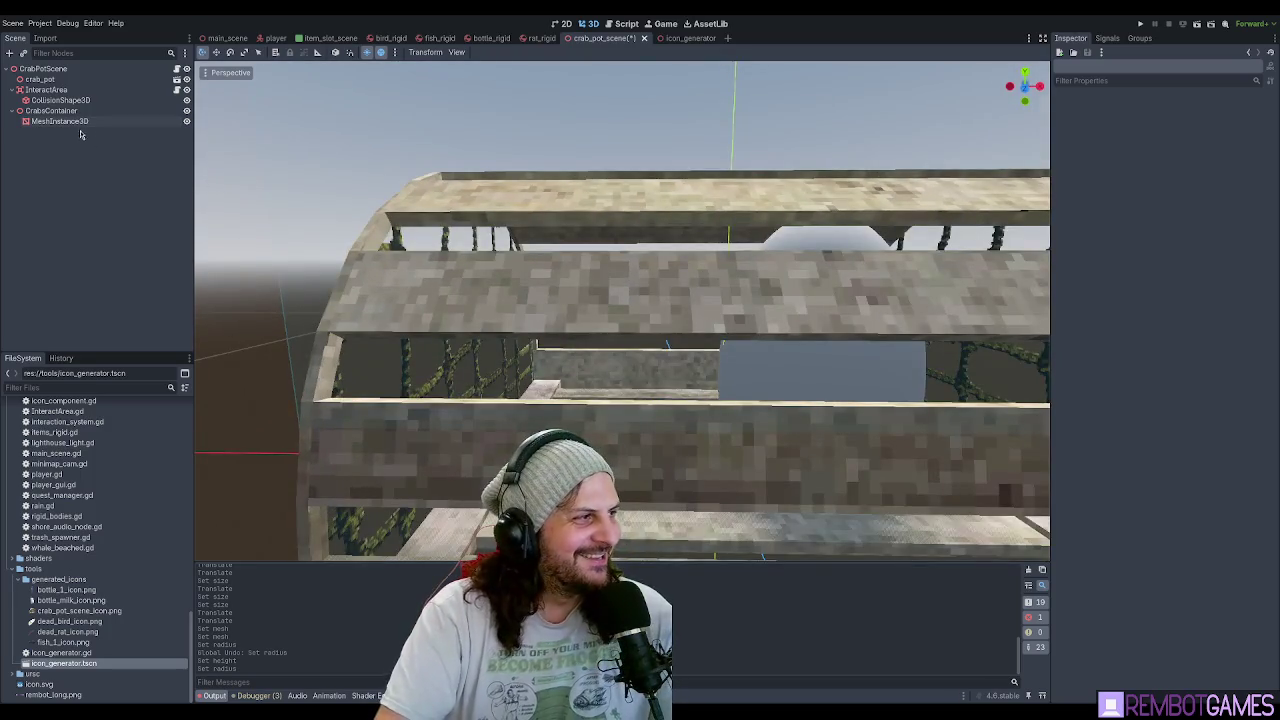
left_click(78, 121)
left_click(1078, 460)
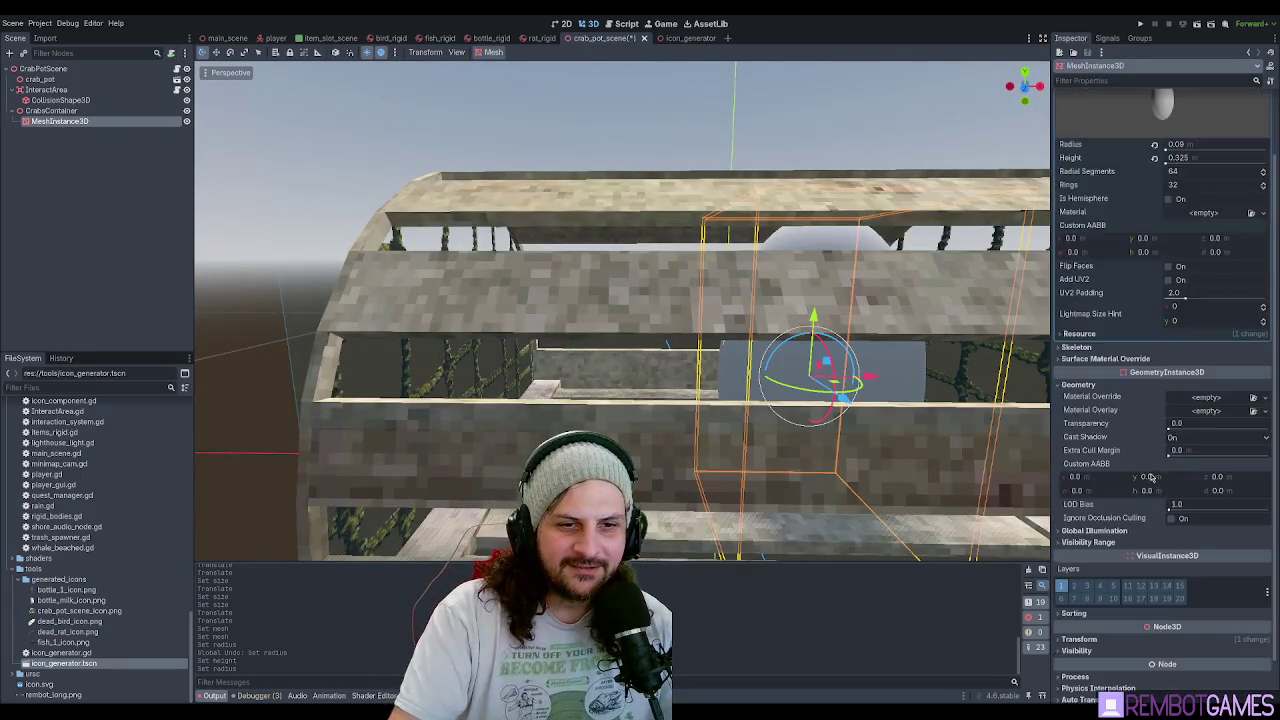
Give the sphere a red StandardMaterial3D material override and reduce its height to 0.14 m.
scroll(1100, 460, "down", 3)
left_click(1205, 348)
left_click(1155, 372)
left_click(1214, 348)
scroll(1150, 400, "down", 3)
left_click(1082, 340)
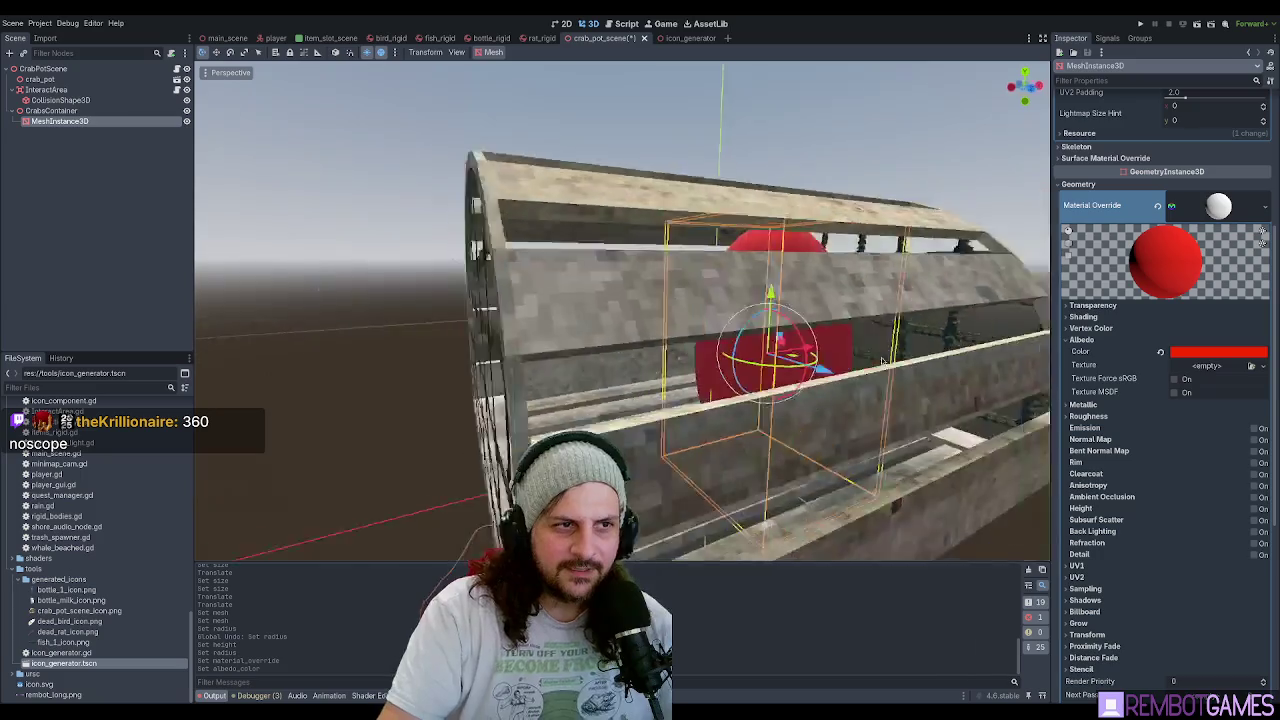
scroll(1188, 224, "up", 5)
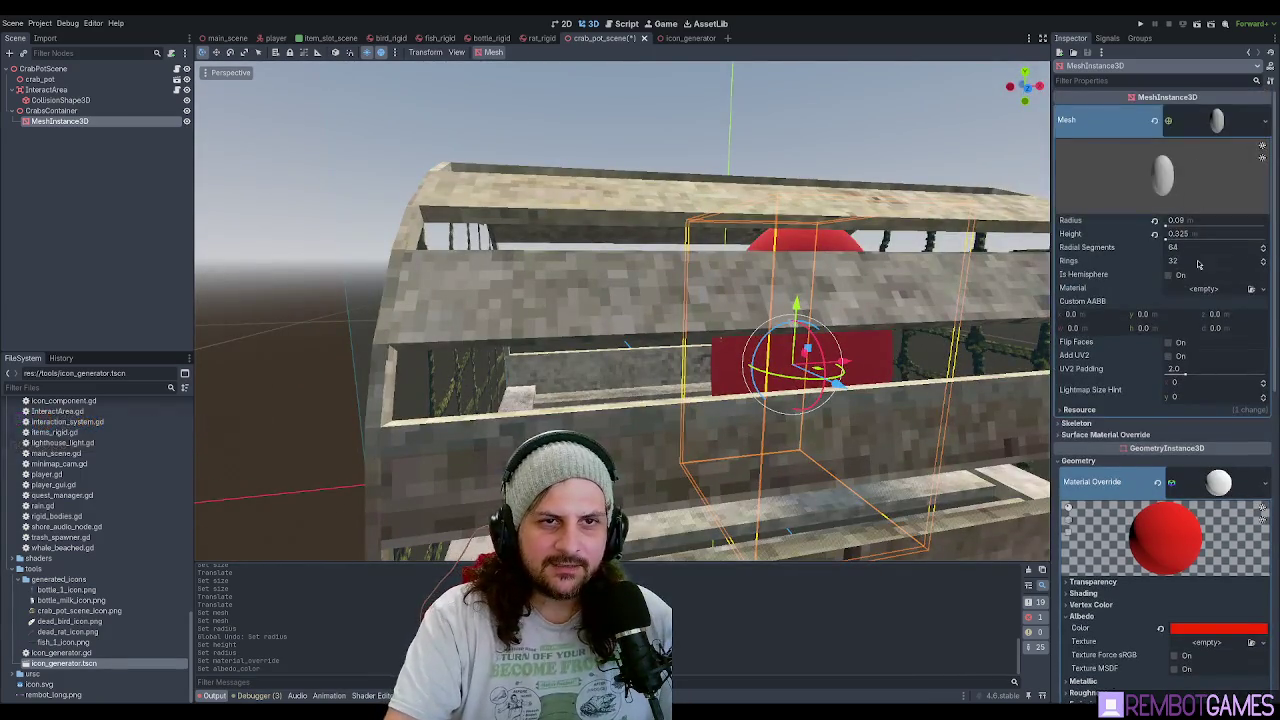
left_click_drag(1167, 233, 1120, 233)
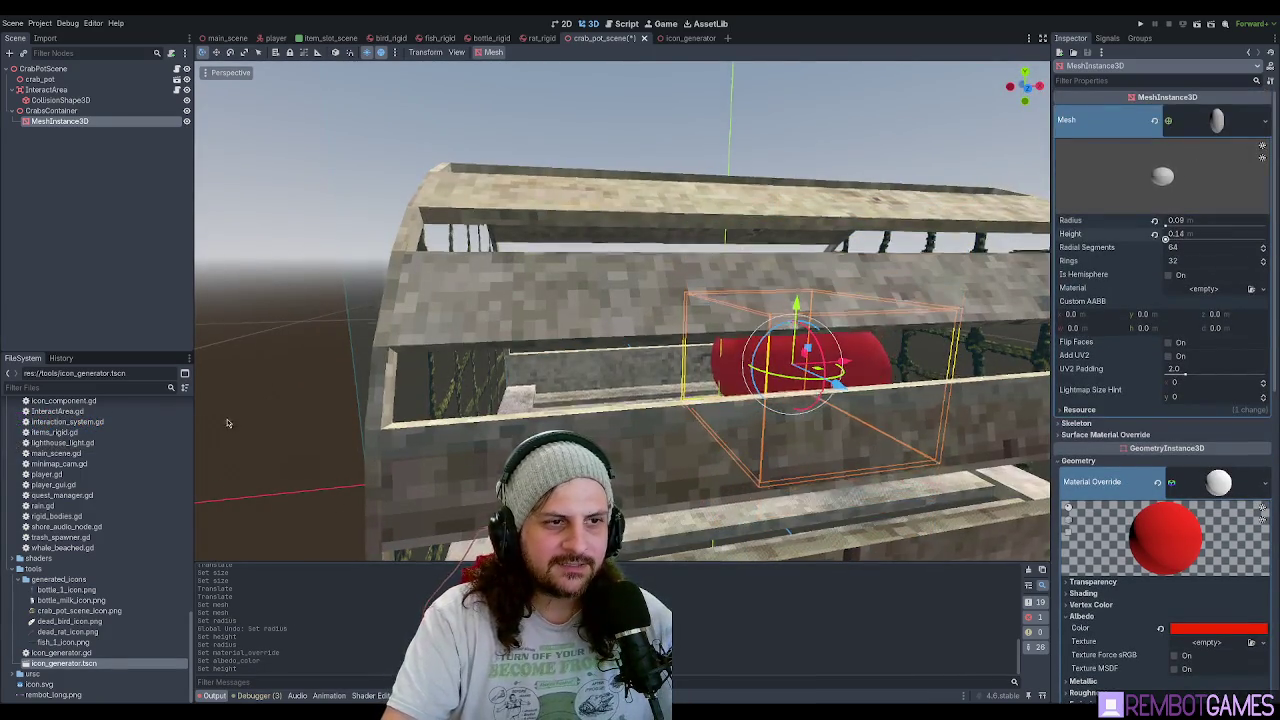
Duplicate the red sphere and move the copy along z inside the cage.
key("ctrl+d")
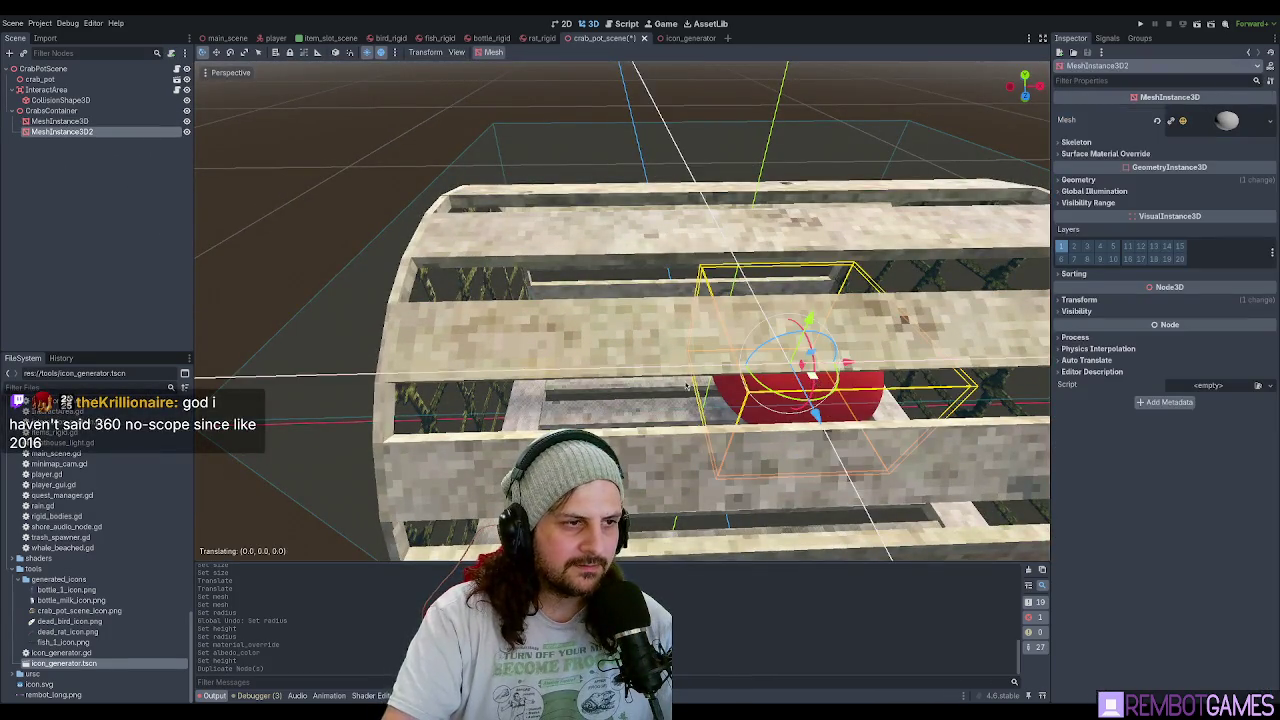
left_click_drag(815, 383, 615, 385)
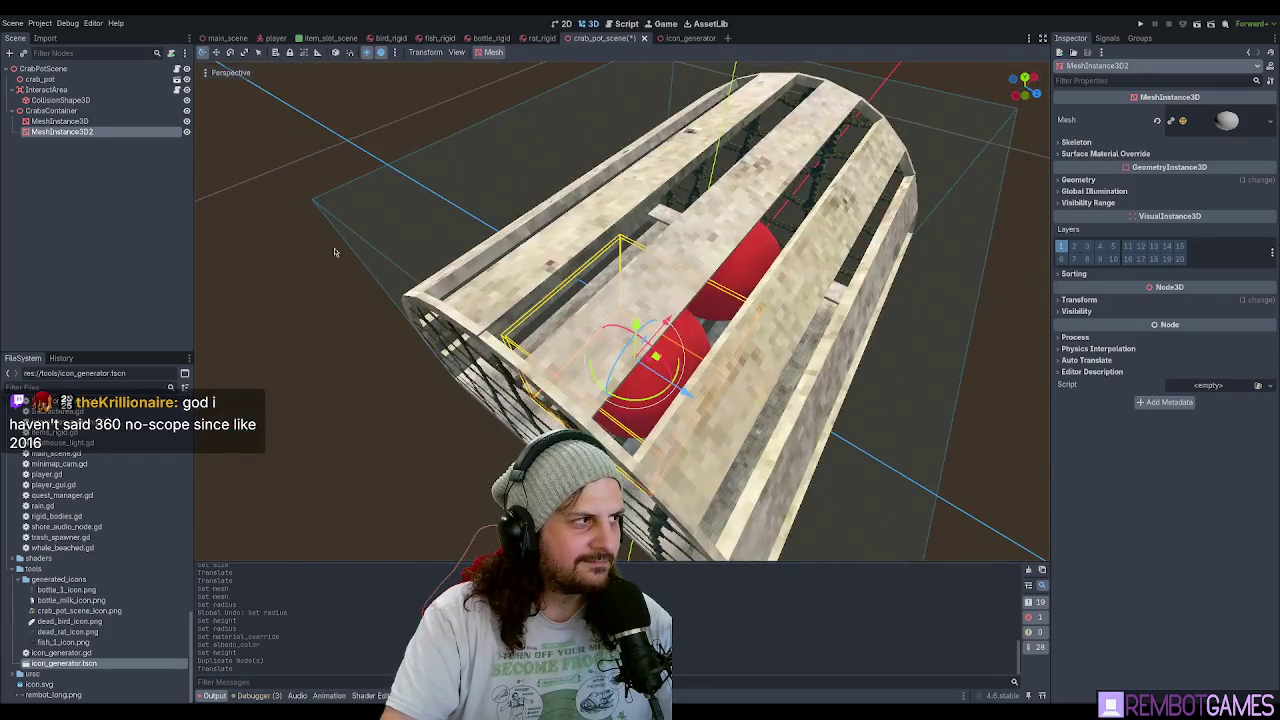
key("g")
key("z")
left_click(650, 352)
left_click_drag(650, 352, 428, 303)
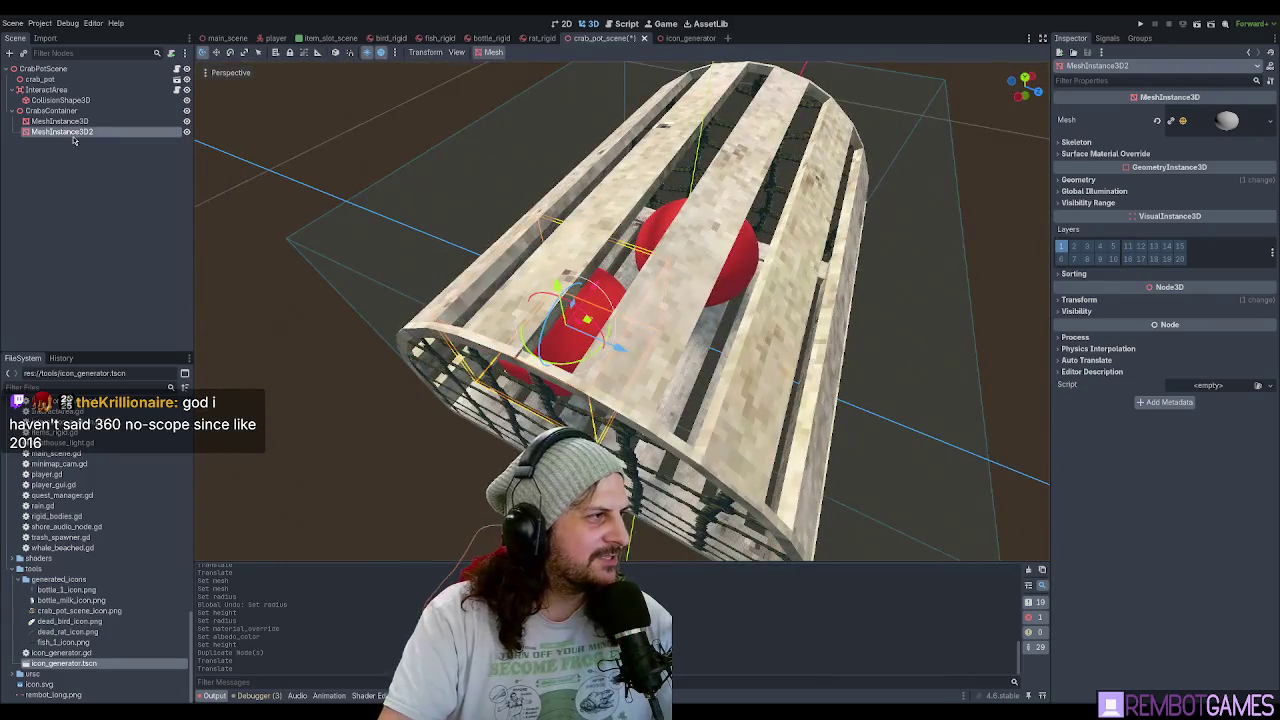
Add a third sphere duplicate, nudge the original into place, and save the scene.
key("ctrl+d")
key("g")
left_click(605, 284)
mouse_move(605, 284)
left_mouse_down()
mouse_move(633, 389)
mouse_move(700, 430)
mouse_move(755, 437)
left_mouse_up()
left_click(700, 430)
key("g")
left_click(770, 436)
mouse_move(733, 436)
left_mouse_down()
mouse_move(610, 372)
mouse_move(756, 388)
mouse_move(742, 380)
left_mouse_up()
key("ctrl+s")
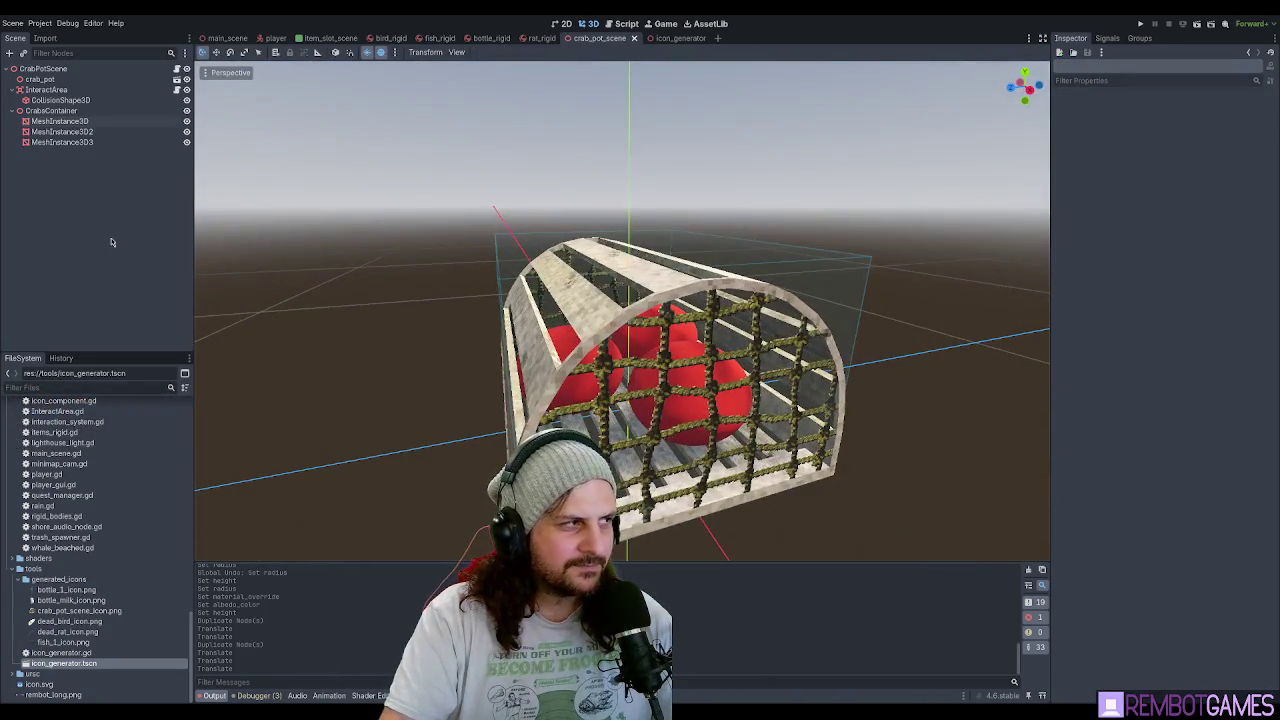
left_click(78, 122)
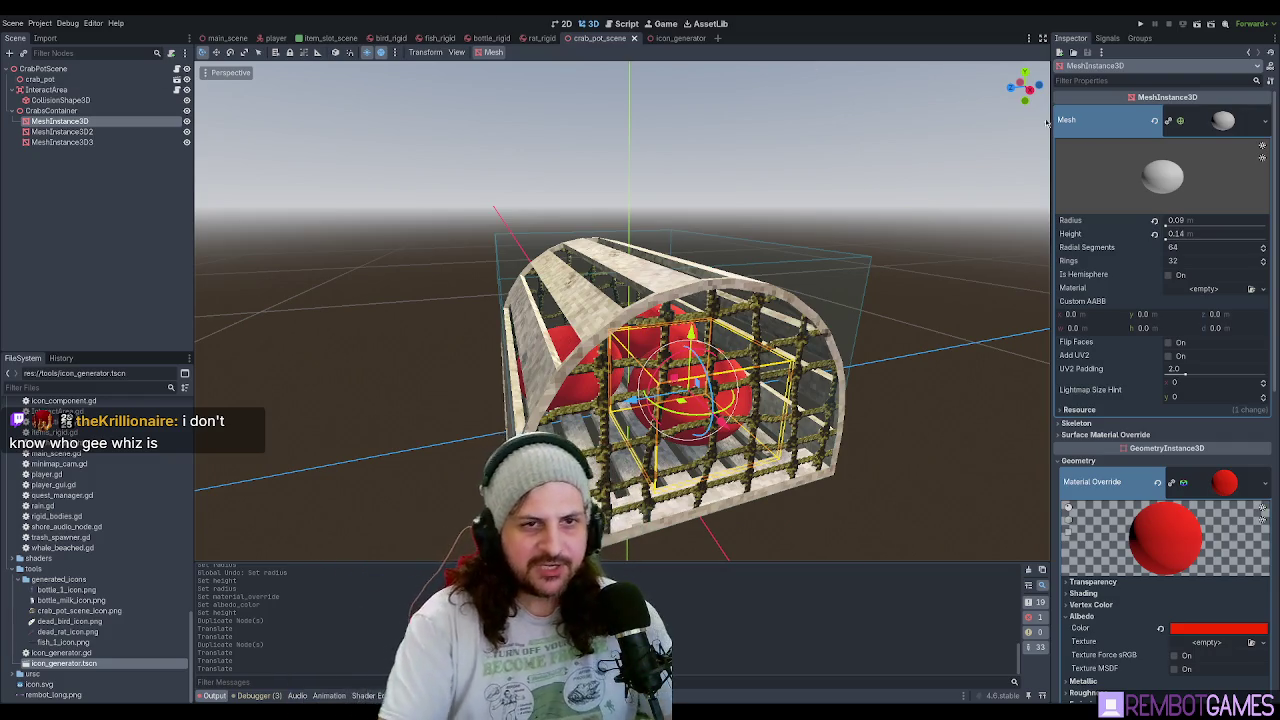
Enable Is Hemisphere on the first crab's SphereMesh to make it a dome.
left_click(1168, 274)
Lower all three crab hemispheres onto the cage floor.
key("KP_1")
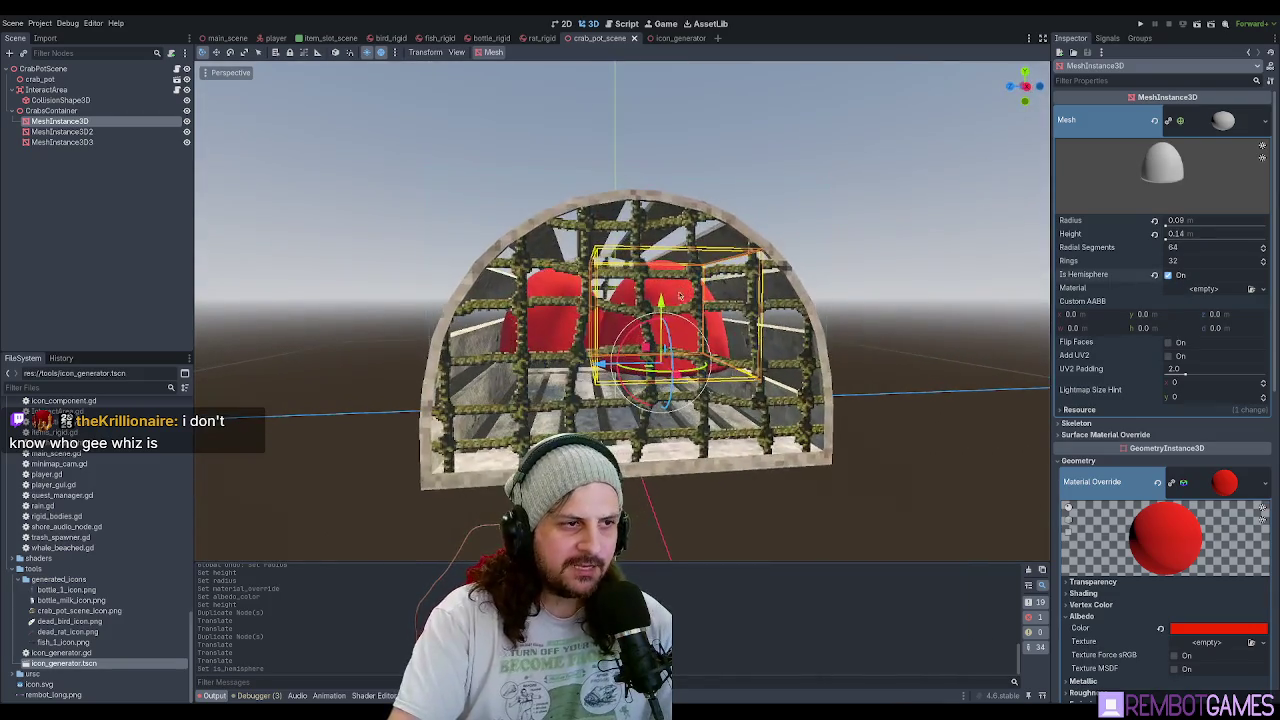
left_click_drag(661, 300, 661, 275)
key("ctrl+z")
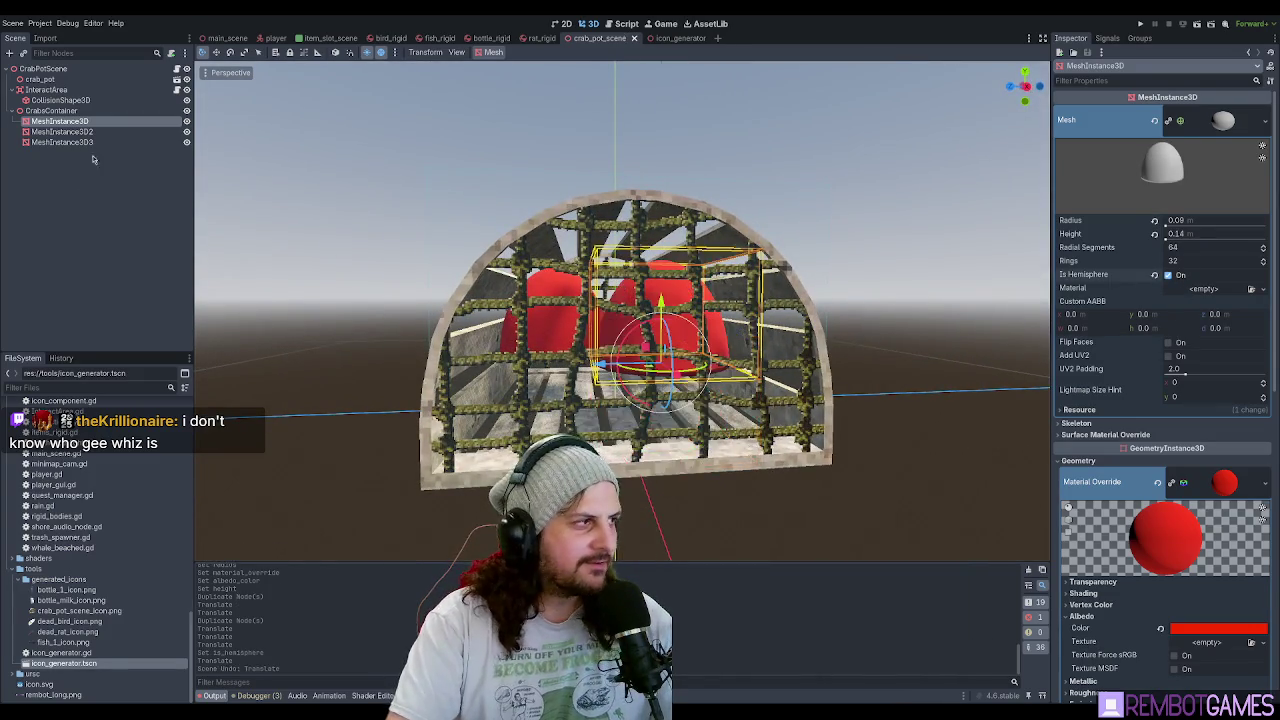
left_click(62, 111)
key("f")
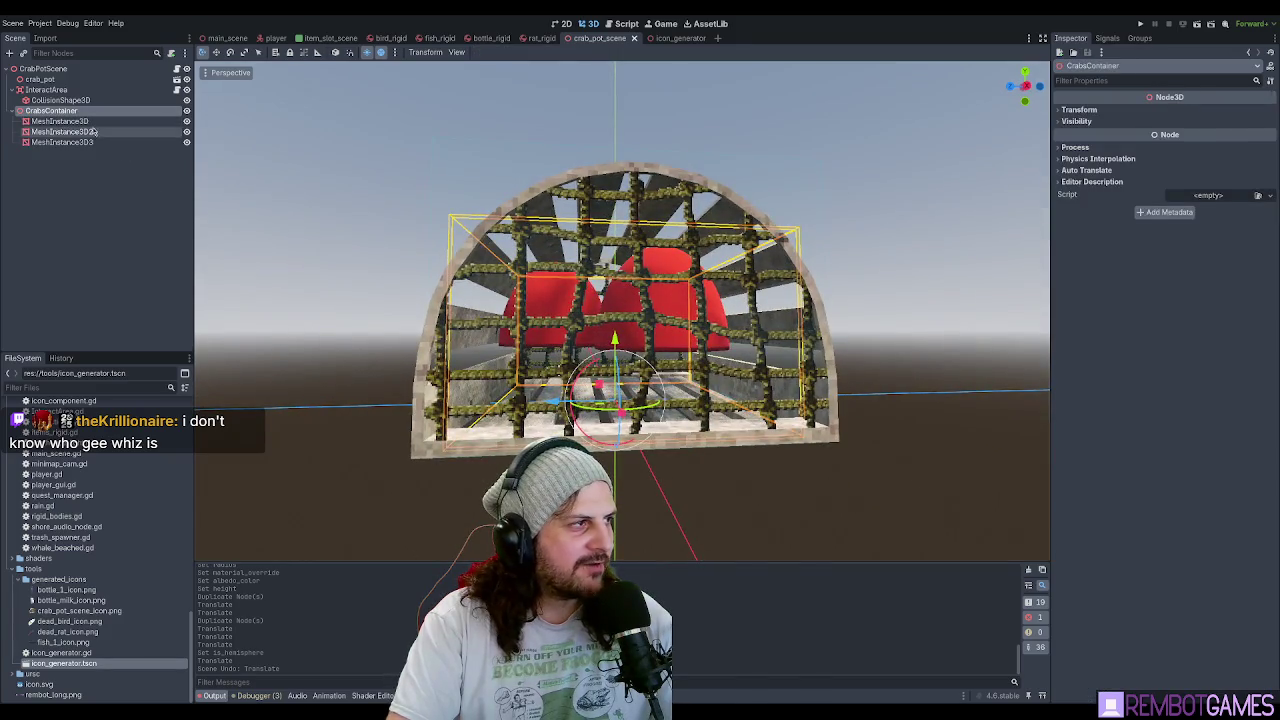
left_click(60, 121)
left_click(62, 142, "shift")
key("Page_Down")
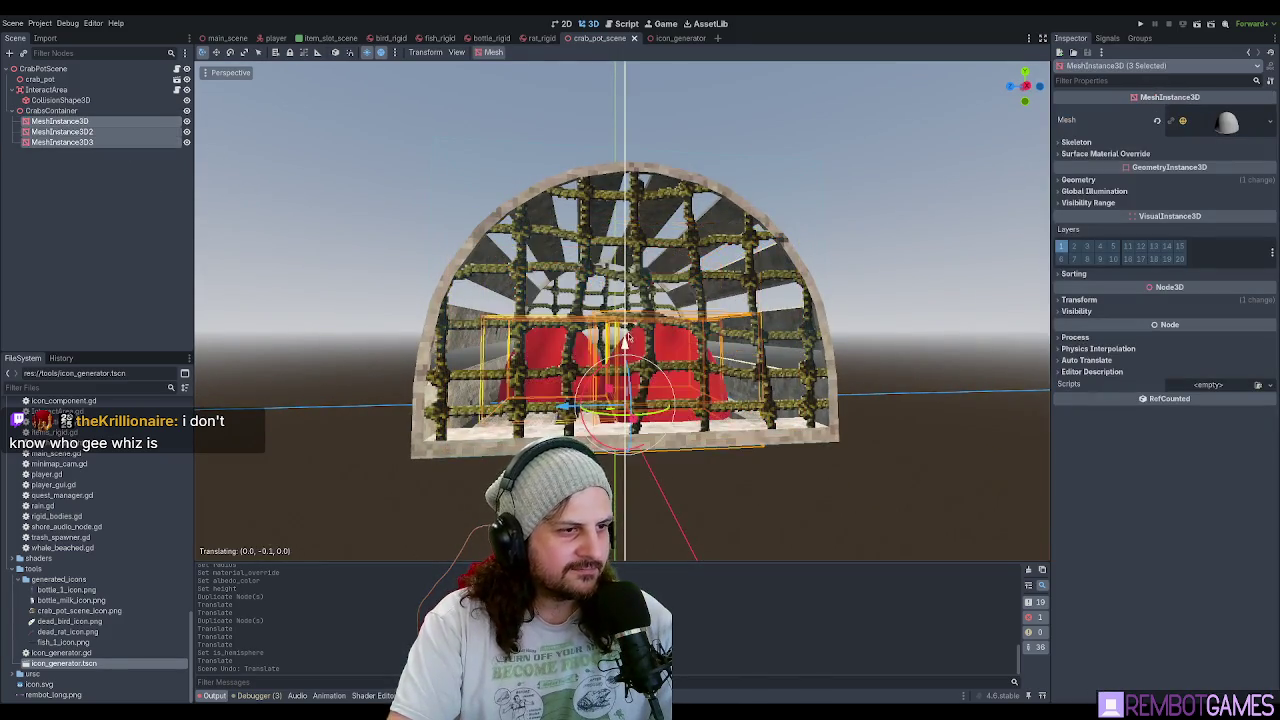
key("f")
mouse_move(620, 290)
left_mouse_down()
mouse_move(616, 305)
mouse_move(701, 327)
mouse_move(408, 340)
left_mouse_up()
left_click(408, 340)
scroll(579, 323, "up", 8)
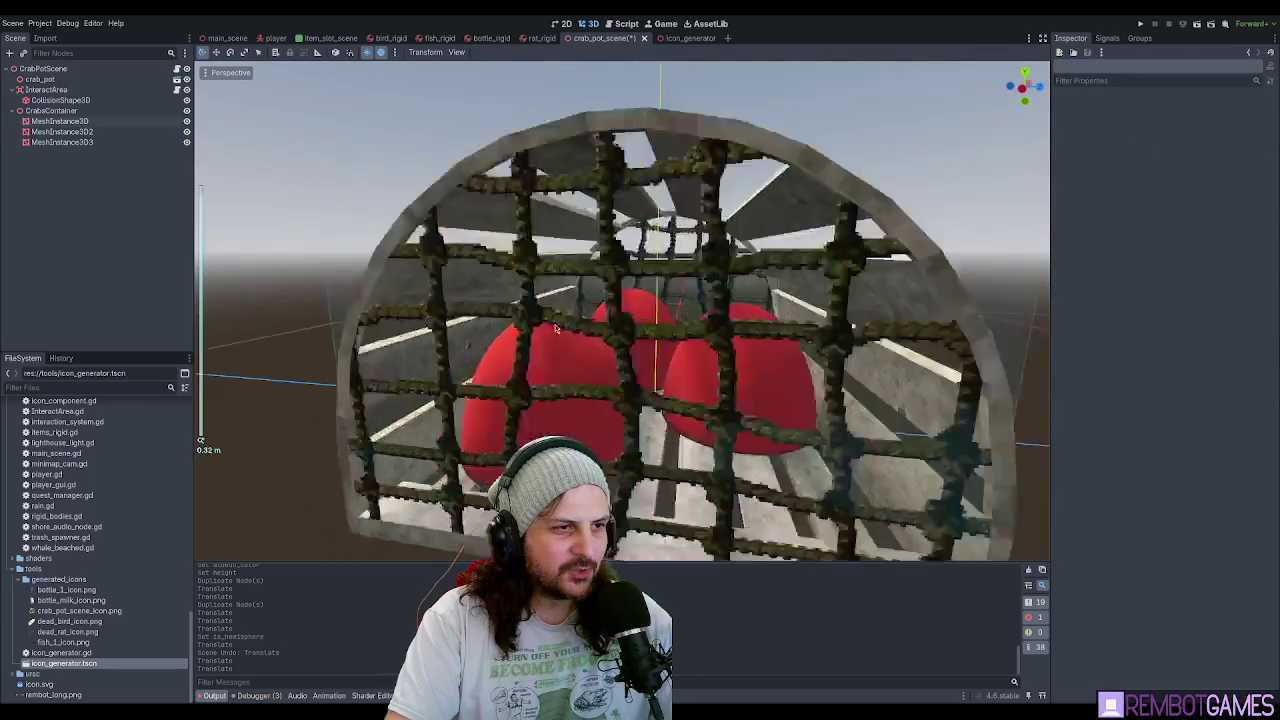
scroll(579, 323, "down", 5)
Set the shared height of the three crab meshes to 0.15 m.
left_click(62, 142, "shift")
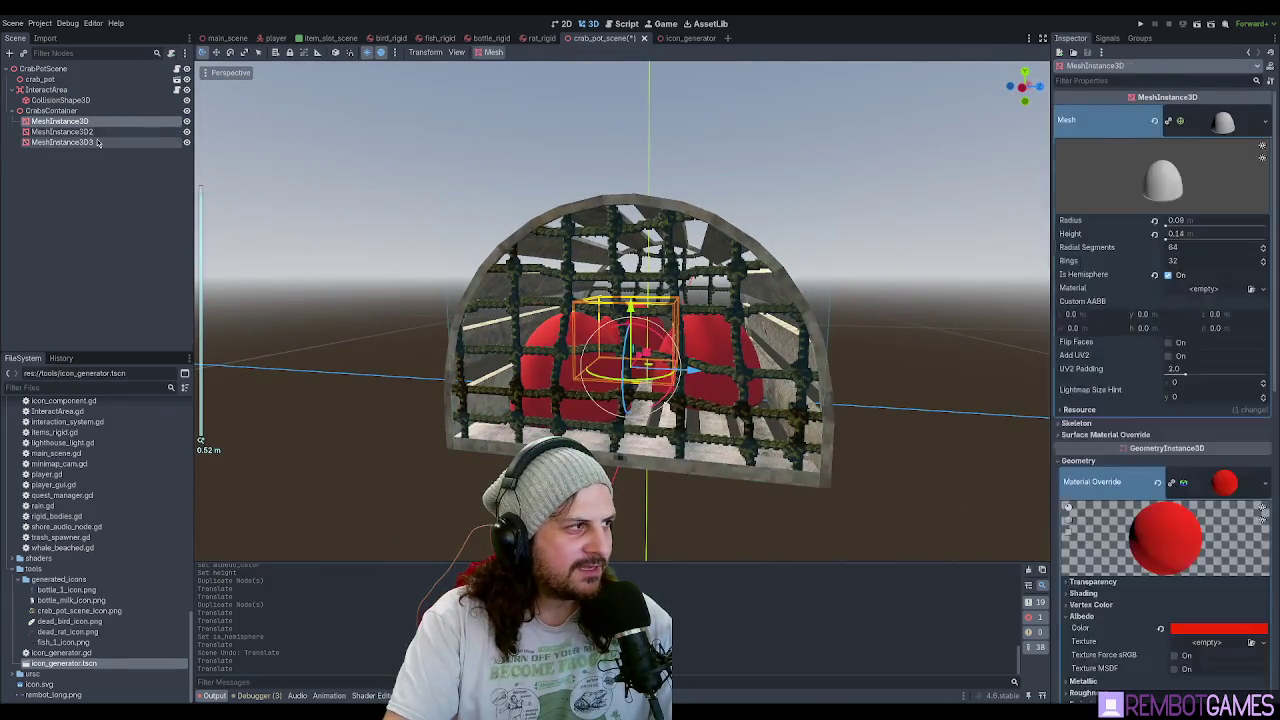
left_click(1210, 122)
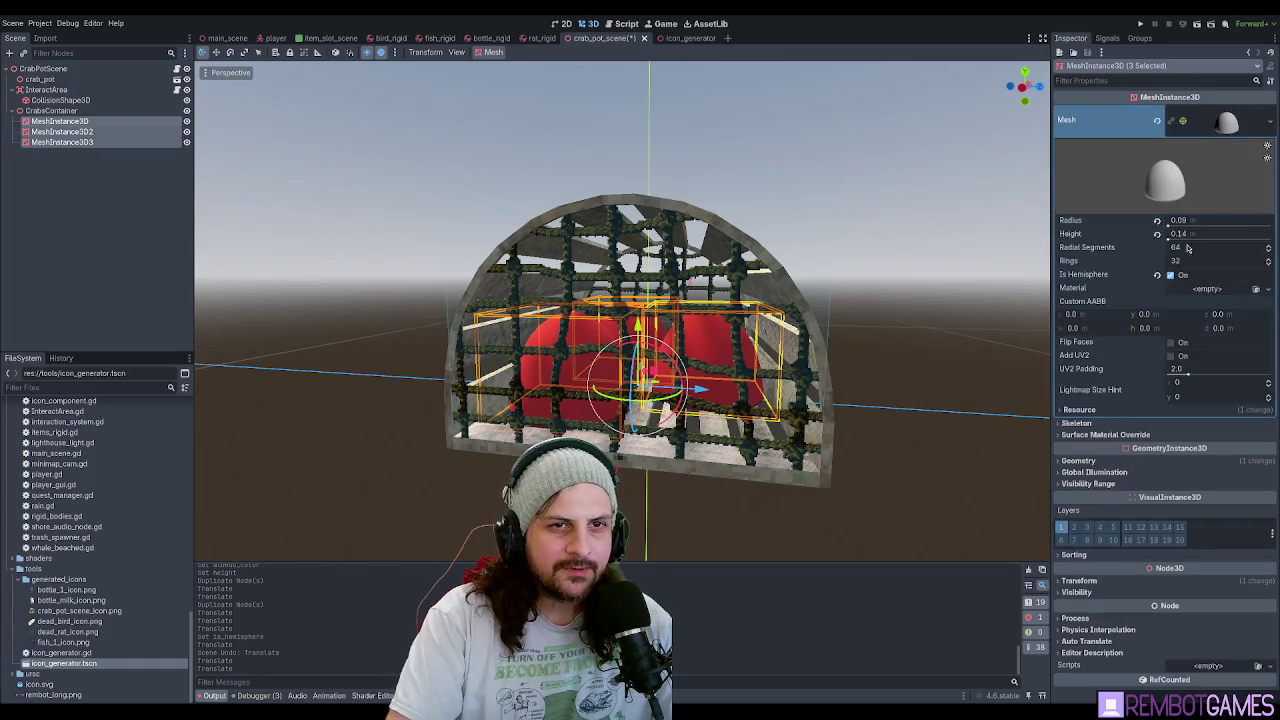
left_click_drag(1203, 238, 1178, 238)
left_click(1191, 237)
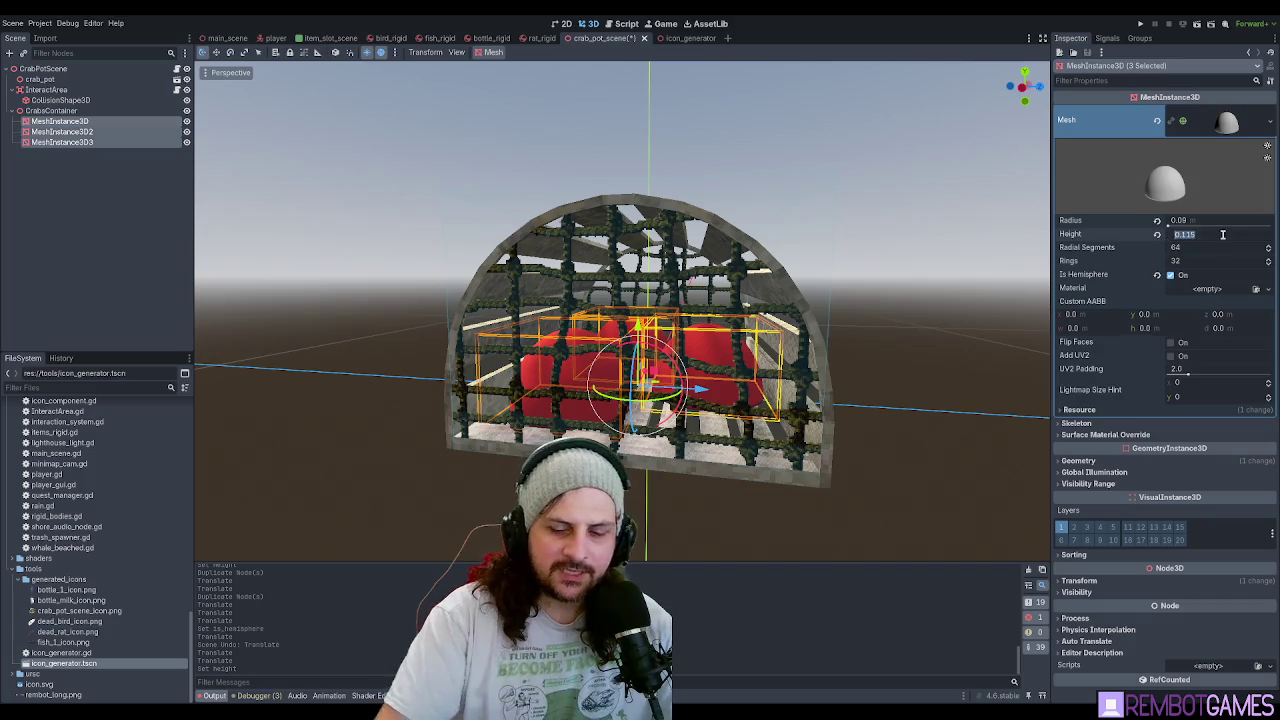
type(".15")
key("Return")
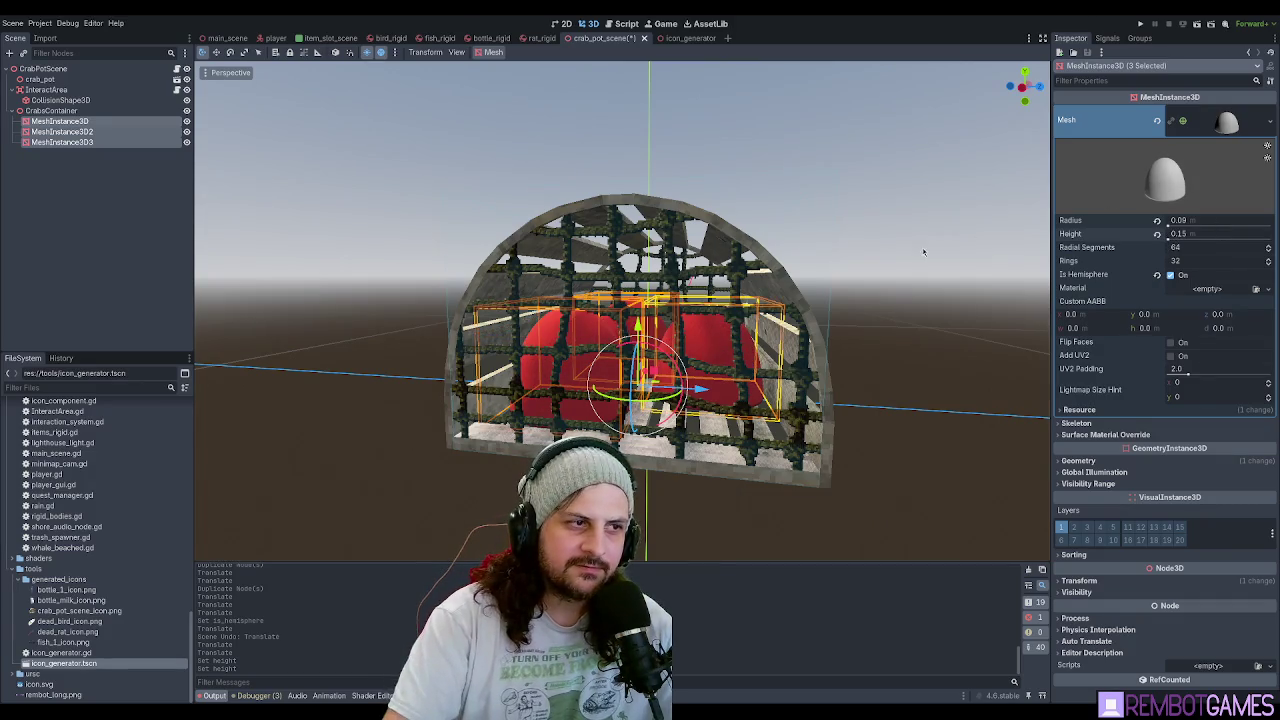
mouse_move(929, 278)
left_mouse_down()
mouse_move(824, 320)
mouse_move(854, 306)
left_mouse_up()
left_click_drag(1188, 228, 1190, 228)
left_click_drag(800, 380, 757, 388)
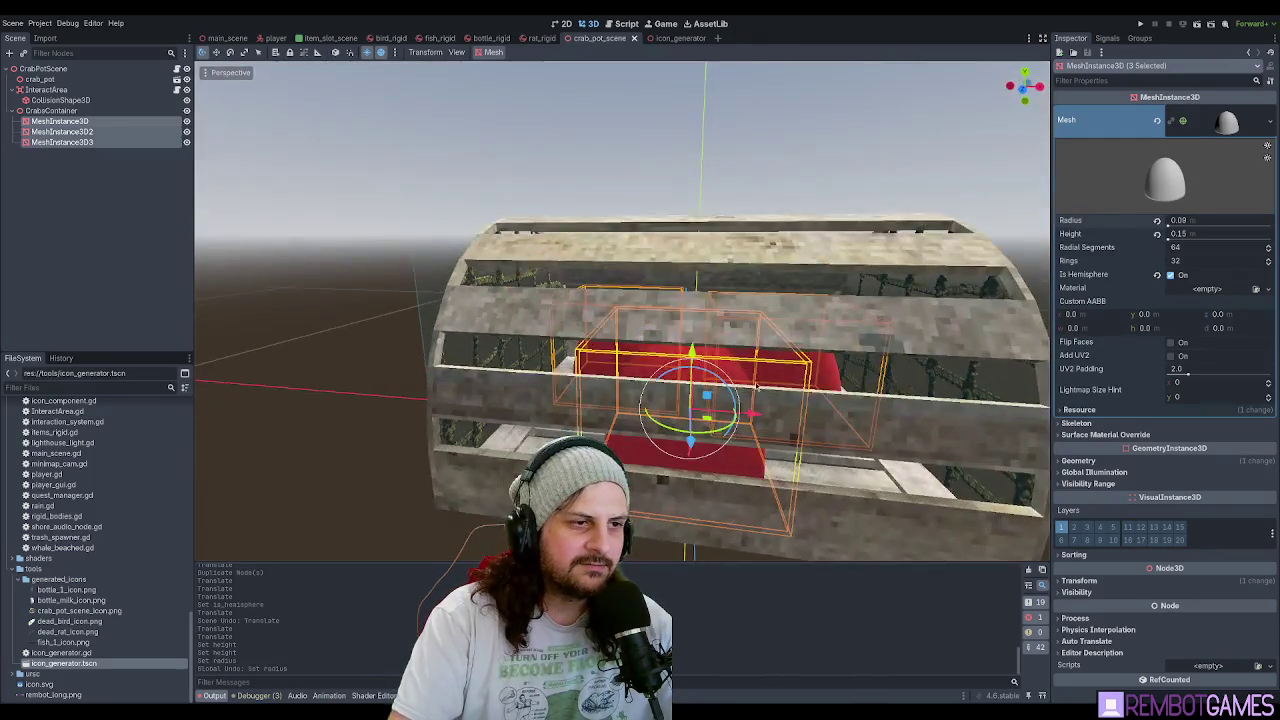
Select CrabsContainer and bring up the crab_pot_scene.gd script.
left_click(117, 248)
left_click(52, 110)
left_click_drag(300, 330, 380, 330)
left_click(615, 26)
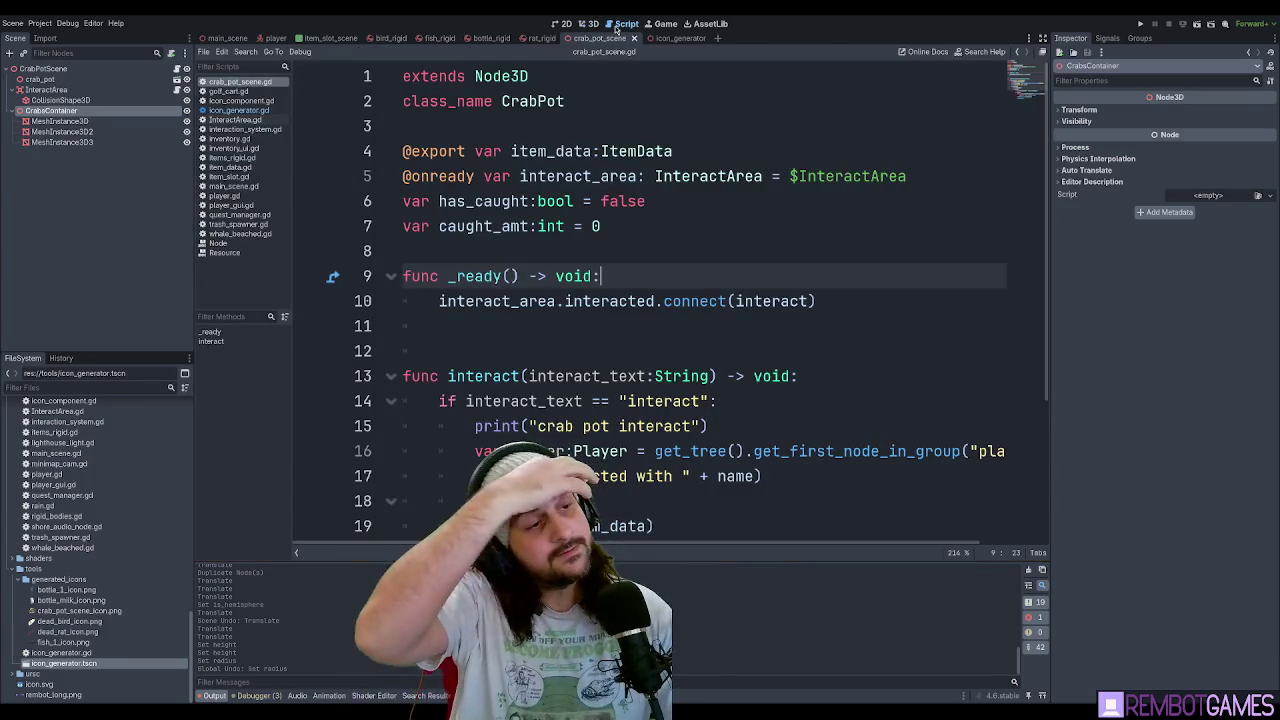
Add 'var max_crabs:int' on a new line after the caught_amt declaration.
left_click(108, 192)
left_click(43, 68)
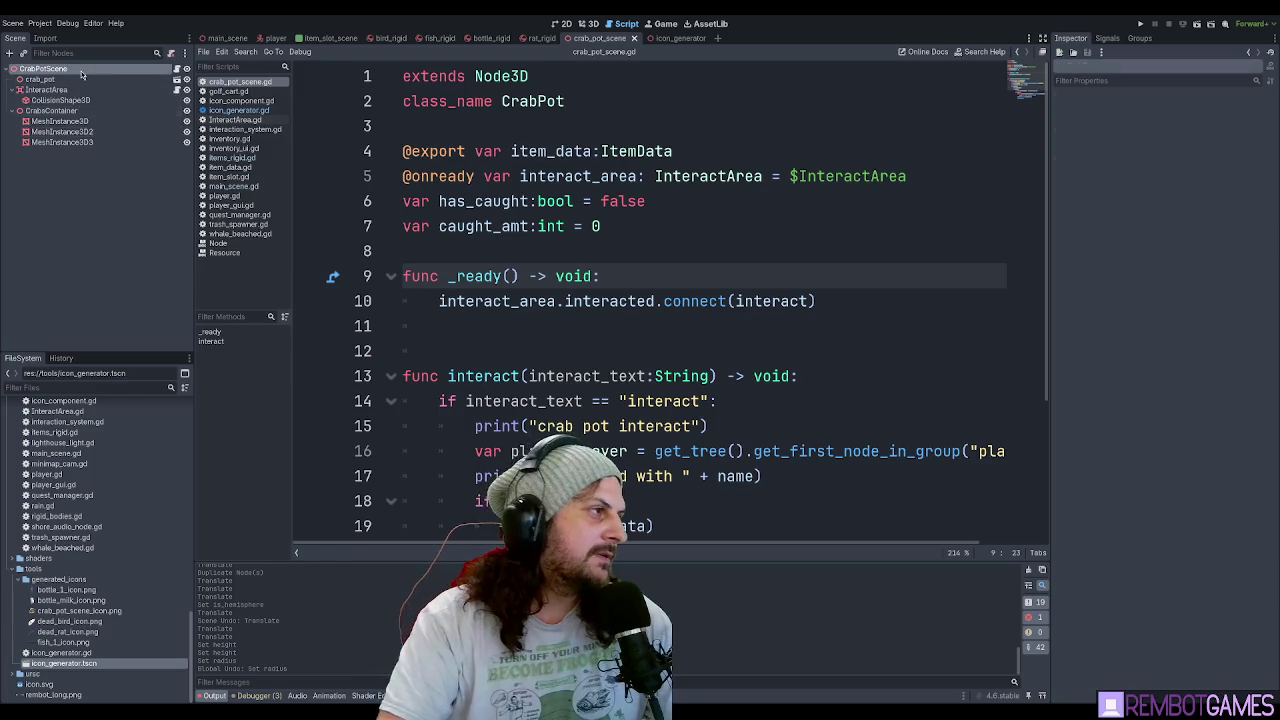
scroll(620, 236, "down", 2)
scroll(620, 236, "up", 2)
left_click(710, 205)
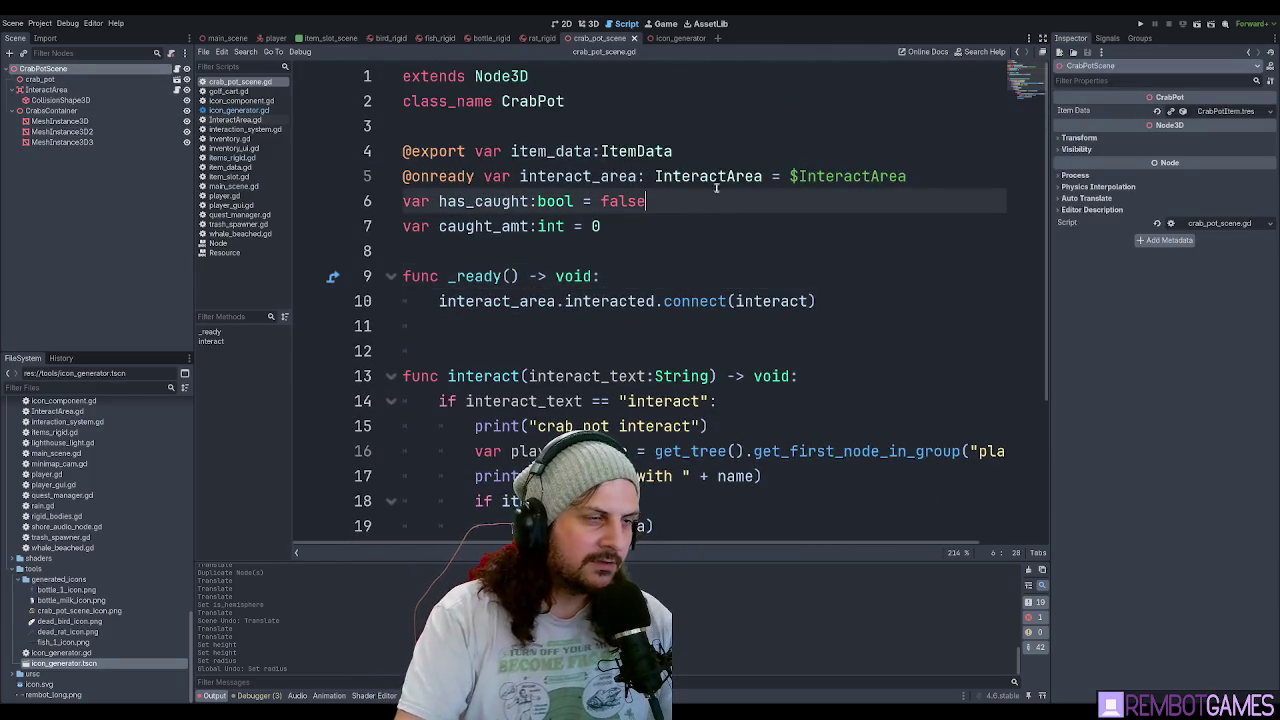
left_click(931, 179)
left_click(746, 154)
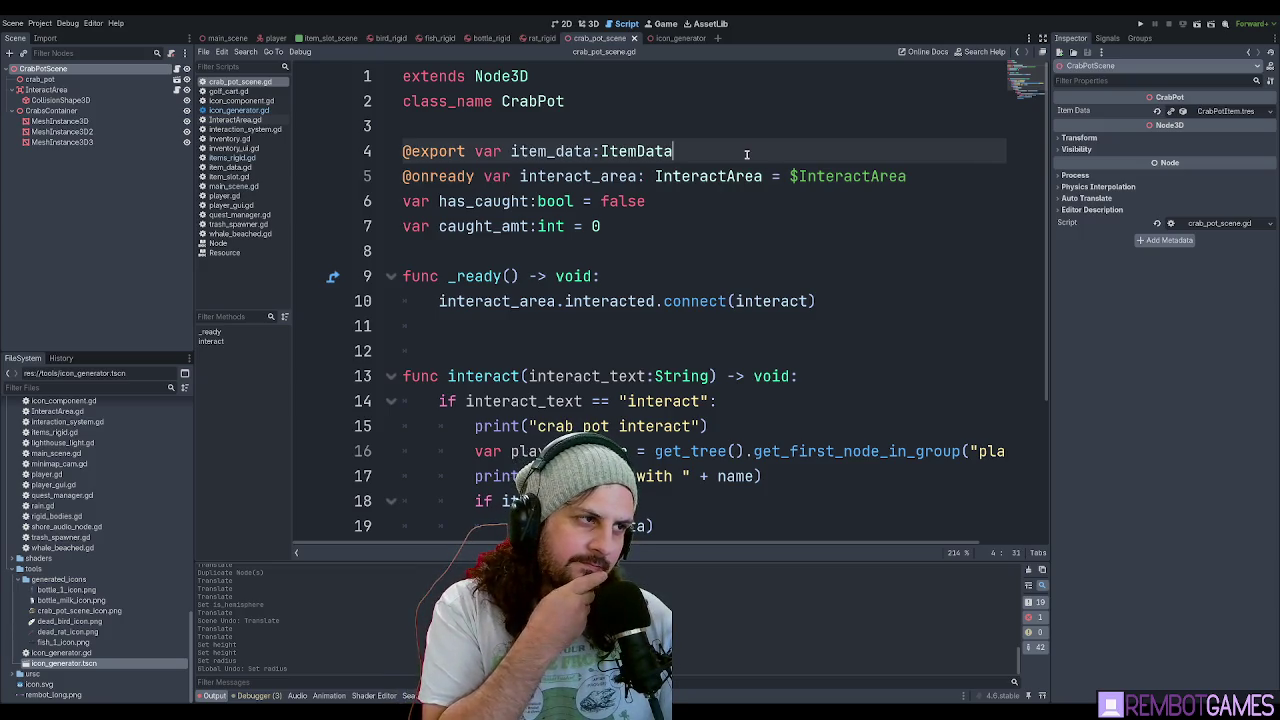
left_click(658, 215)
key("Return")
type("var")
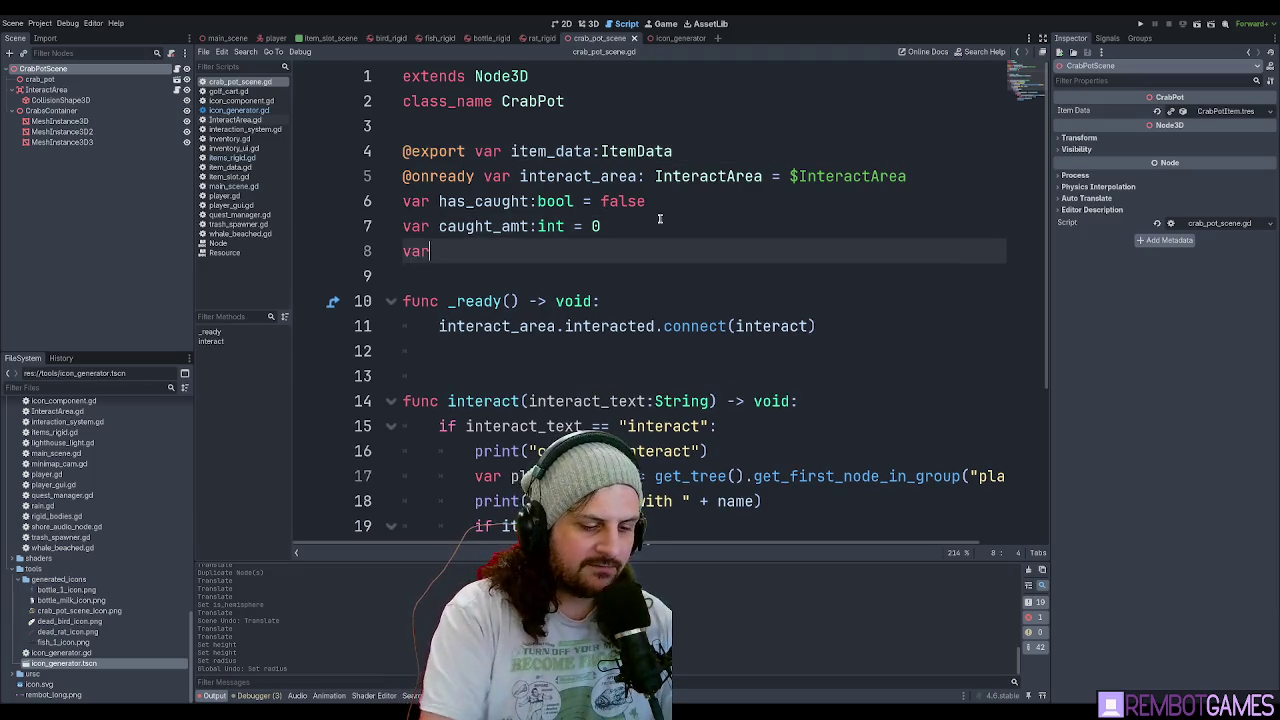
type(" max_crabs")
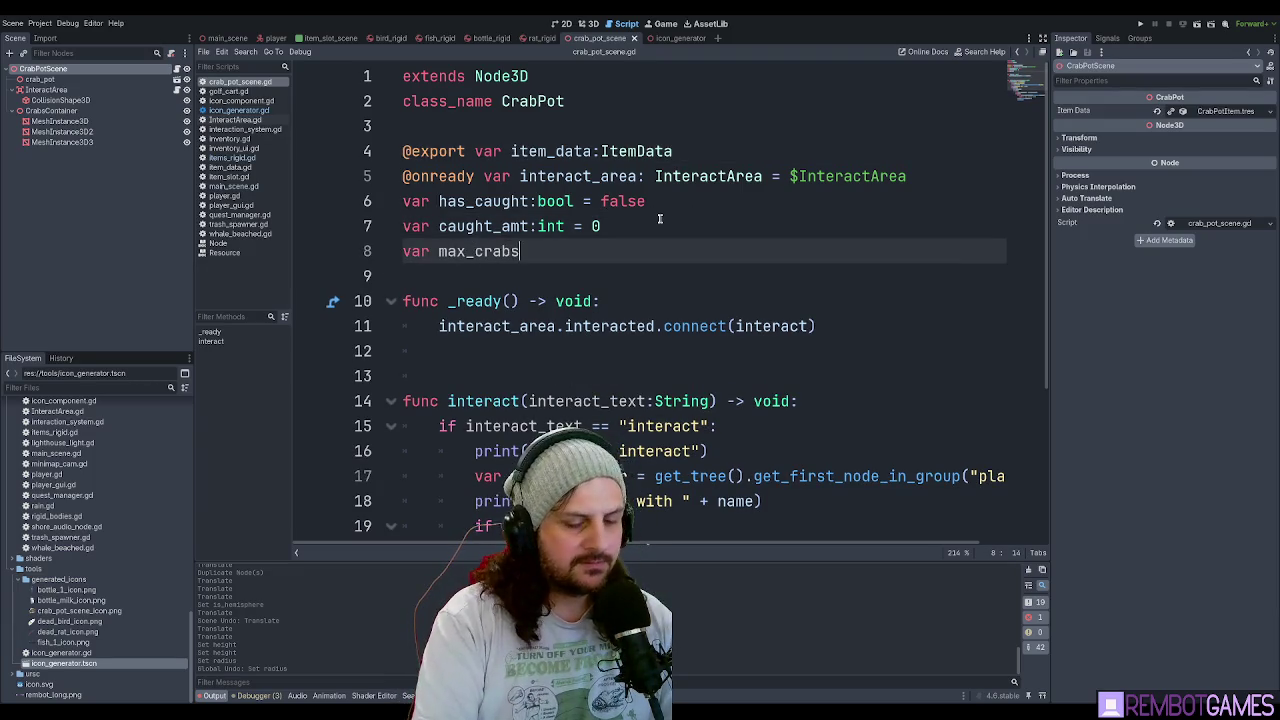
type(":int")
key("Escape")
key("Up")
key("Up")
key("Up")
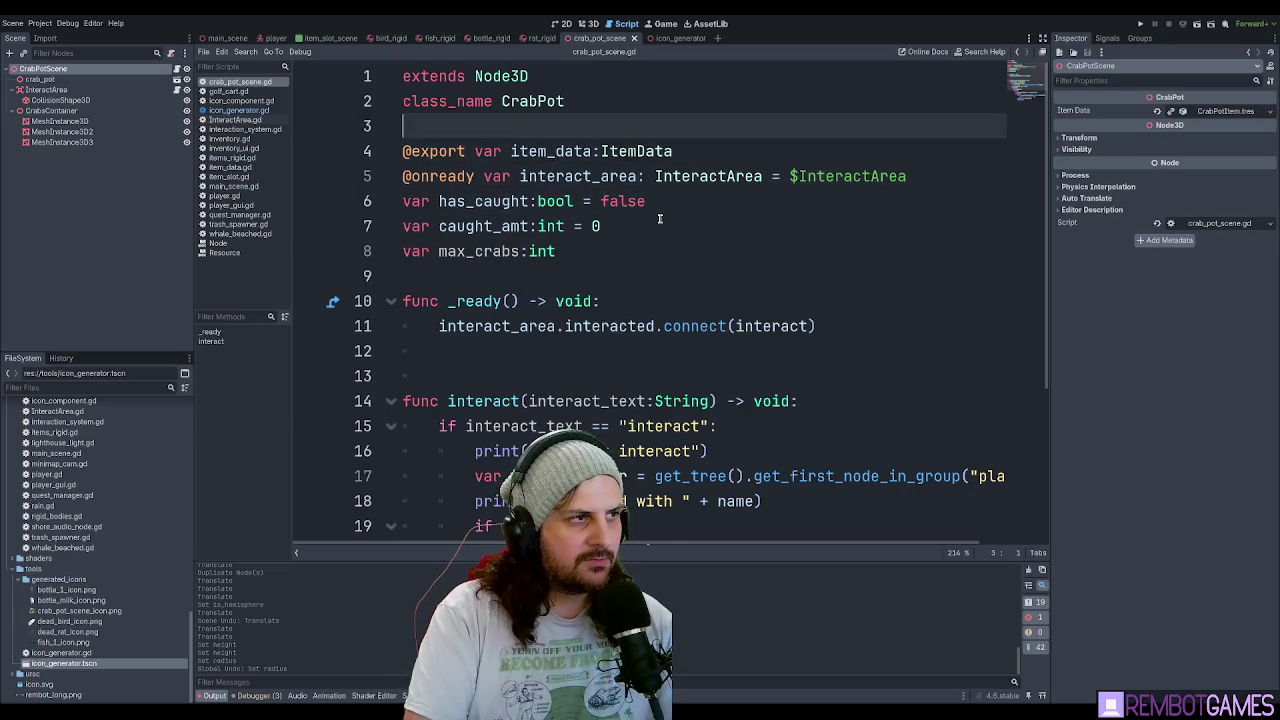
key("Return")
type("export var crabs_nodes:")
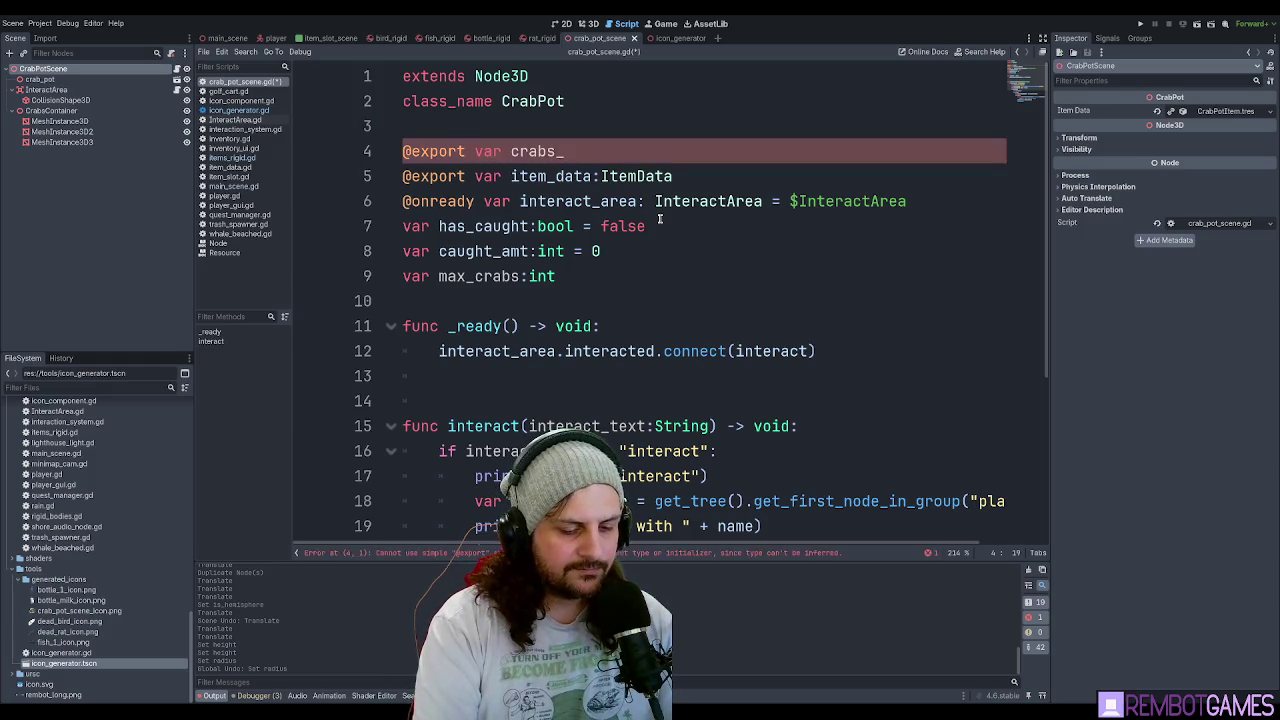
type("Ar")
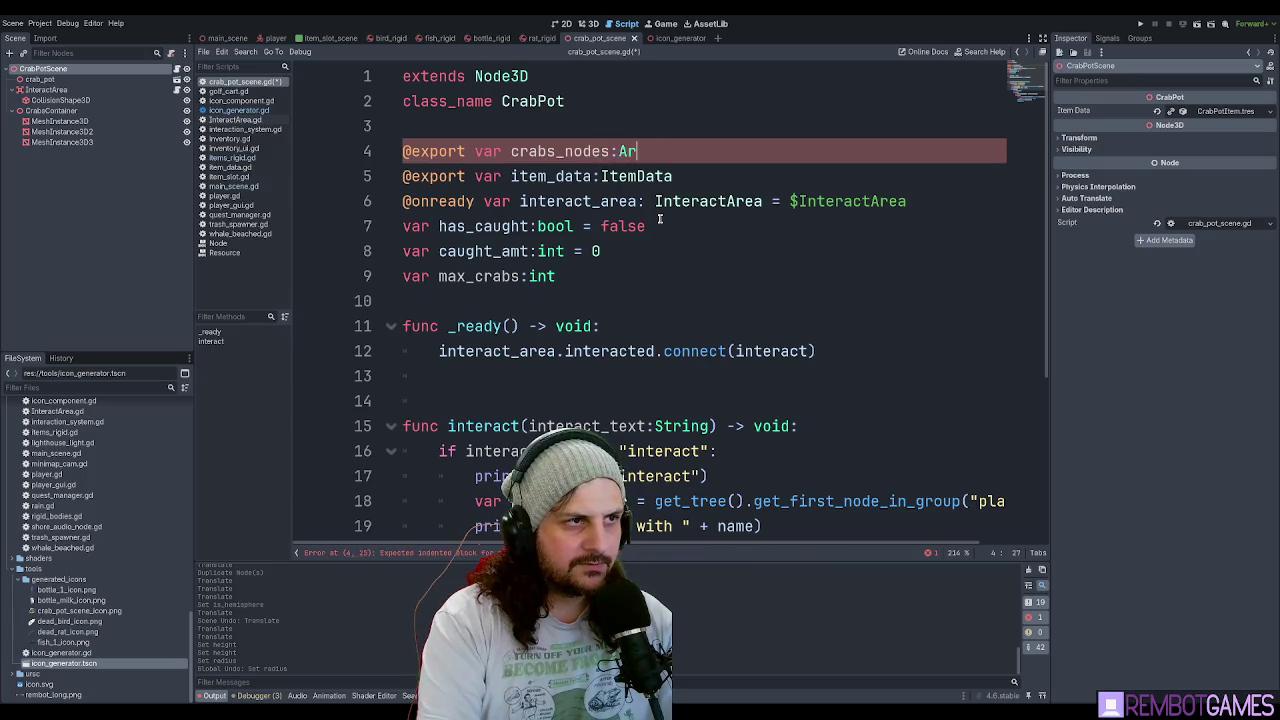
type("ray[Node3D")
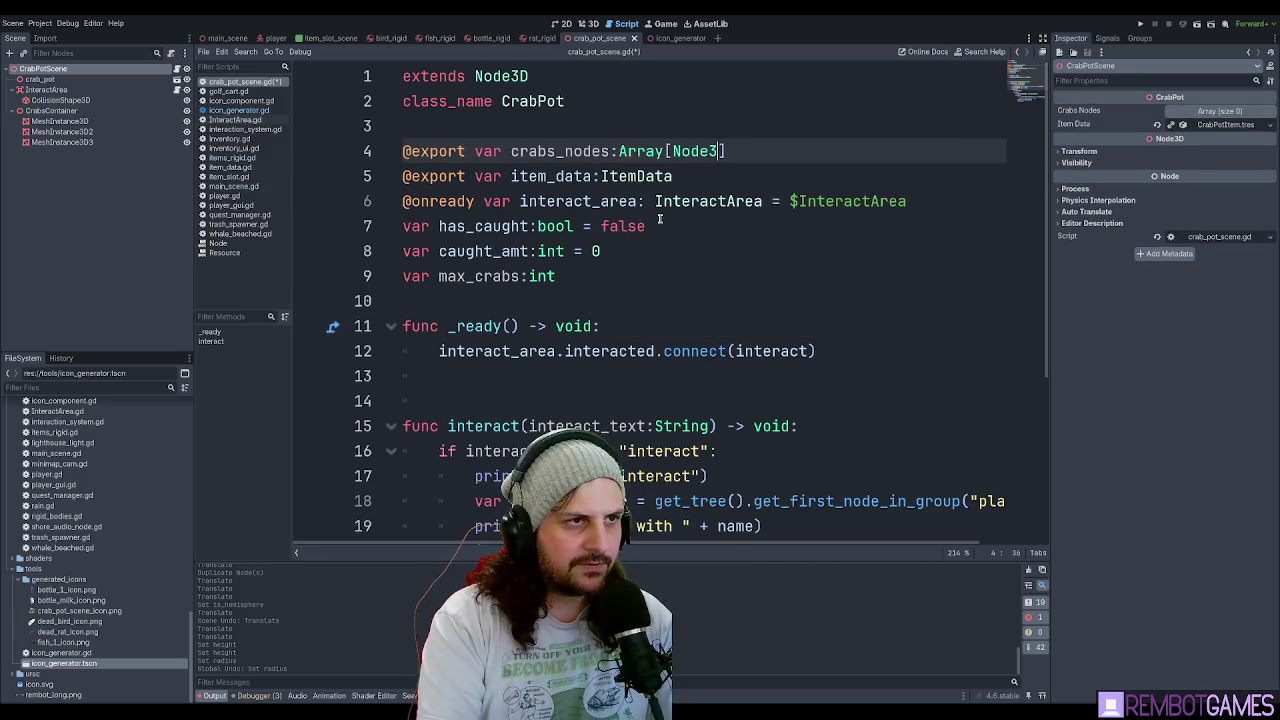
Grow the CrabPotScene's Crabs Nodes array to three empty elements in the Inspector.
key("Escape")
left_click(688, 126)
left_click(549, 176)
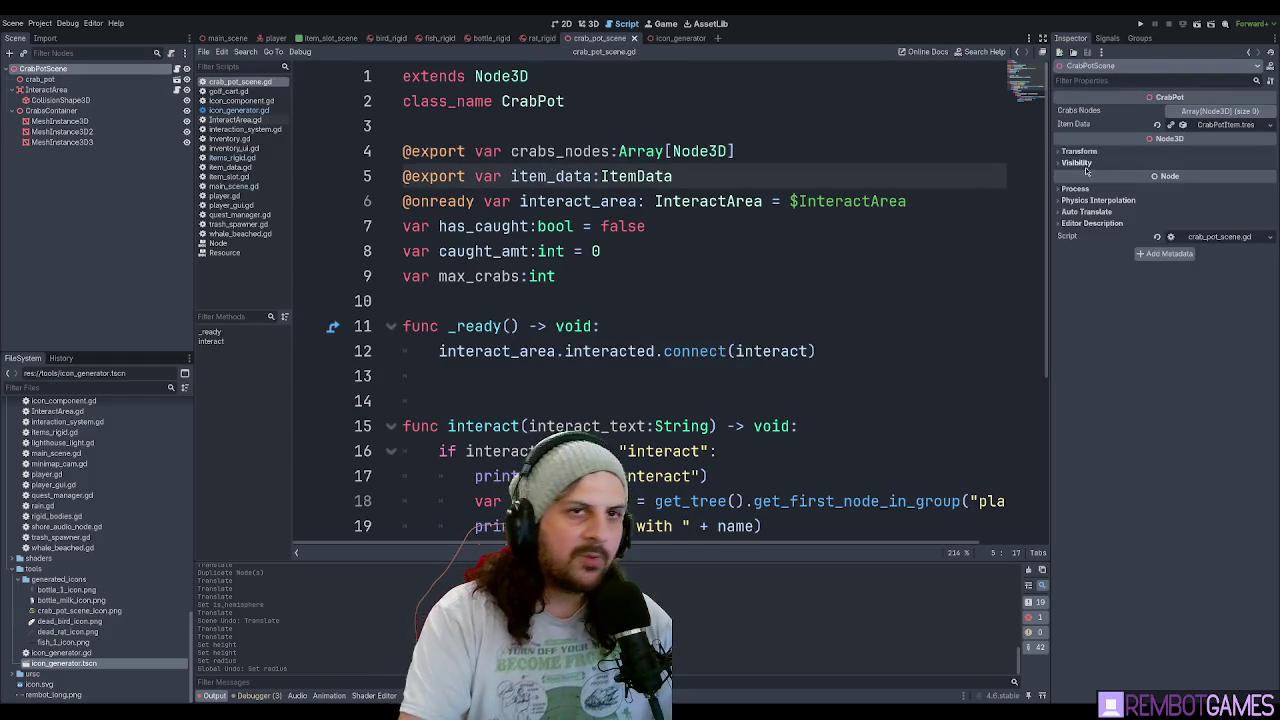
left_click(1197, 114)
left_click(1168, 139)
left_click(1168, 153)
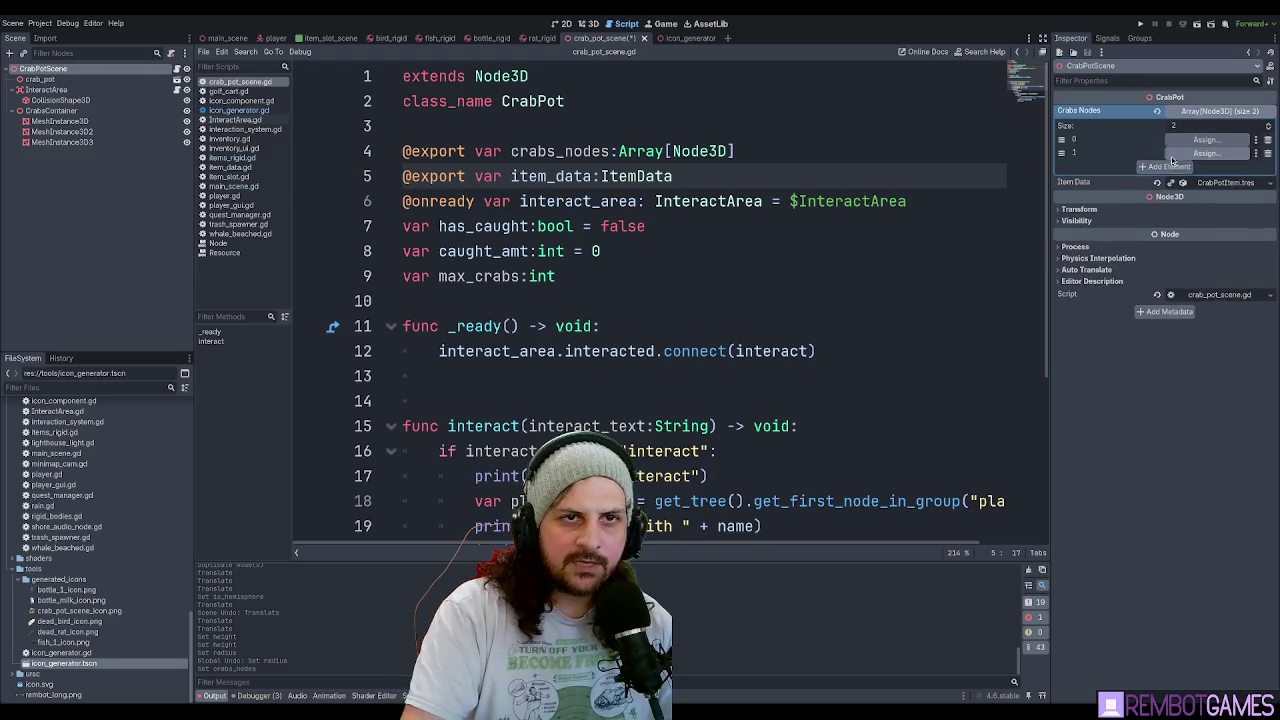
left_click(1168, 166)
Rename the three crab meshes to CrabMesh, CrabMesh2 and CrabMesh3.
left_click(60, 121)
left_click(62, 131, "shift")
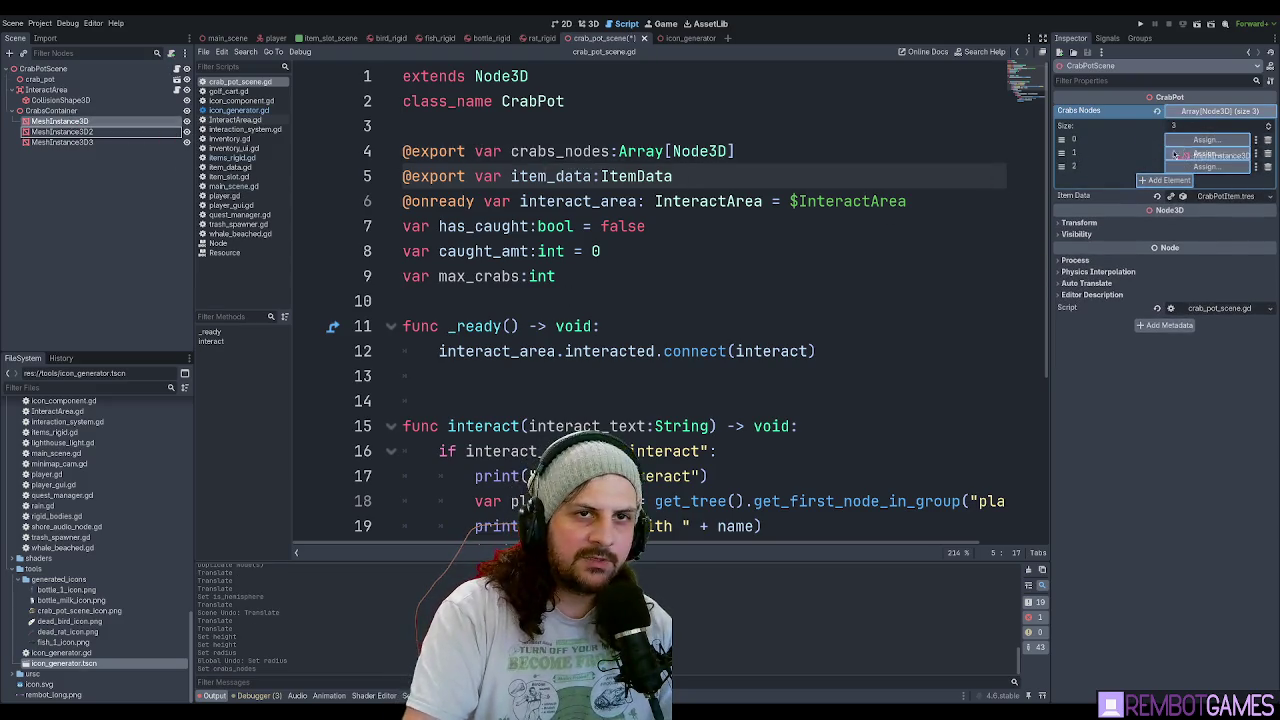
left_click(76, 143, "shift")
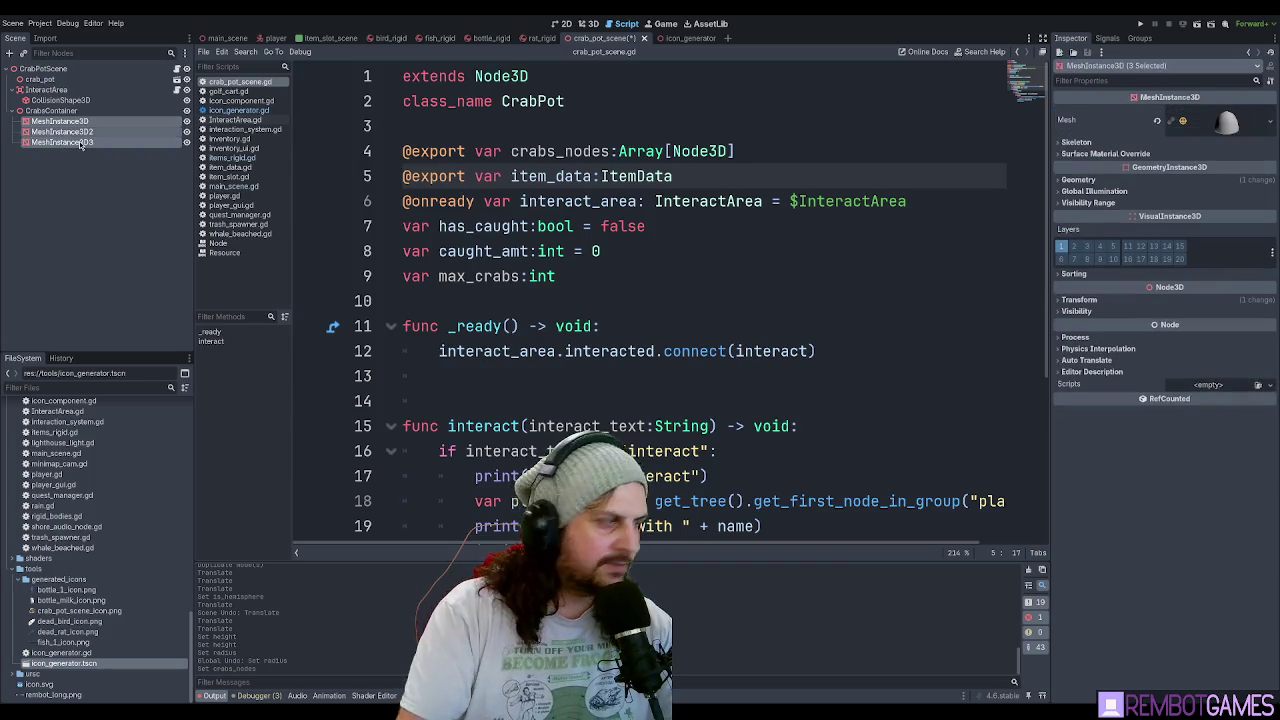
key("F2")
type("Crab")
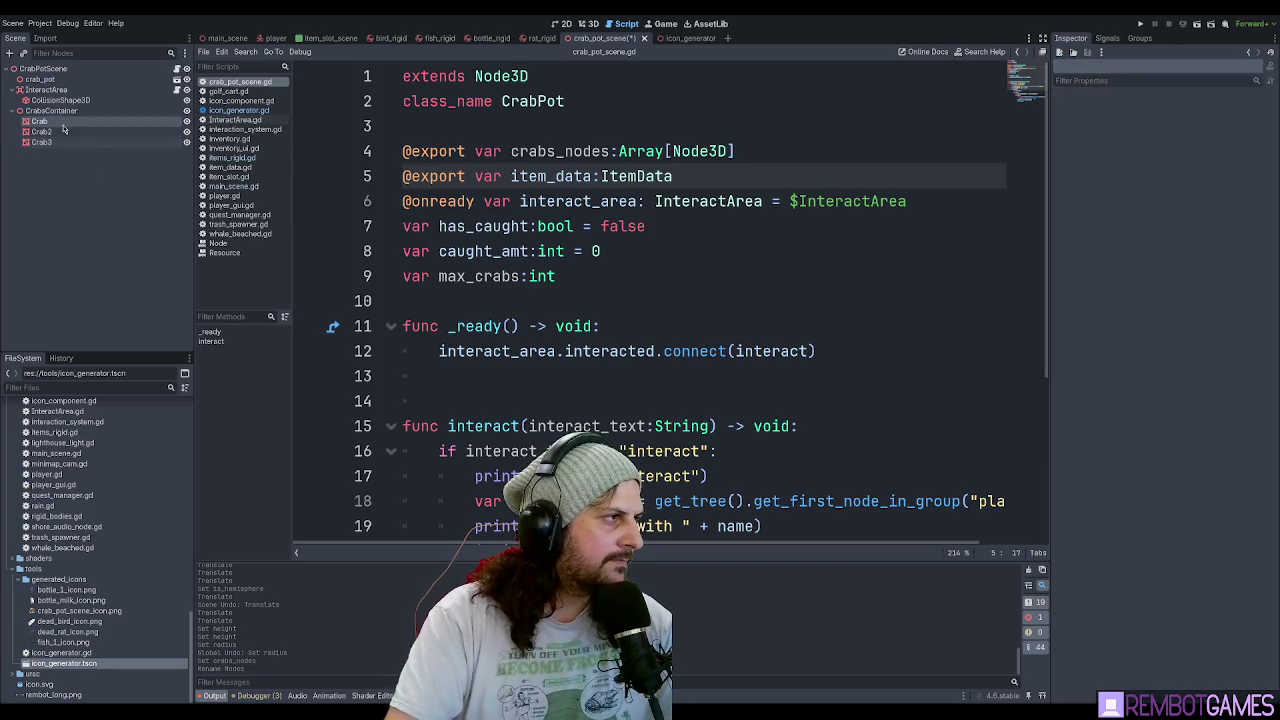
key("Return")
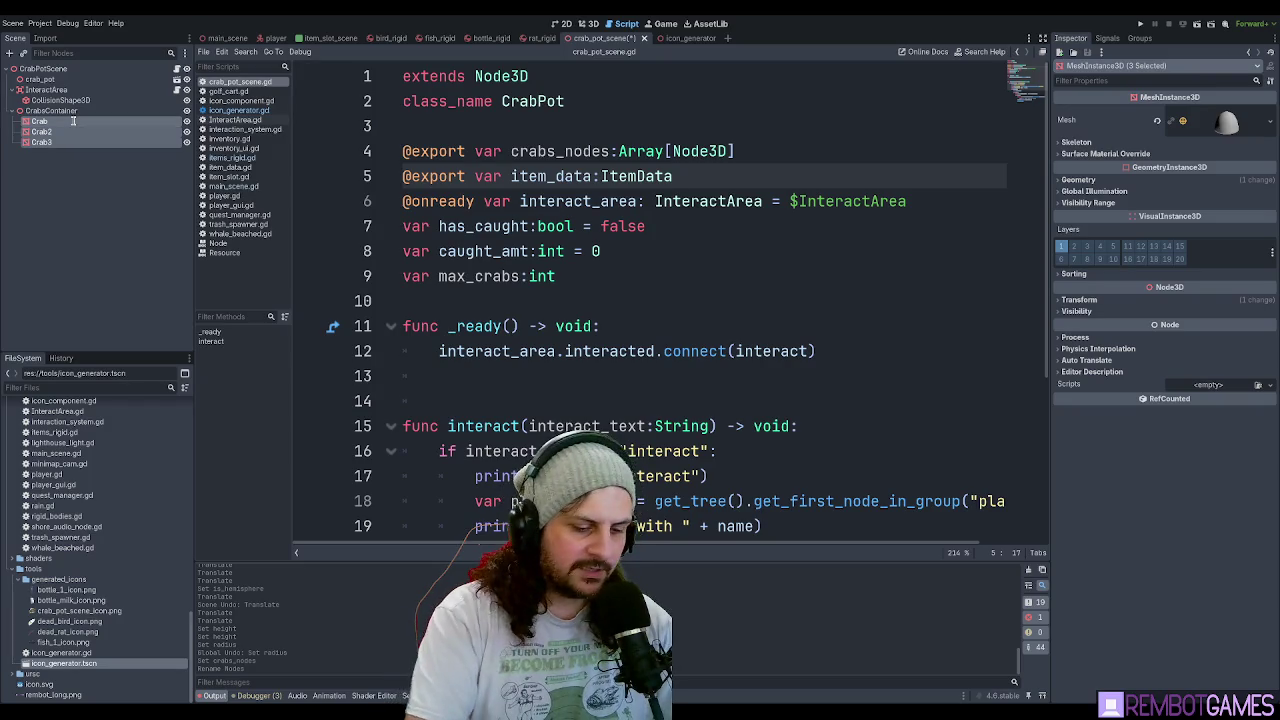
key("F2")
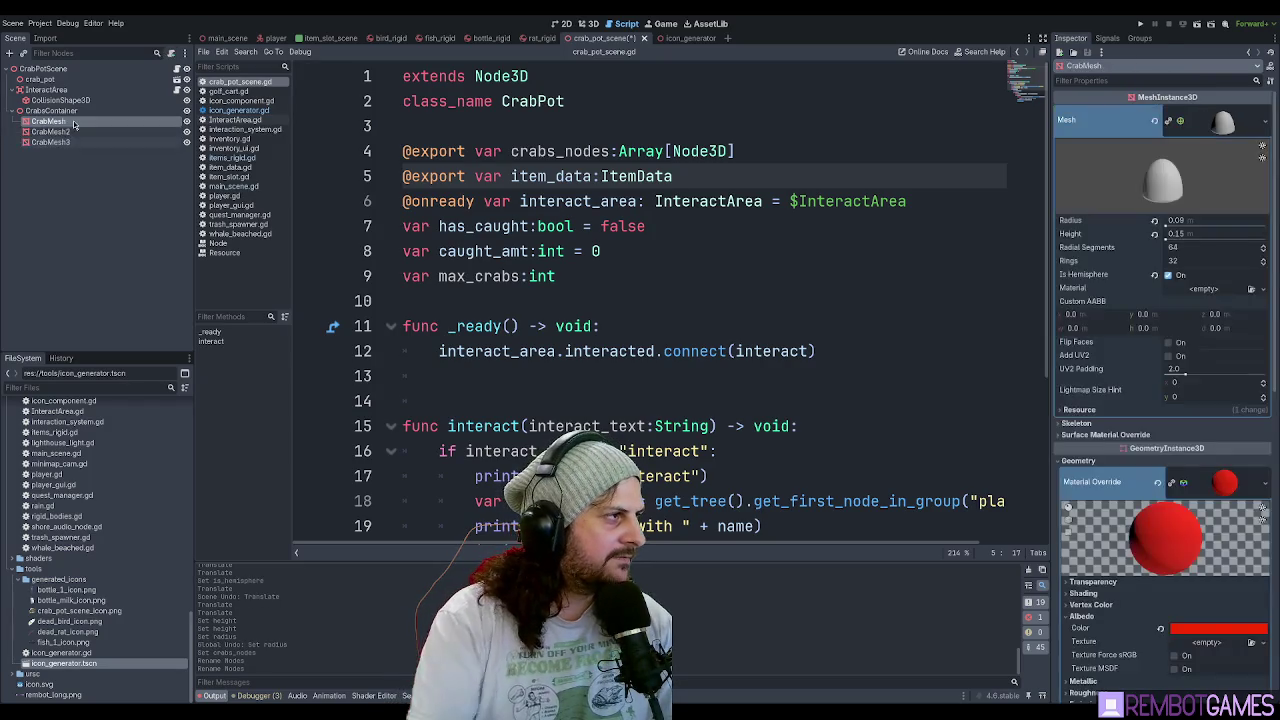
type("CrabMesh")
key("Return")
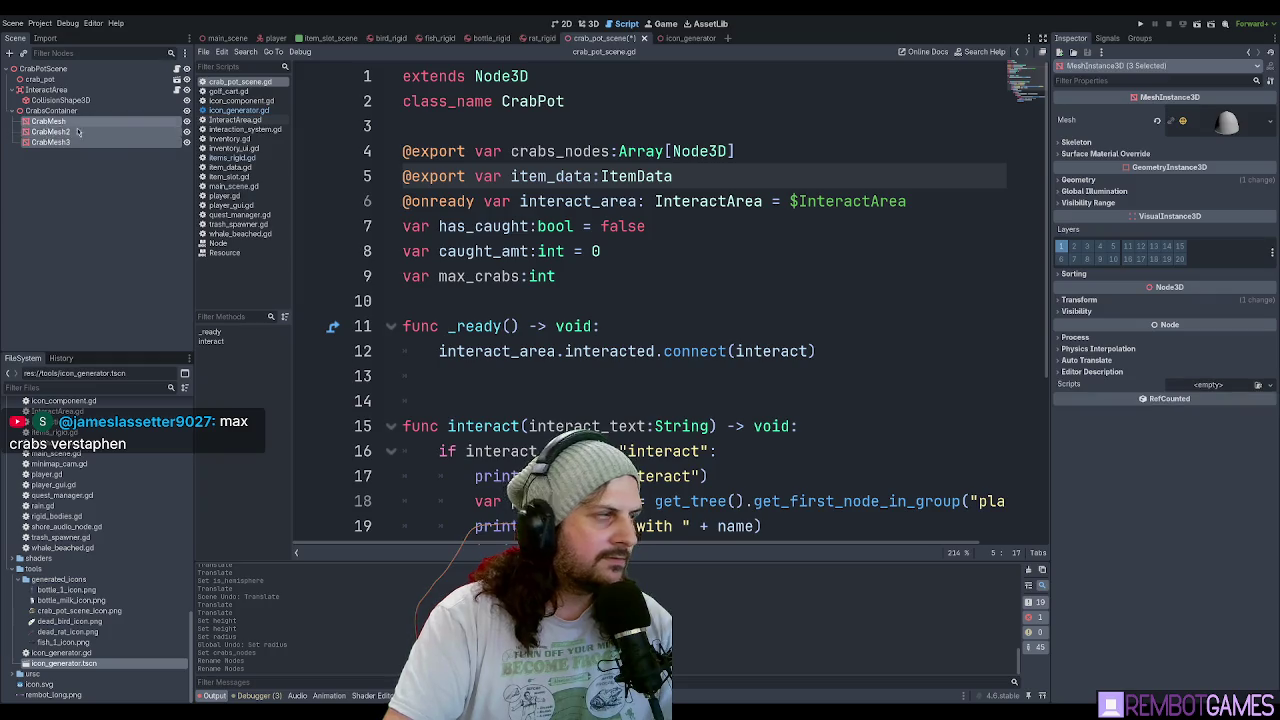
Assign CrabMesh, CrabMesh2 and CrabMesh3 to Crabs Nodes elements 0, 1 and 2.
left_click(43, 68)
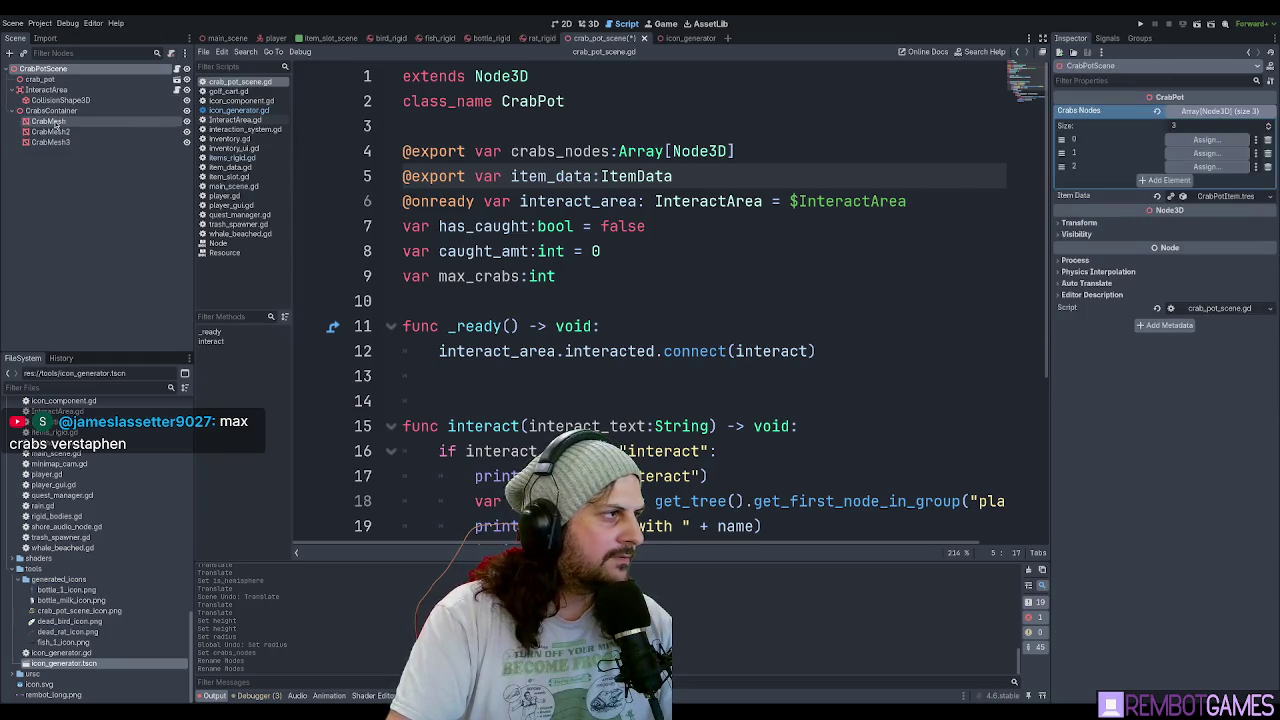
mouse_move(55, 123)
left_mouse_down()
mouse_move(957, 126)
mouse_move(1210, 140)
left_mouse_up()
left_click_drag(50, 131, 1215, 155)
mouse_move(50, 142)
left_mouse_down()
mouse_move(1156, 186)
mouse_move(1215, 167)
left_mouse_up()
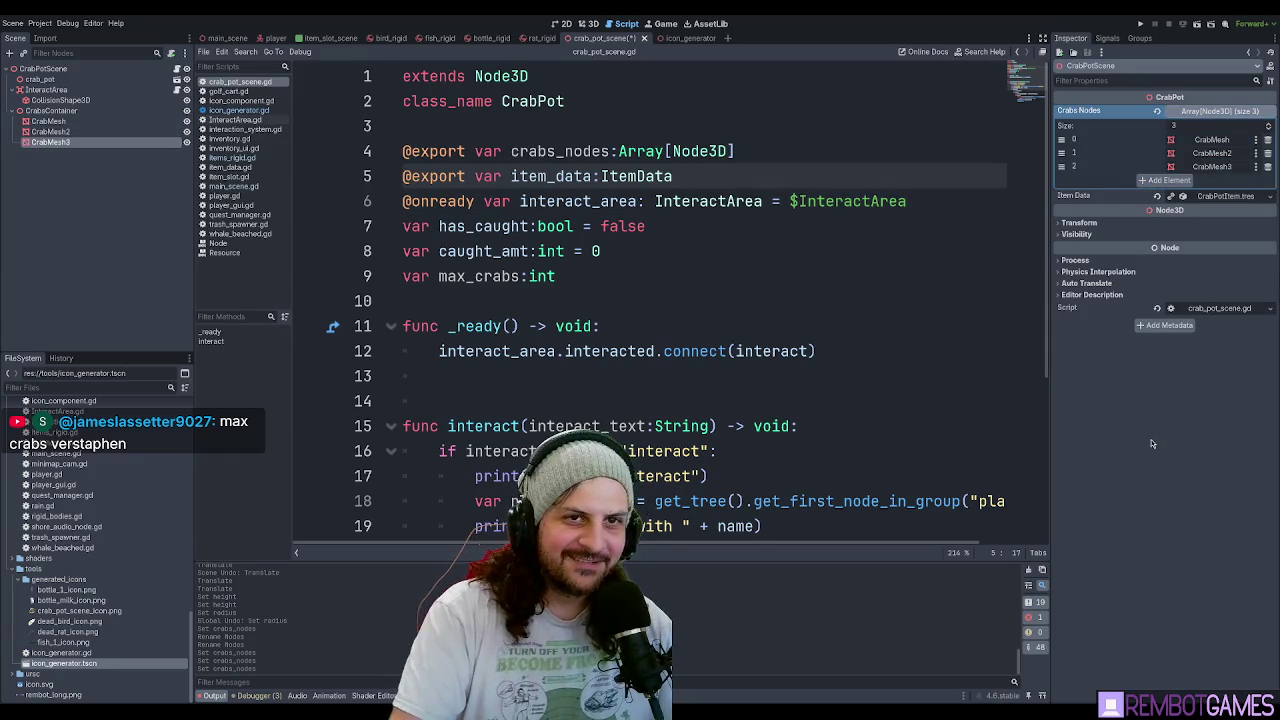
Save the crab pot scene and script with Ctrl+S.
left_click(882, 248)
left_click(804, 200)
left_click(762, 174)
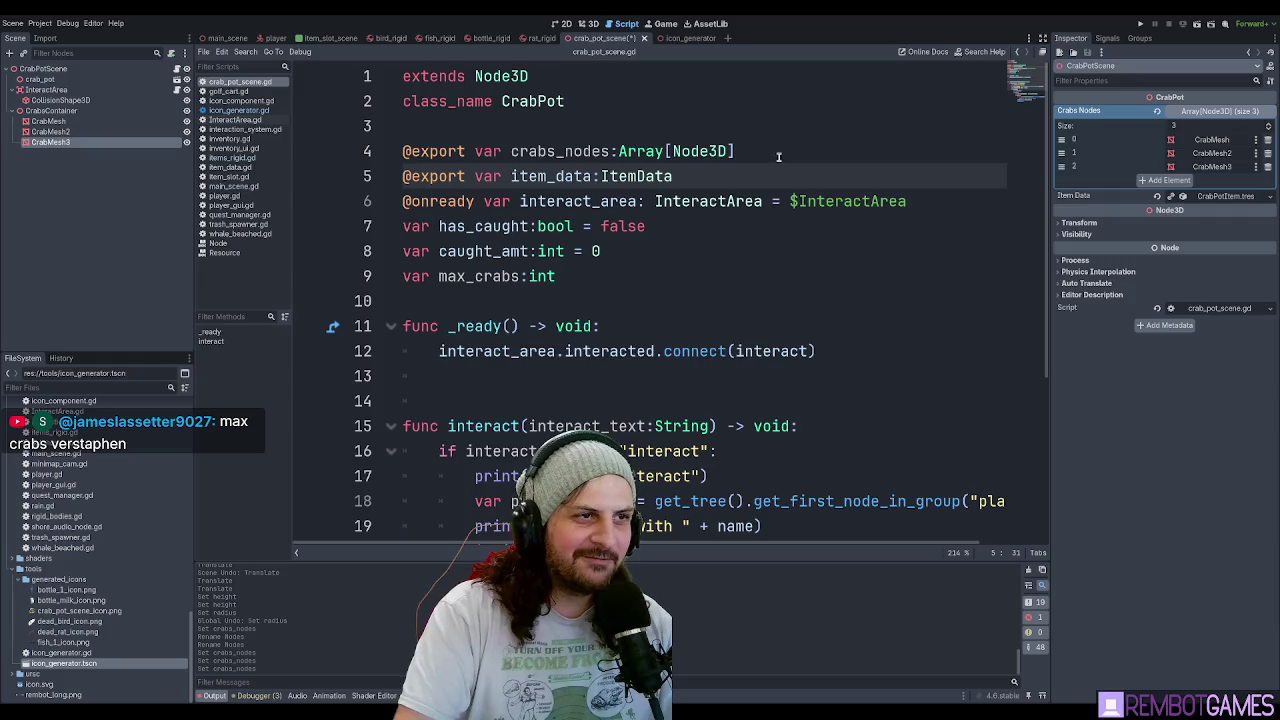
key("ctrl+s")
left_click(778, 157)
left_click(793, 228)
left_click(813, 204)
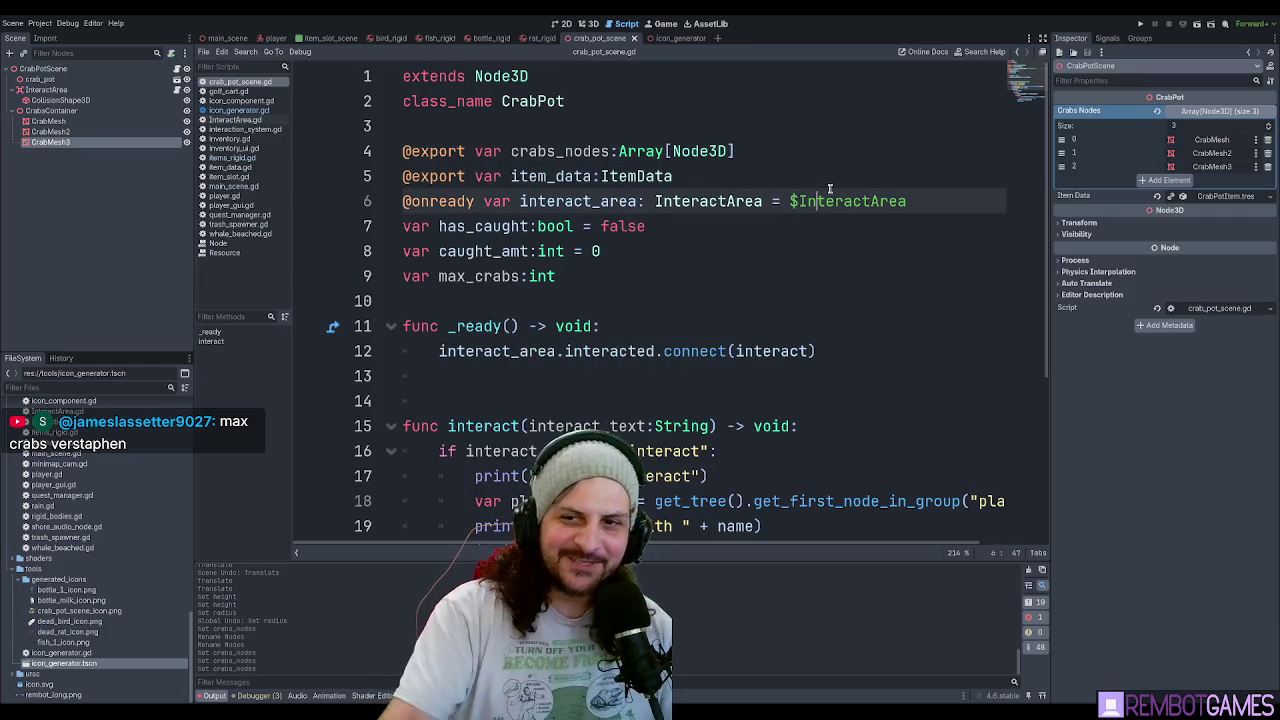
Insert a blank line after the InteractArea declaration on line 6.
left_click(708, 254)
left_click(563, 283)
left_click(676, 229)
left_click(925, 201)
key("Return")
left_click(754, 251)
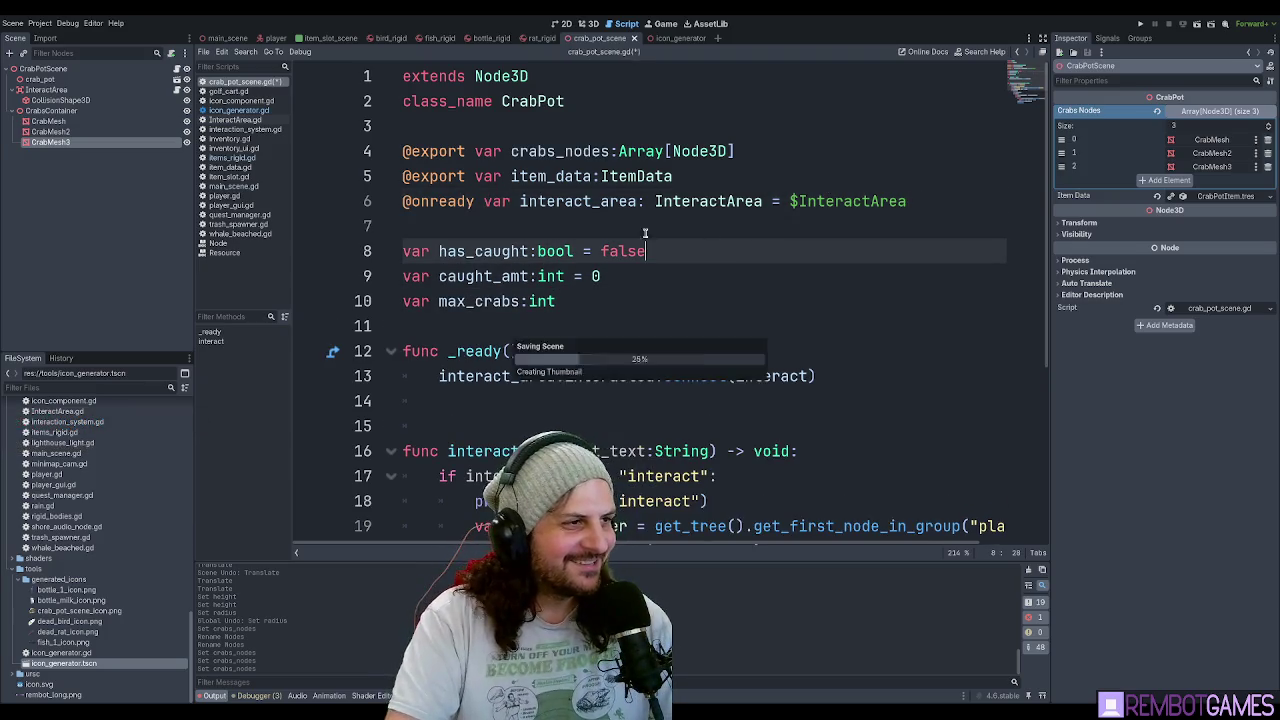
left_click(577, 220)
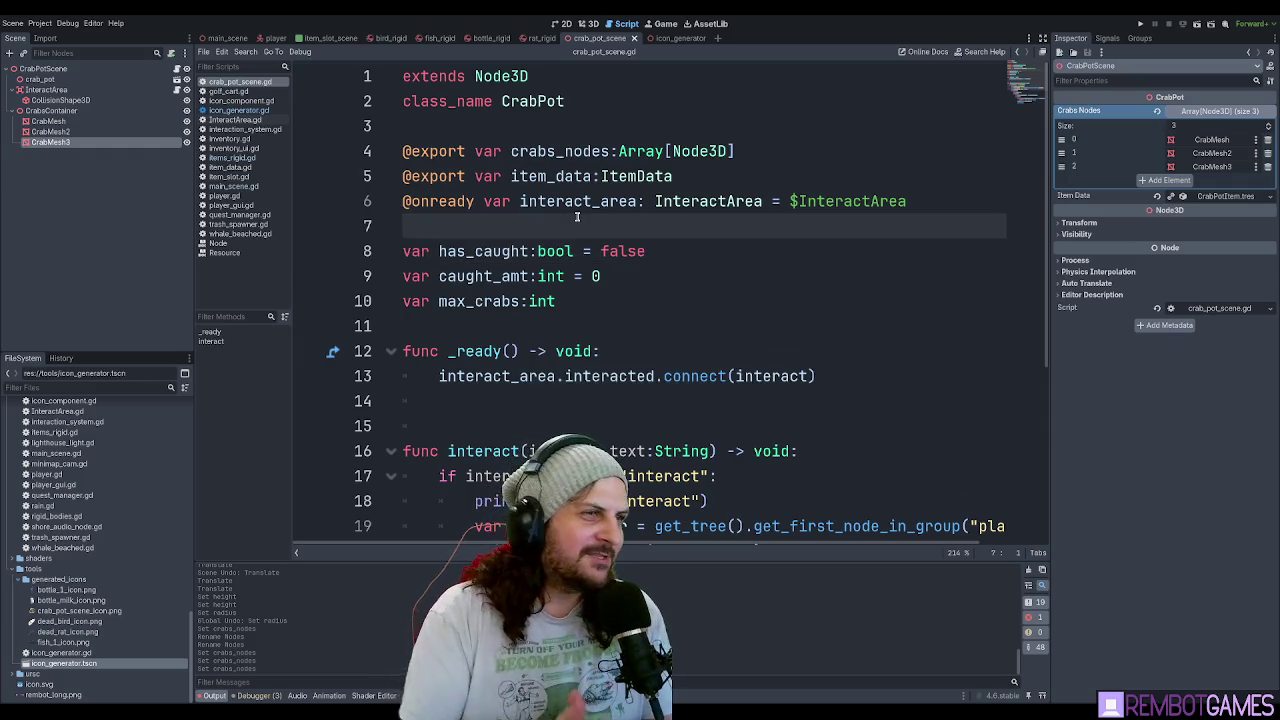
left_click(1236, 112)
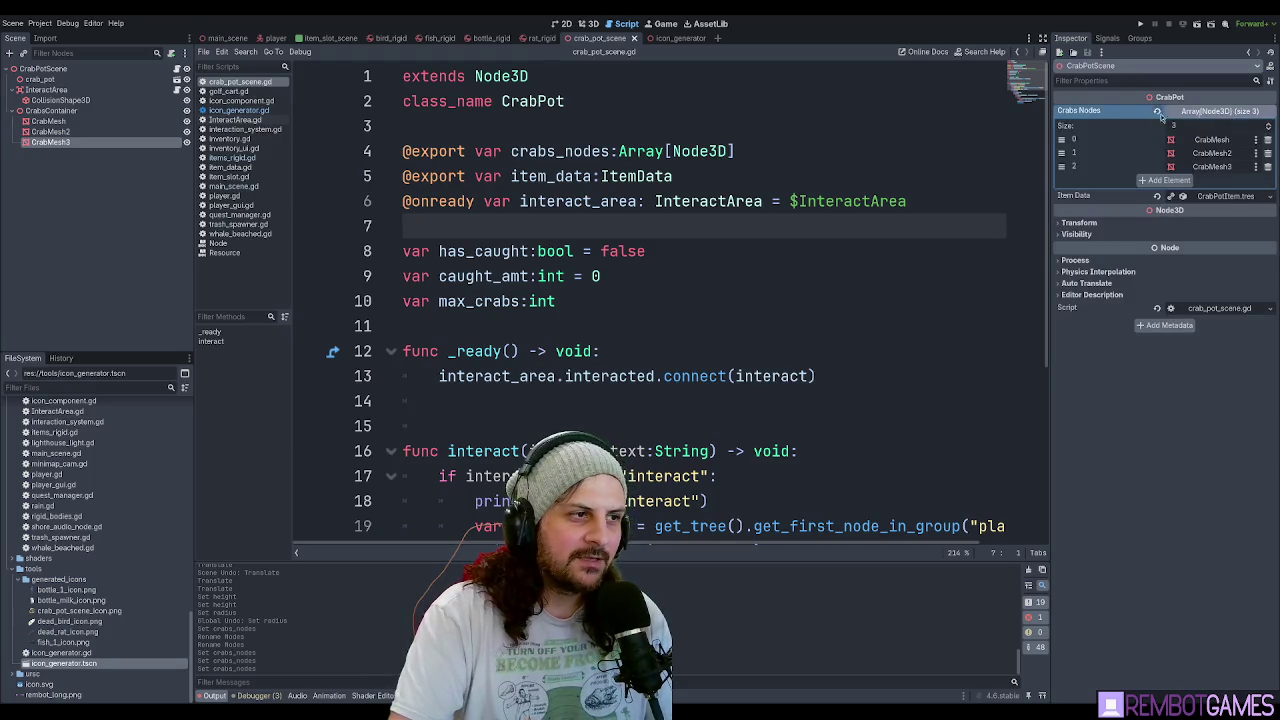
left_click(614, 299)
type("=")
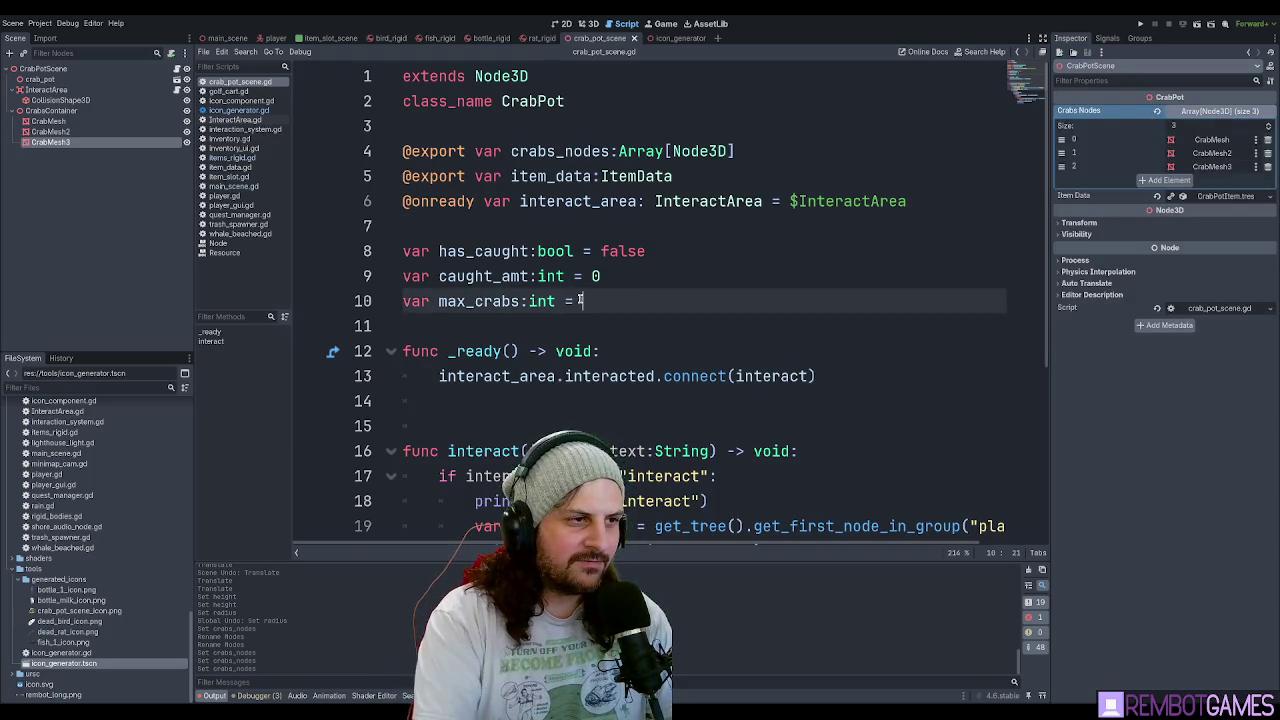
left_click(400, 305)
type("@onready")
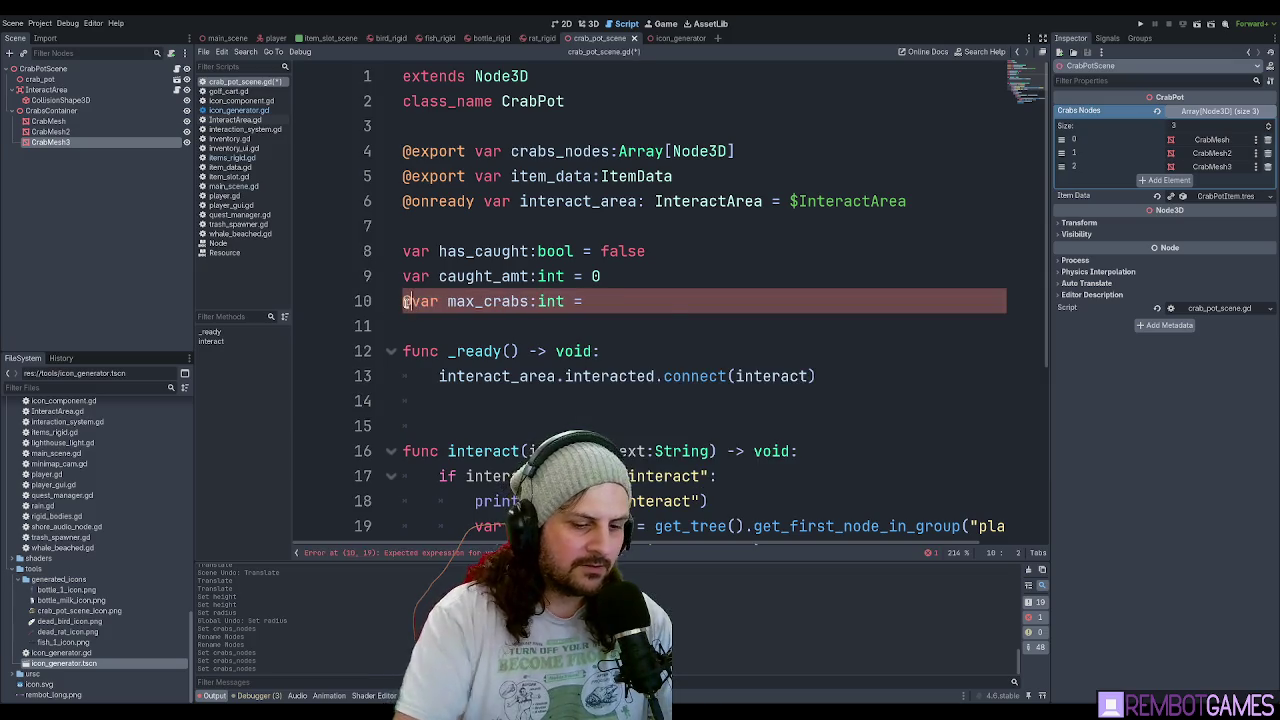
key("End")
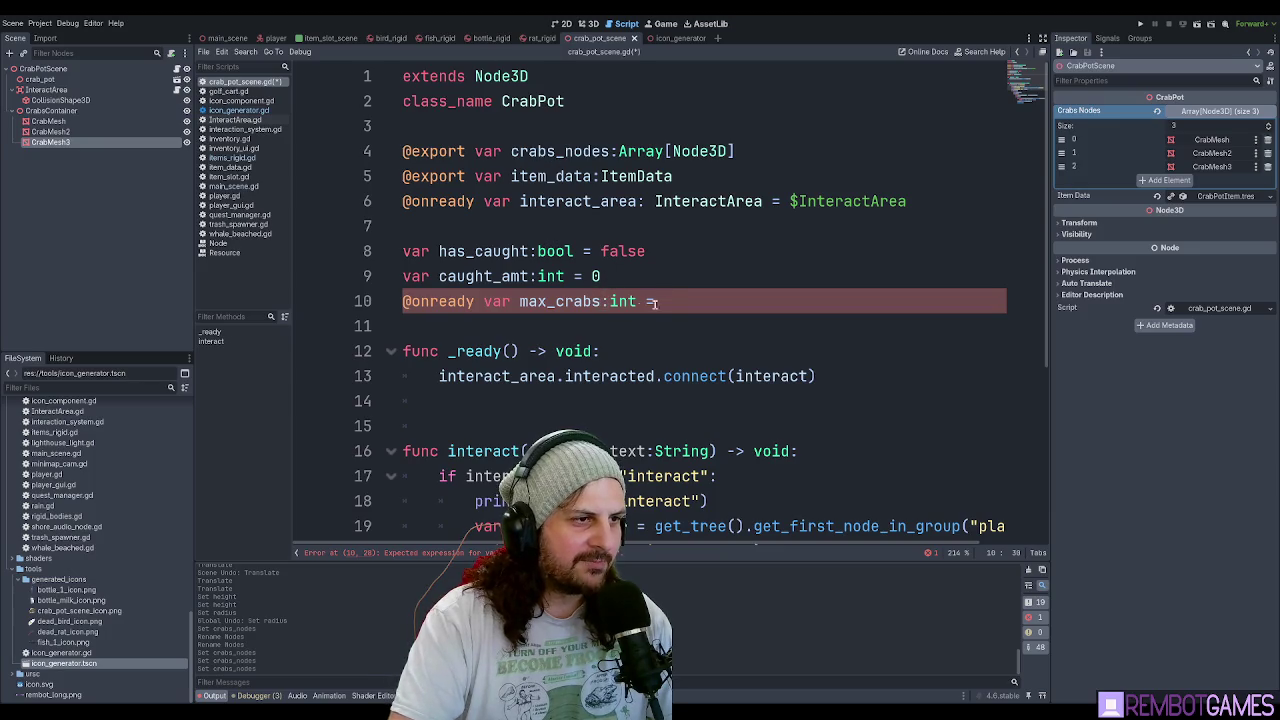
type("## ")
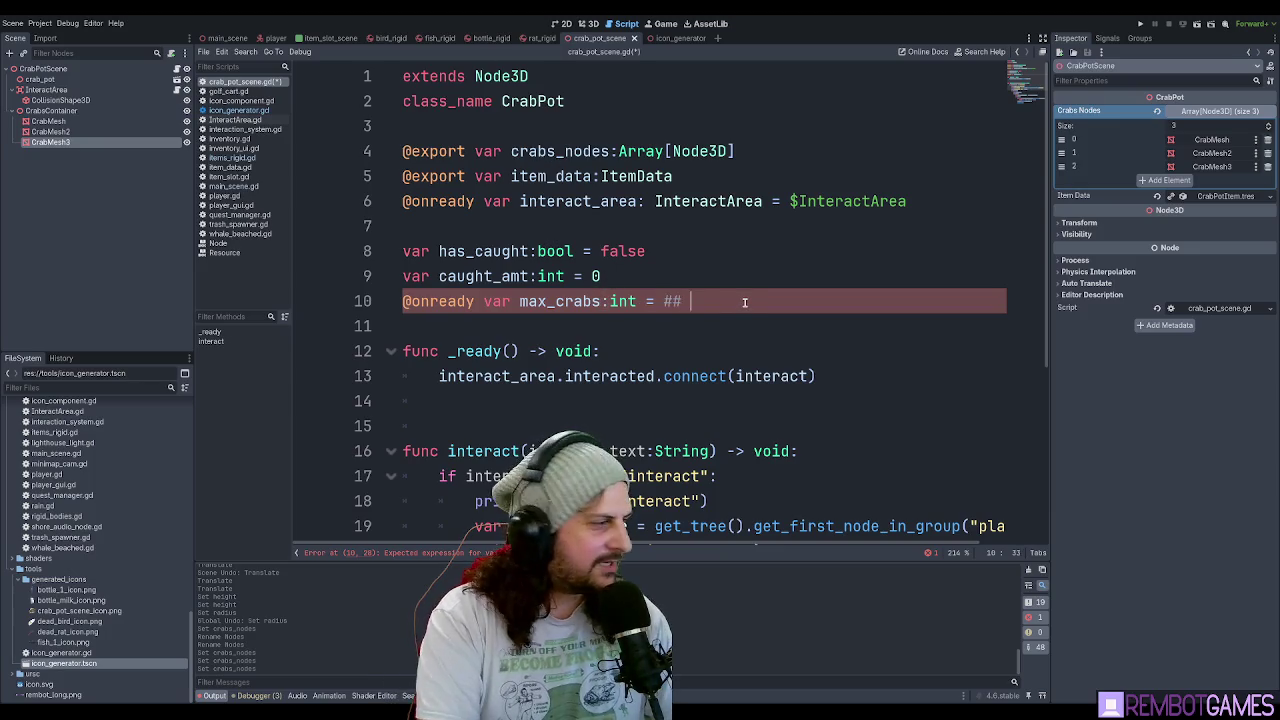
type("max cr")
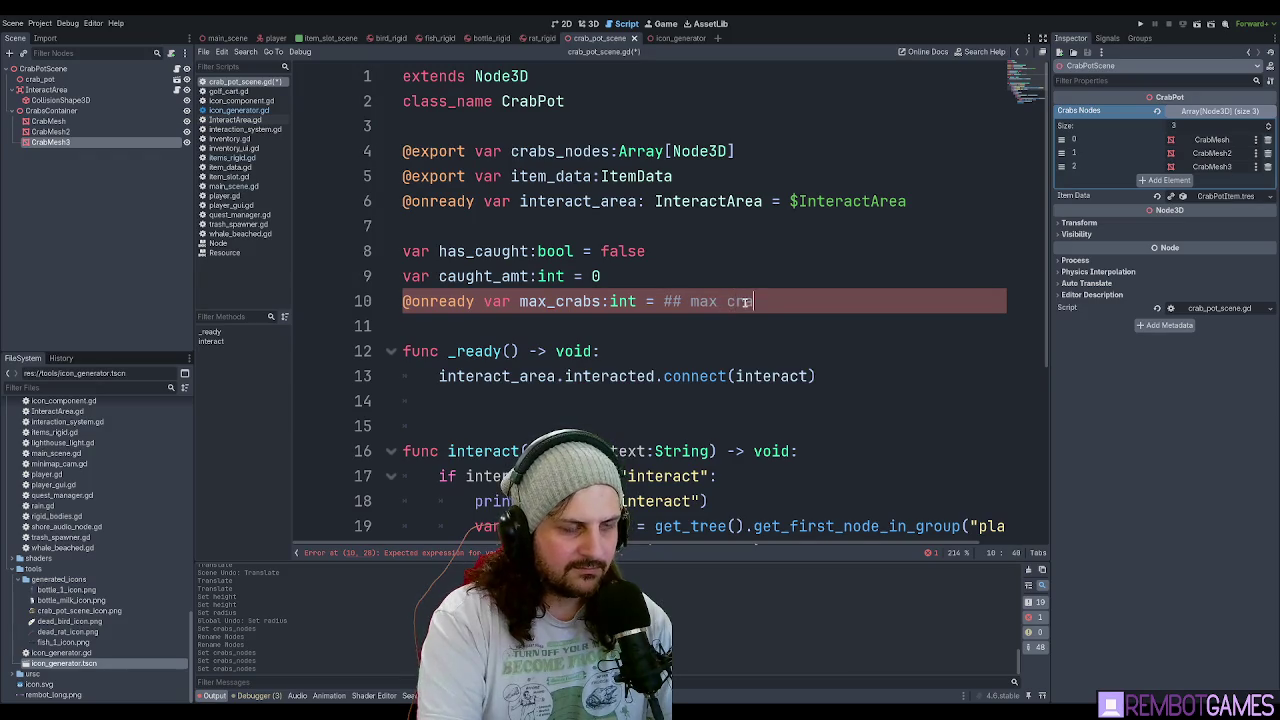
type("abbstappen")
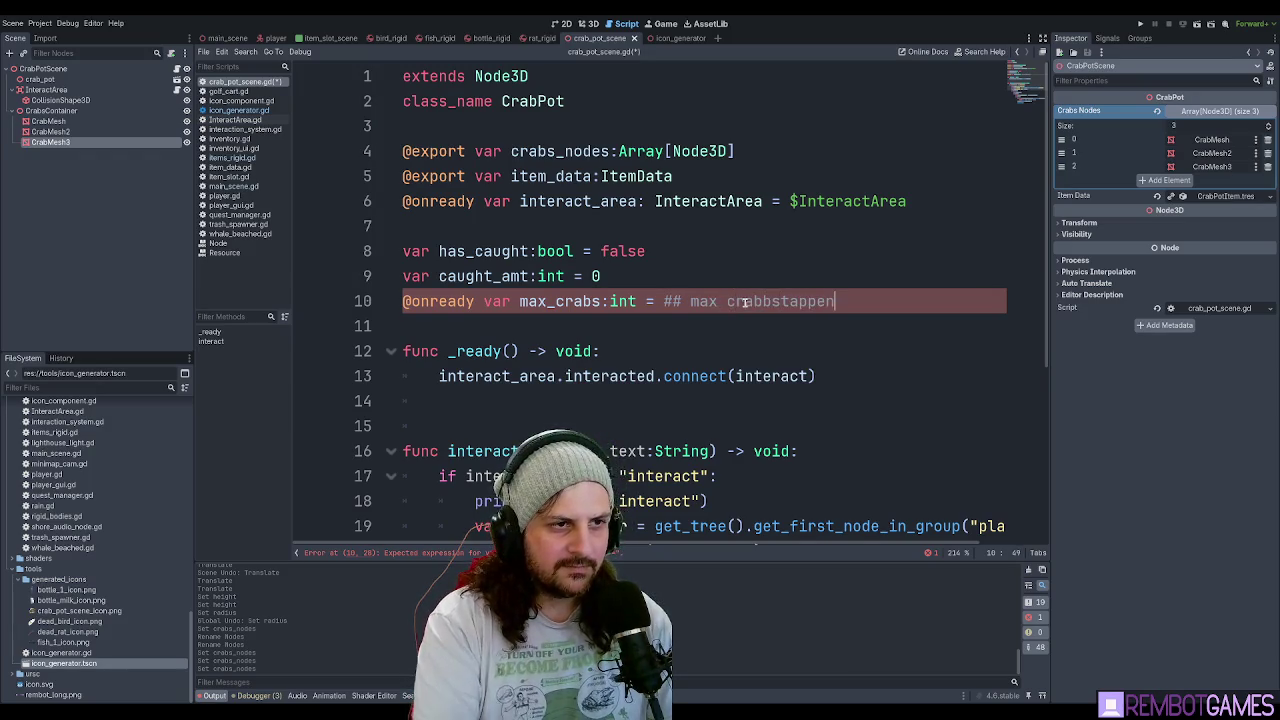
type("s")
left_click(772, 276)
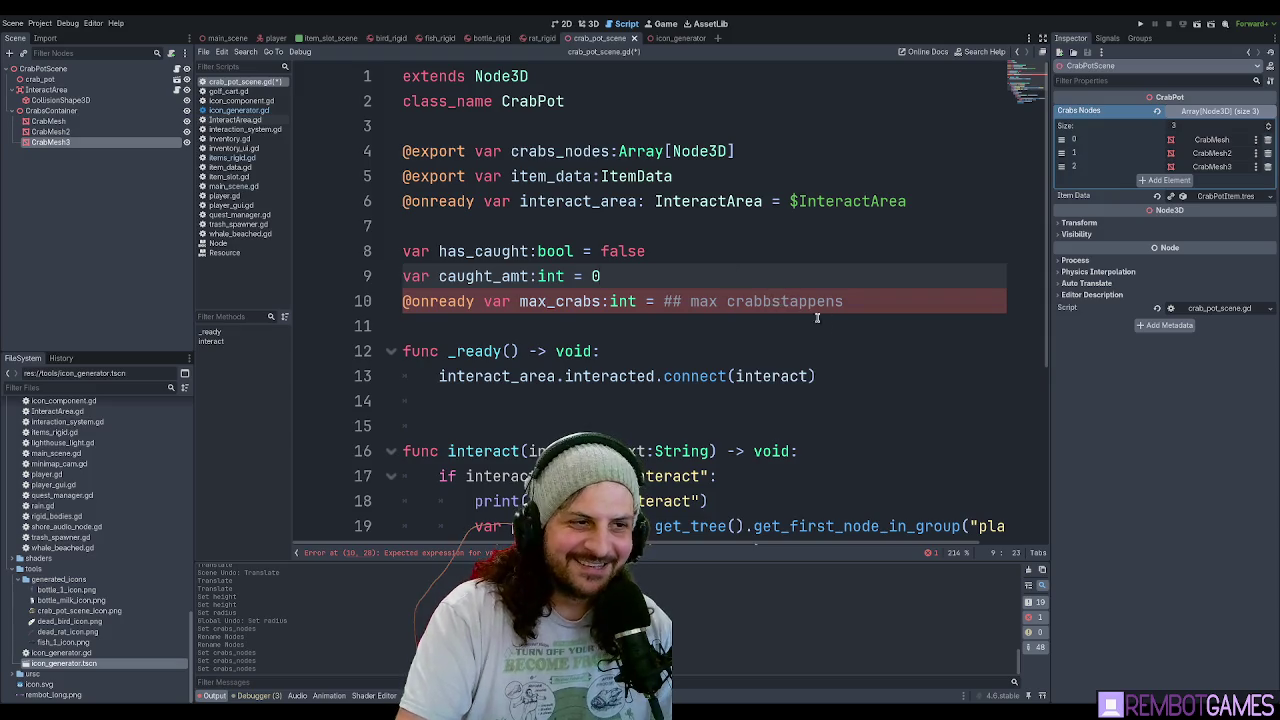
left_click(764, 302)
type("s v")
key("Delete")
type("er")
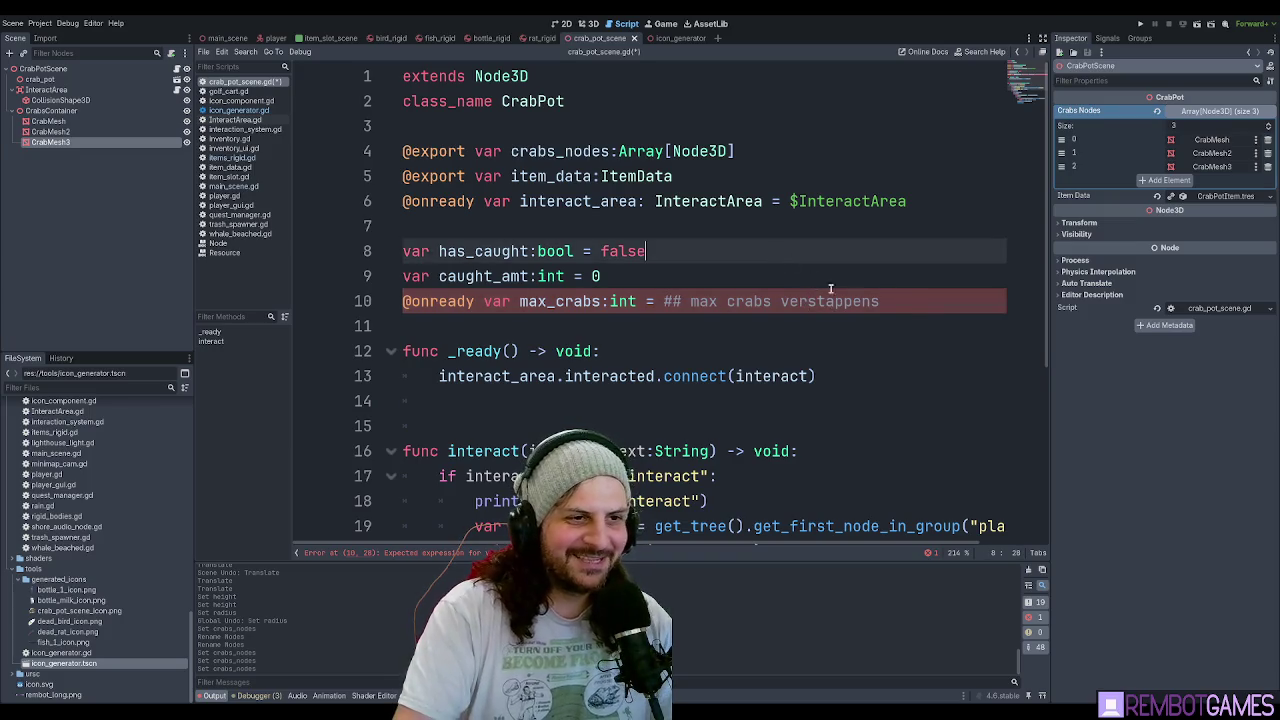
Save, then initialise max_crabs to crabs_nodes.size().
left_click(718, 285)
key("ctrl+s")
left_click(664, 301)
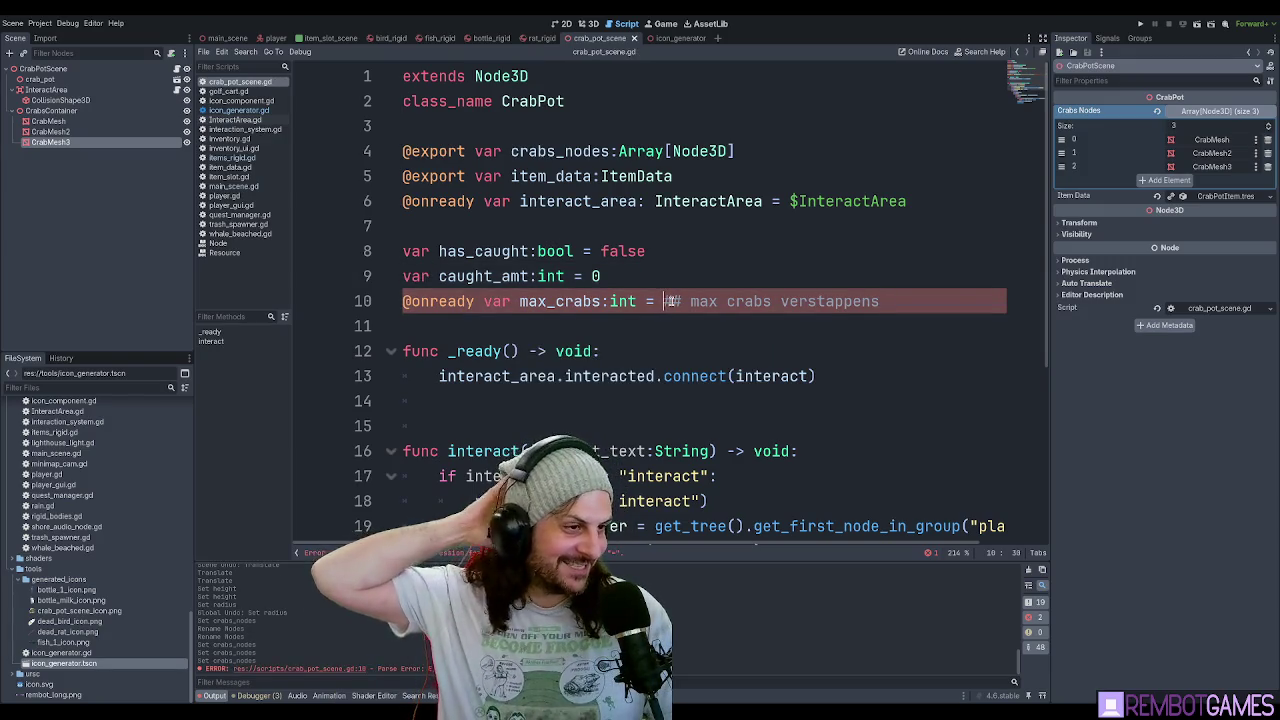
key("F3")
left_click(664, 299)
type("crabs_nodes")
type(".size()")
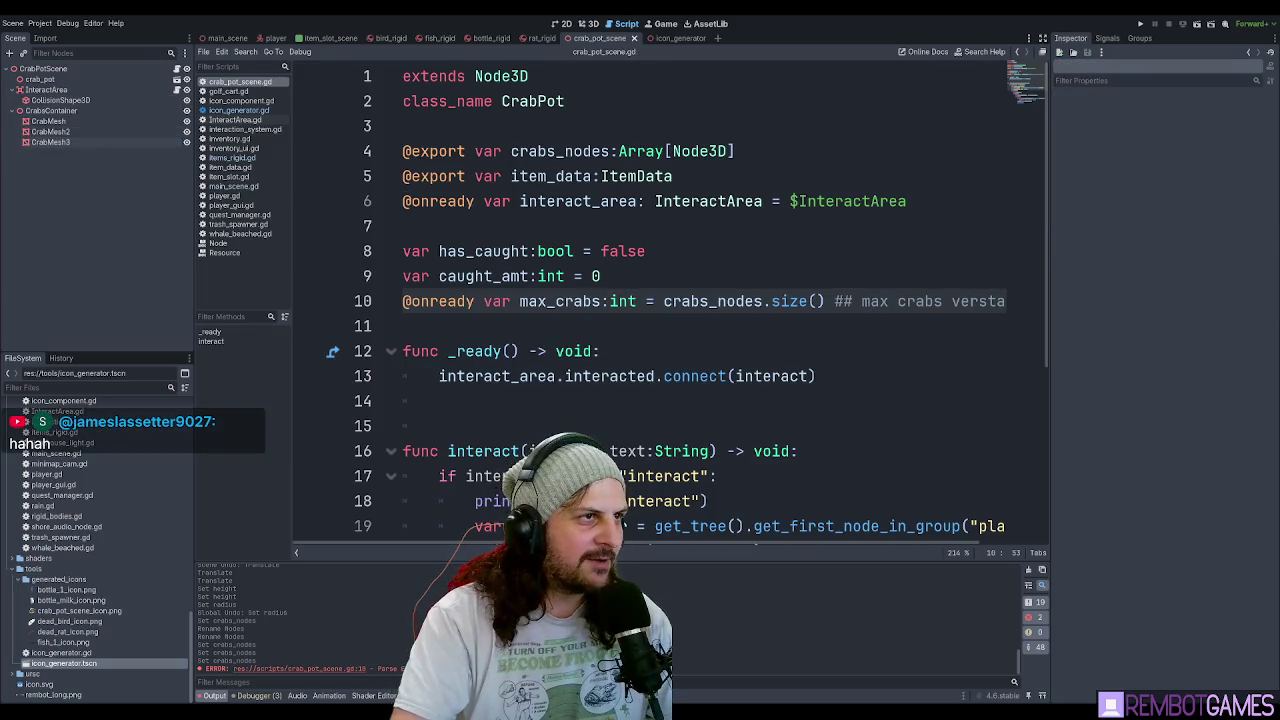
left_click(587, 23)
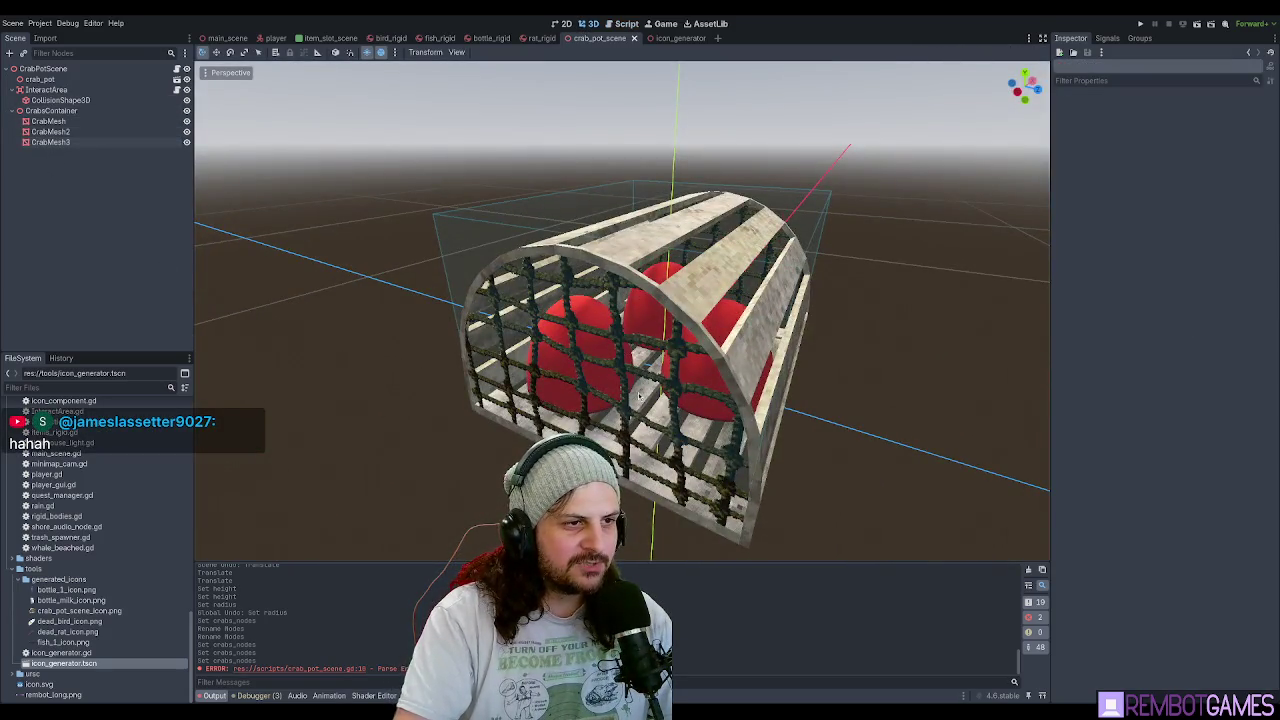
key("KP_1")
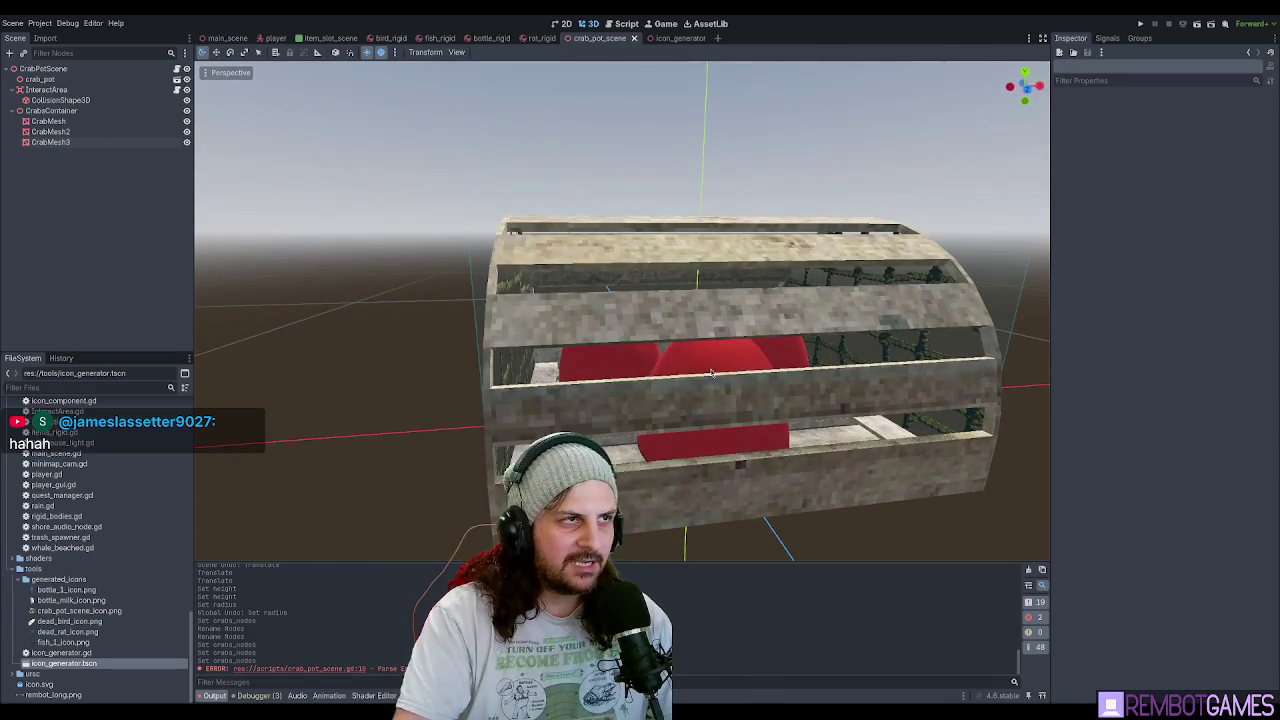
left_click(624, 22)
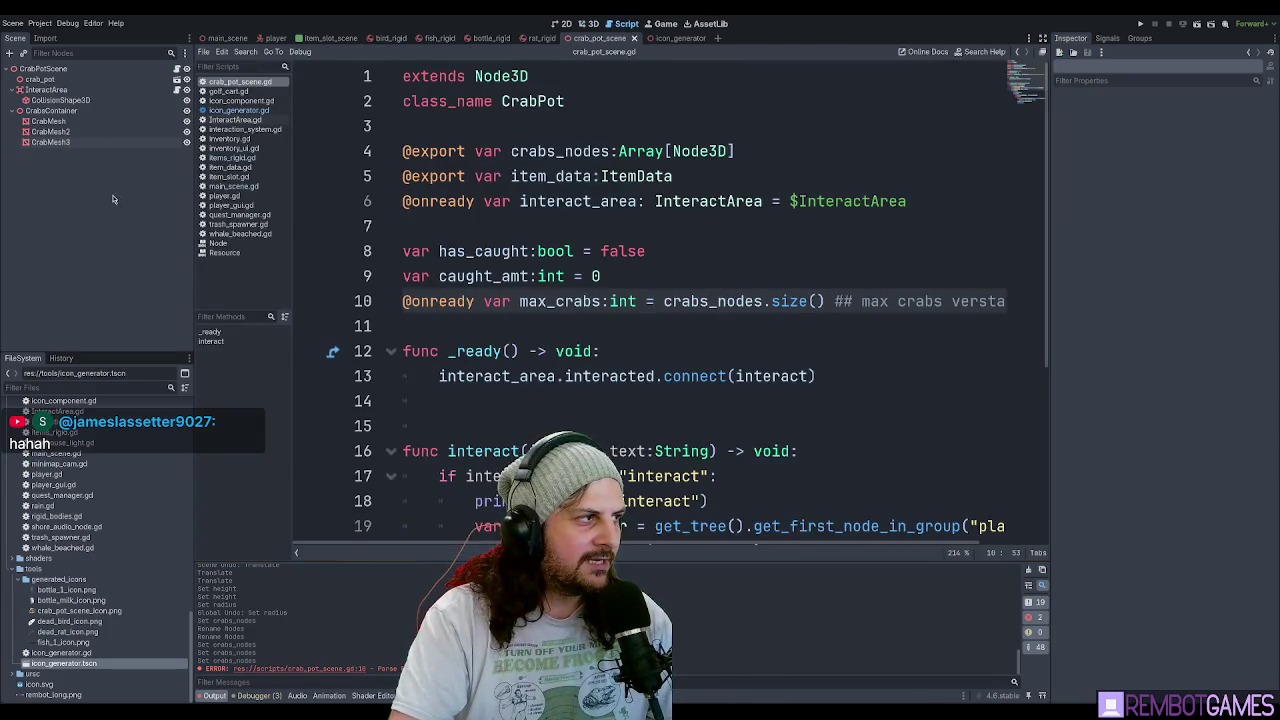
left_click(711, 301)
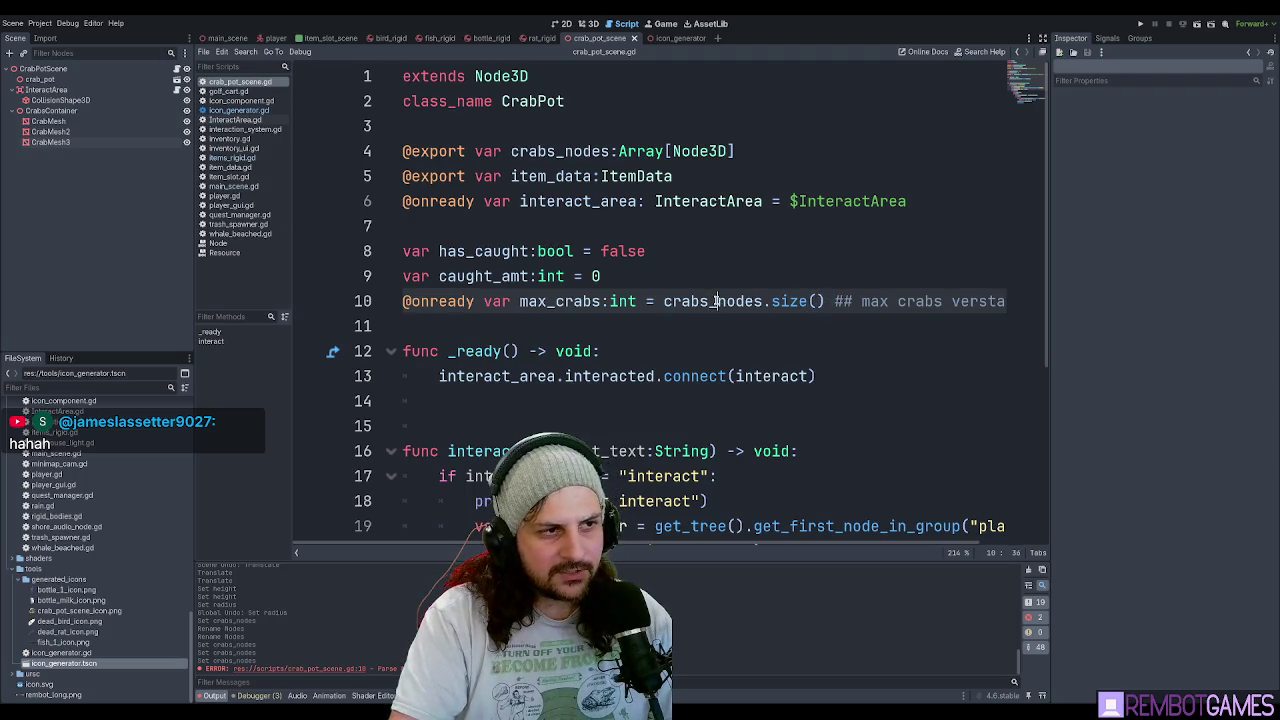
left_click_drag(711, 301, 822, 301)
left_click(815, 301)
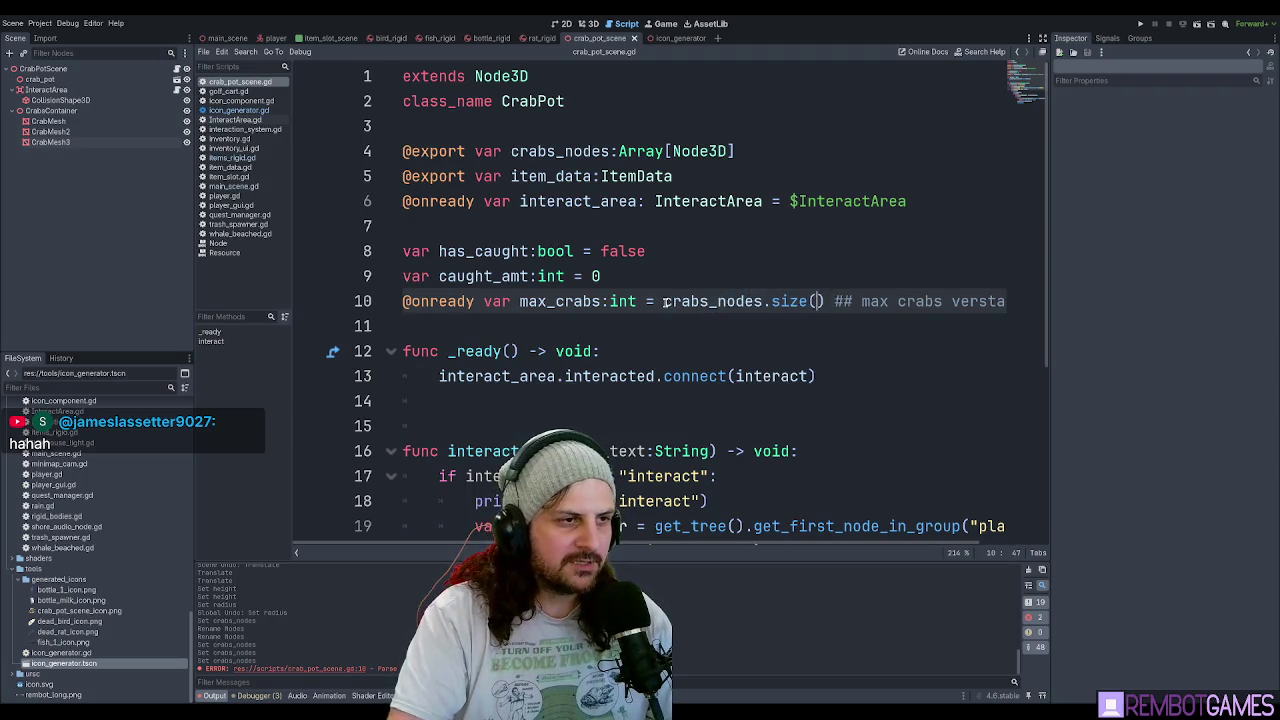
left_click(42, 80)
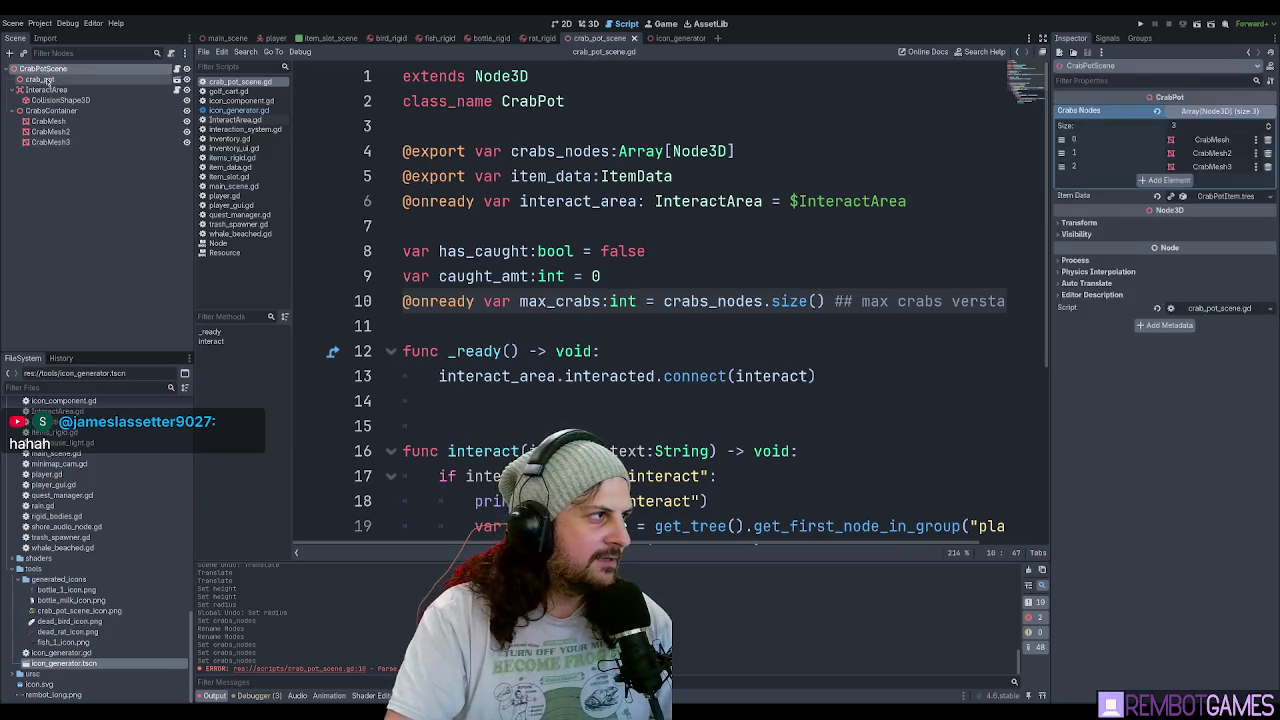
left_click(43, 68)
left_click(40, 79)
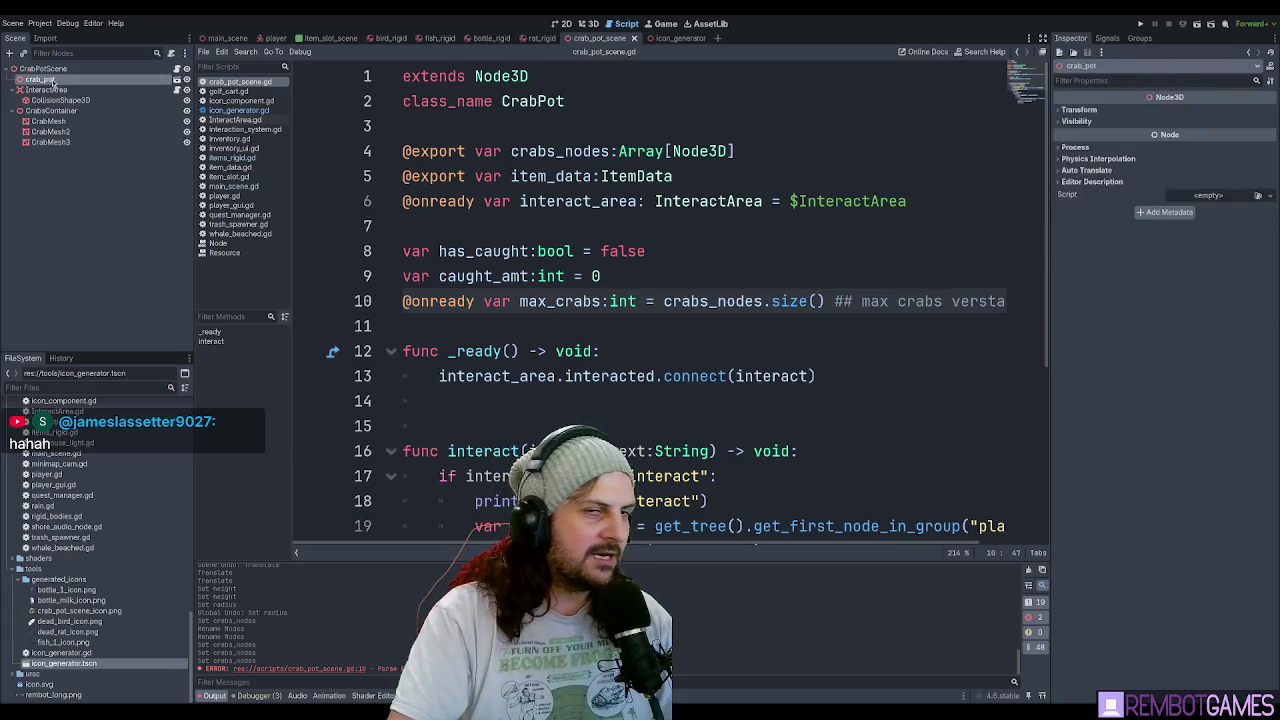
left_click(43, 68)
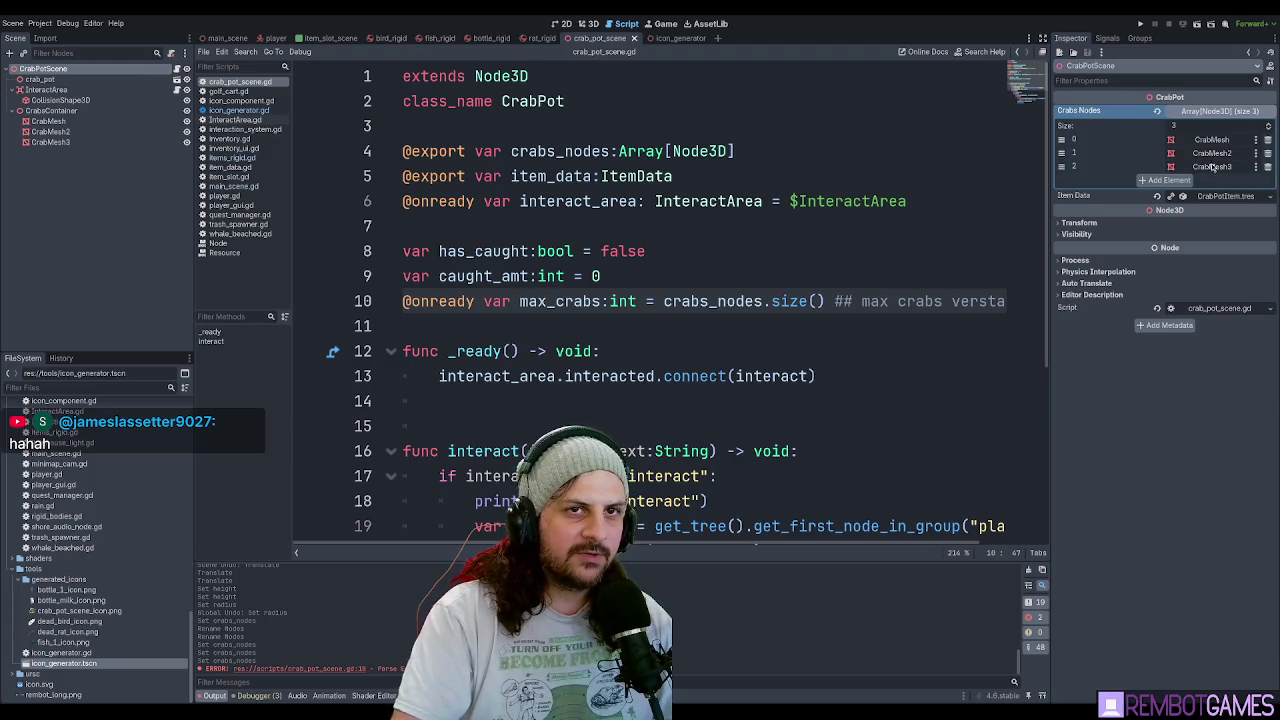
left_click(50, 110)
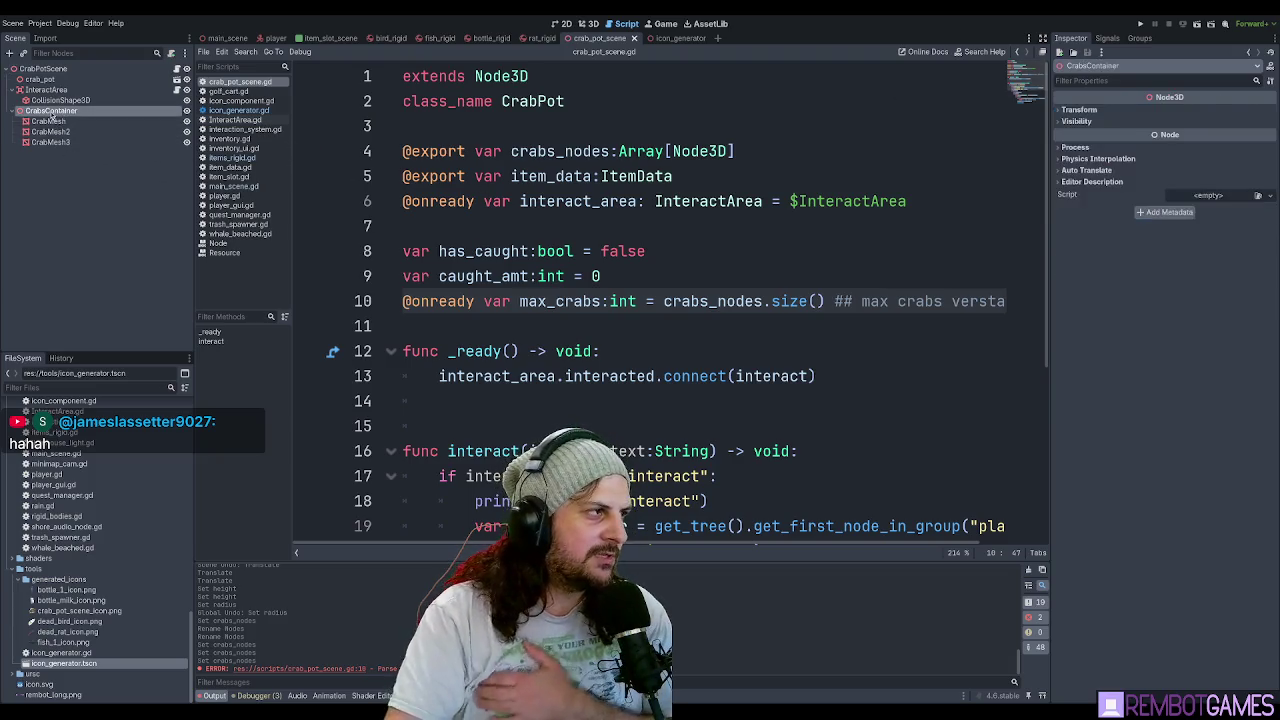
left_click(55, 69)
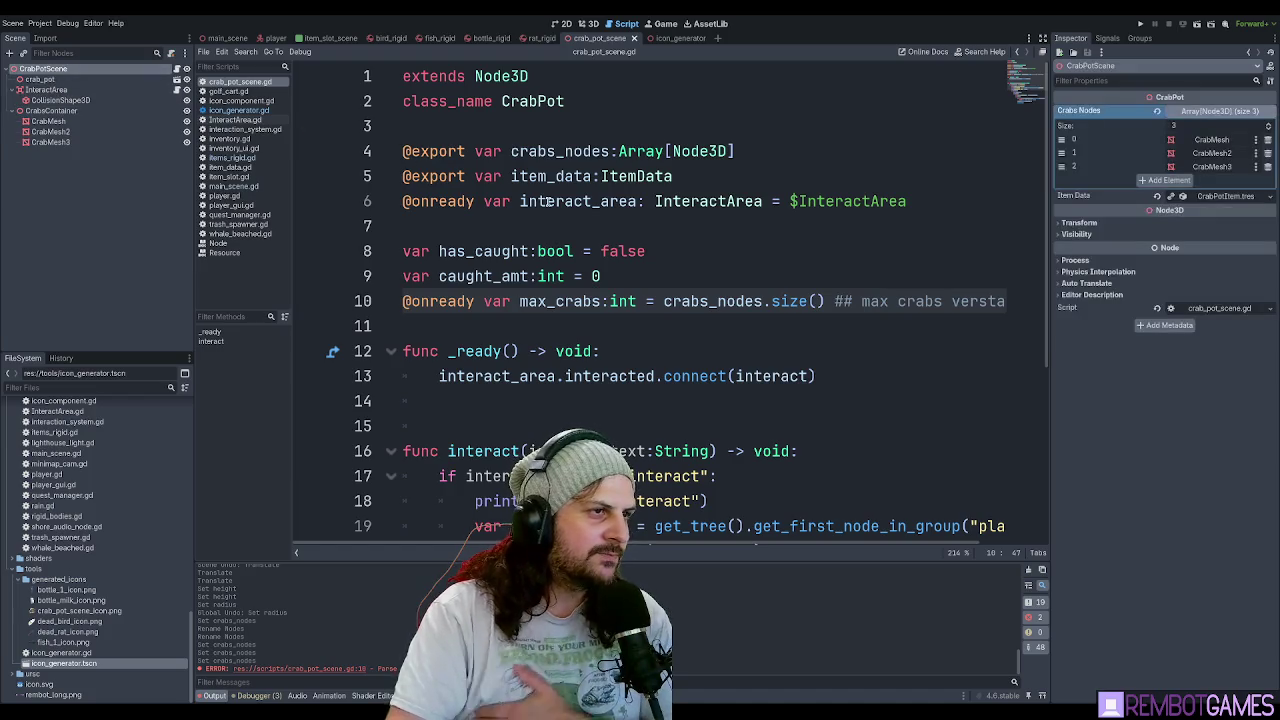
left_click(613, 151)
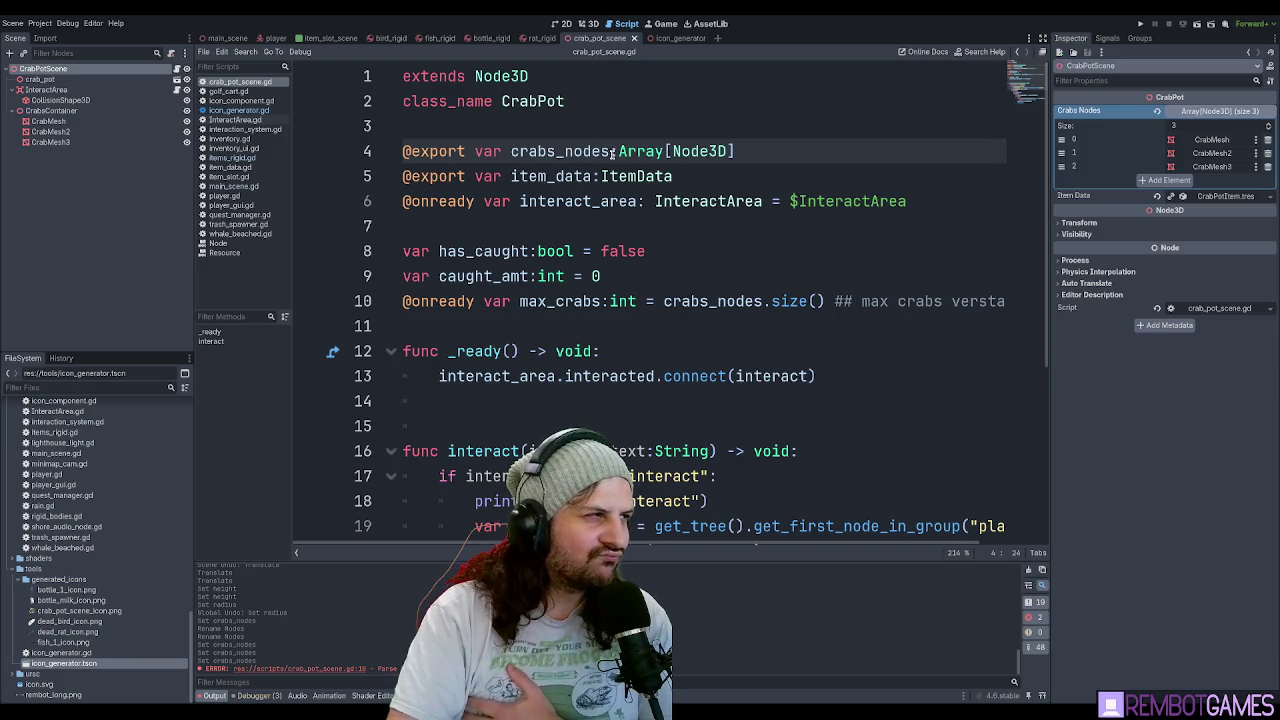
triple_click(612, 151)
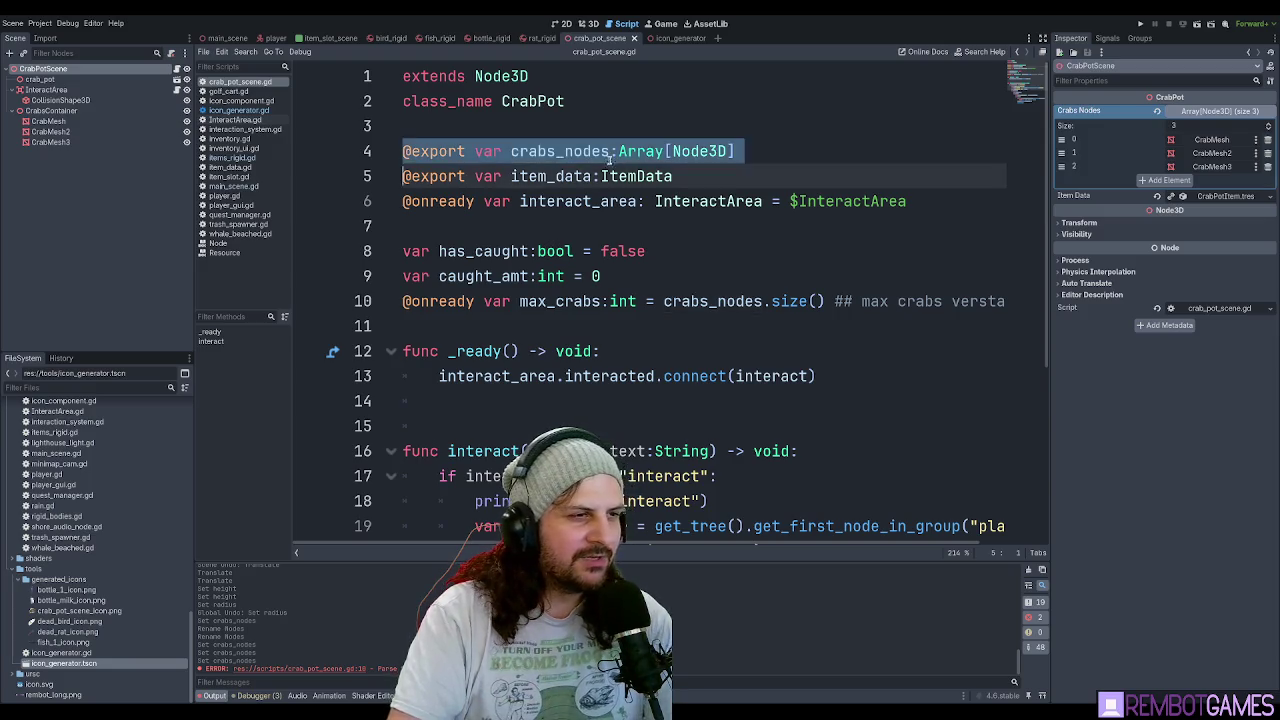
key("Delete")
left_click_drag(825, 276, 636, 276)
key("Delete")
left_click(759, 304)
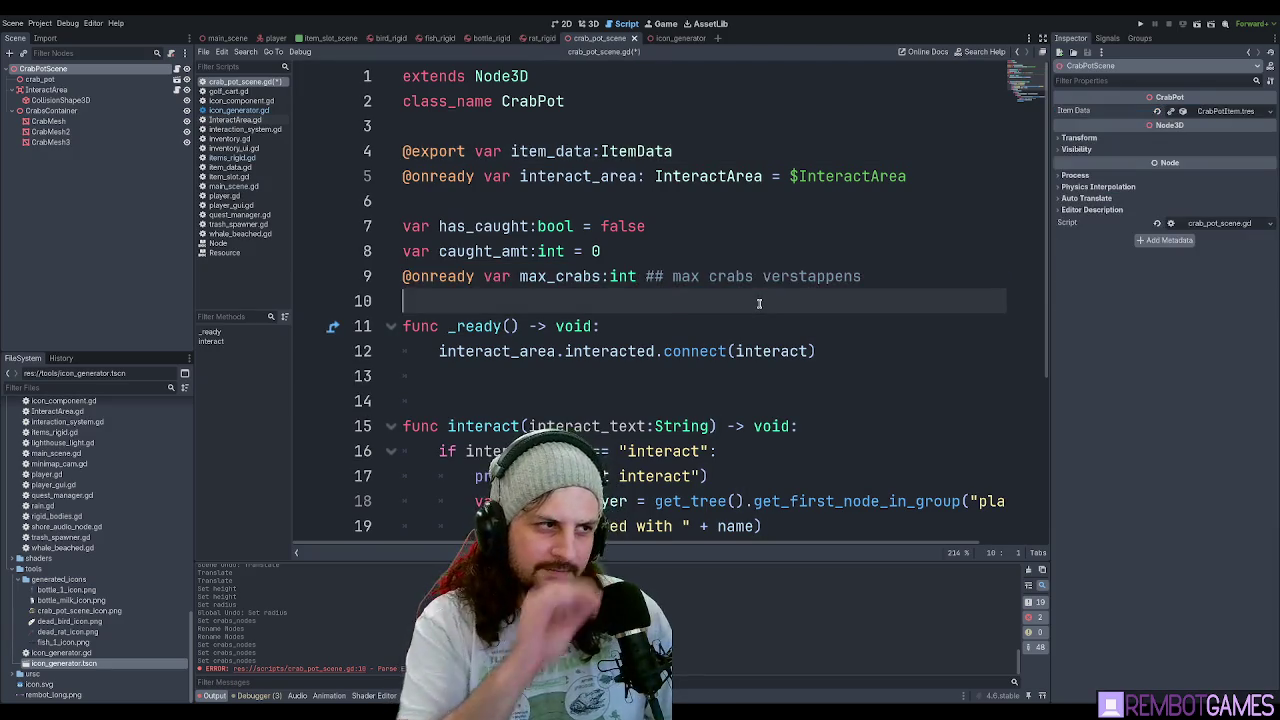
key("ctrl+z")
key("ctrl+z")
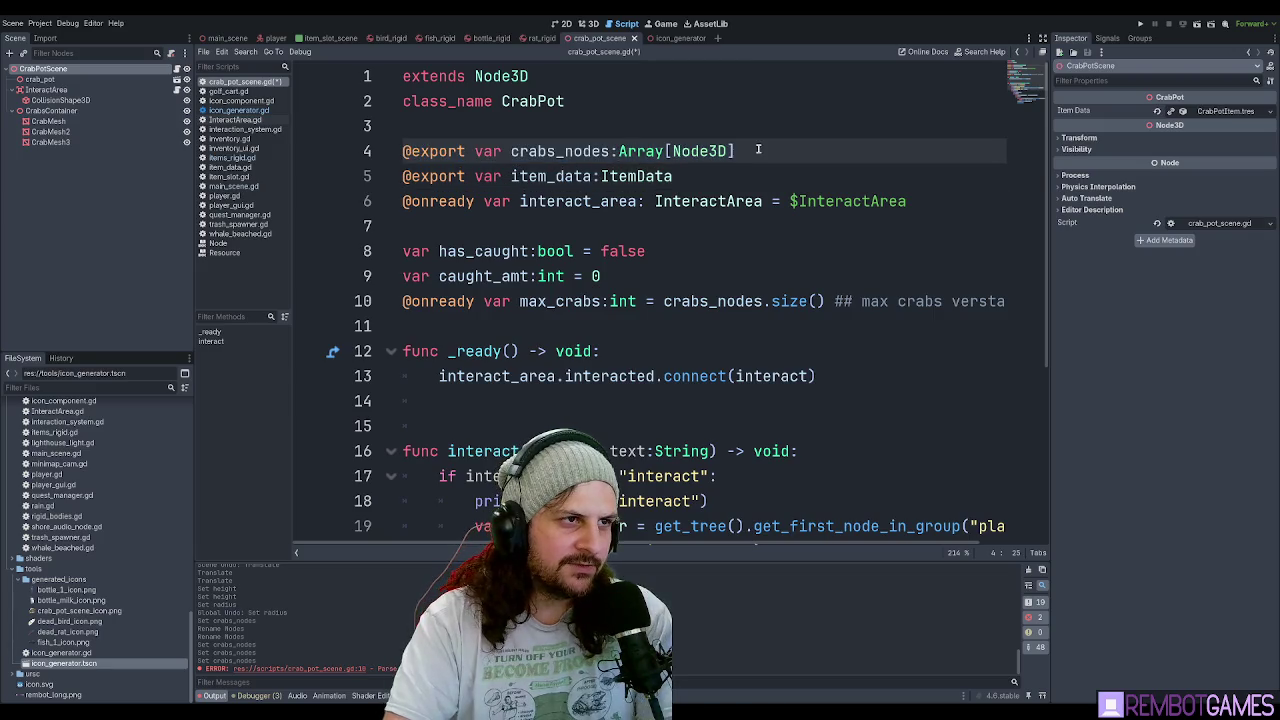
left_click_drag(466, 151, 377, 149)
key("Delete")
key("Delete")
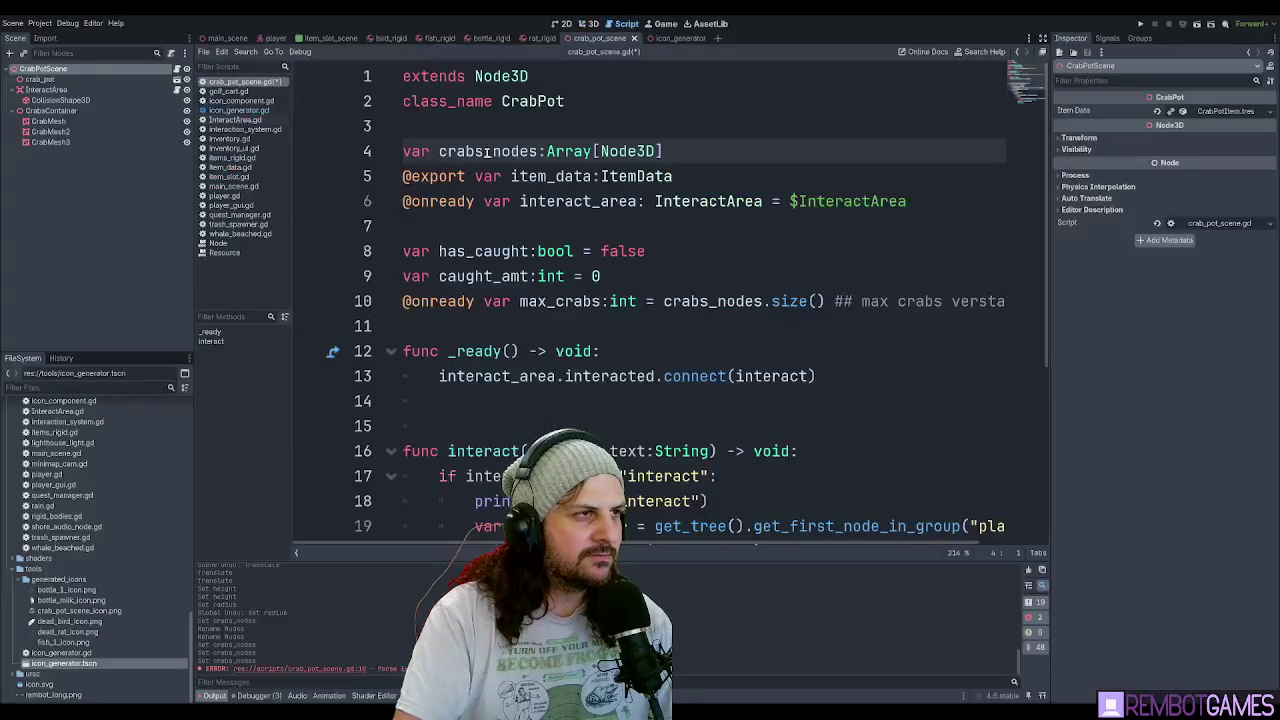
key("alt+Down")
key("alt+Down")
key("alt+Down")
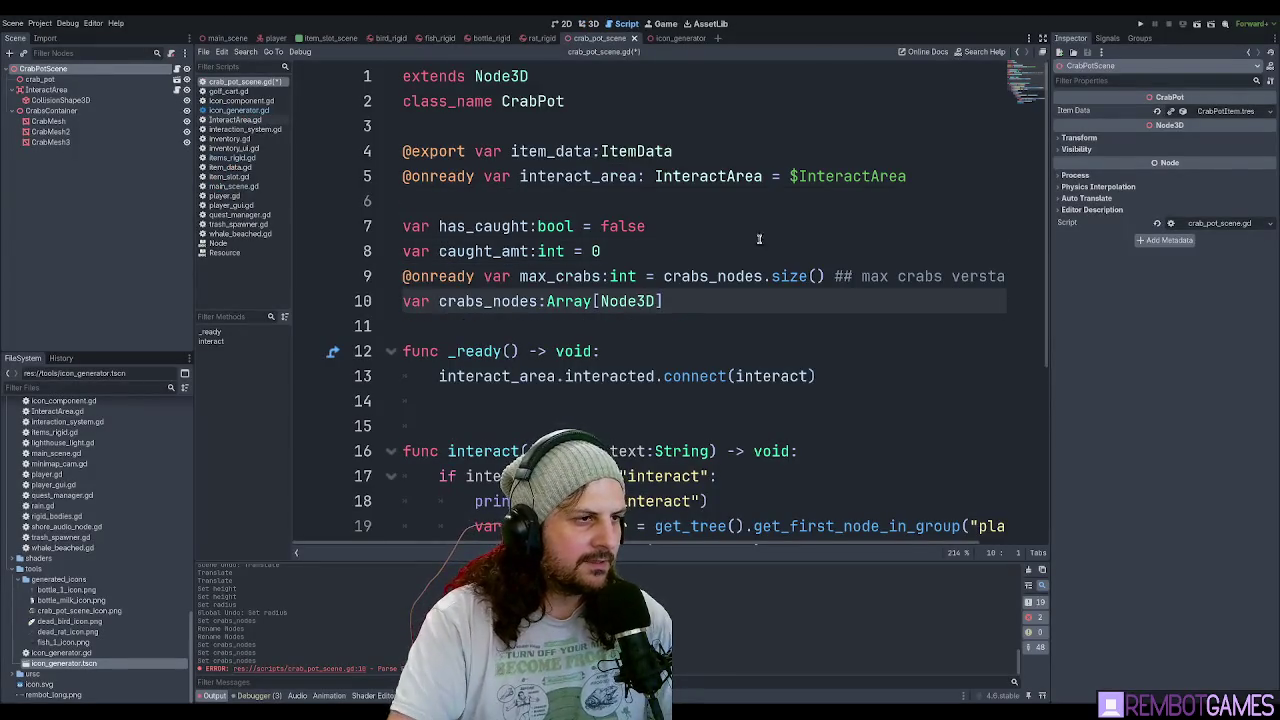
left_click(556, 280)
left_click(562, 292)
left_click(570, 279)
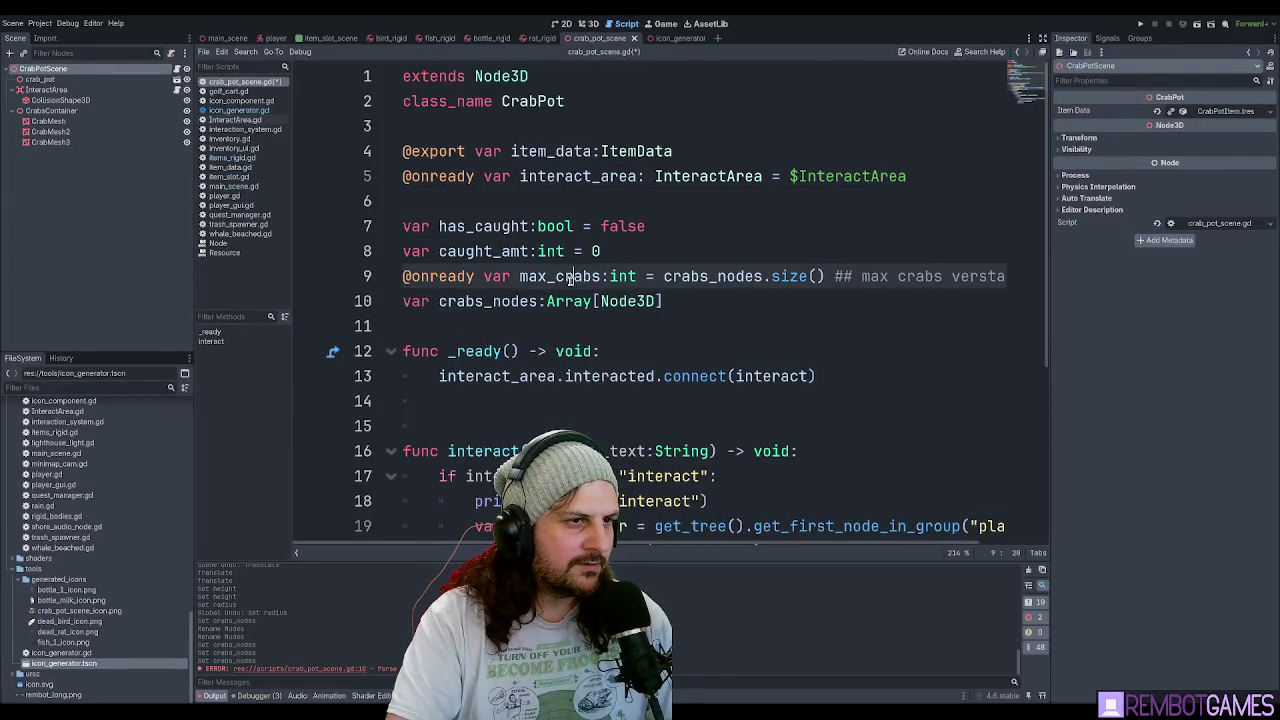
left_click(483, 280)
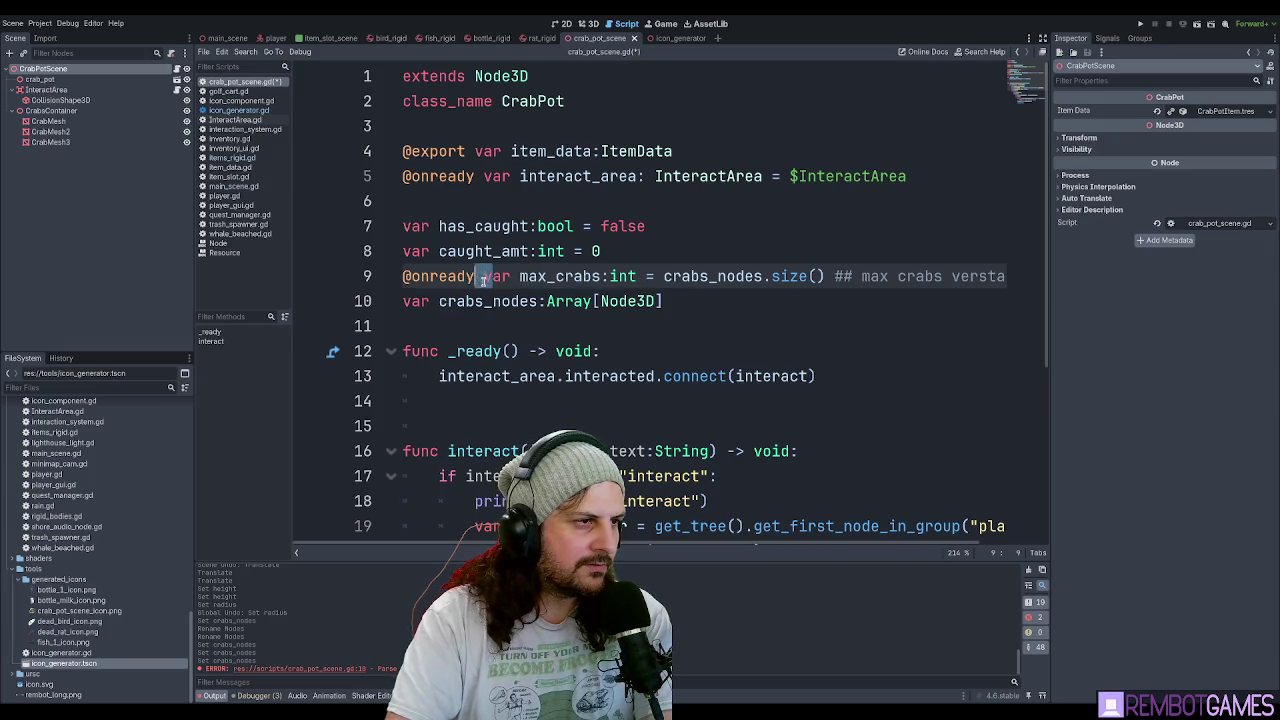
left_click_drag(483, 280, 401, 280)
key("BackSpace")
left_click(611, 276)
double_click(611, 276)
key("ctrl+shift+Right")
key("ctrl+shift+Right")
key("BackSpace")
key("BackSpace")
key("BackSpace")
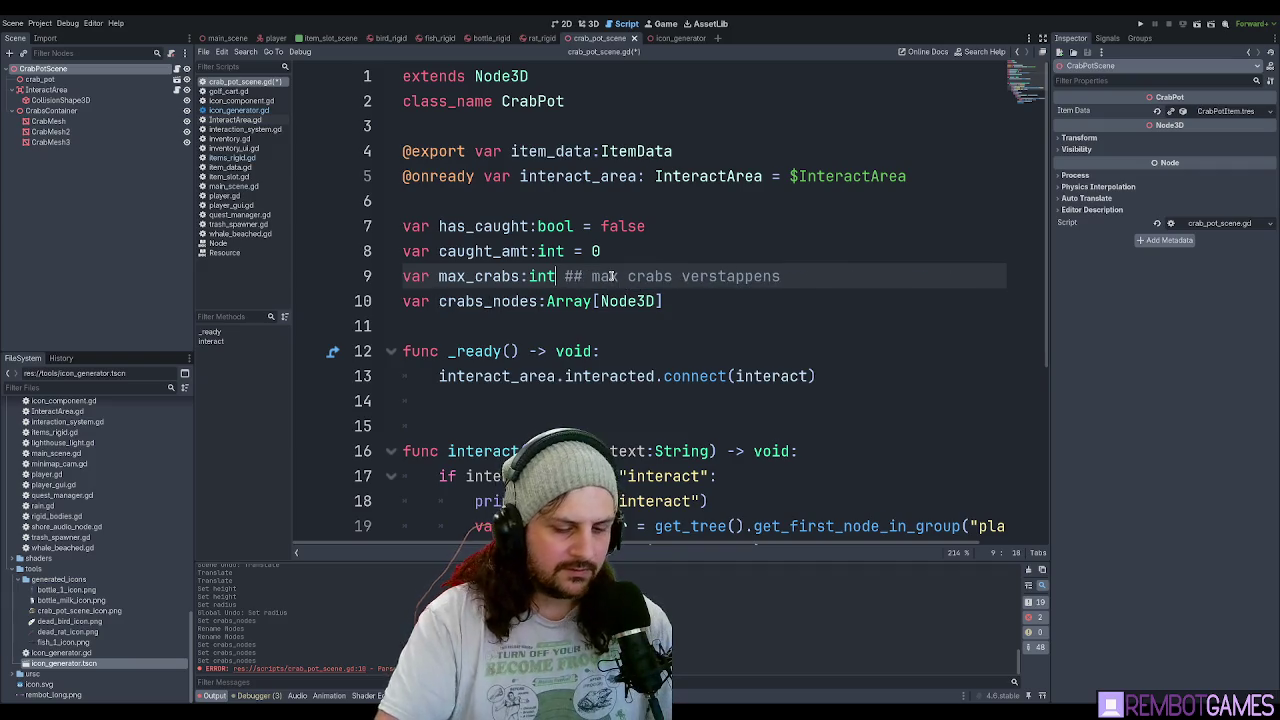
key("Escape")
left_click(650, 358)
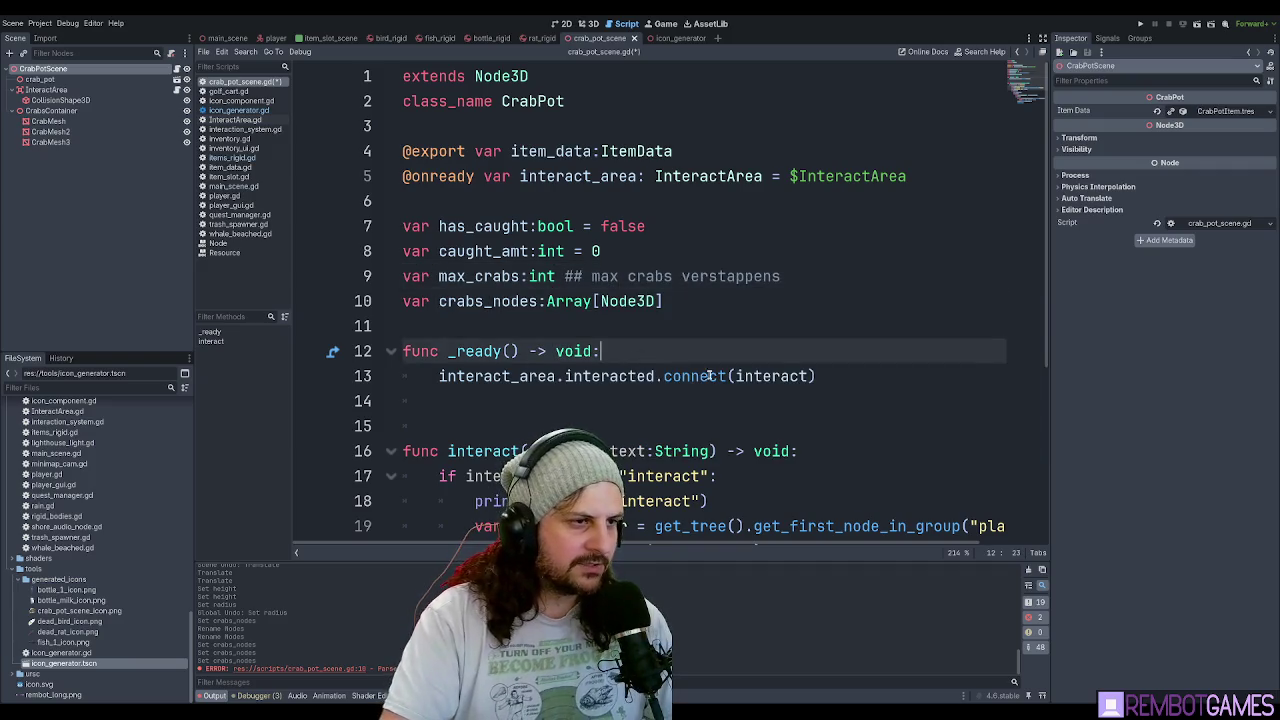
key("Return")
type("max")
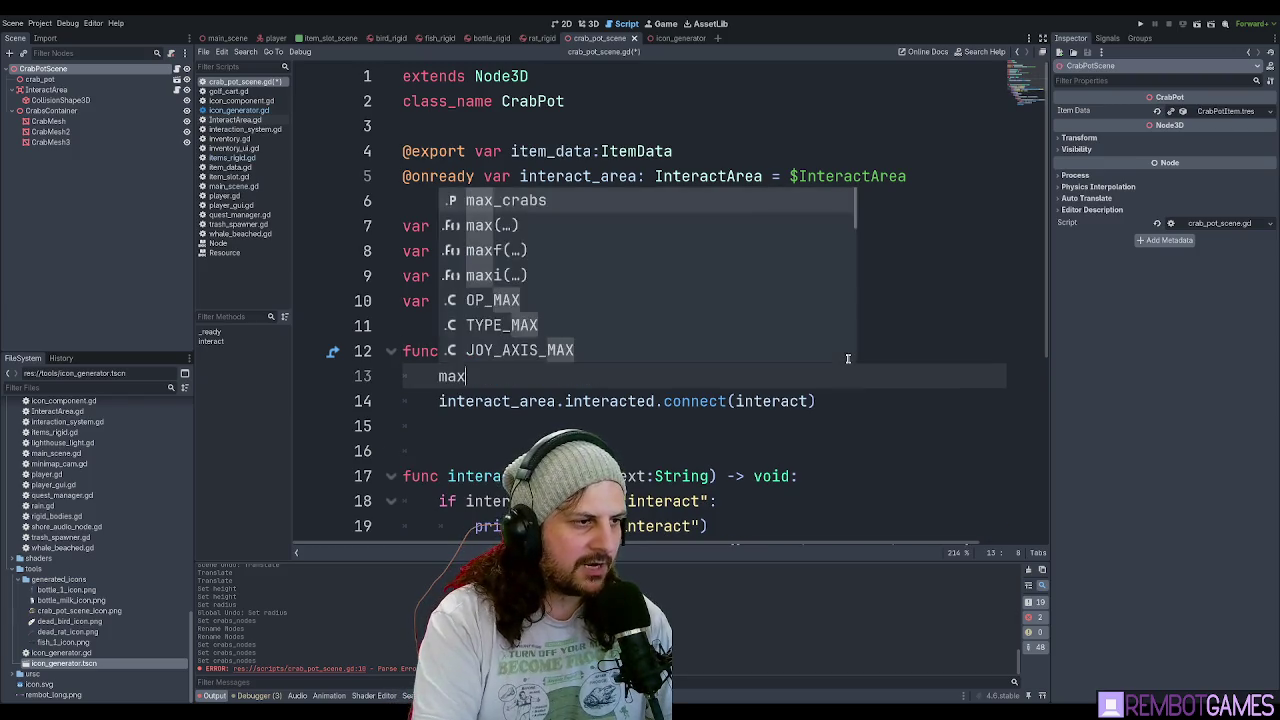
type("_crabs =")
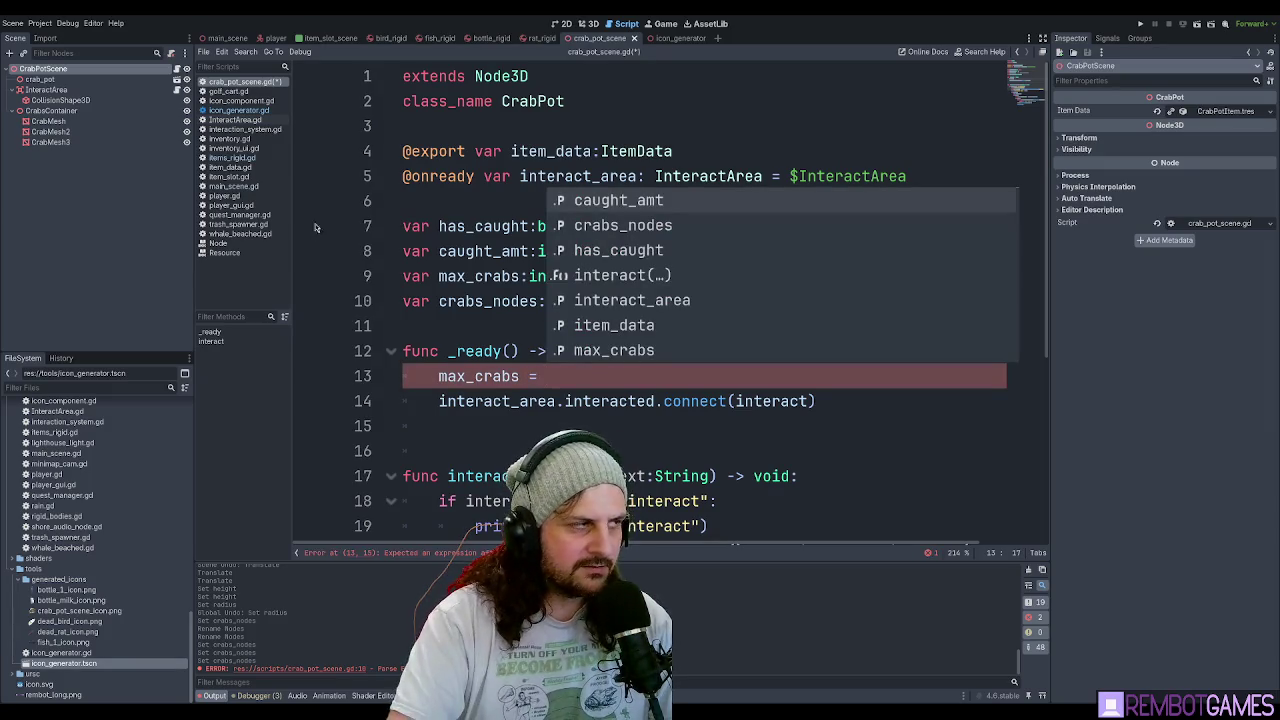
mouse_move(50, 110)
left_mouse_down()
mouse_move(560, 150)
mouse_move(516, 206)
left_mouse_up()
Complete 'max_crabs = crabs_container.get_children().size()' in _ready.
double_click(560, 201)
key("ctrl+c")
left_click(603, 401)
key("ctrl+v")
type(".get_chi")
key("Down")
key("Return")
type(")")
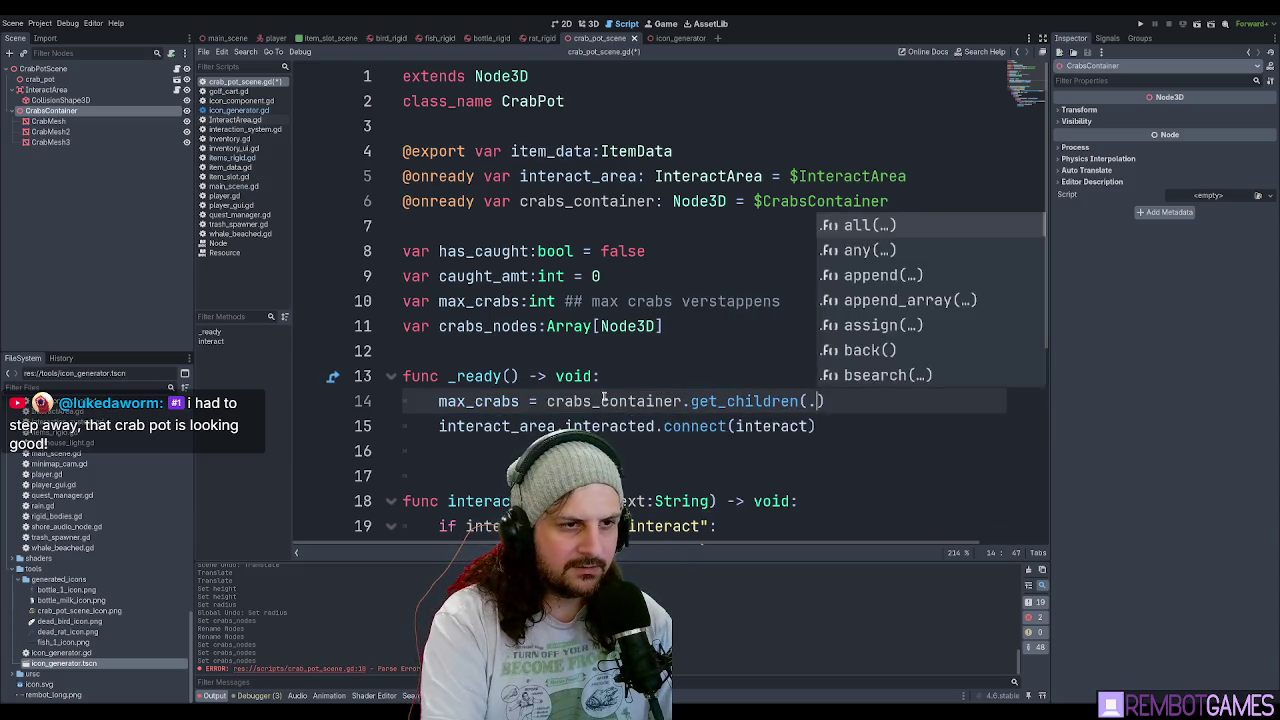
key("Escape")
type(".size")
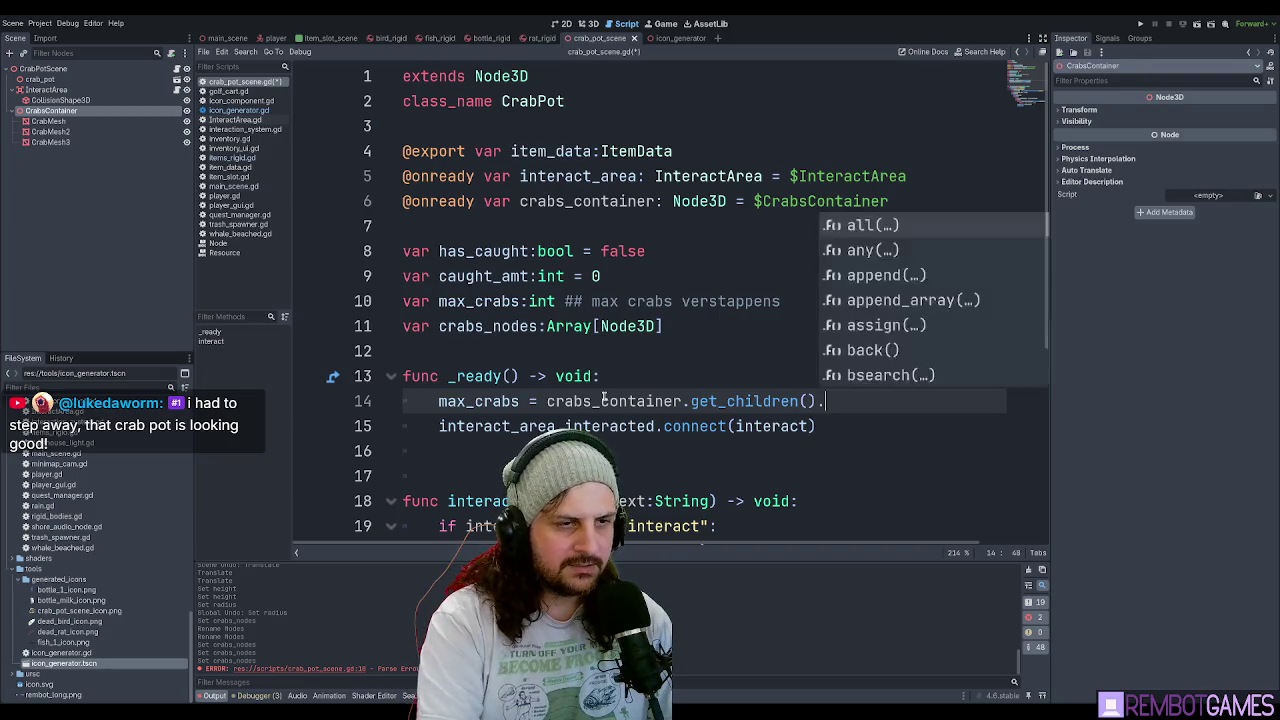
key("Return")
left_click_drag(660, 401, 790, 387)
left_click(868, 401)
Add print(max_crabs) after the assignment in _ready and save the script.
left_click(60, 142)
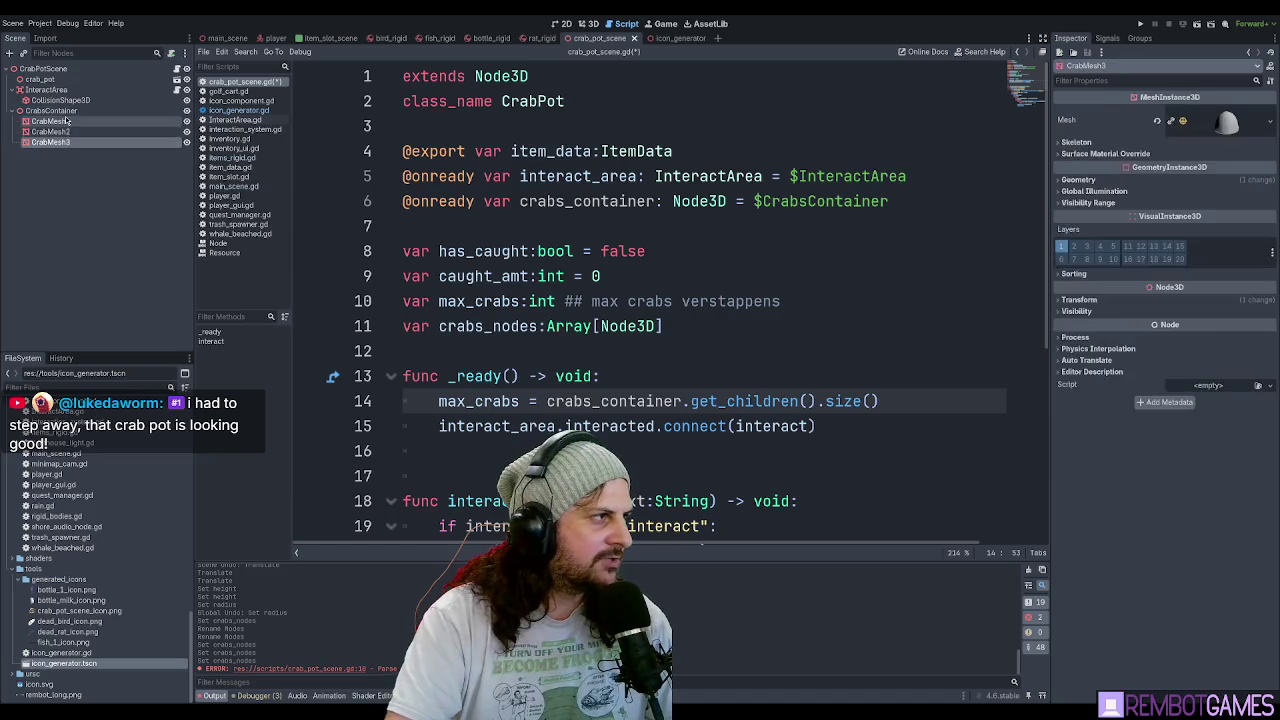
left_click(50, 121)
left_click(81, 228)
left_click(910, 403)
key("Return")
type("p")
type("\"")
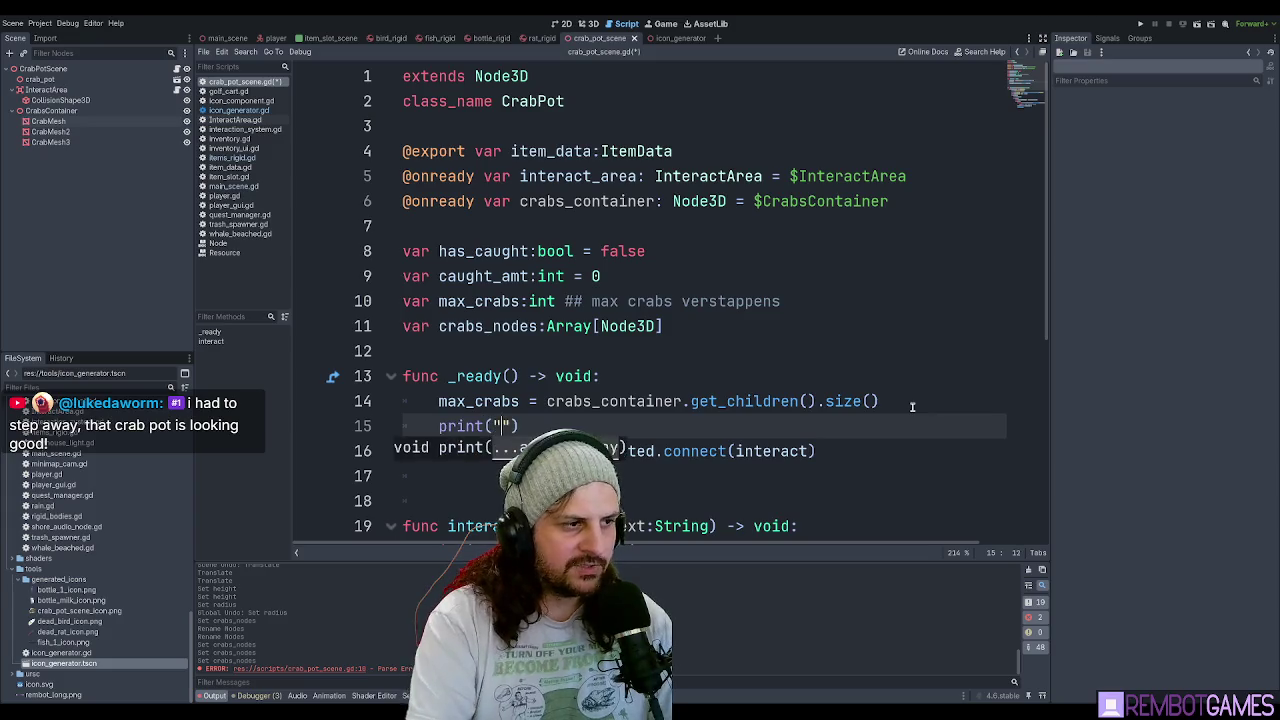
type("x)")
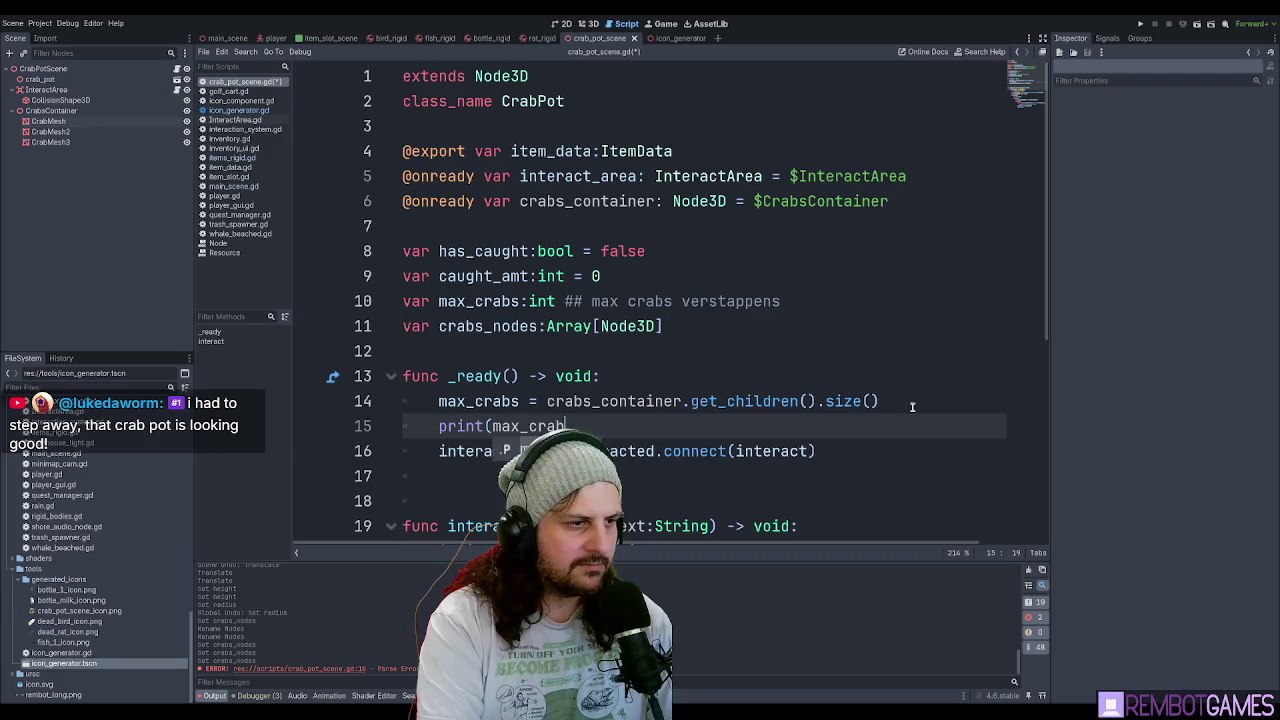
key("Return")
scroll(622, 290, "down", 3)
scroll(622, 290, "up", 3)
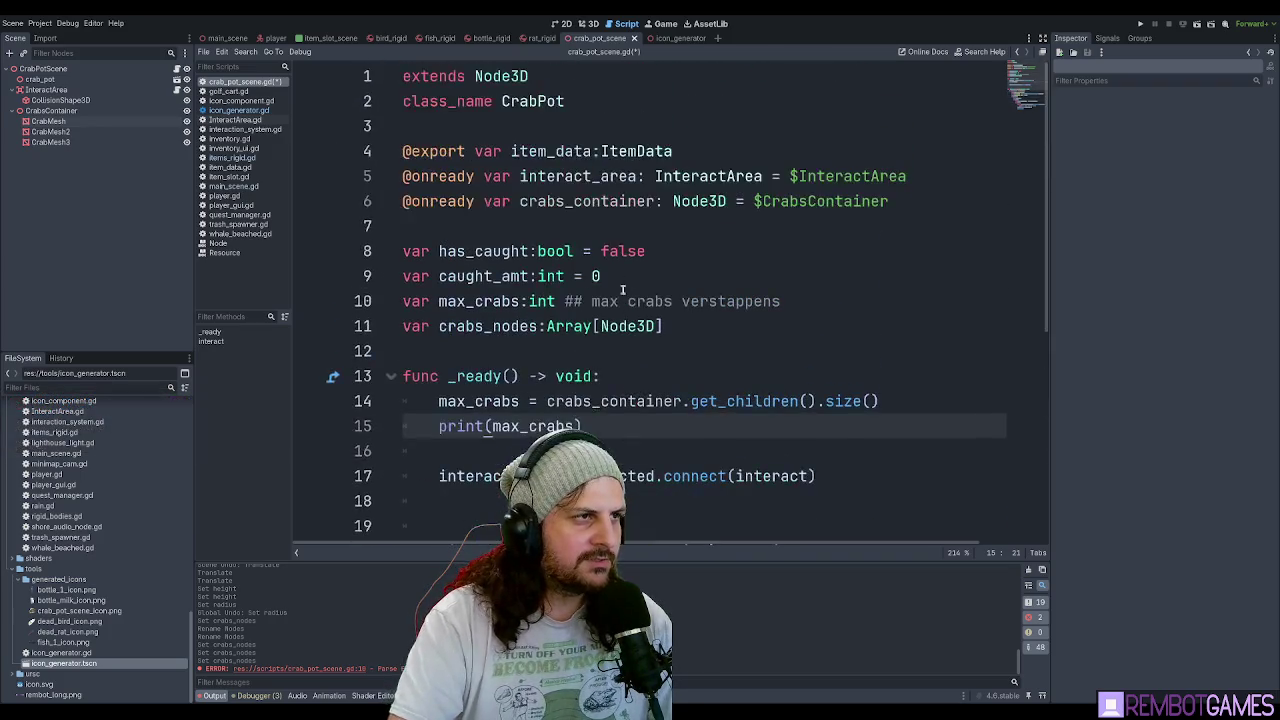
key("ctrl+s")
In _ready, write crabs_nodes = crabs_container.get_children() and max_crabs = crabs_nodes.size().
double_click(490, 327)
left_click(625, 414)
left_click(595, 401)
left_click(651, 376)
key("Return")
type("crabs_nodes")
mouse_move(547, 426)
left_mouse_down()
mouse_move(878, 426)
mouse_move(692, 416)
left_mouse_up()
left_click(605, 426)
type("crabs_nodes.s")
key("Return")
Delete the stray size() call from the end of the crabs_nodes assignment on line 14.
key("Up")
key("End")
key("ctrl+shift+Left")
key("ctrl+shift+Left")
key("ctrl+shift+Left")
key("ctrl+shift+Right")
key("shift+Right")
key("shift+Right")
key("Delete")
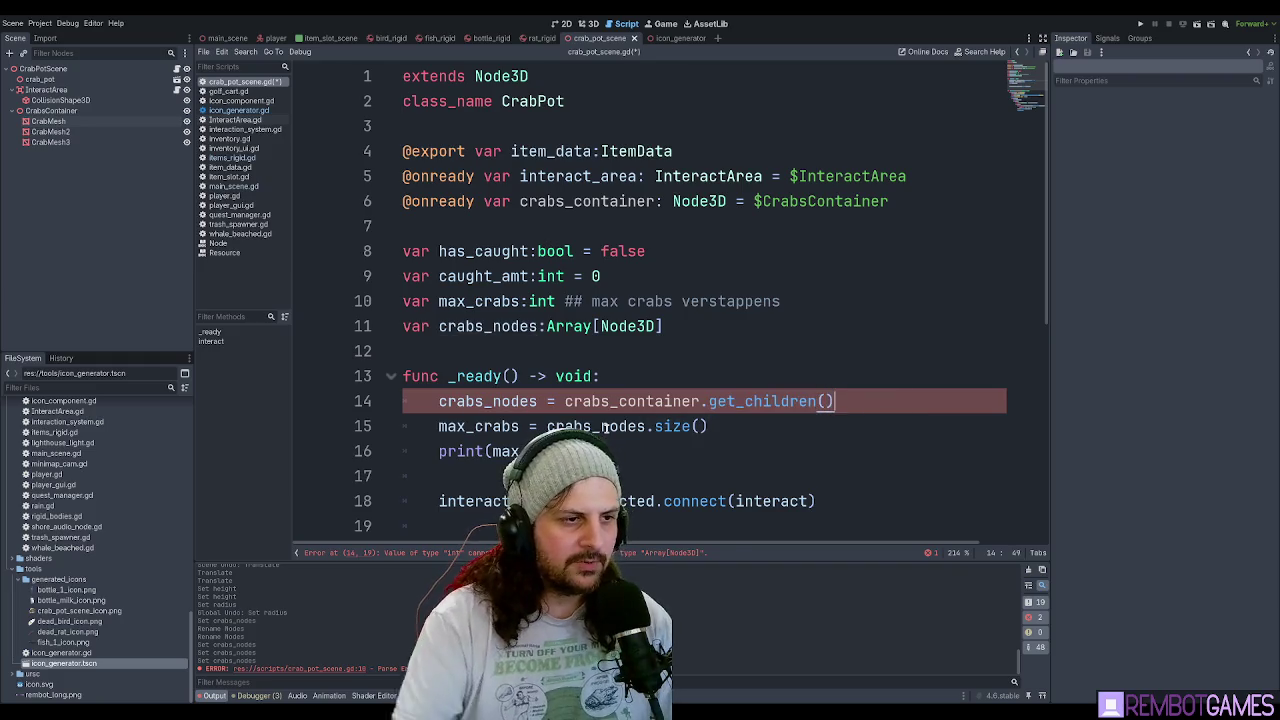
left_click(745, 425)
double_click(470, 401)
double_click(756, 401)
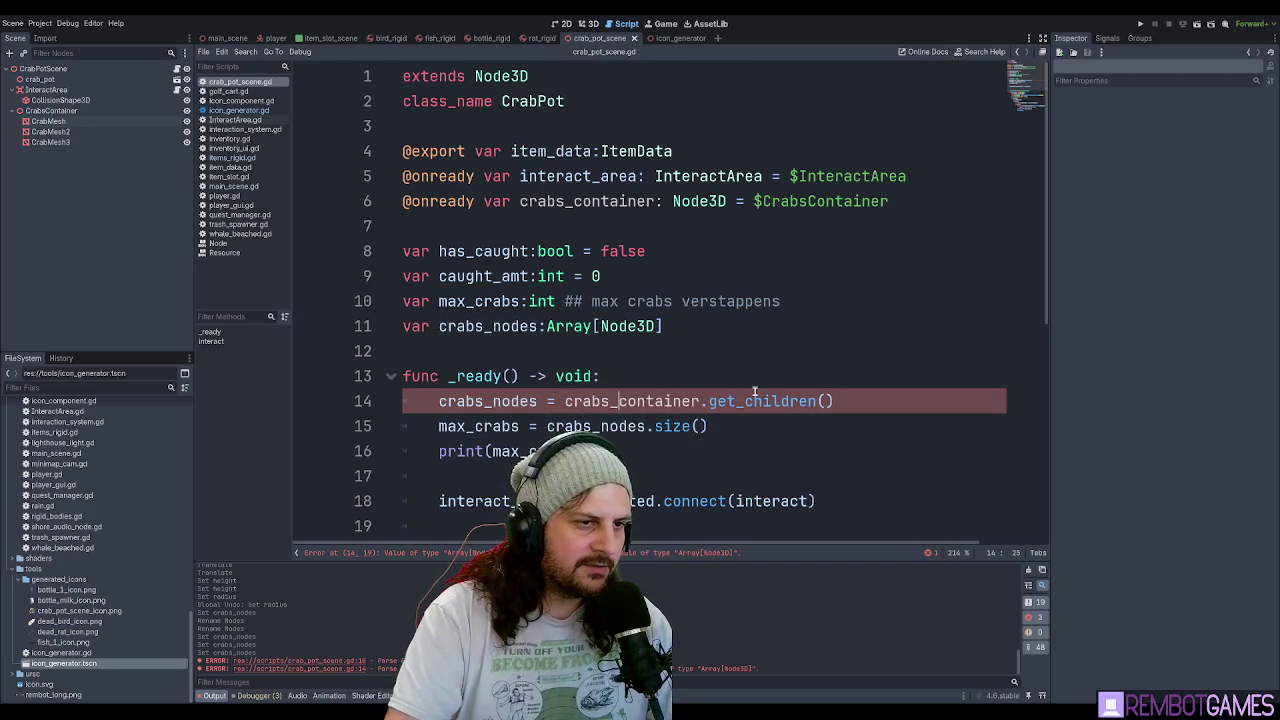
left_click(628, 401)
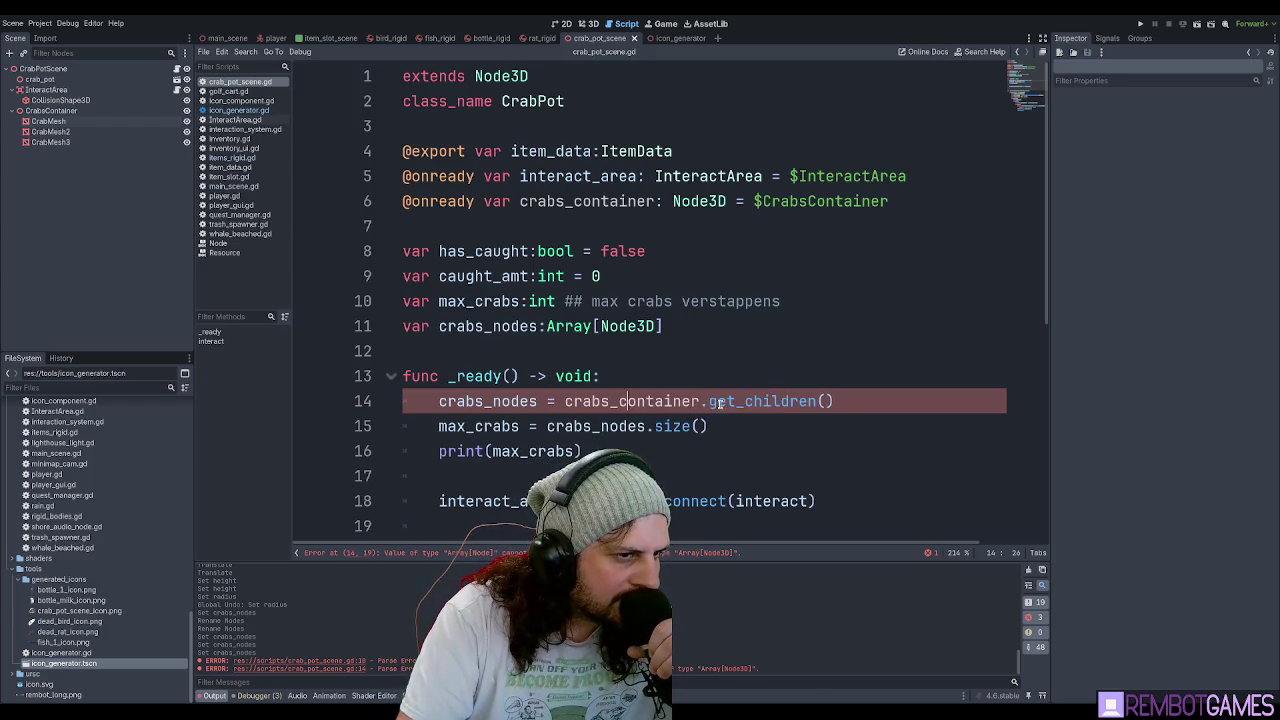
Remove [Node3D] so crabs_nodes is a plain Array, and save the crab pot script.
left_click(858, 403)
left_click_drag(663, 328, 594, 328)
key("BackSpace")
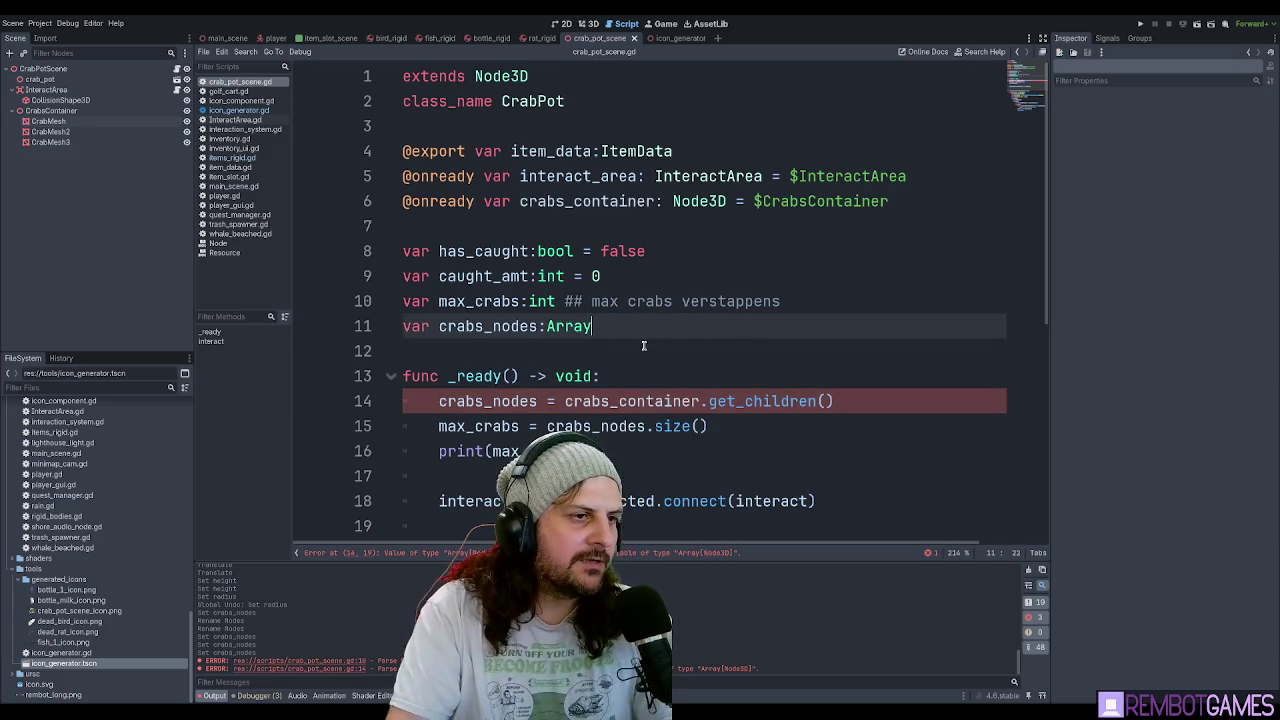
left_click(882, 398)
key("ctrl+s")
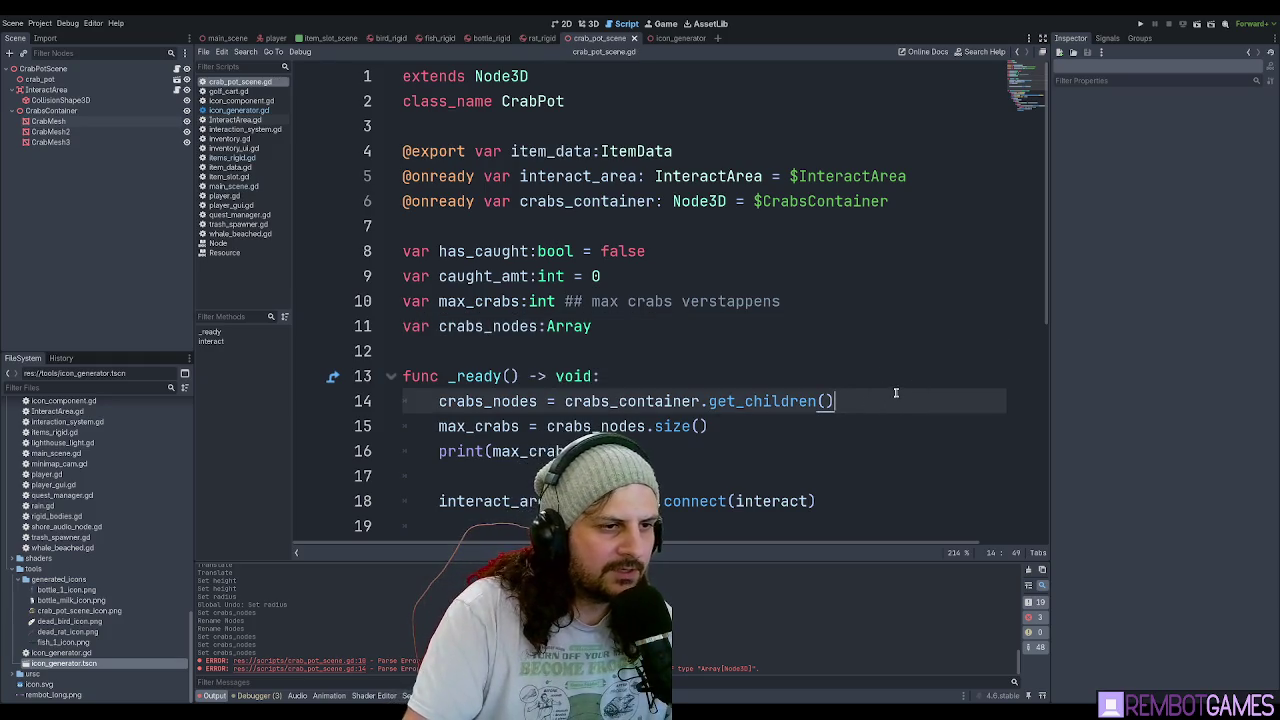
Review the Array declaration and the get_children() and size() expressions in _ready.
double_click(645, 401)
left_click(620, 326)
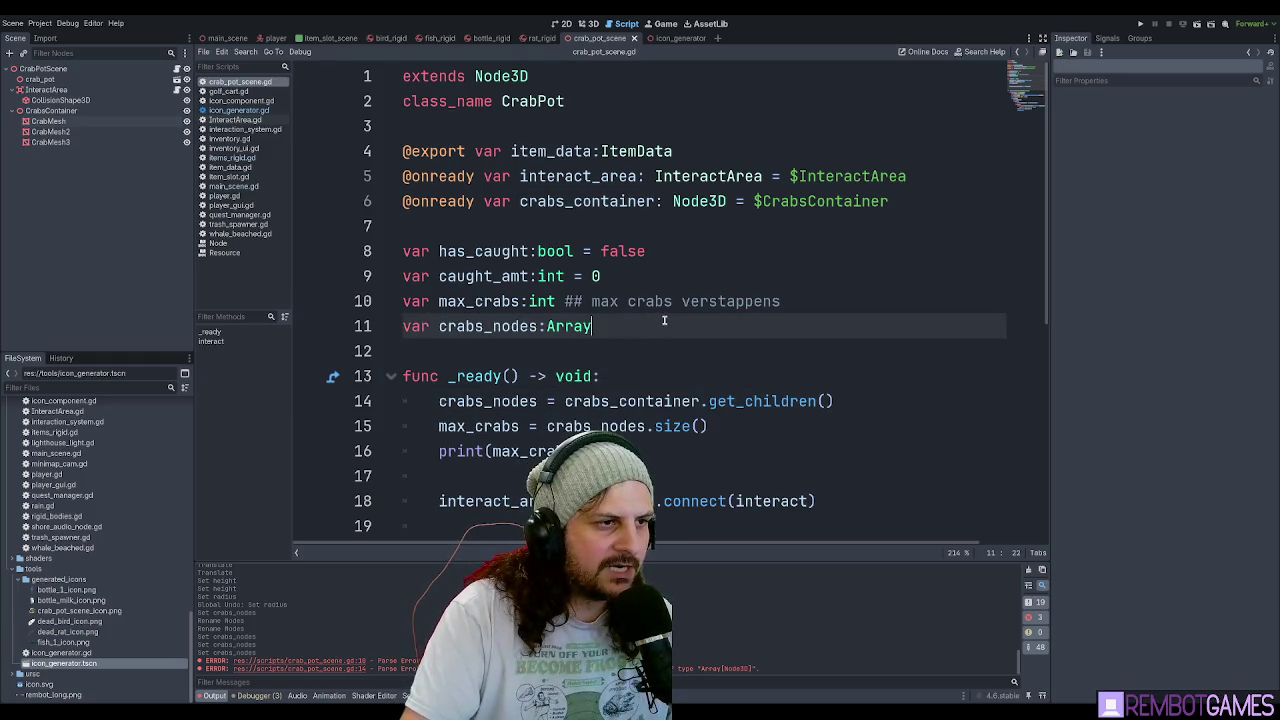
double_click(663, 322)
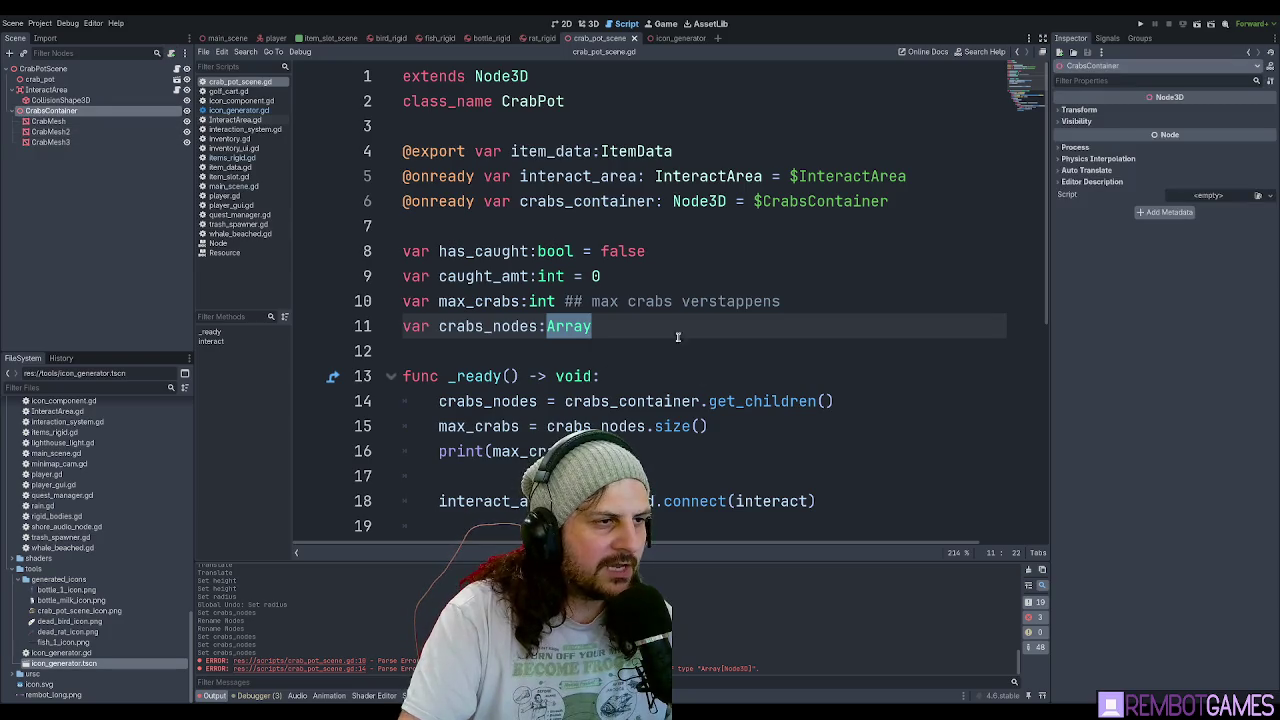
left_click_drag(874, 402, 564, 402)
left_click(46, 121)
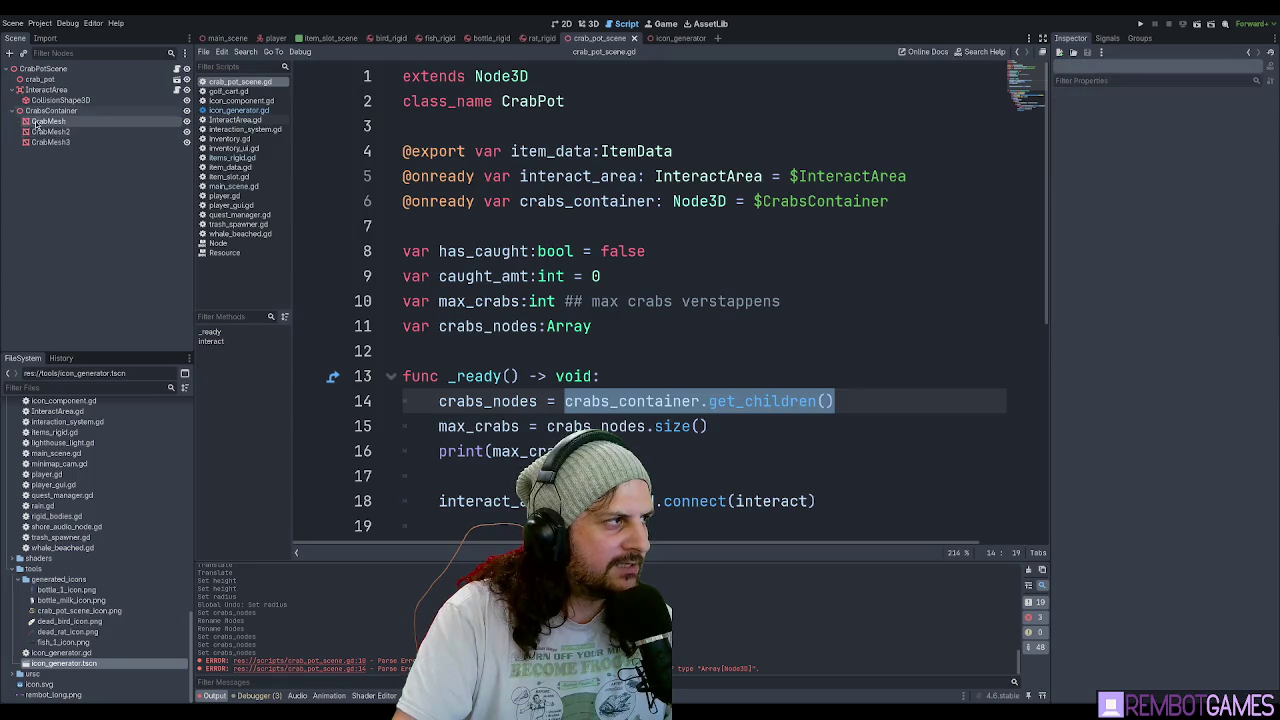
left_click(810, 434)
left_click_drag(757, 432, 533, 428)
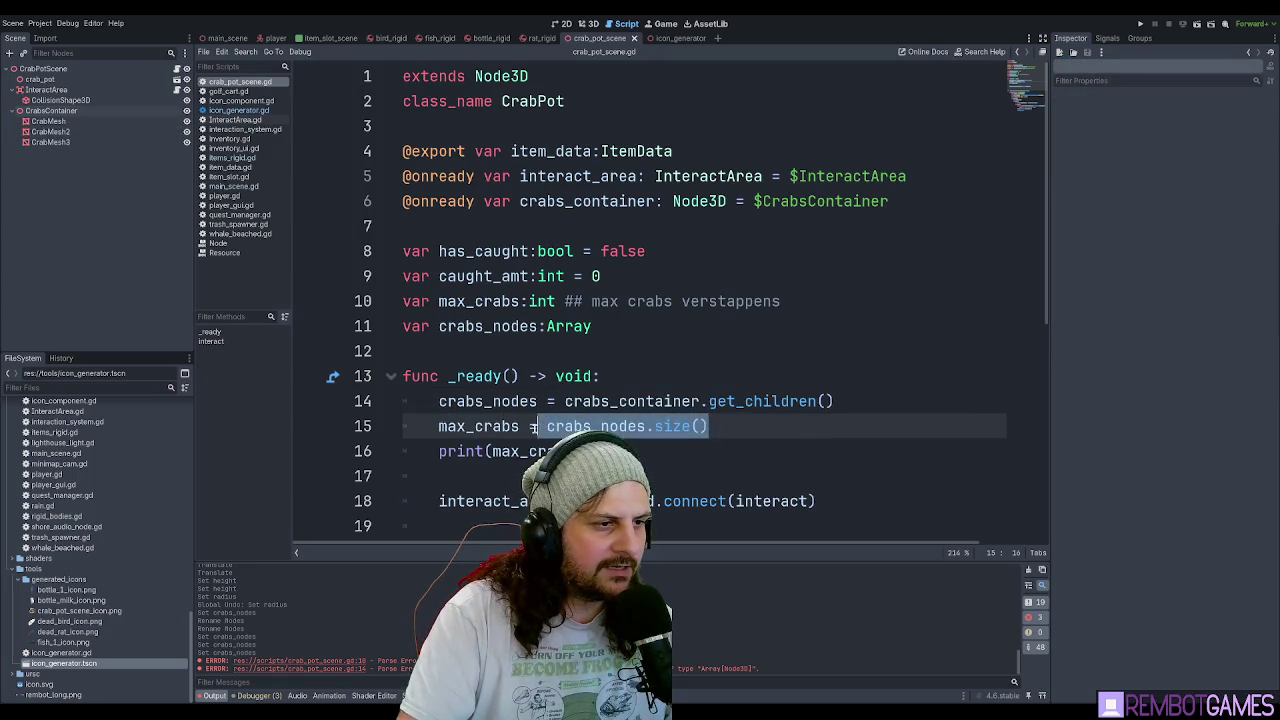
left_click(714, 427)
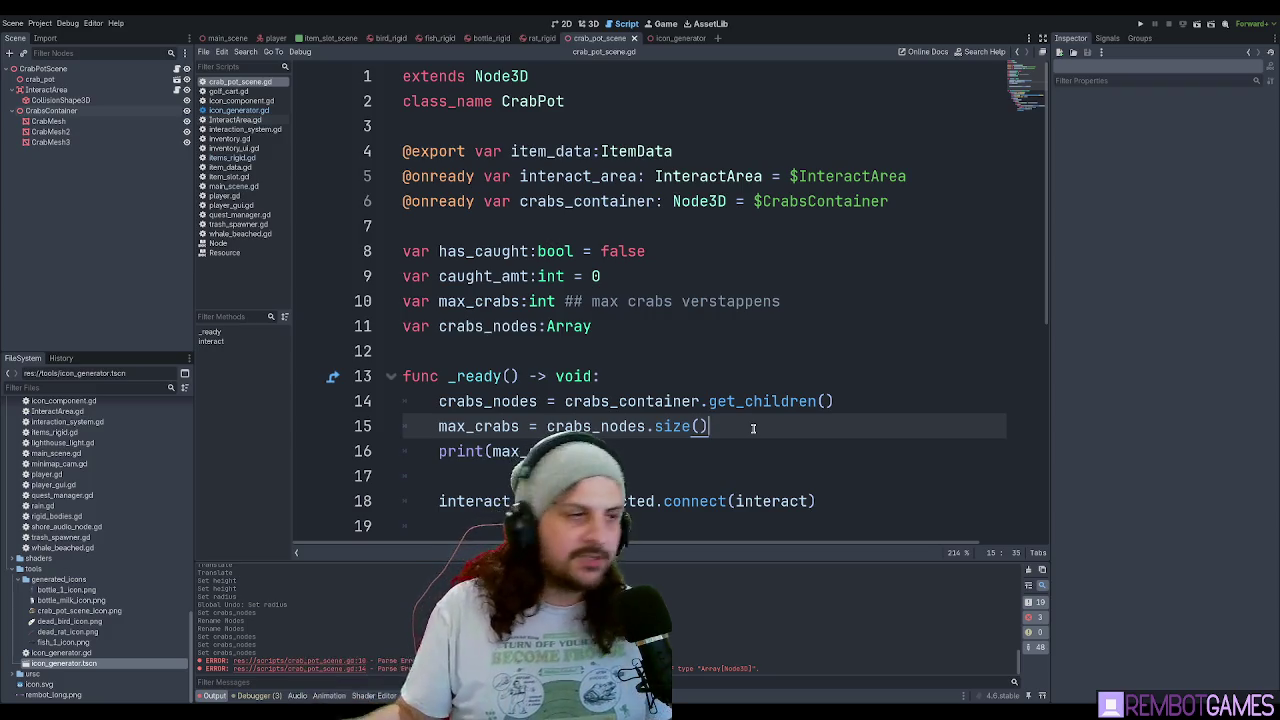
left_click(627, 345)
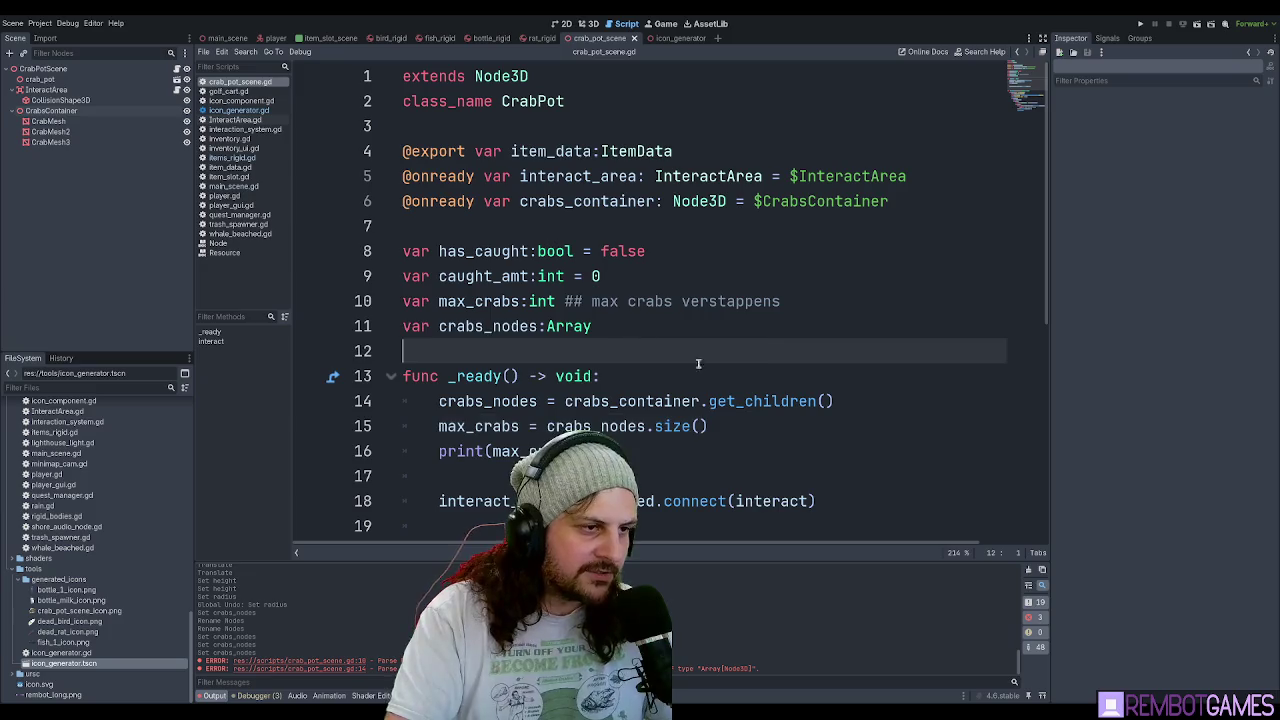
Look over the crabs_nodes and max_crabs assignments and the print line in _ready.
left_click_drag(835, 401, 700, 402)
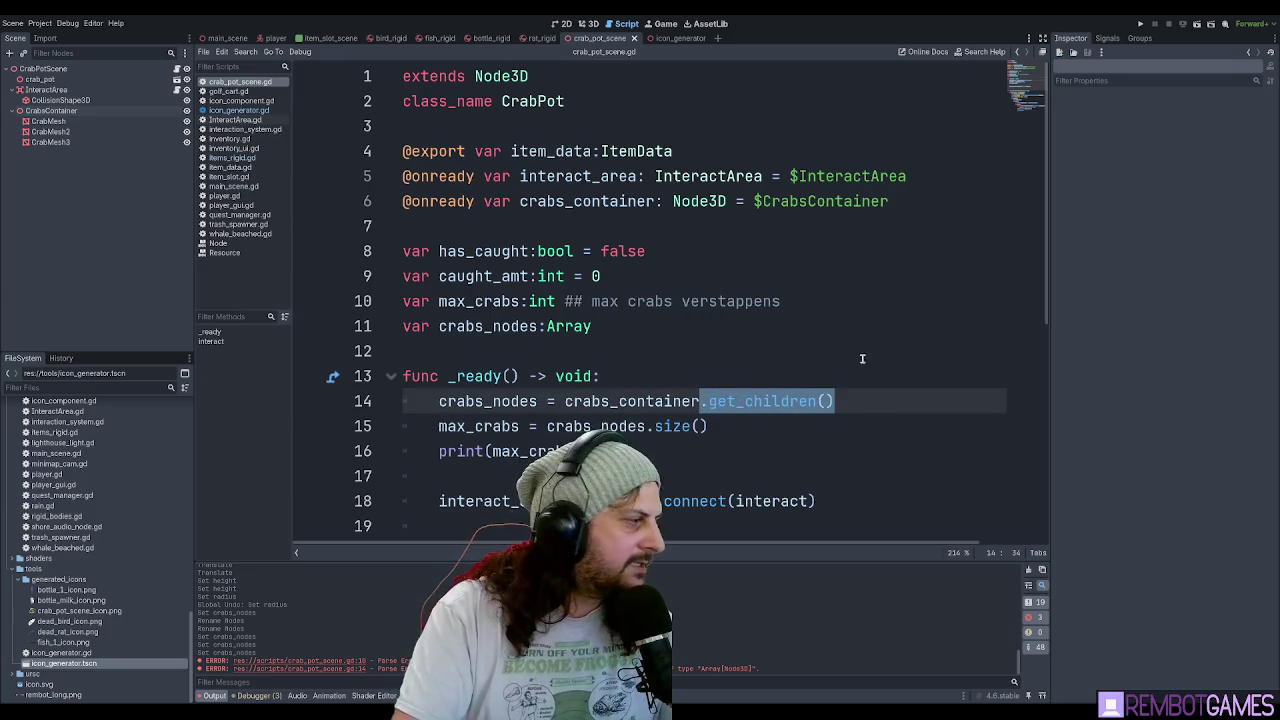
scroll(874, 394, "down", 2)
mouse_move(790, 282)
left_mouse_down()
mouse_move(410, 278)
mouse_move(370, 250)
left_mouse_up()
scroll(847, 170, "down", 1)
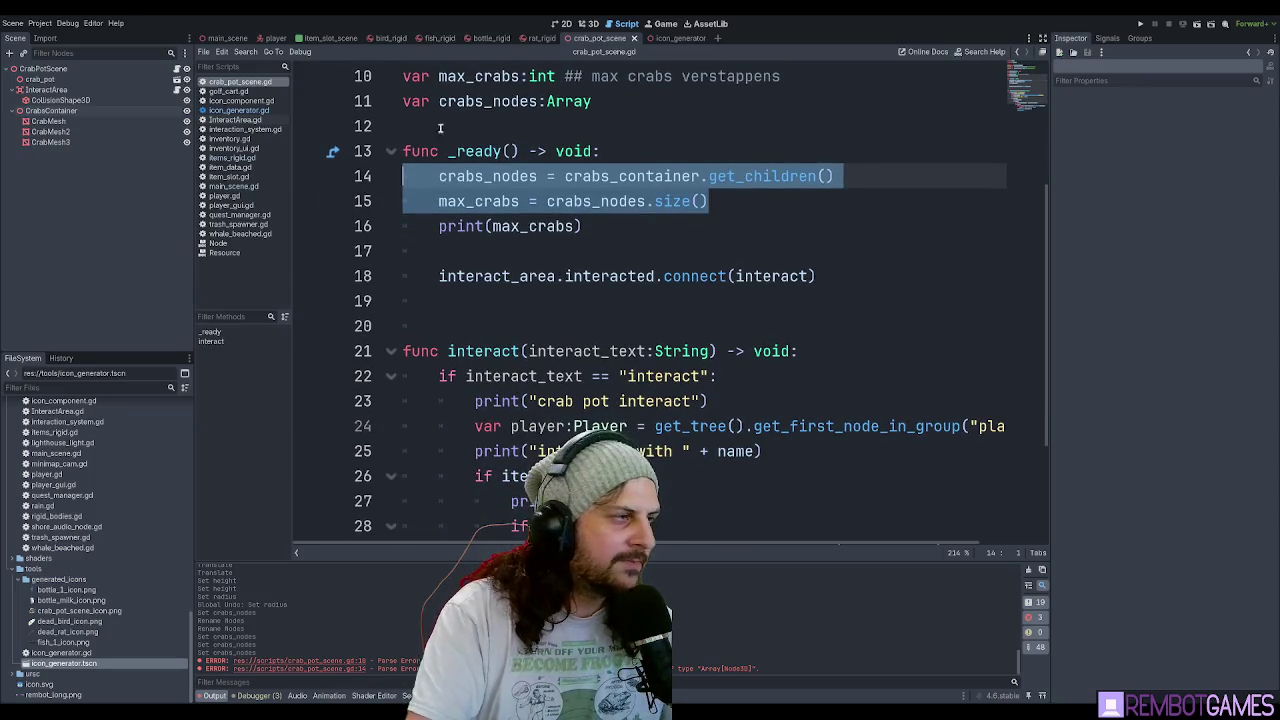
left_click(751, 201)
left_click(744, 217)
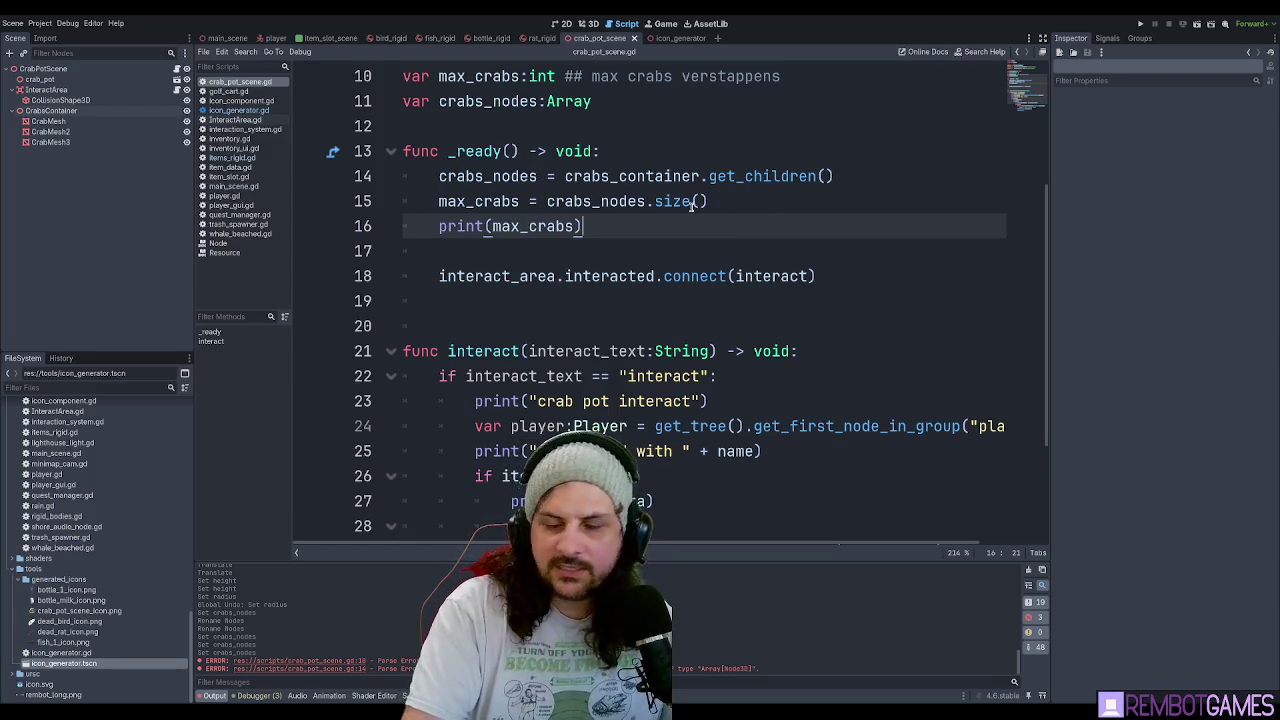
scroll(750, 233, "up", 3)
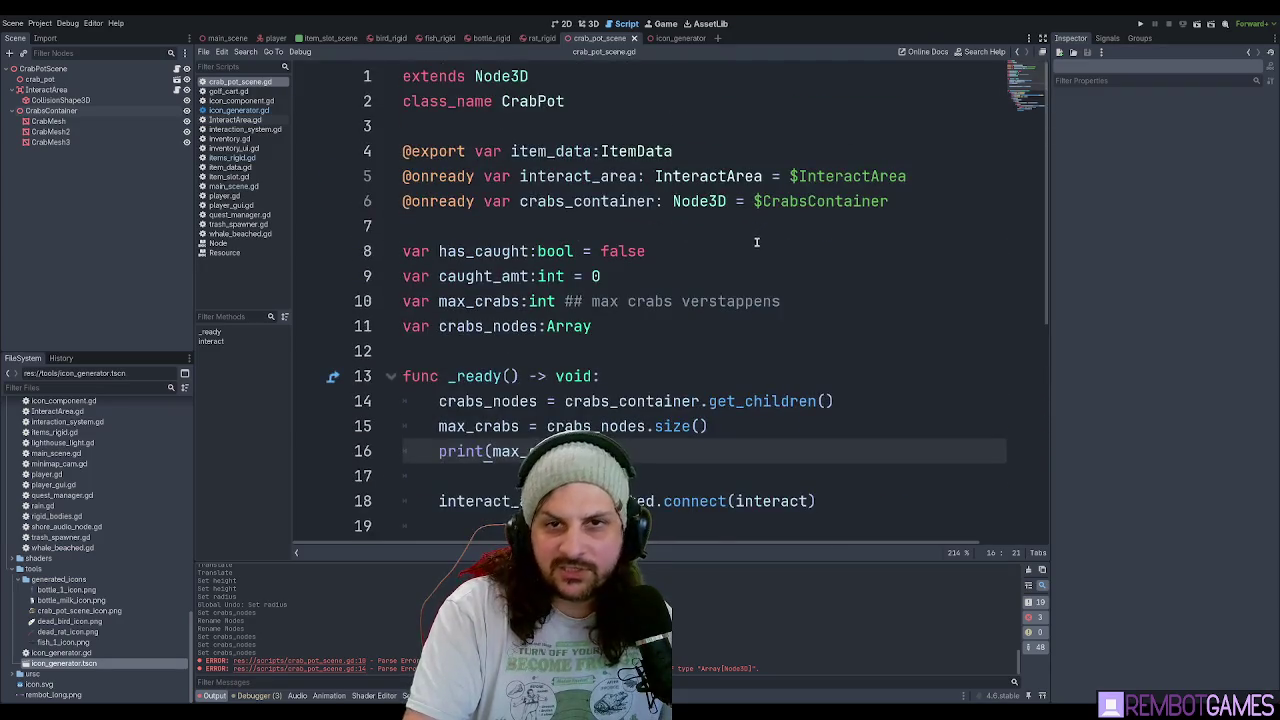
left_click(701, 339)
left_click_drag(752, 426, 284, 403)
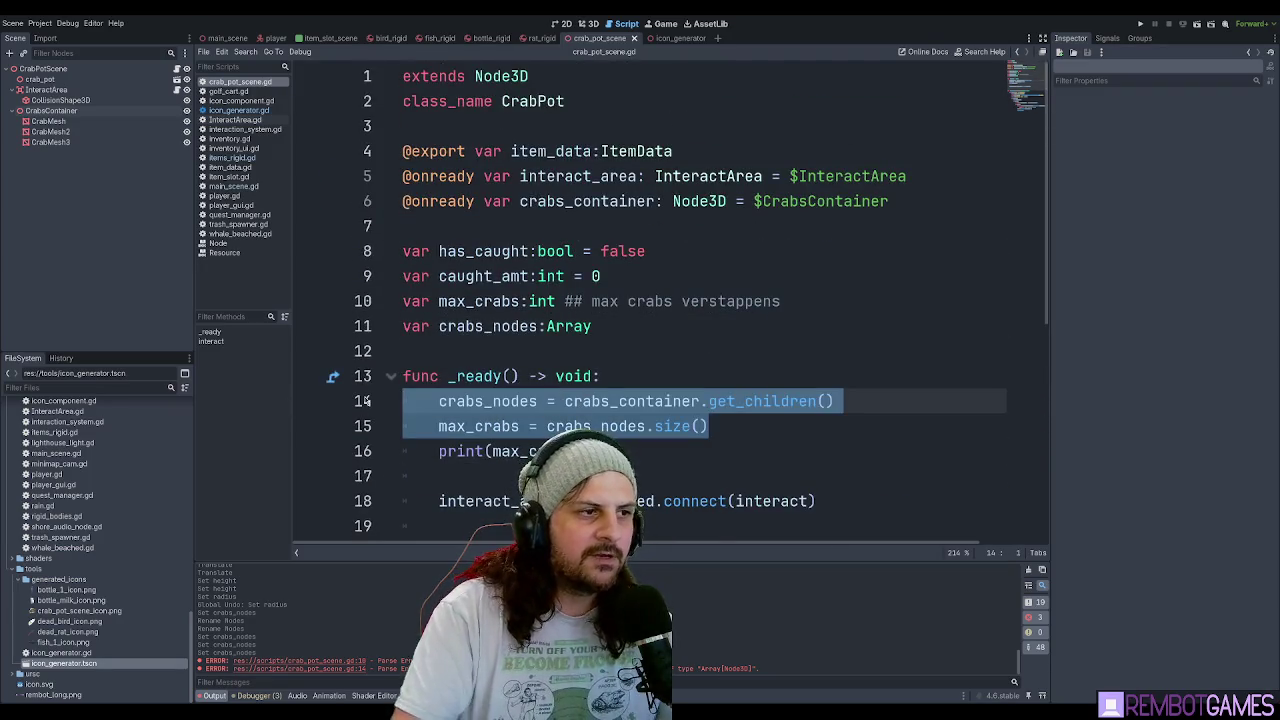
left_click(677, 430)
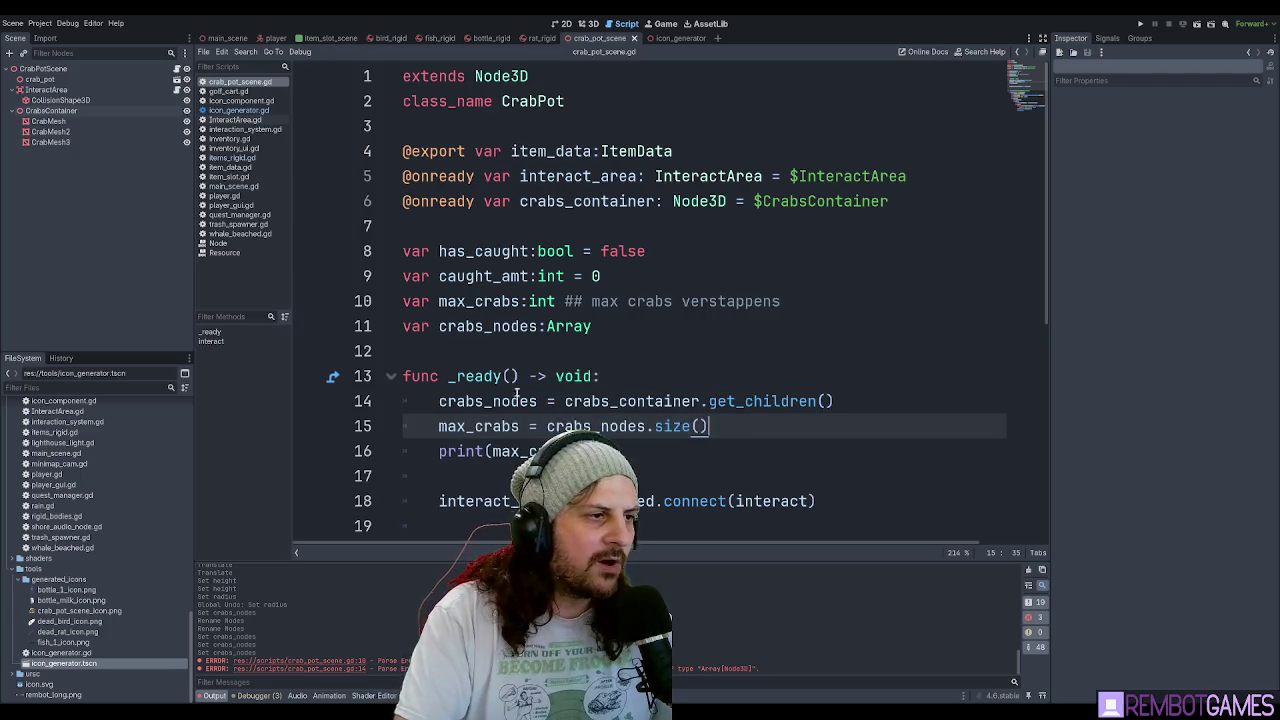
left_click(680, 389)
scroll(680, 389, "down", 2)
Delete the print(max_crabs) debug line from _ready.
left_click(770, 287)
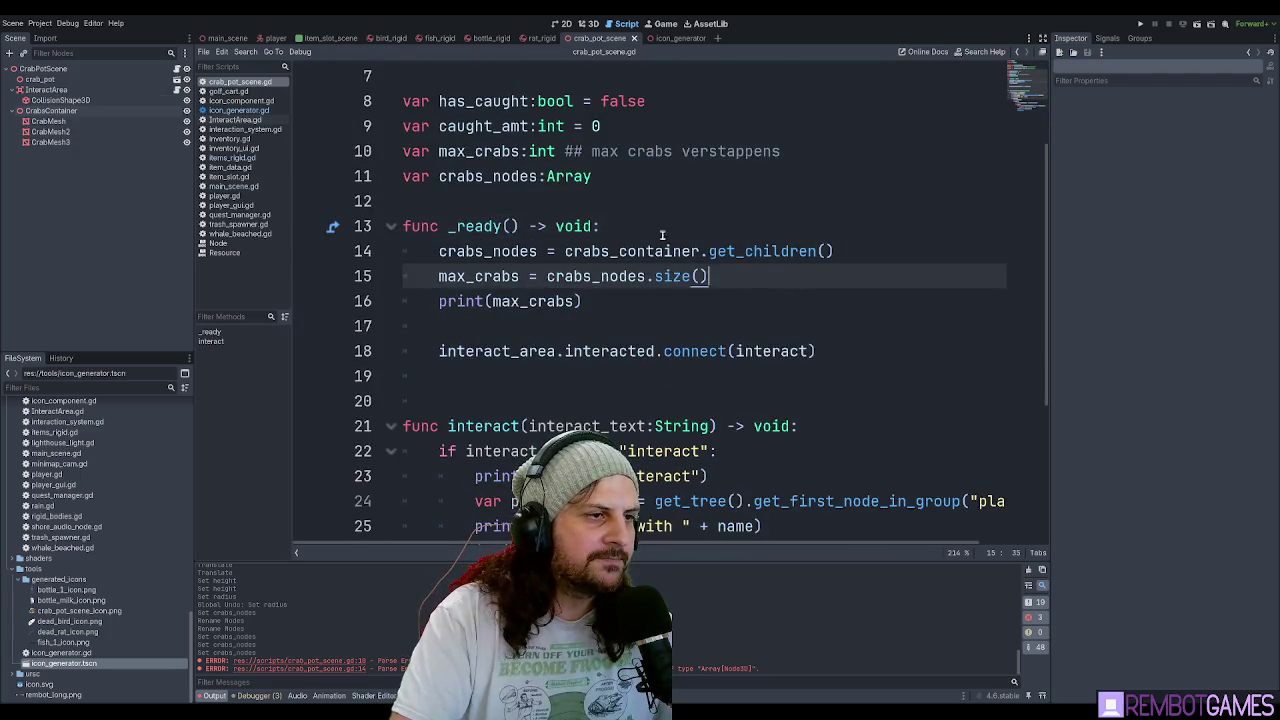
left_click(672, 300)
left_click_drag(672, 300, 313, 296)
key("BackSpace")
key("BackSpace")
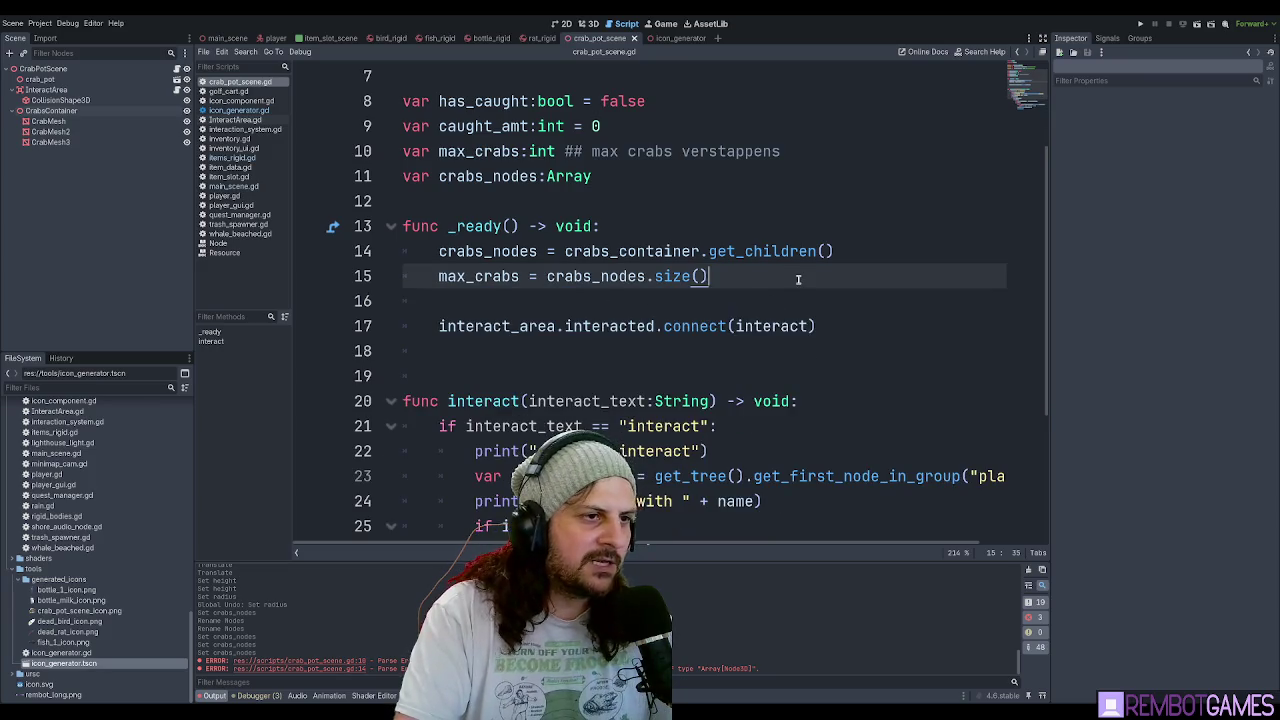
Check the remaining _ready lines and the crabs_nodes declaration.
left_click(866, 305)
left_click(903, 334)
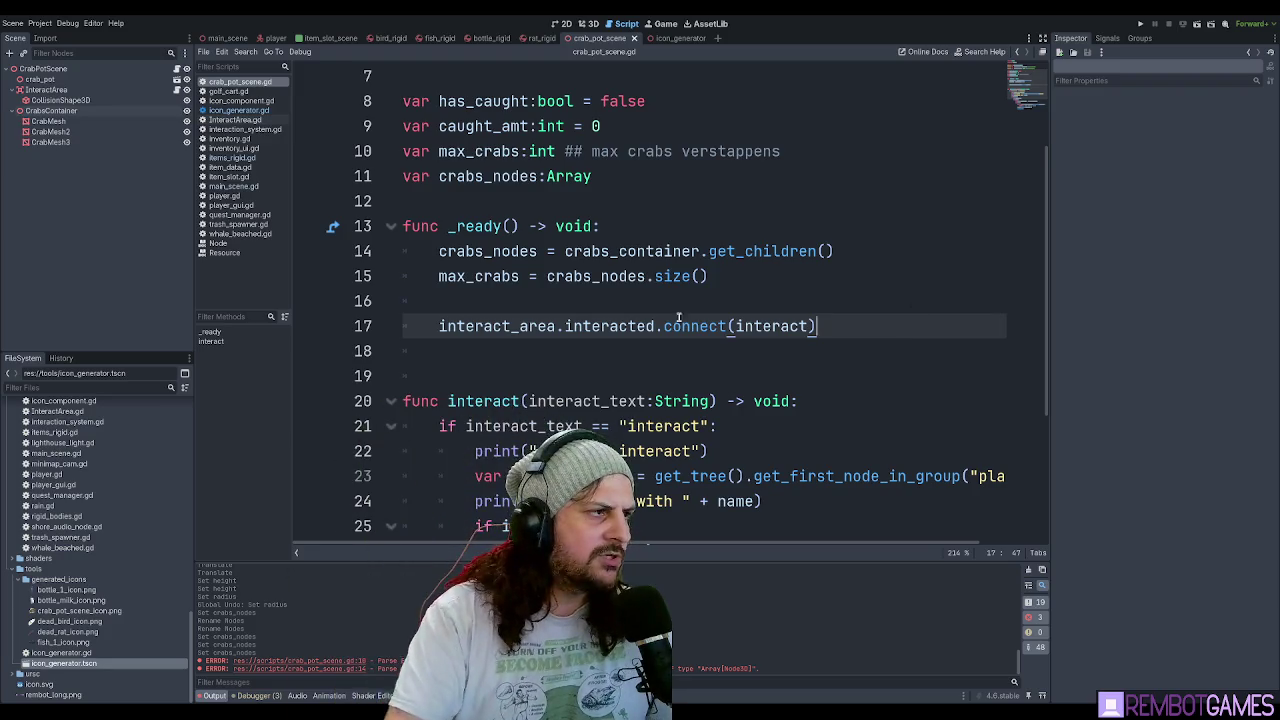
left_click(796, 276)
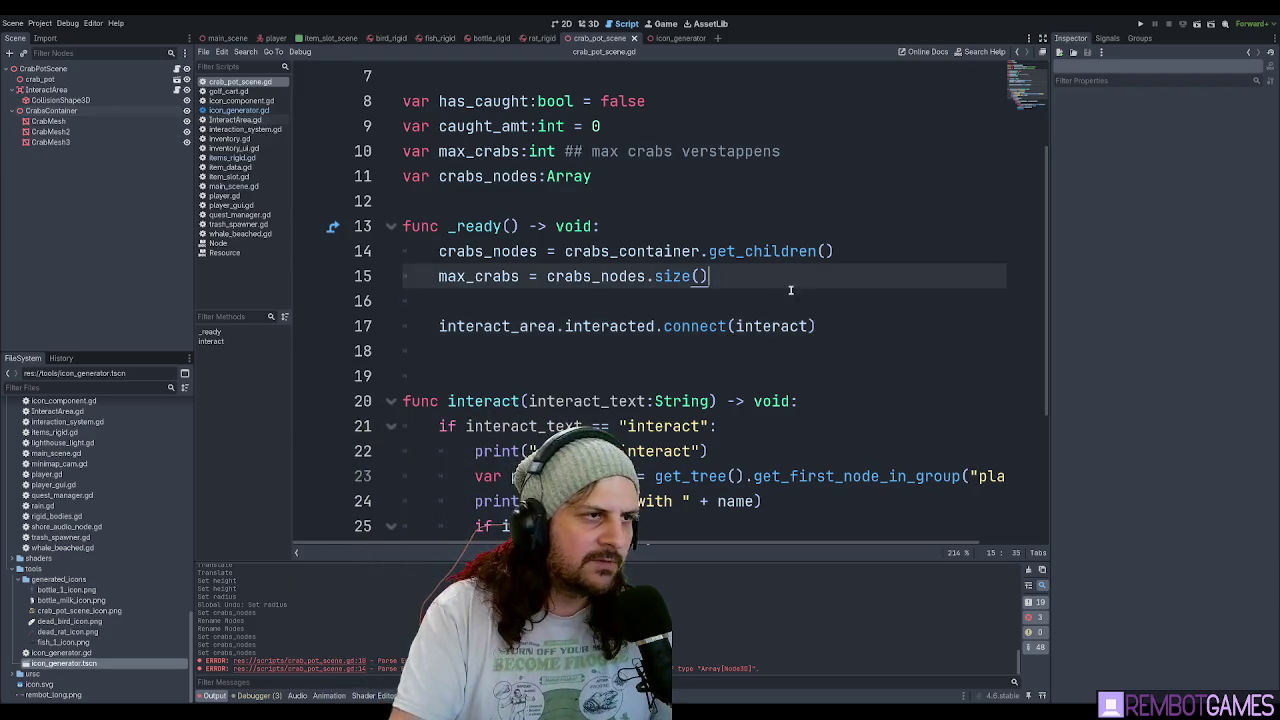
left_click(791, 291)
left_click(790, 277)
left_click(677, 172)
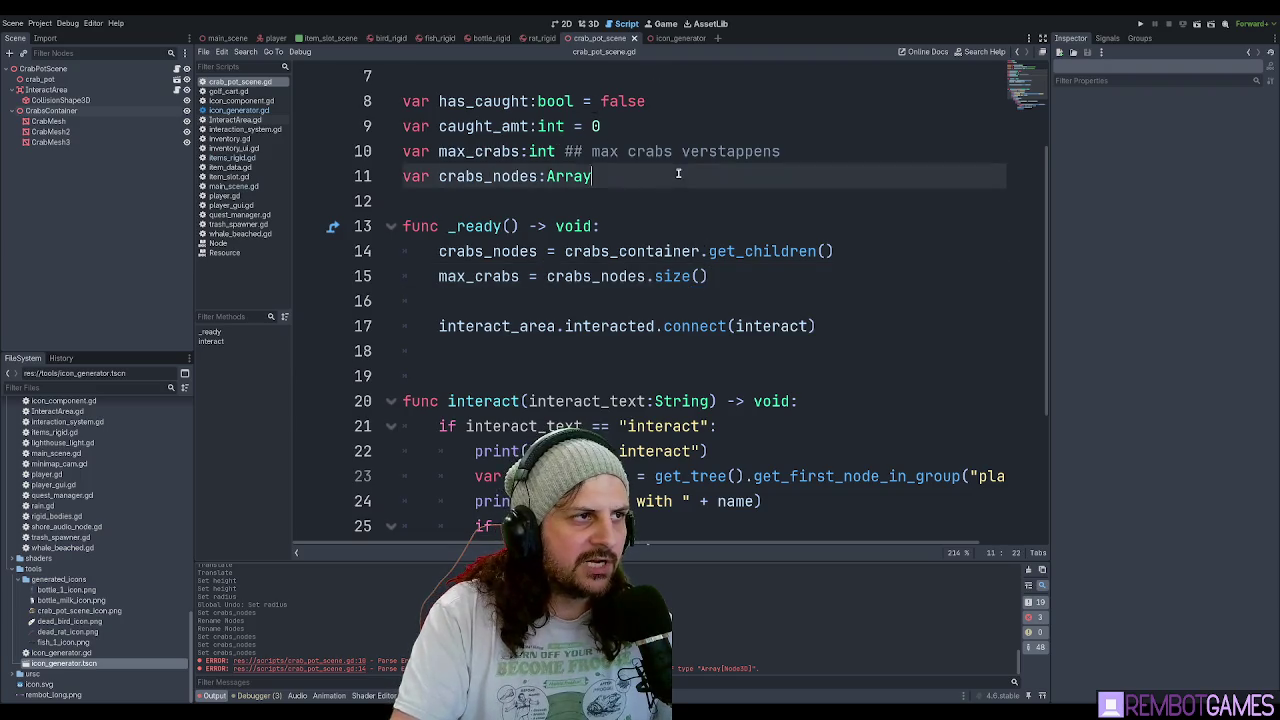
scroll(645, 175, "up", 2)
Insert a blank line between the caught_amt and max_crabs declarations.
left_click(666, 279)
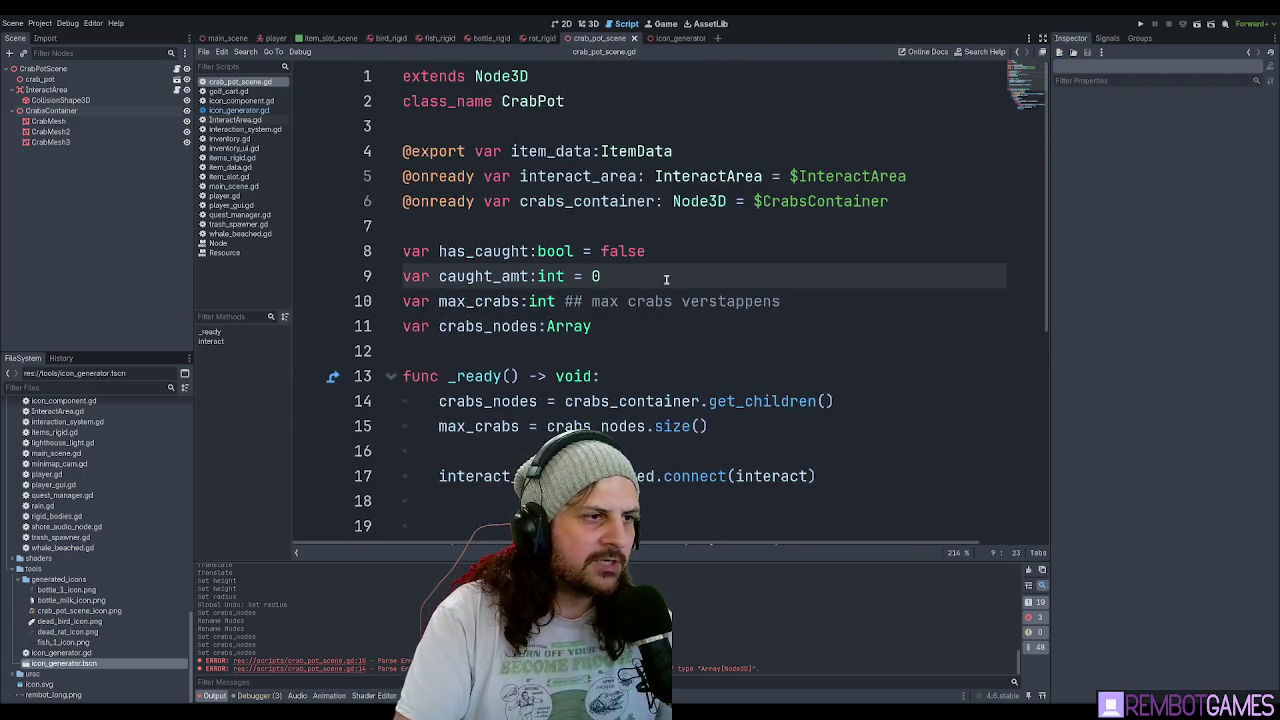
key("Down")
key("Home")
key("Up")
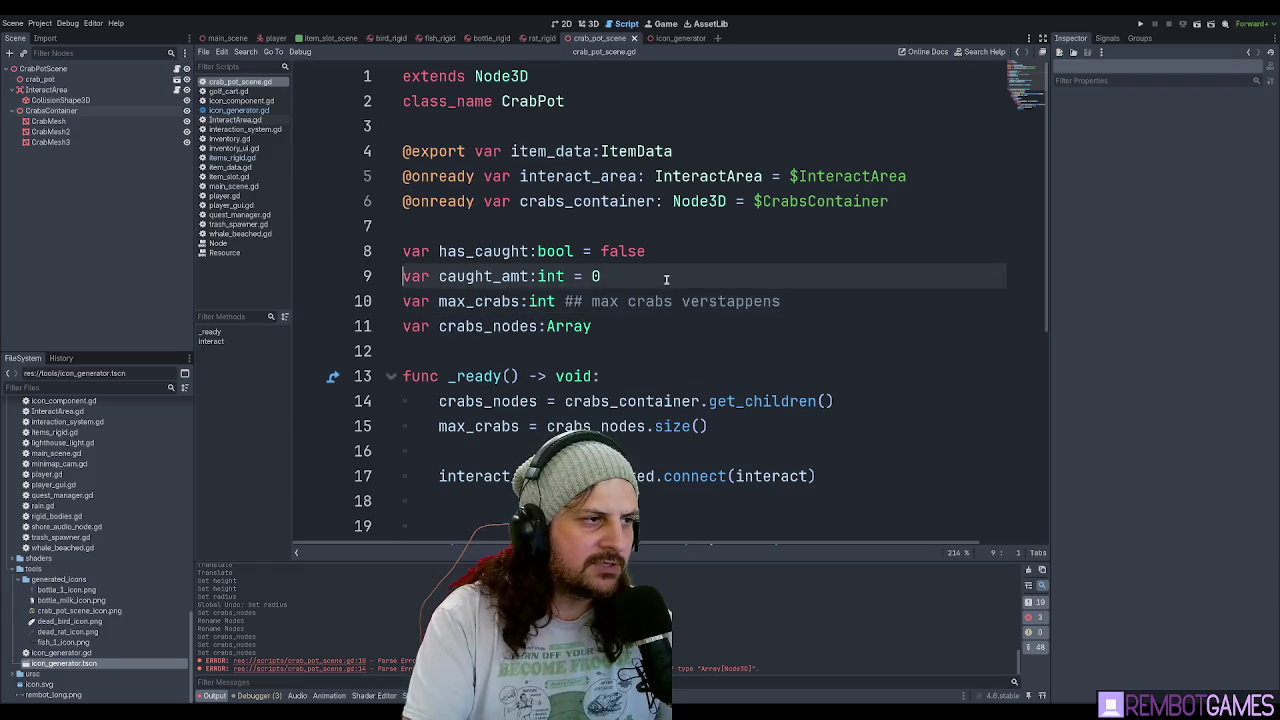
key("Down")
key("Return")
triple_click(666, 279)
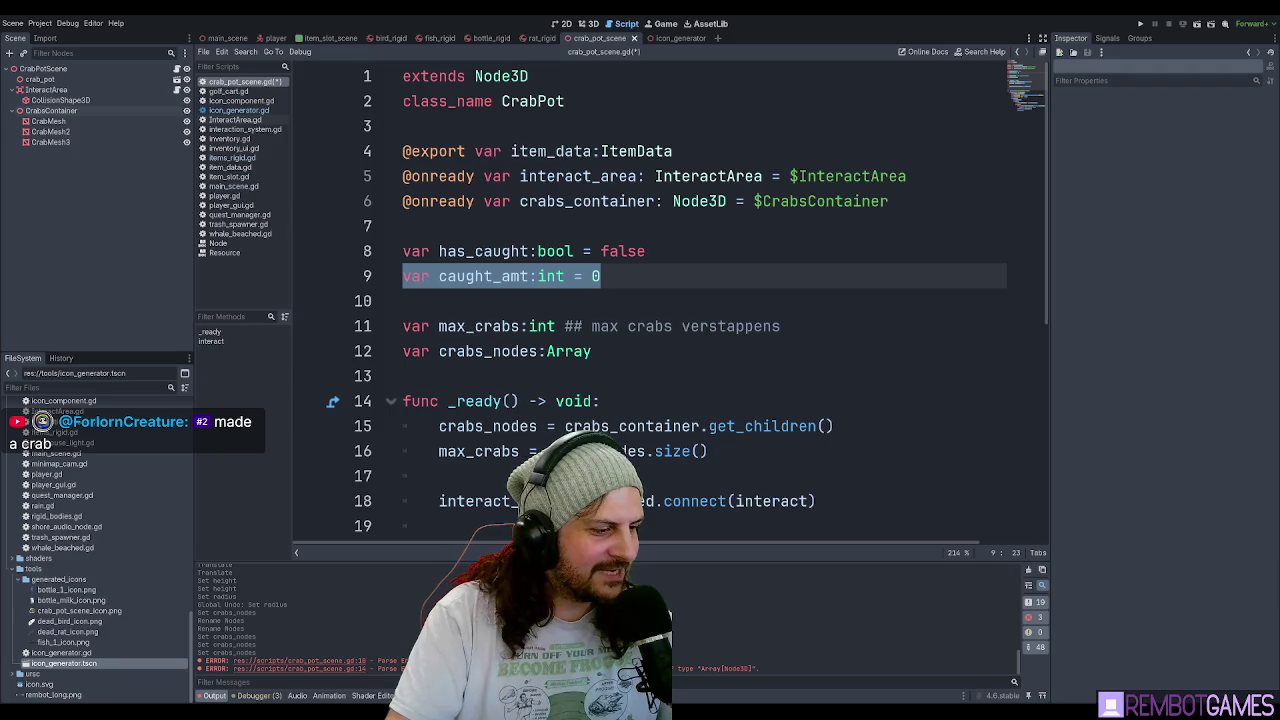
Switch to Blender and orbit around the textured crab pot model.
key("alt+Tab")
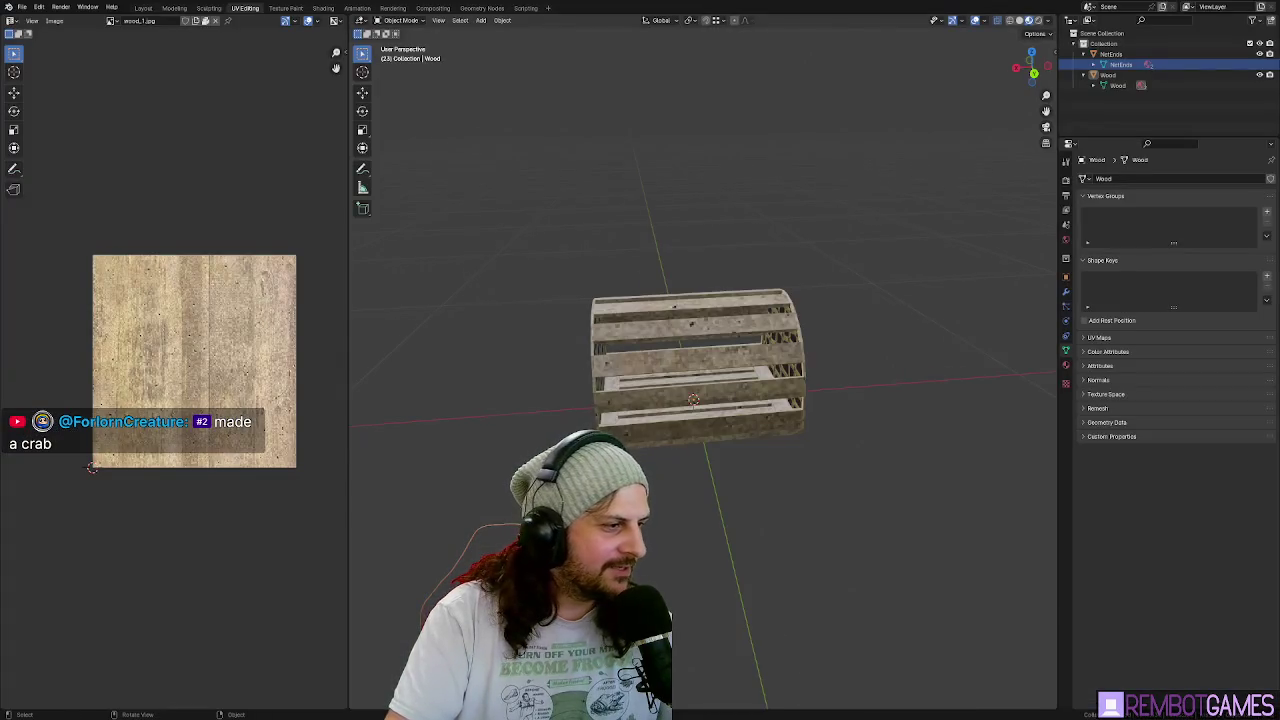
key("alt+Tab")
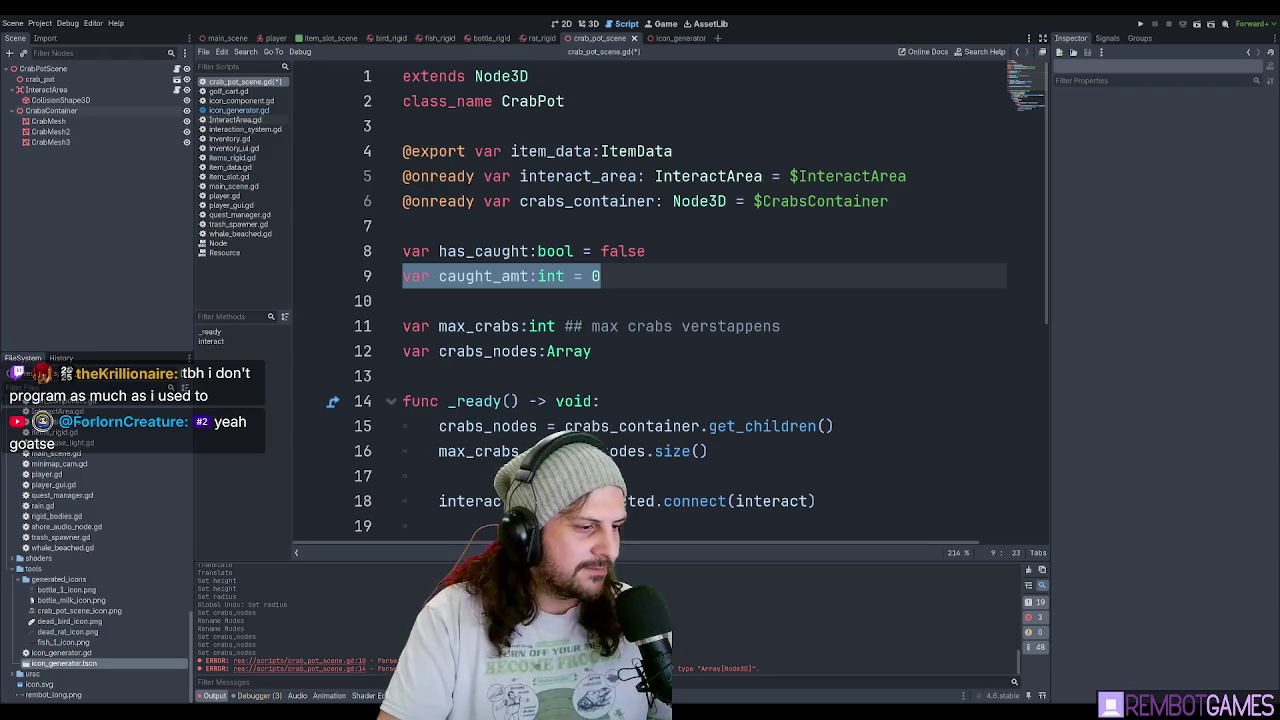
key("alt+Tab")
left_click_drag(648, 287, 700, 290)
Open Blender's File menu and dismiss it without running any command.
left_click(22, 7)
key("Escape")
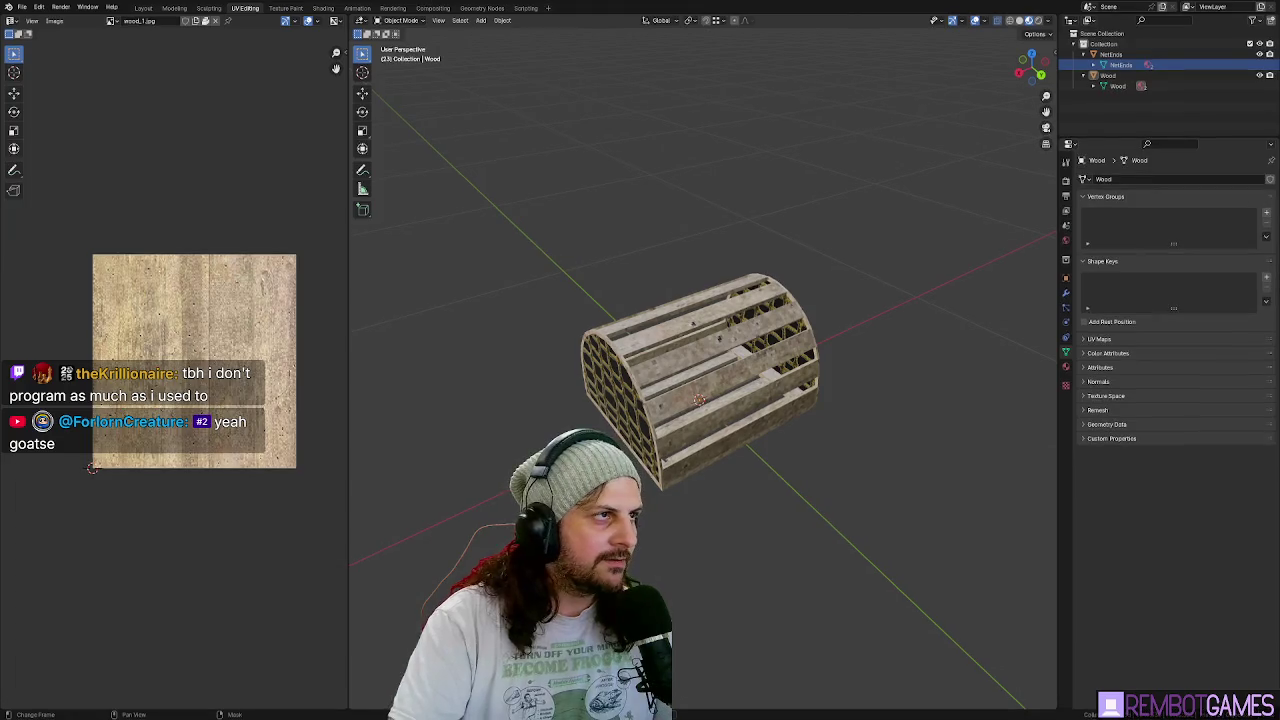
left_click(22, 7)
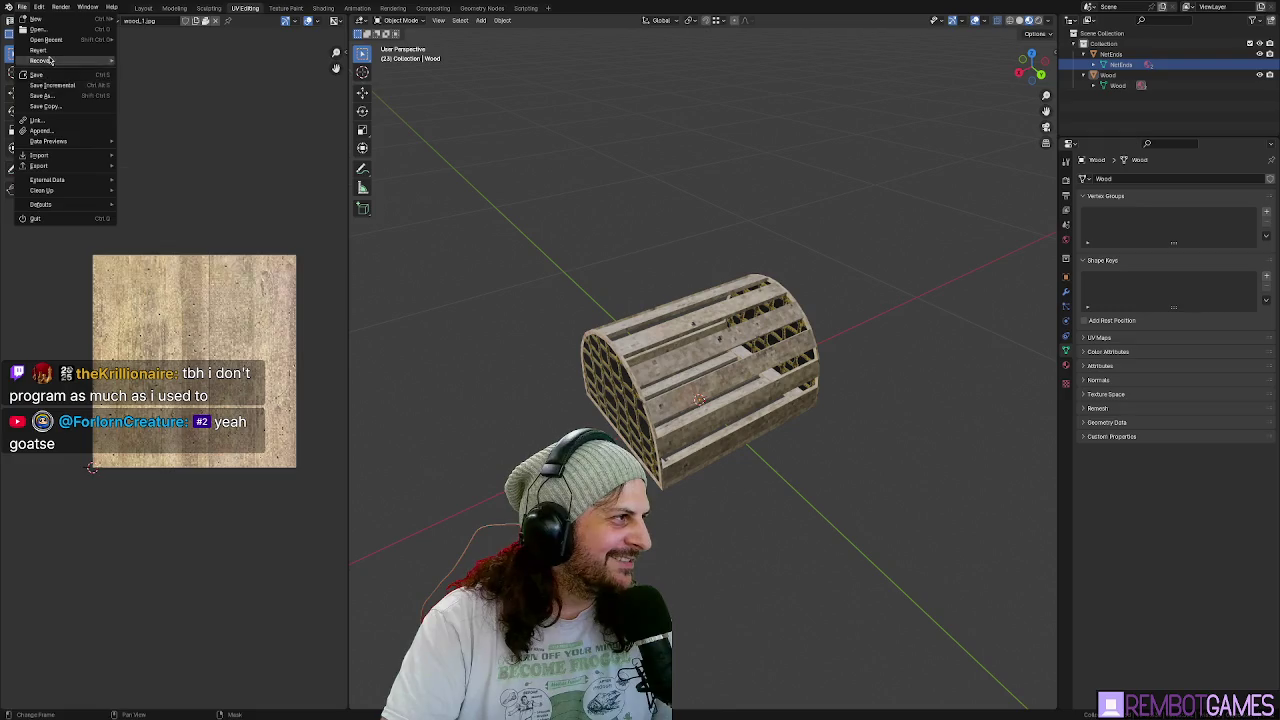
key("Escape")
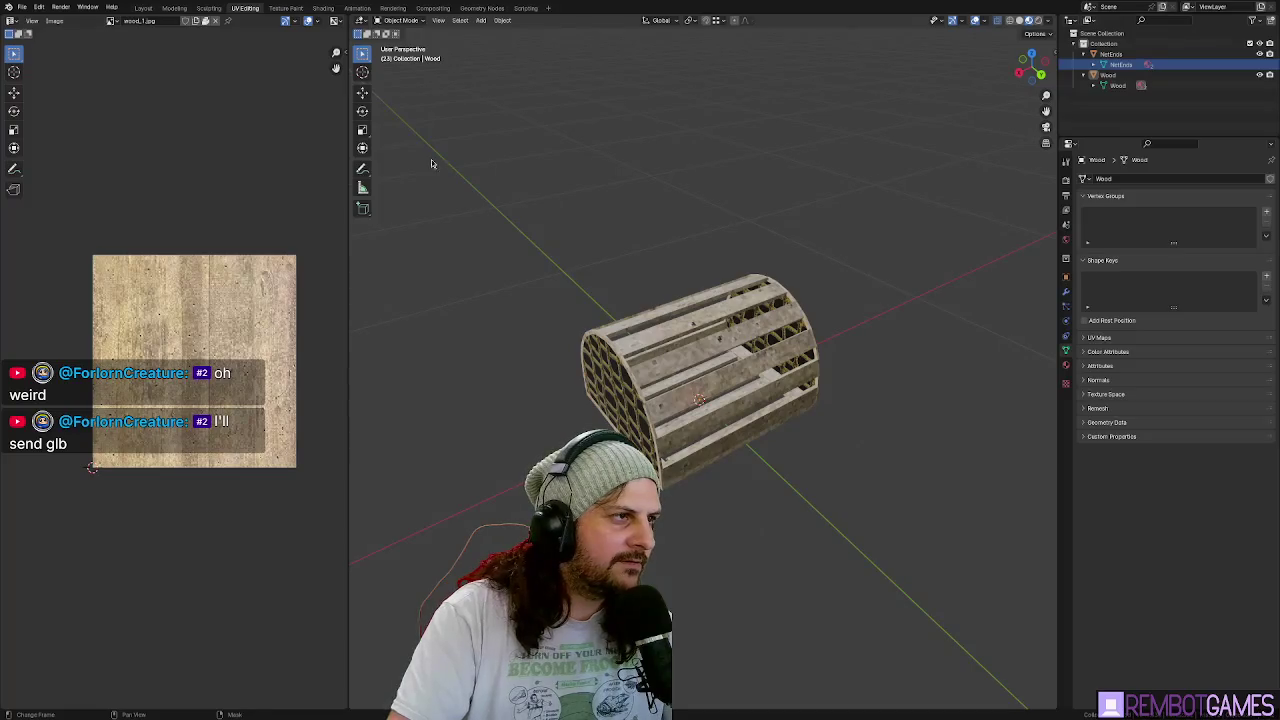
Orbit and zoom in on the crab pot's rope-net end face, ending at a three-quarter view.
mouse_move(594, 214)
left_mouse_down()
mouse_move(561, 212)
mouse_move(560, 230)
left_mouse_up()
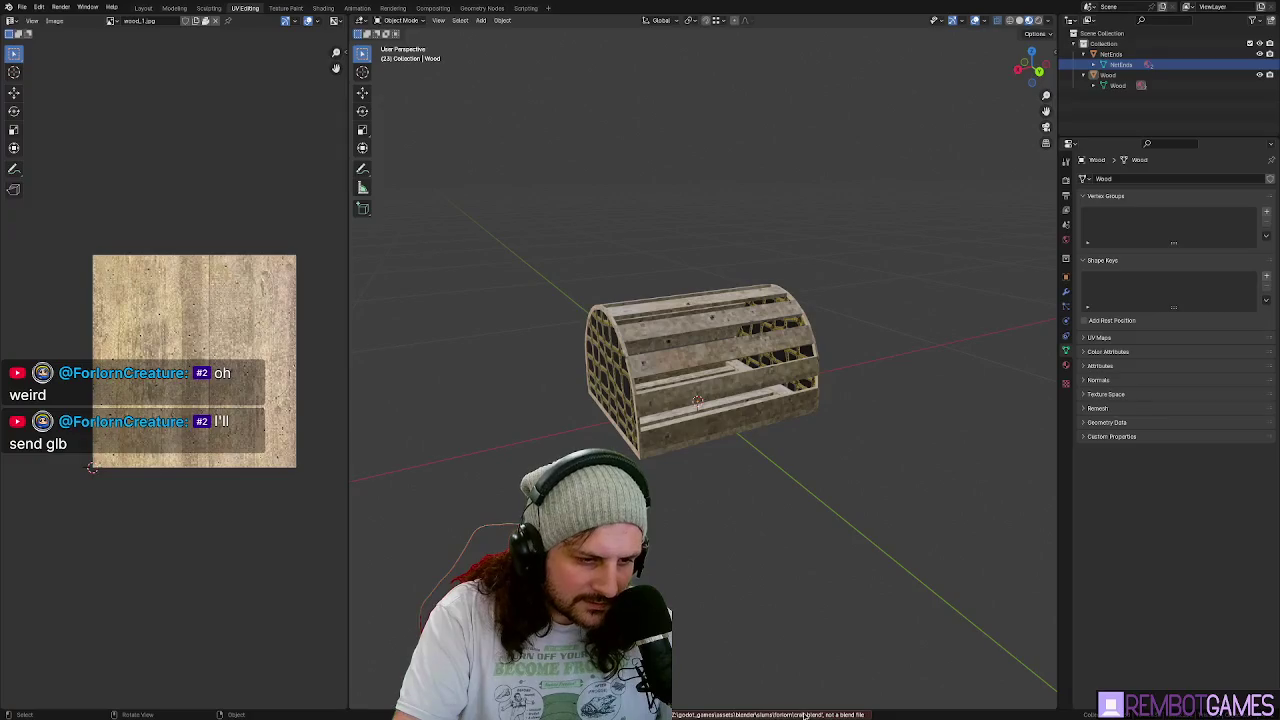
mouse_move(812, 600)
left_mouse_down()
mouse_move(805, 567)
mouse_move(763, 545)
mouse_move(847, 490)
mouse_move(864, 438)
mouse_move(832, 465)
left_mouse_up()
left_click_drag(666, 189, 663, 152)
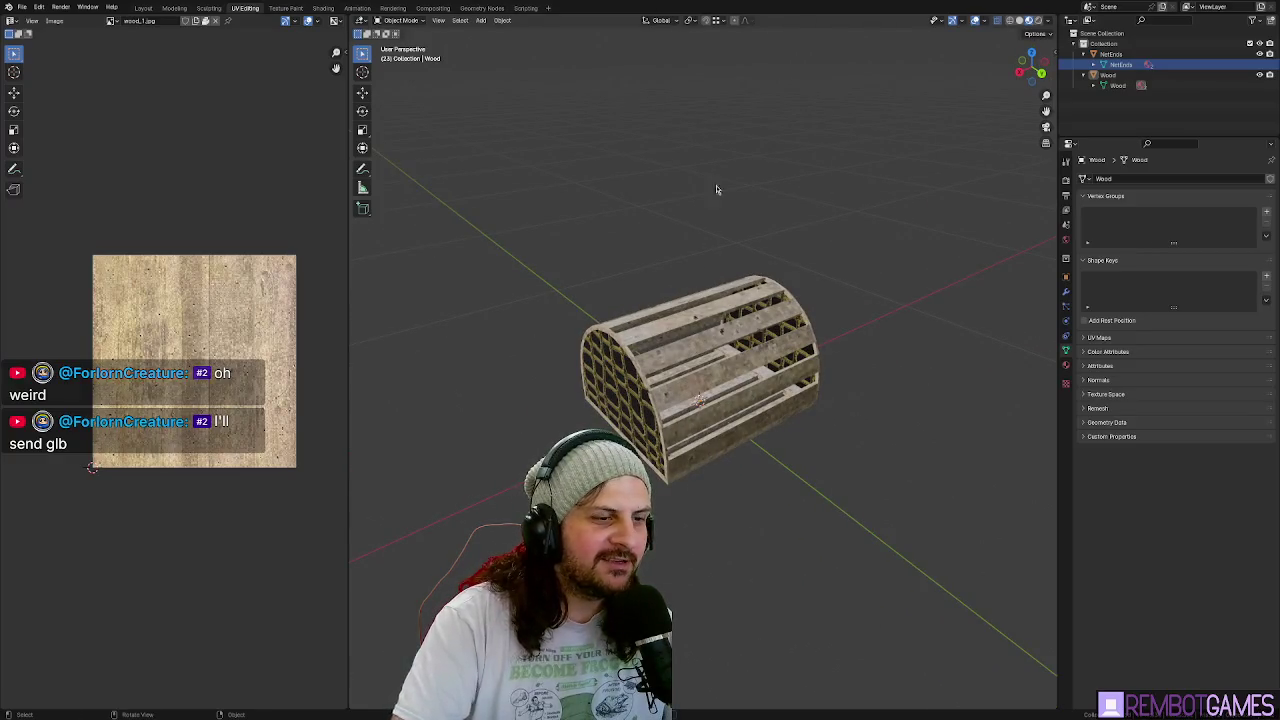
left_click_drag(735, 360, 747, 345)
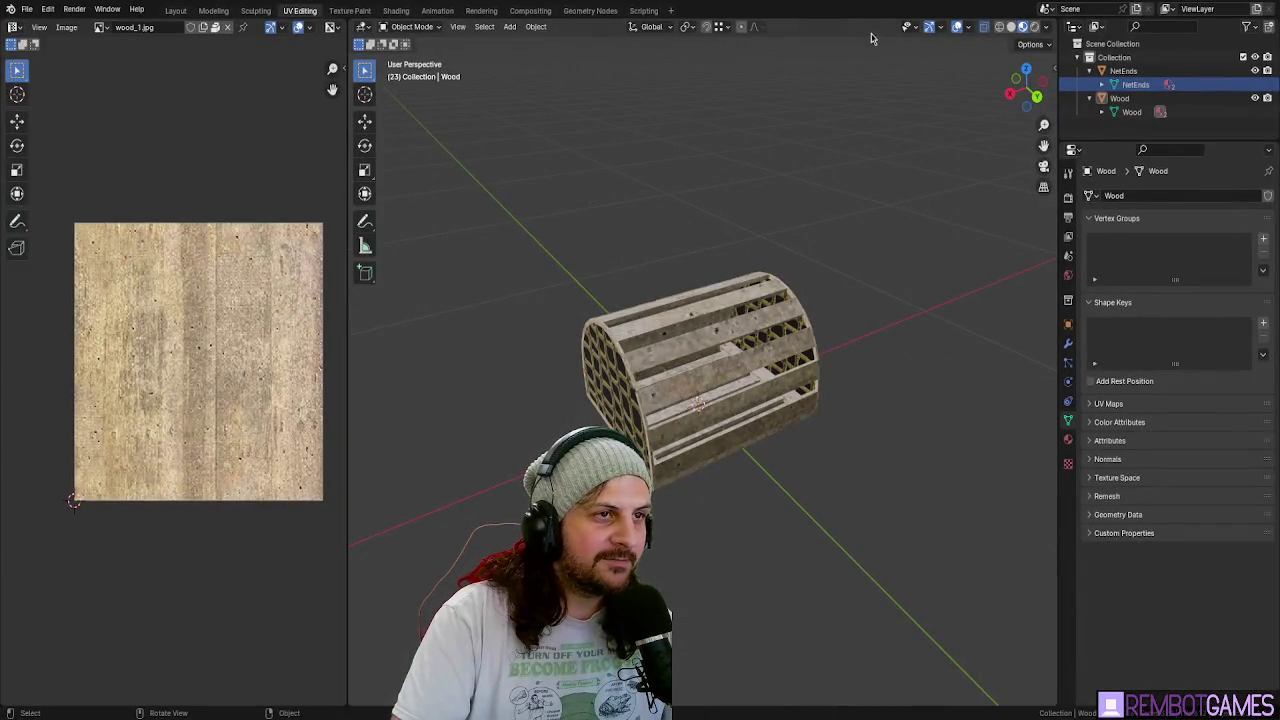
left_click_drag(783, 100, 825, 261)
scroll(825, 261, "up", 8)
mouse_move(825, 366)
left_mouse_down()
mouse_move(891, 371)
mouse_move(797, 389)
mouse_move(856, 380)
mouse_move(699, 383)
mouse_move(855, 390)
left_mouse_up()
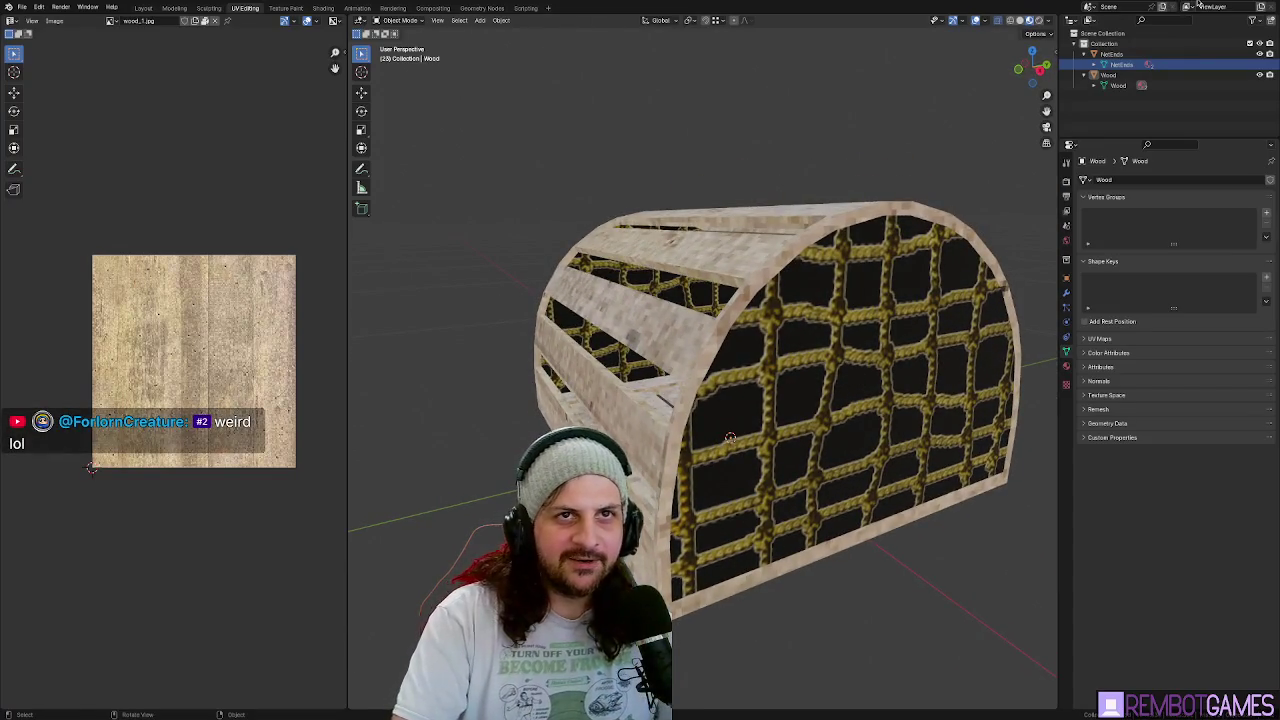
Return to the Godot crab_pot_scene.gd script editor.
key("alt+Tab")
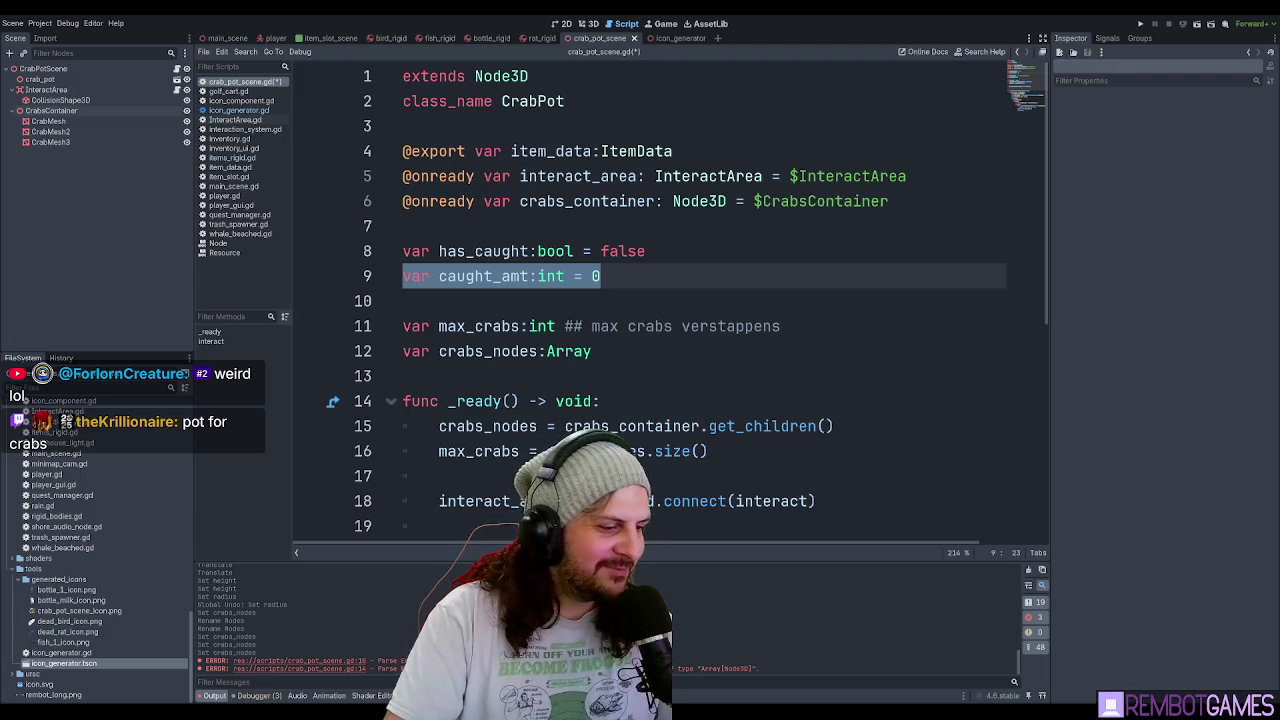
key("alt+Tab")
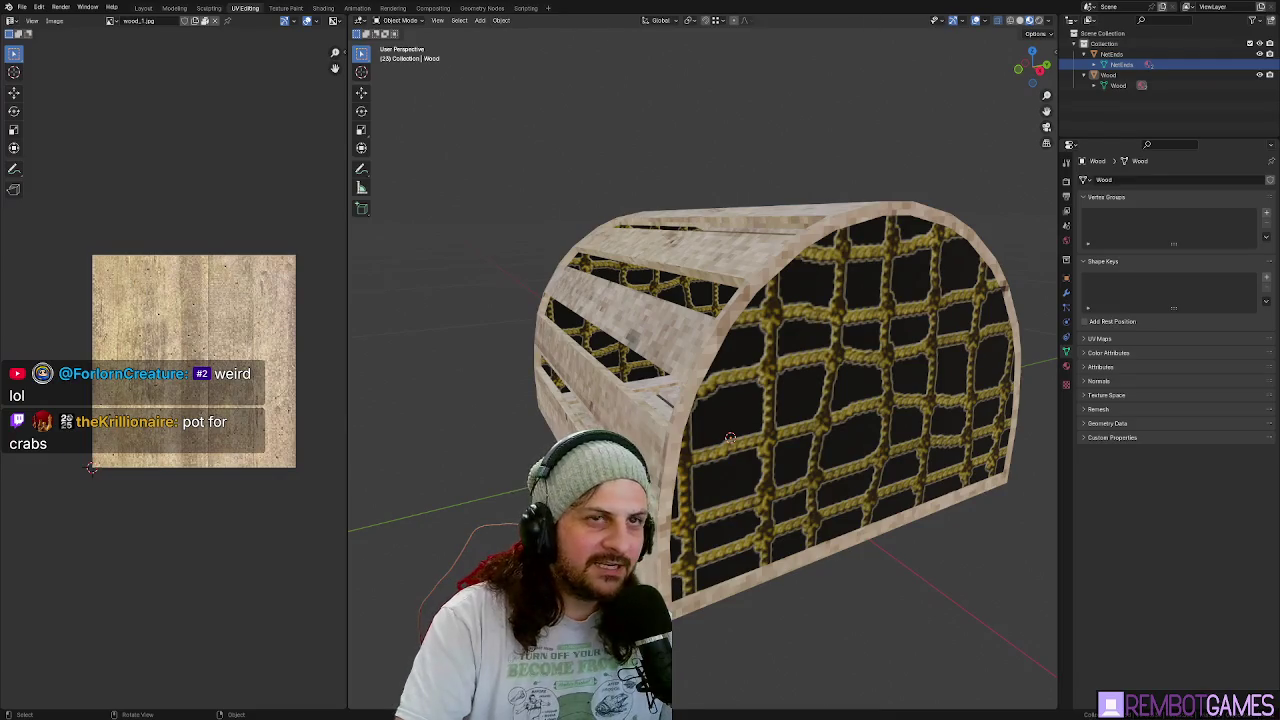
key("alt+Tab")
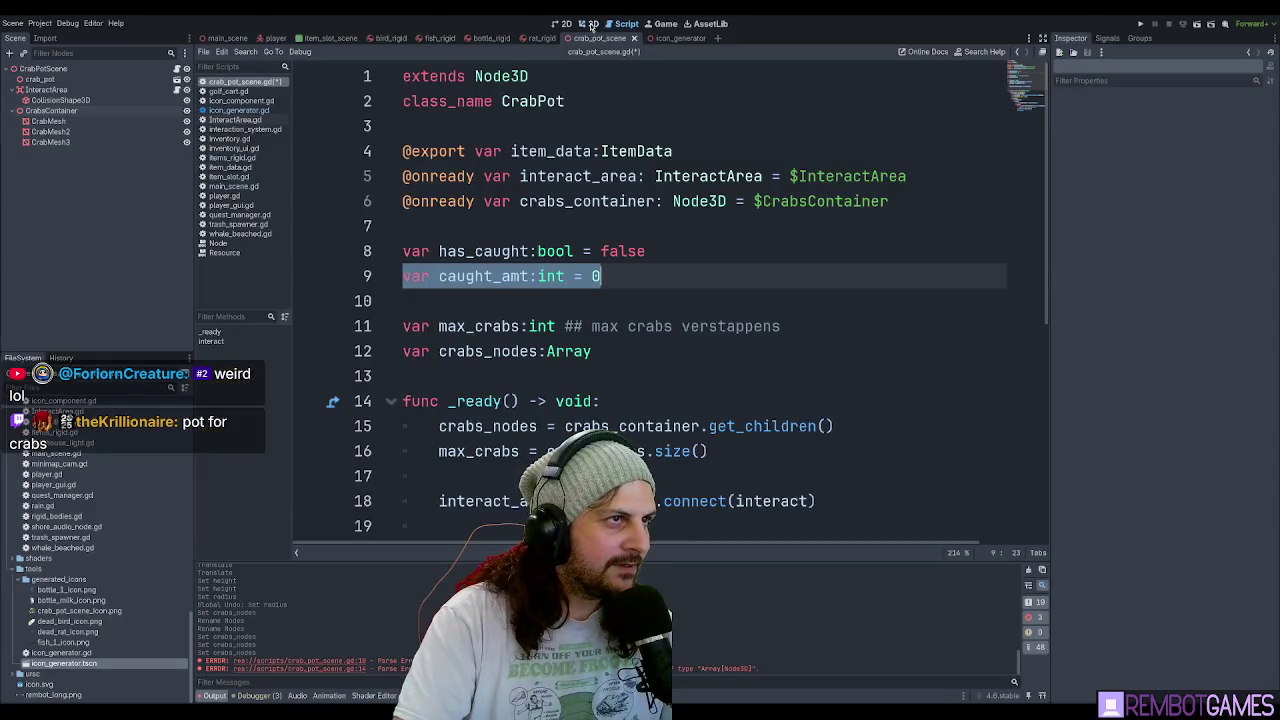
left_click(589, 23)
mouse_move(769, 333)
left_mouse_down()
mouse_move(686, 353)
mouse_move(720, 345)
mouse_move(685, 325)
mouse_move(611, 318)
mouse_move(745, 325)
mouse_move(795, 287)
mouse_move(980, 296)
mouse_move(530, 327)
mouse_move(374, 315)
mouse_move(394, 158)
mouse_move(546, 166)
mouse_move(808, 322)
mouse_move(738, 318)
mouse_move(783, 309)
mouse_move(820, 326)
left_mouse_up()
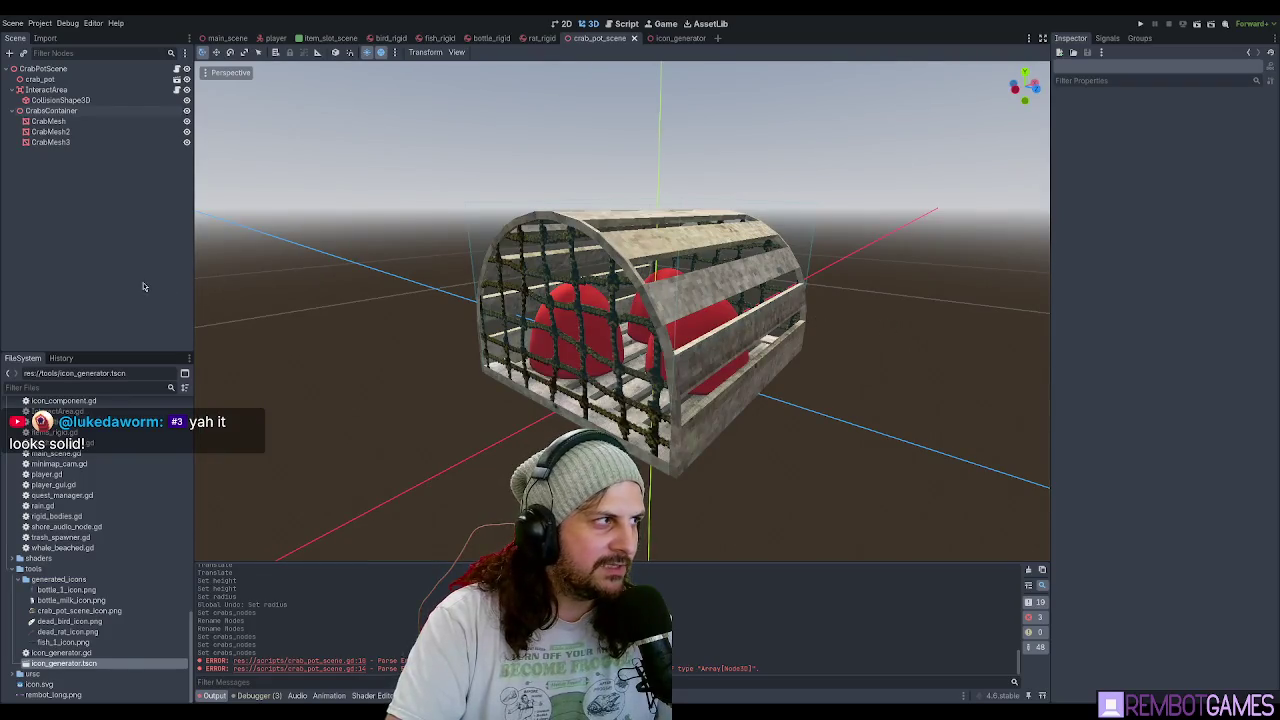
left_click(102, 70)
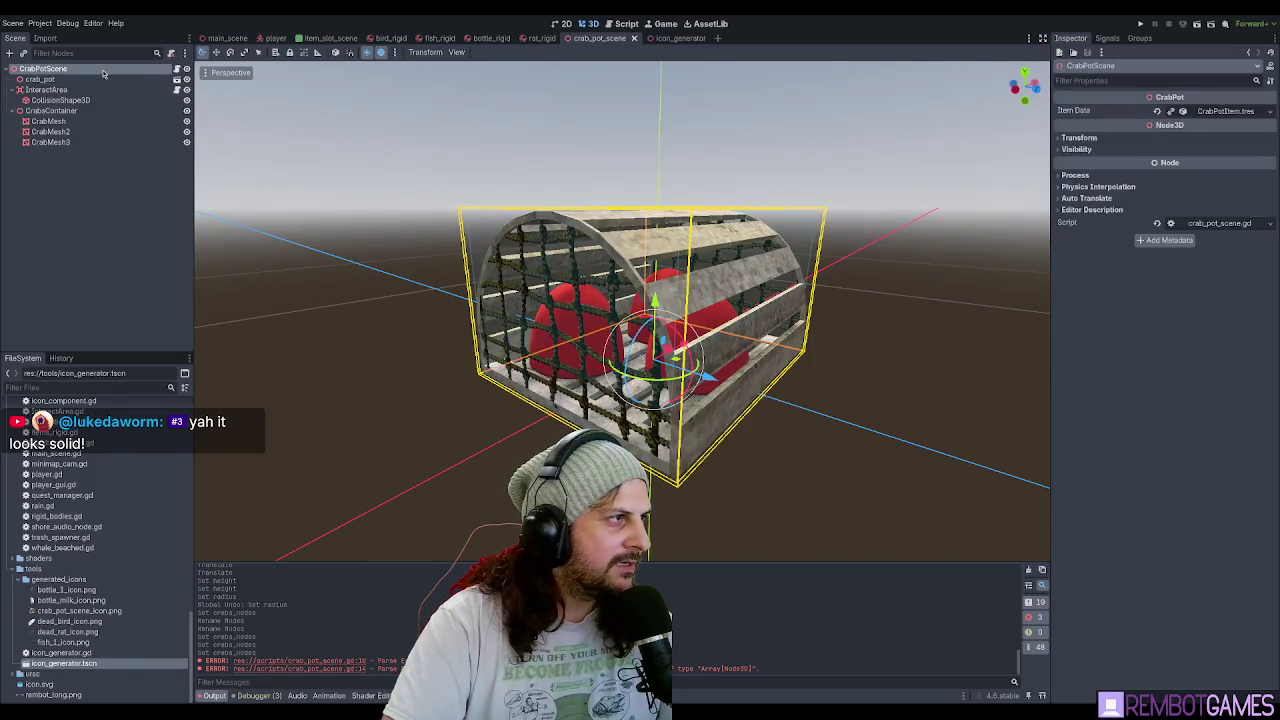
left_click(177, 68)
left_click(672, 283)
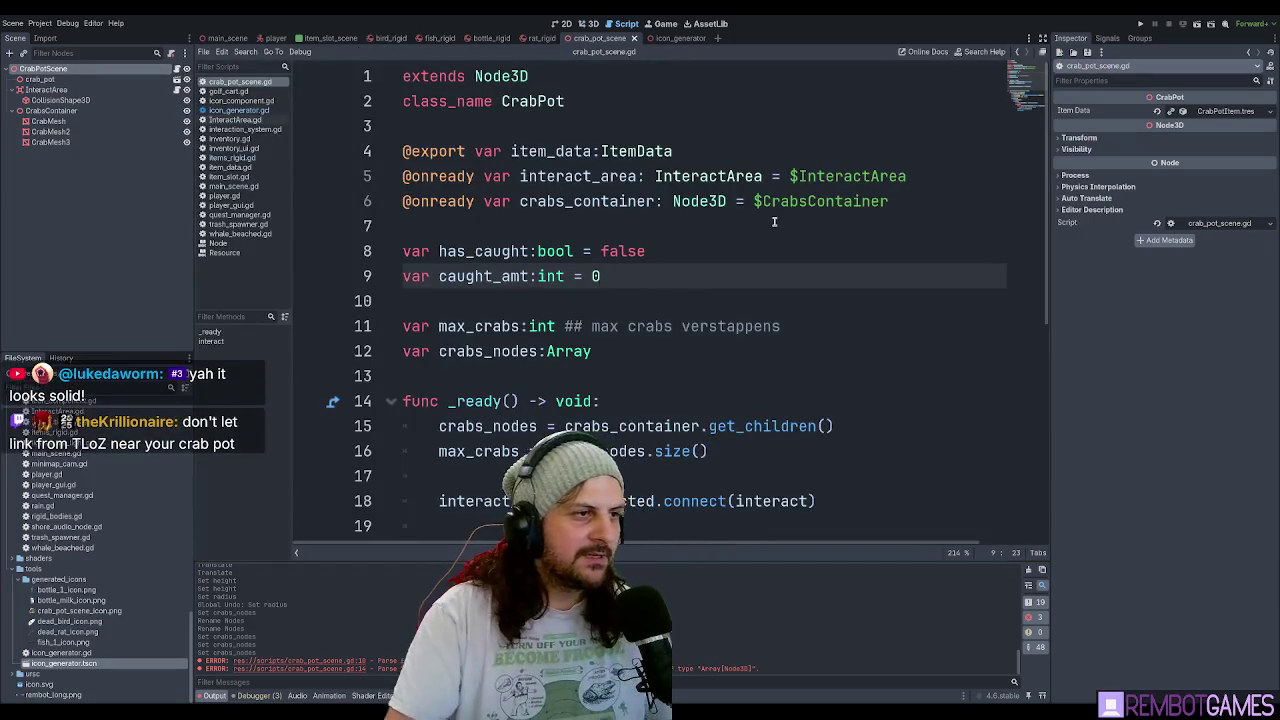
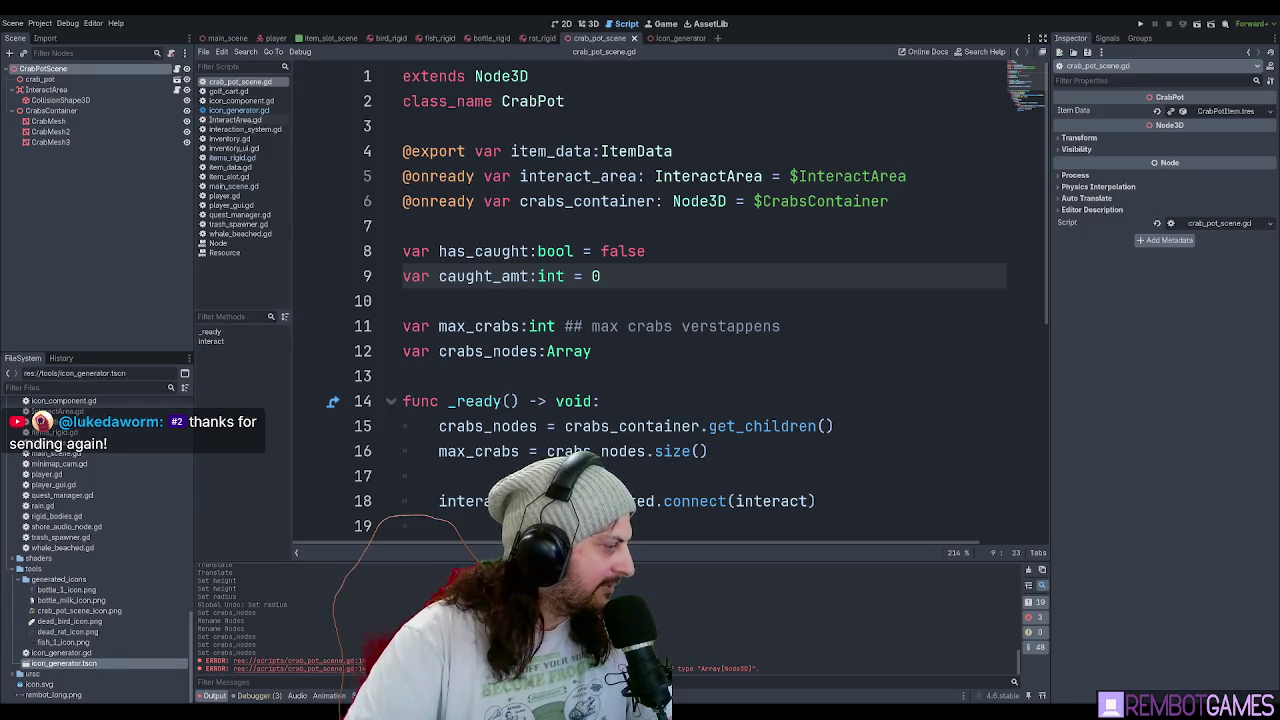
On the texture pack page, review the CC0 license reply and the texture size and materials description.
key("alt+Tab")
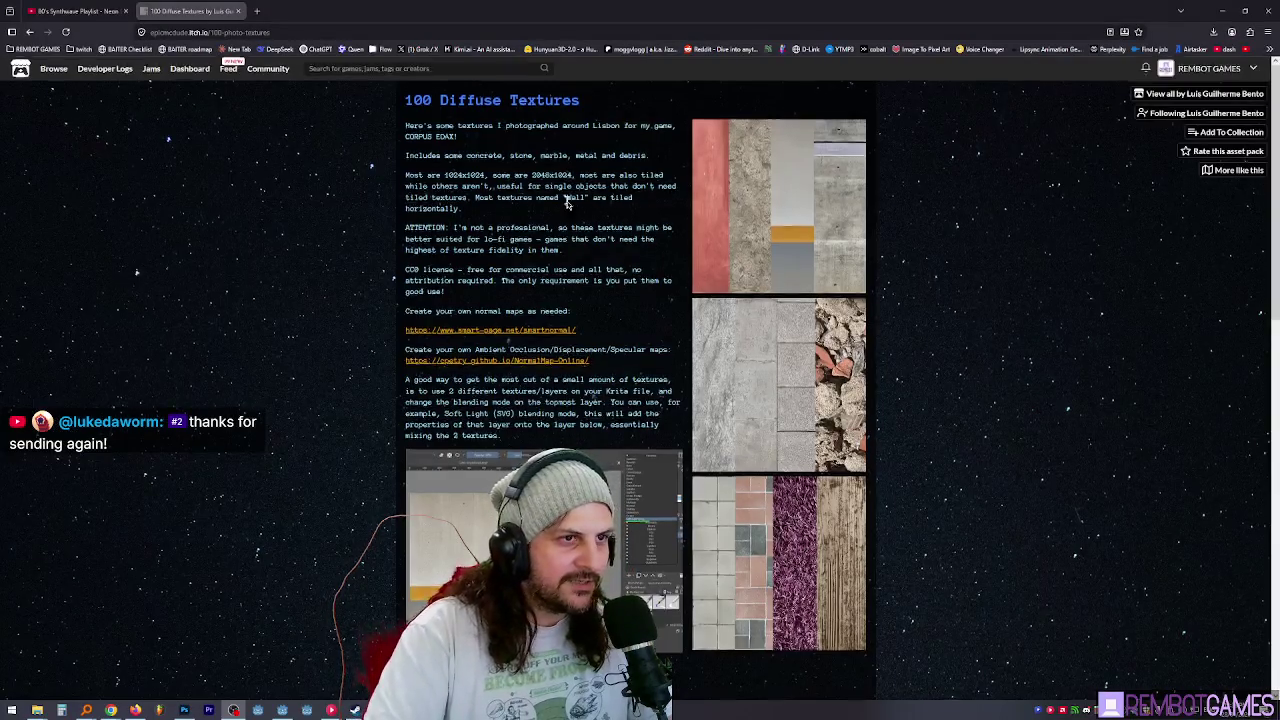
scroll(585, 229, "down", 10)
scroll(585, 229, "up", 5)
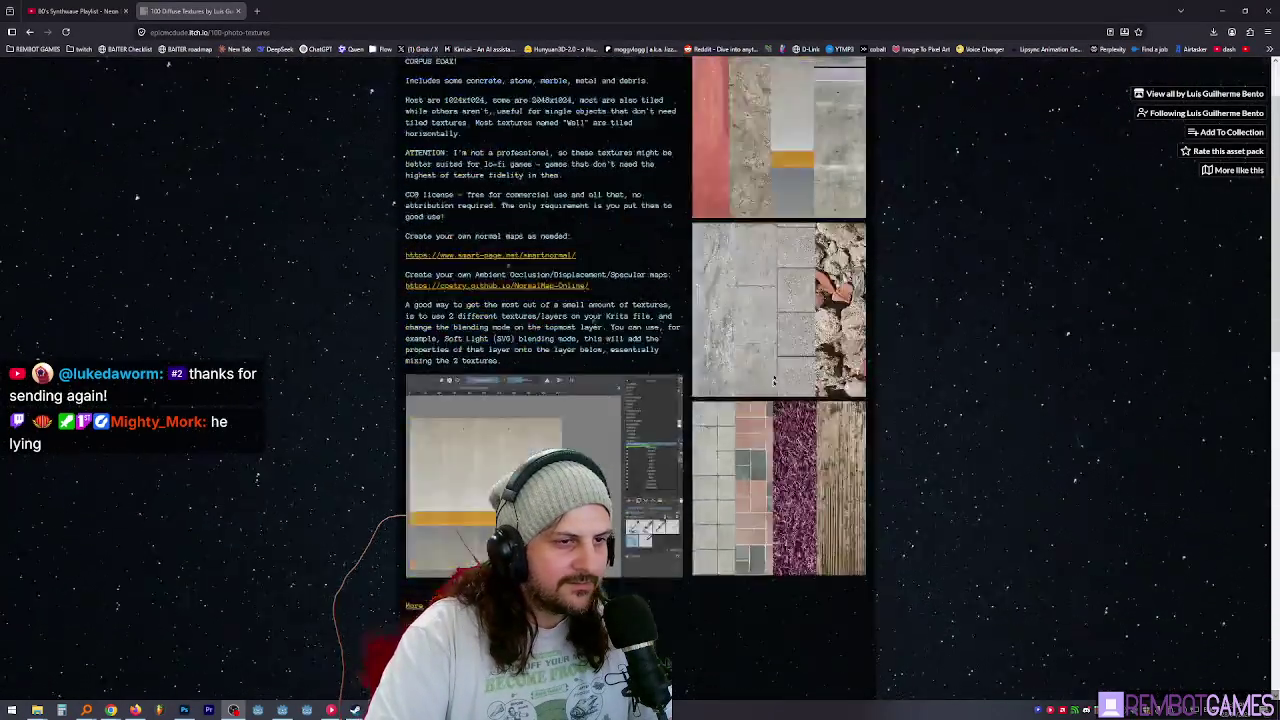
scroll(573, 446, "down", 6)
mouse_move(461, 373)
left_mouse_down()
mouse_move(605, 364)
mouse_move(585, 375)
mouse_move(425, 366)
mouse_move(438, 364)
left_mouse_up()
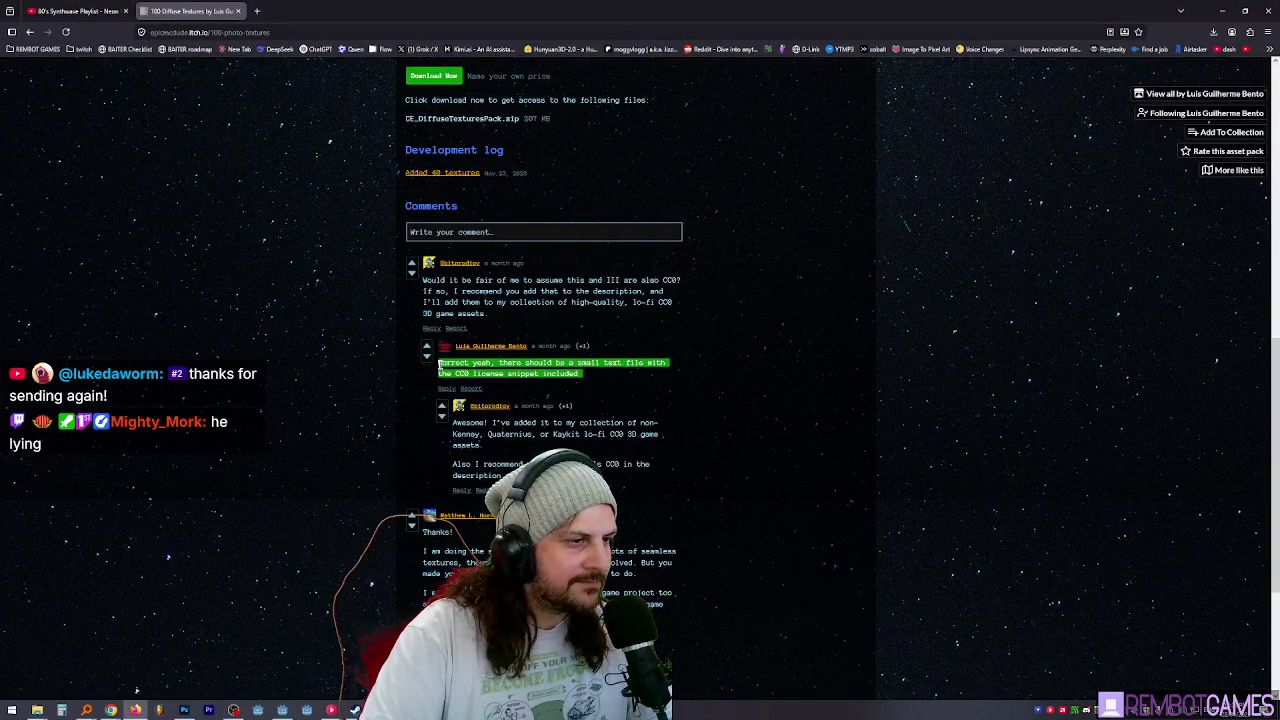
left_click(741, 418)
scroll(741, 418, "up", 10)
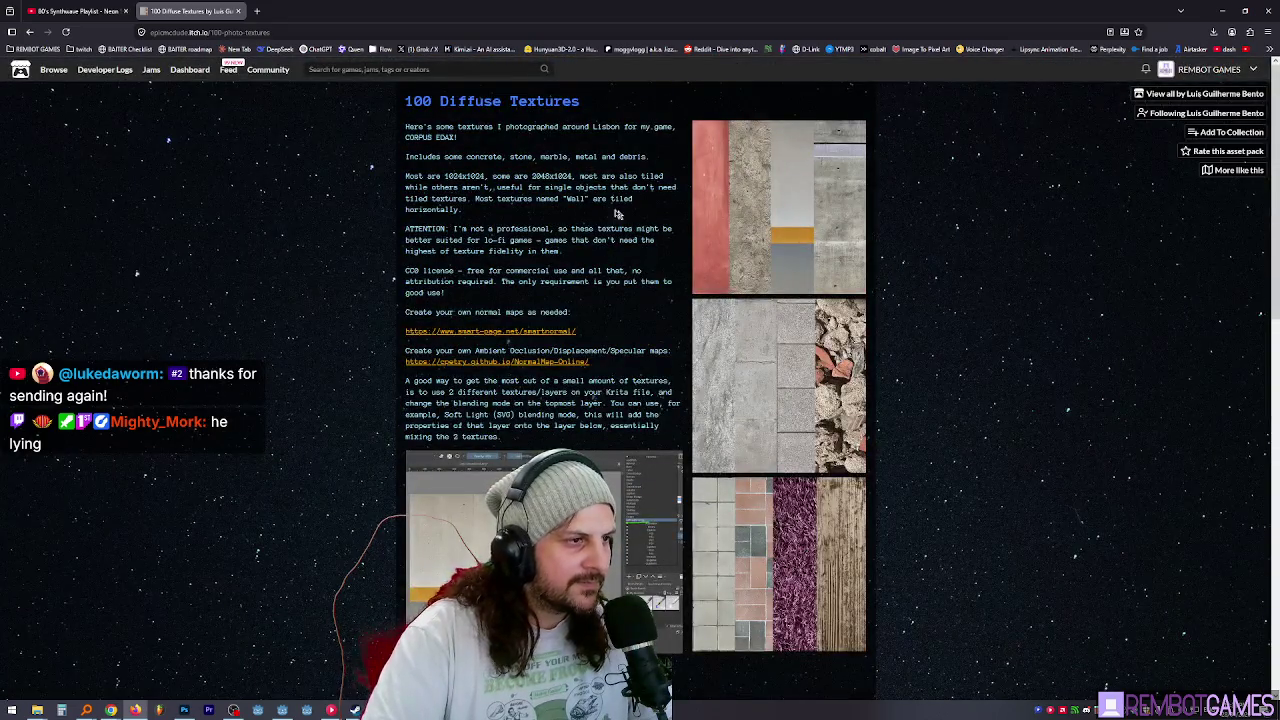
mouse_move(523, 157)
left_mouse_down()
mouse_move(588, 277)
mouse_move(528, 165)
mouse_move(549, 252)
left_mouse_up()
left_click(549, 252)
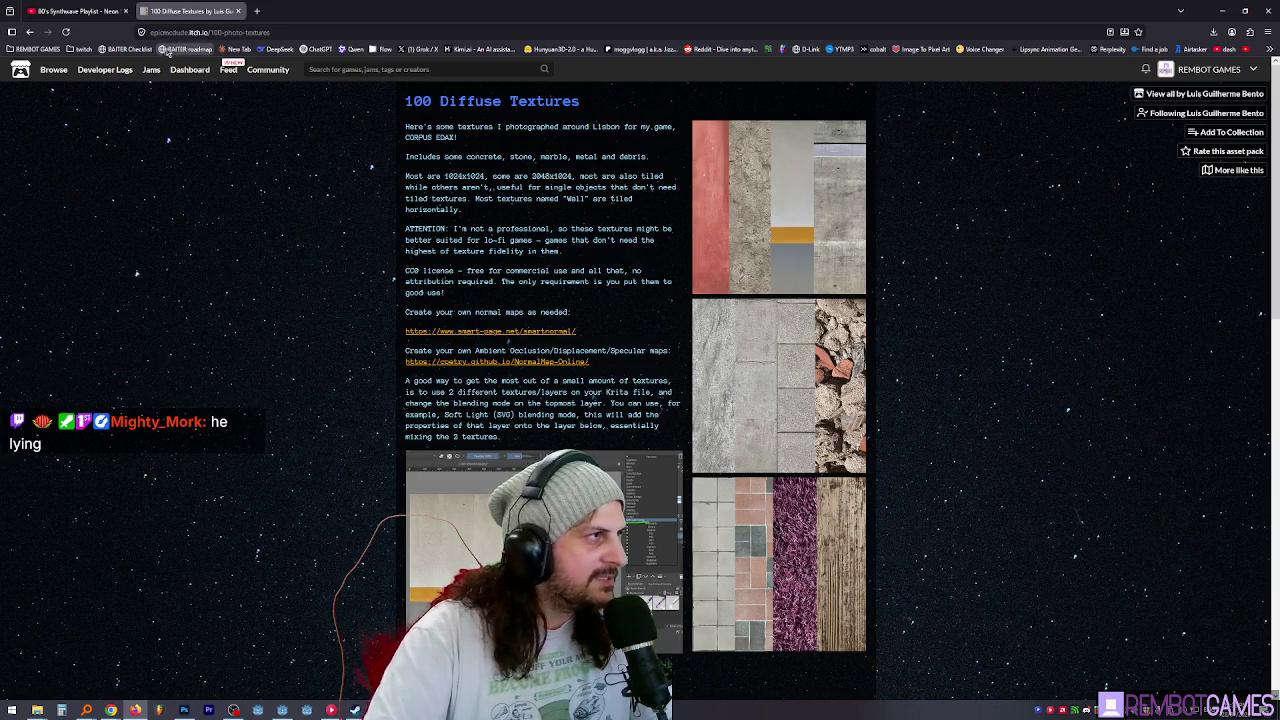
key("alt+Tab")
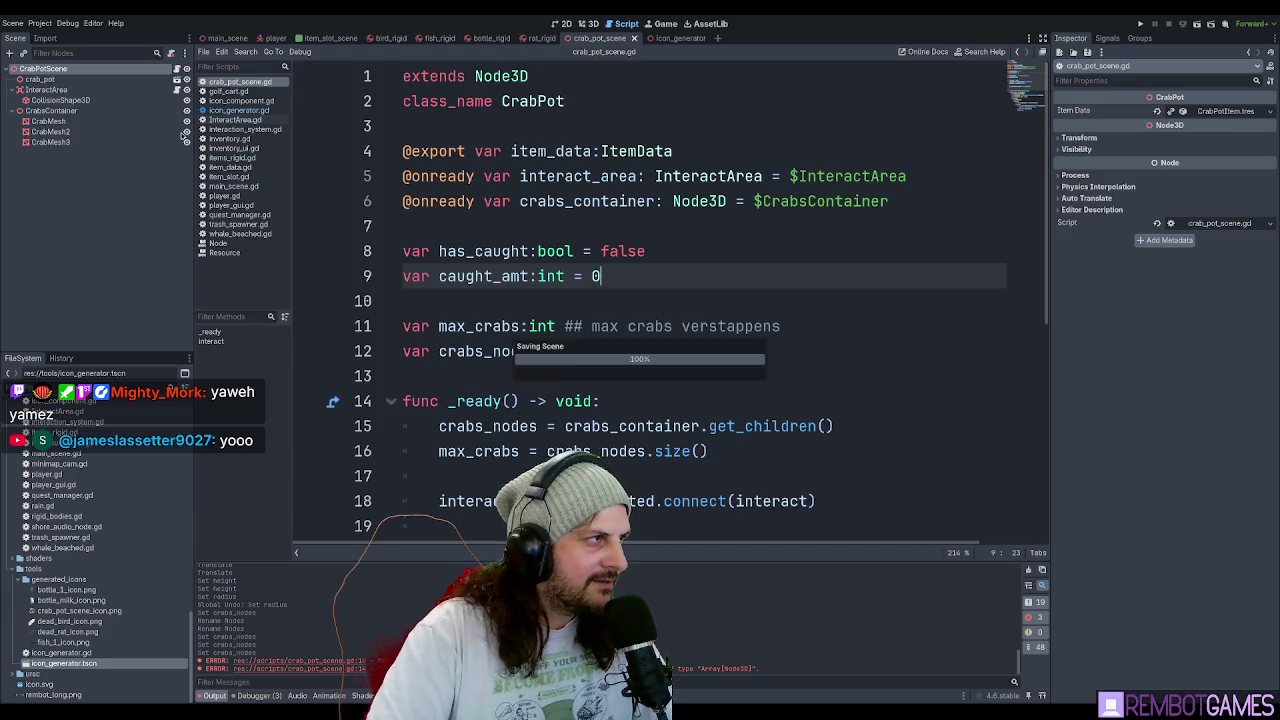
Open the main scene in the 3D workspace and save it.
left_click(228, 38)
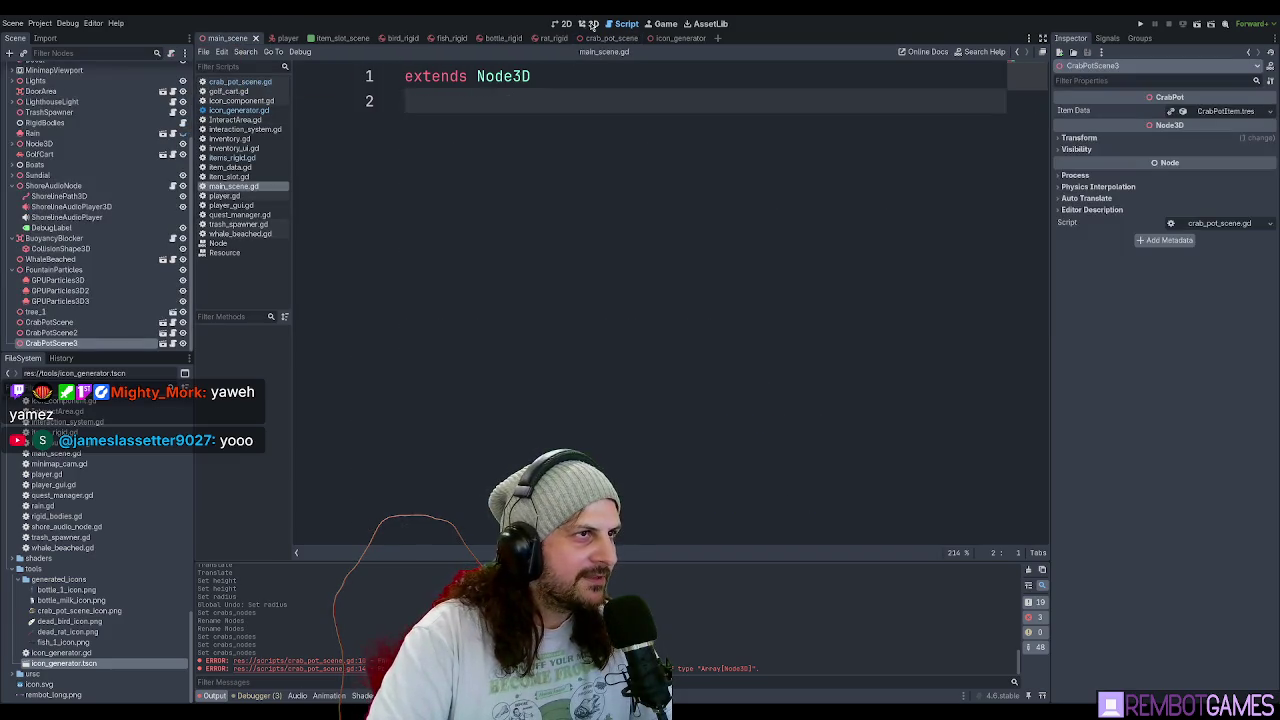
left_click(588, 23)
scroll(102, 505, "up", 5)
scroll(102, 505, "up", 3)
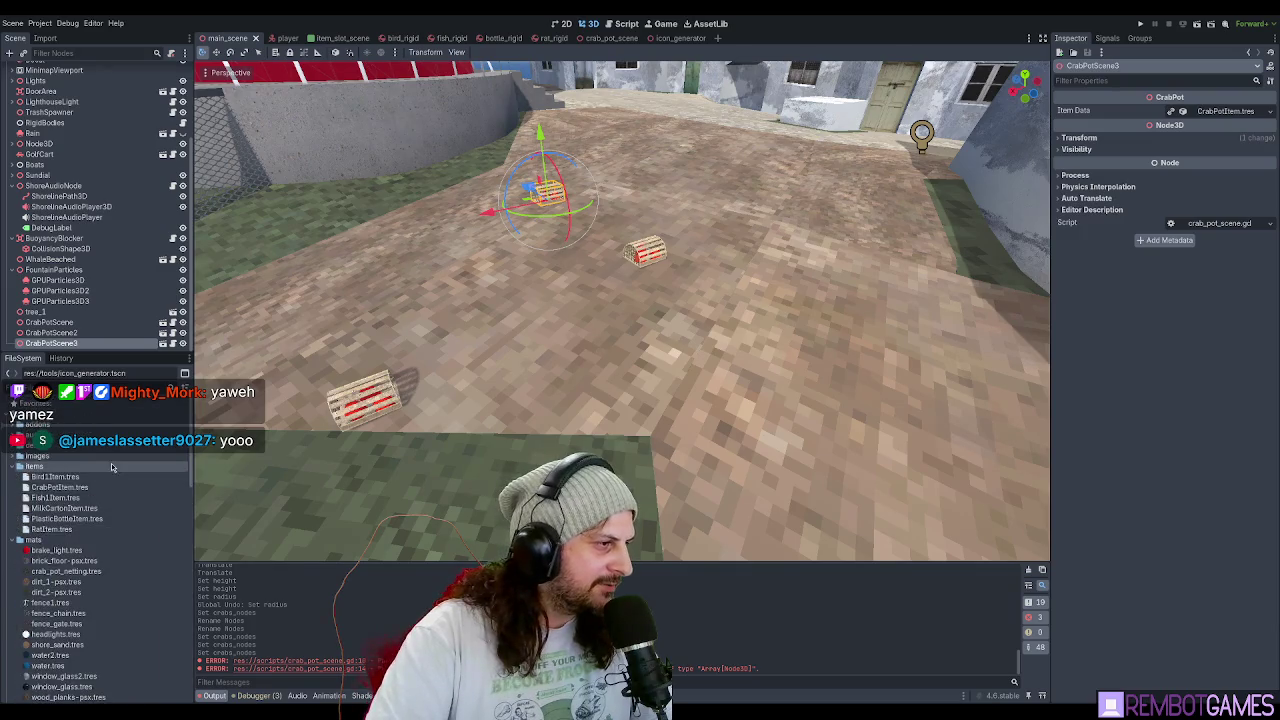
left_click(18, 541)
key("ctrl+s")
left_click(18, 541)
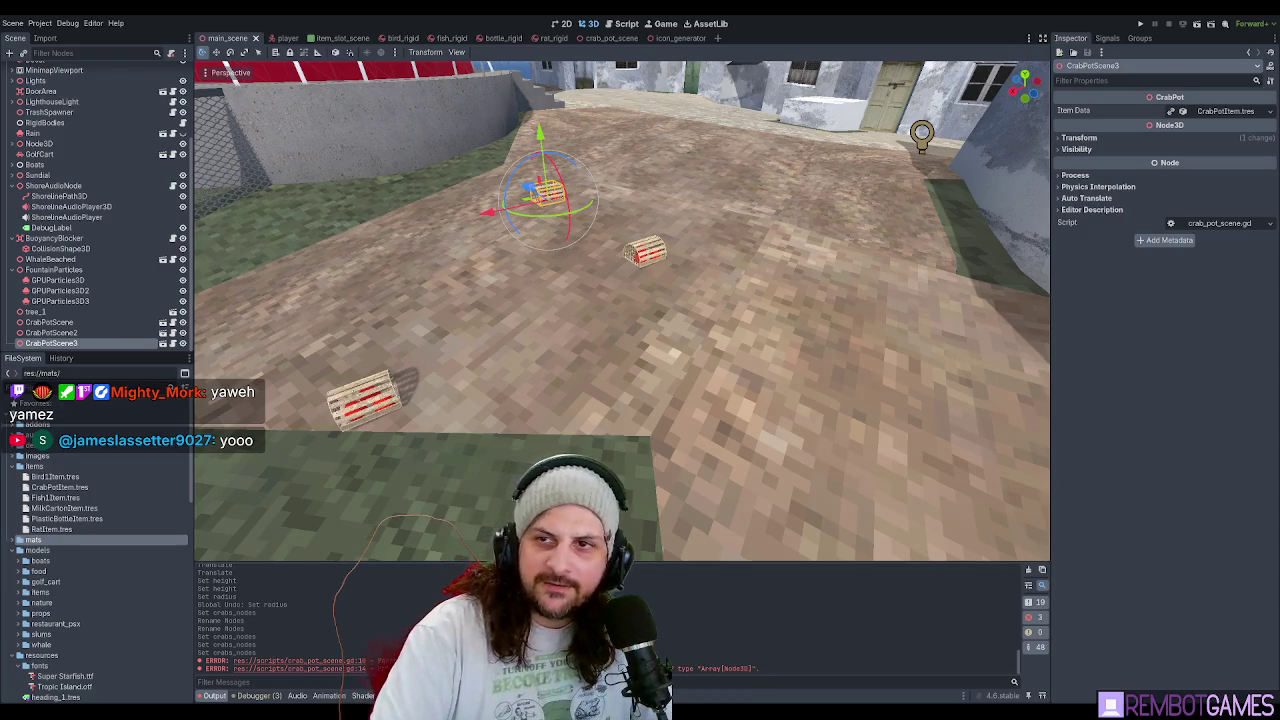
Open the crab_pot_scene and select its CrabPotScene root node.
mouse_move(514, 346)
left_mouse_down()
mouse_move(470, 340)
mouse_move(514, 346)
left_mouse_up()
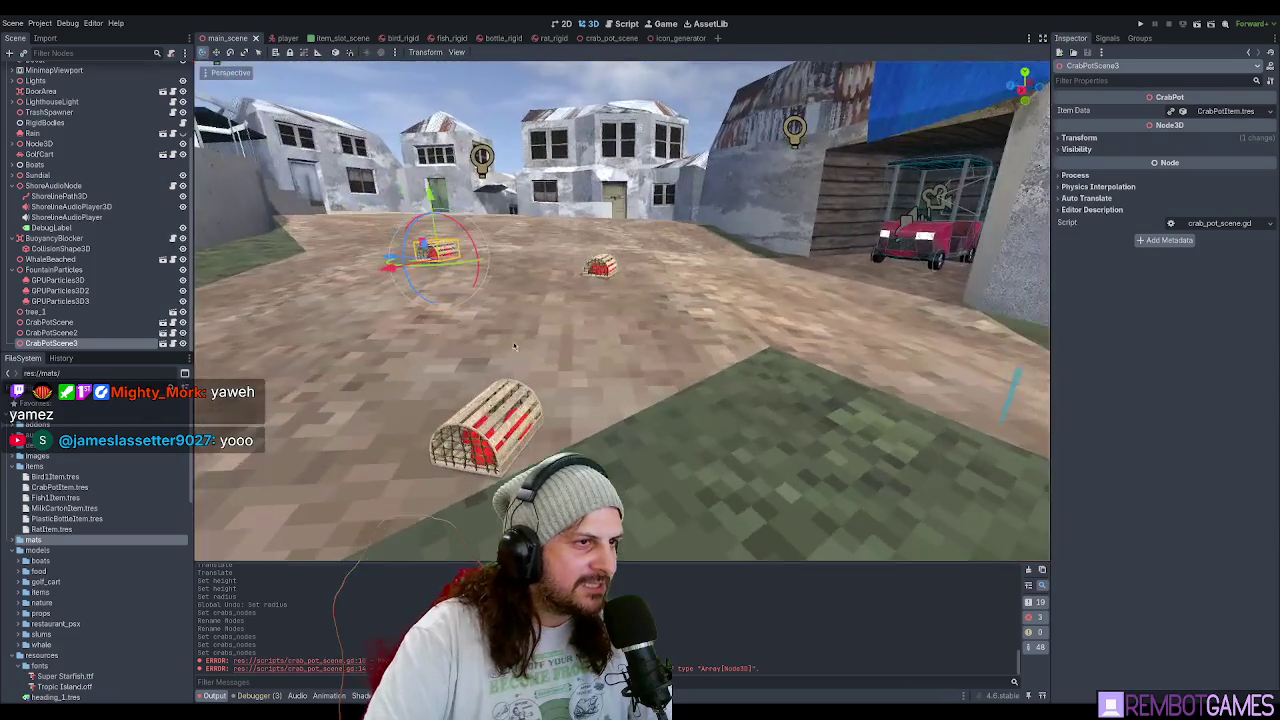
scroll(512, 283, "up", 2)
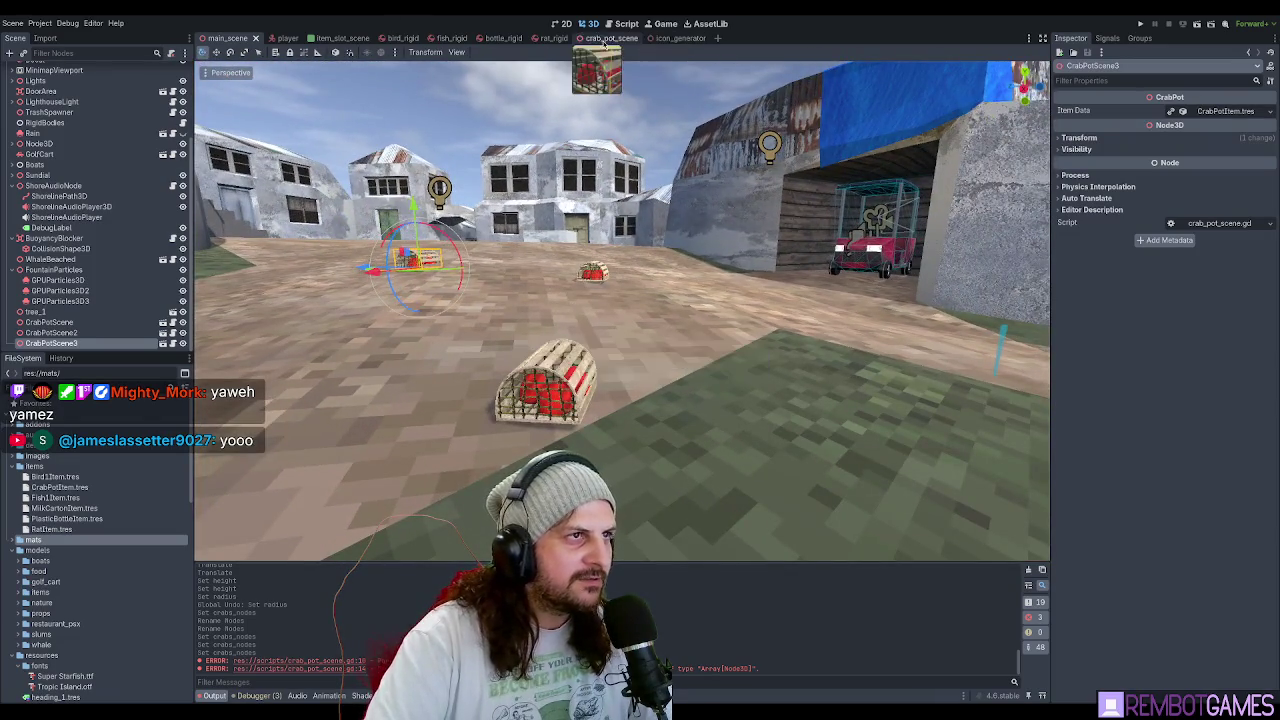
left_click(611, 38)
left_click(43, 68)
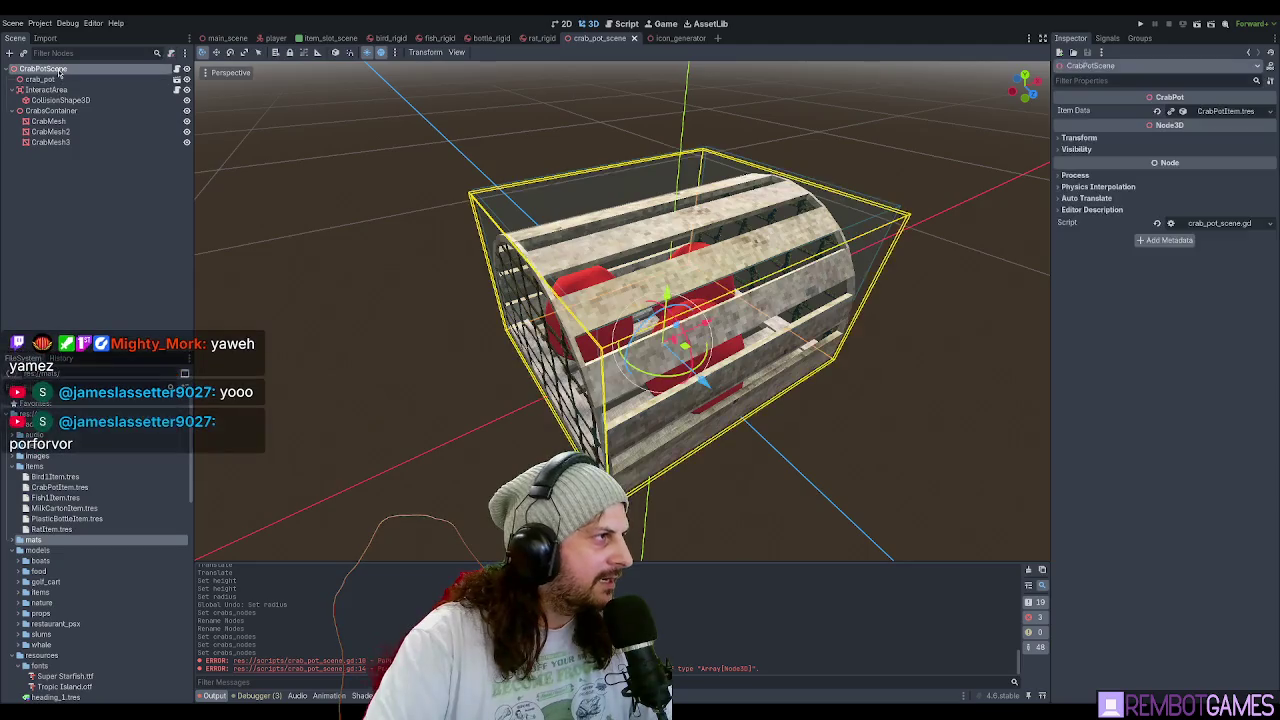
Browse FileSystem to models/crab and open crab.glb in Advanced Import Settings.
left_click(34, 466)
left_click(14, 467)
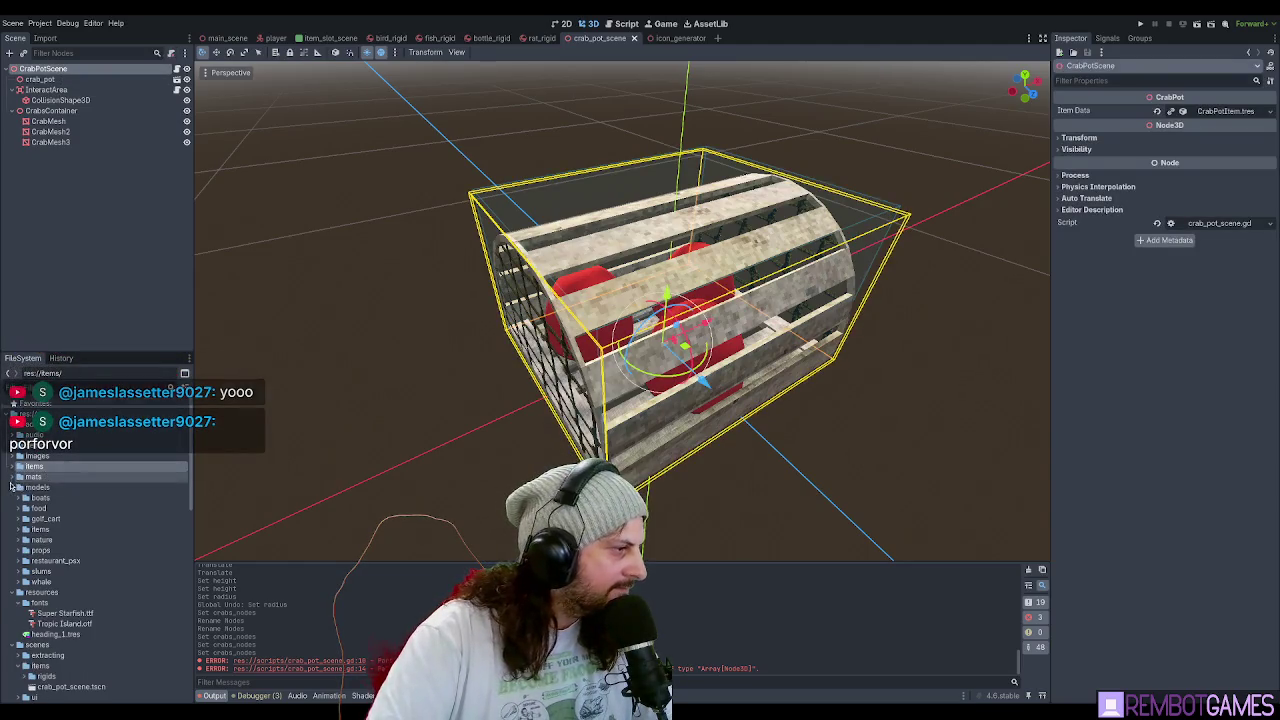
left_click(28, 488)
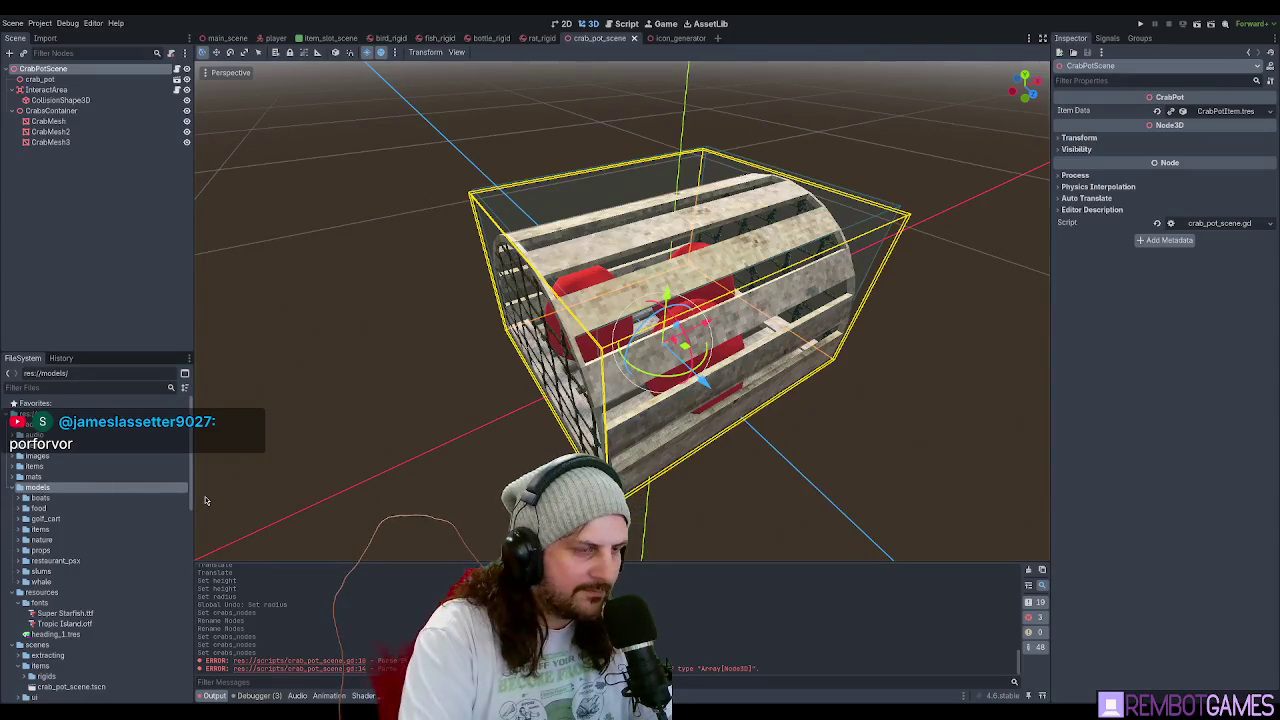
left_click(40, 508)
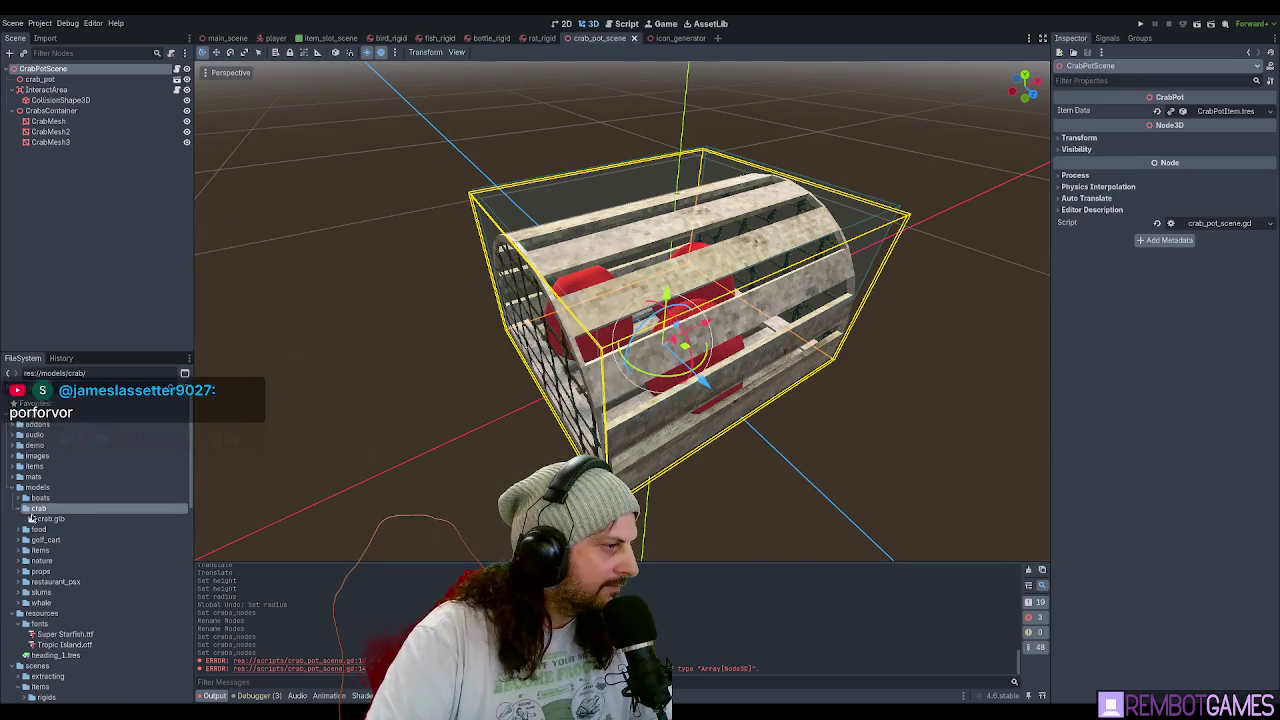
left_click(44, 520)
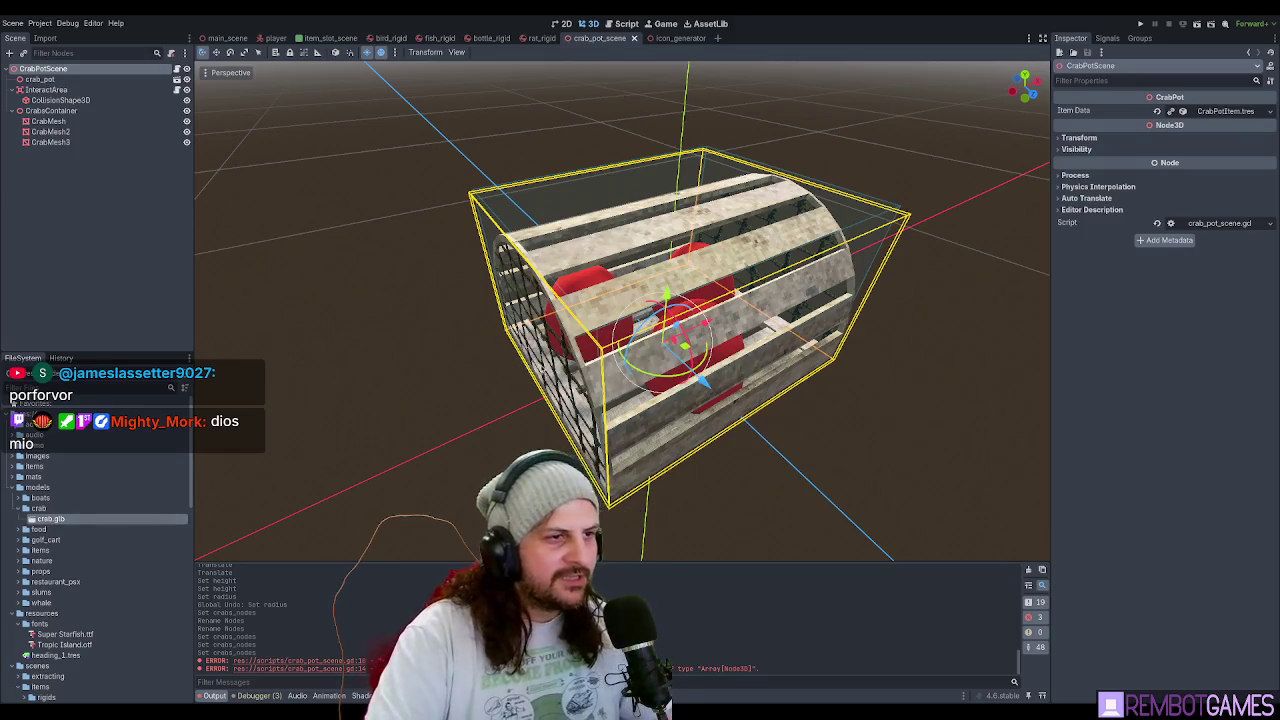
double_click(44, 520)
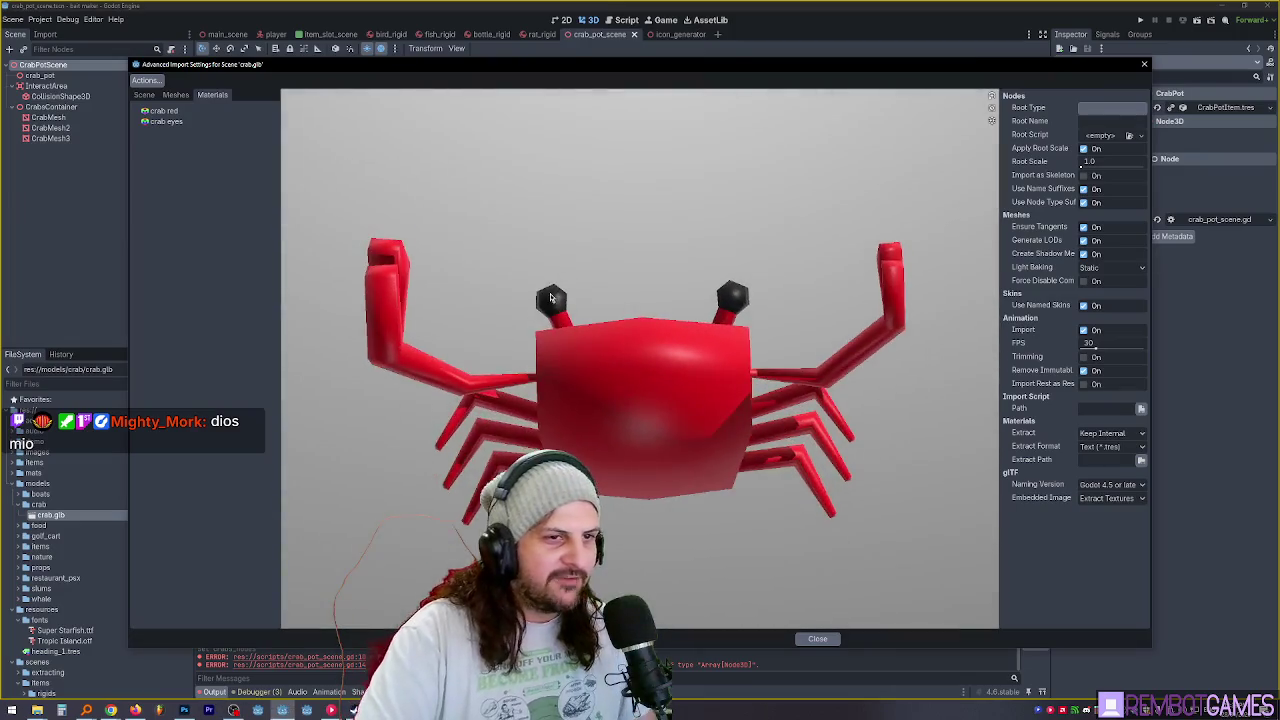
Spin the crab.glb preview to inspect the model, then close the import dialog.
mouse_move(550, 298)
left_mouse_down()
mouse_move(587, 310)
mouse_move(600, 342)
mouse_move(557, 321)
mouse_move(514, 328)
mouse_move(630, 300)
mouse_move(751, 363)
mouse_move(894, 294)
mouse_move(941, 321)
mouse_move(905, 318)
mouse_move(687, 374)
mouse_move(732, 380)
mouse_move(727, 394)
mouse_move(783, 343)
mouse_move(644, 388)
mouse_move(511, 408)
mouse_move(580, 362)
left_mouse_up()
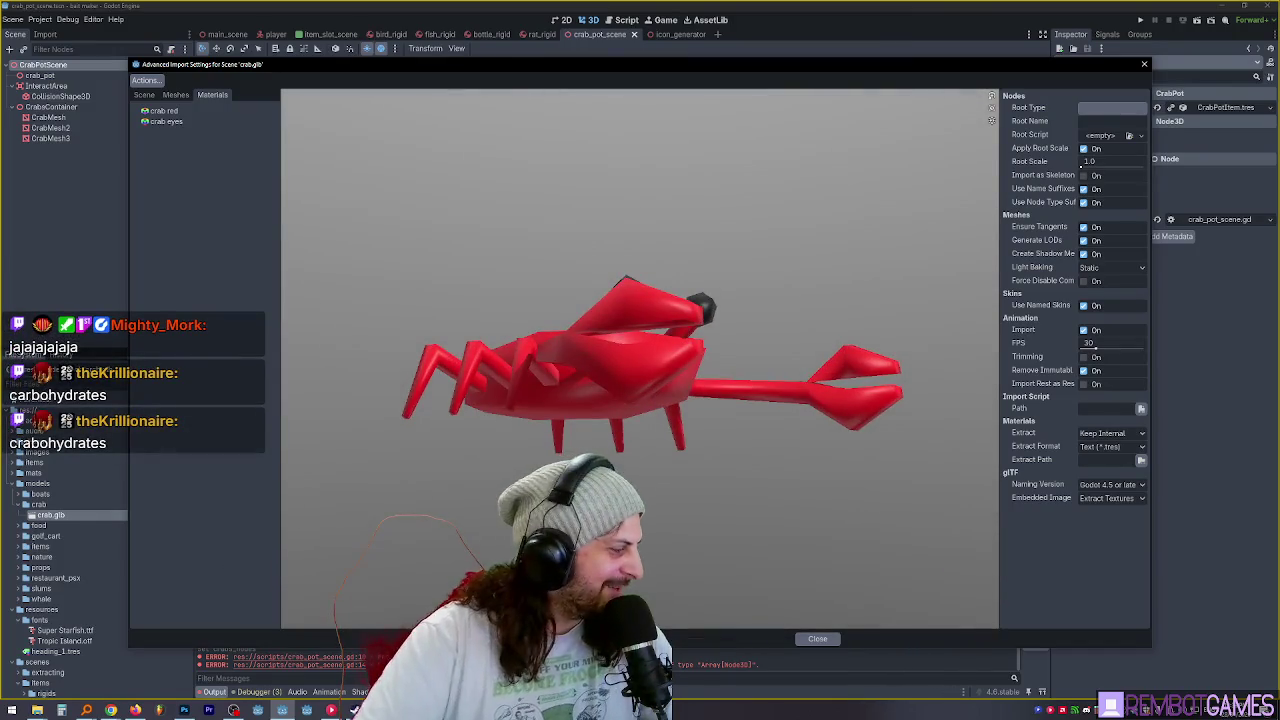
key("Escape")
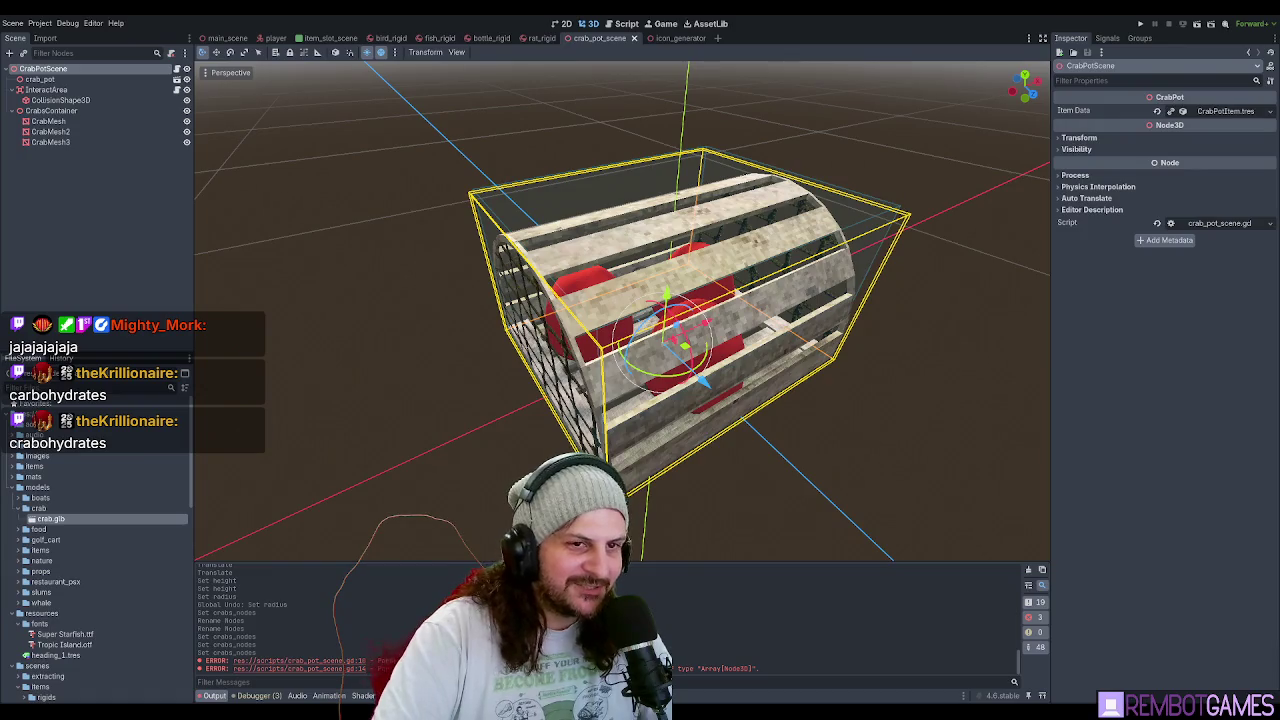
Add the crab model to the scene as a child of CrabMesh.
left_click_drag(505, 387, 440, 390)
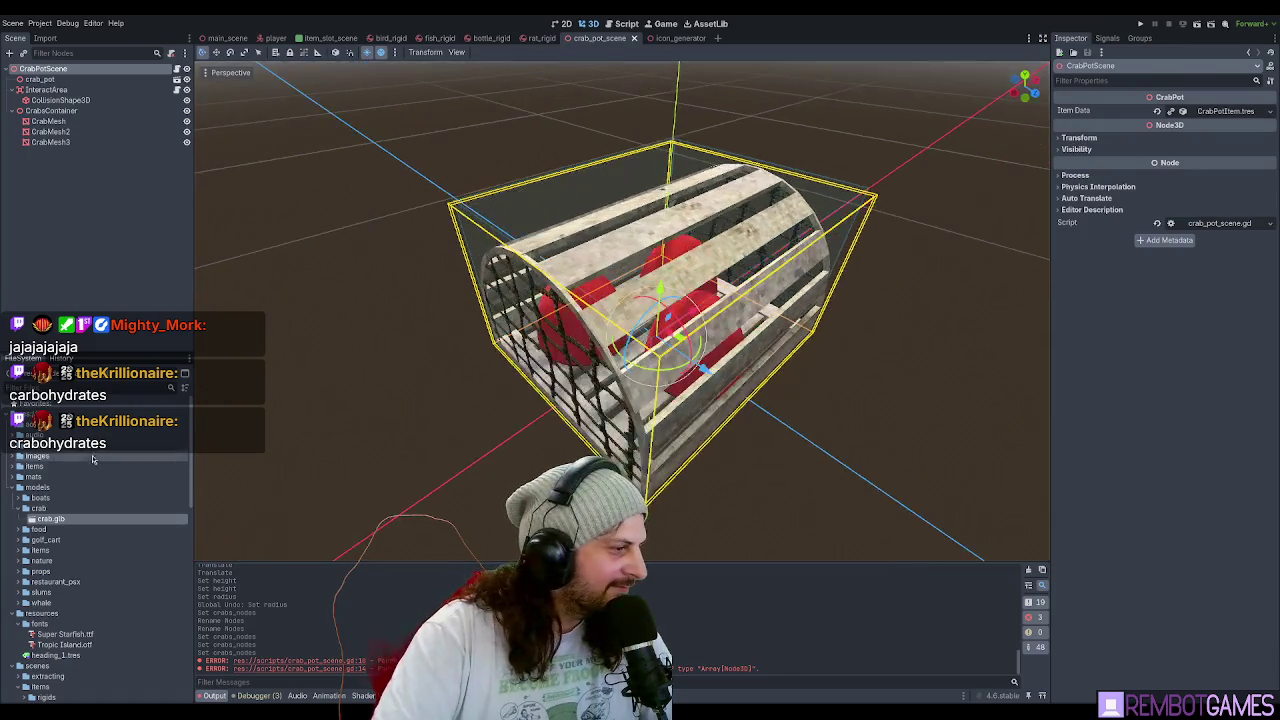
mouse_move(48, 520)
left_mouse_down()
mouse_move(91, 257)
mouse_move(56, 119)
left_mouse_up()
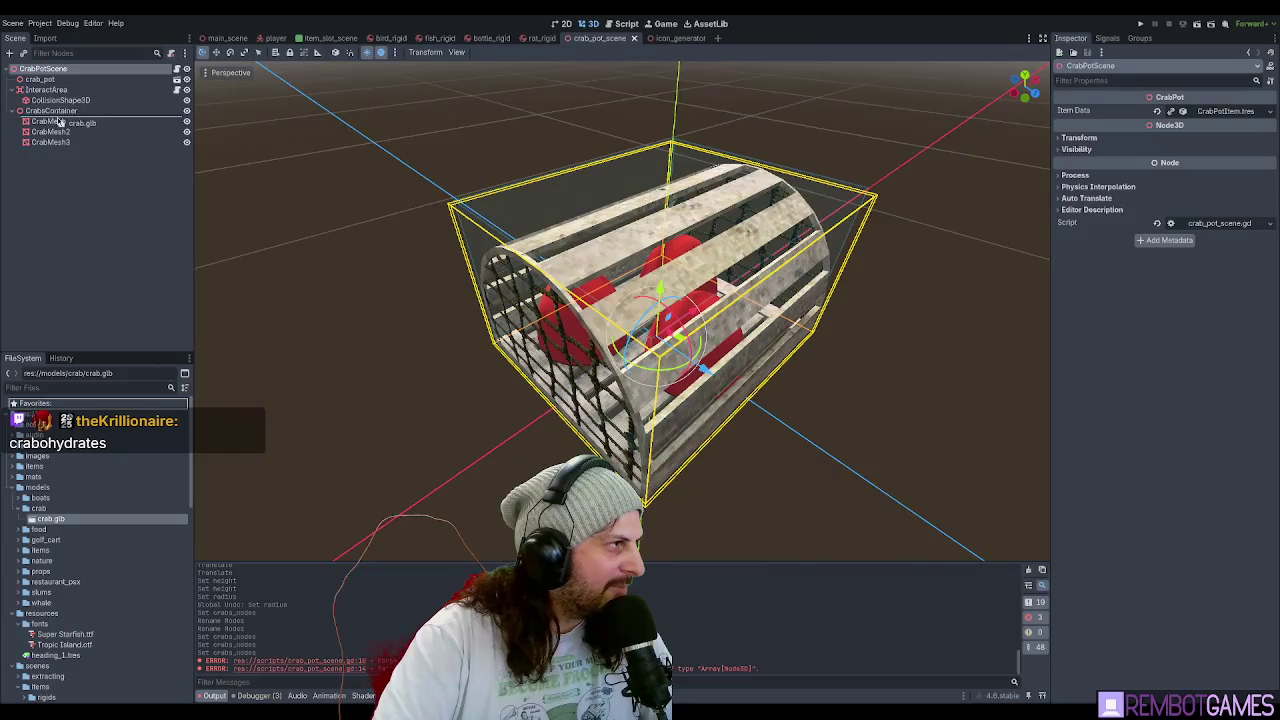
key("ctrl+z")
left_click_drag(50, 522, 50, 121)
scroll(677, 299, "down", 5)
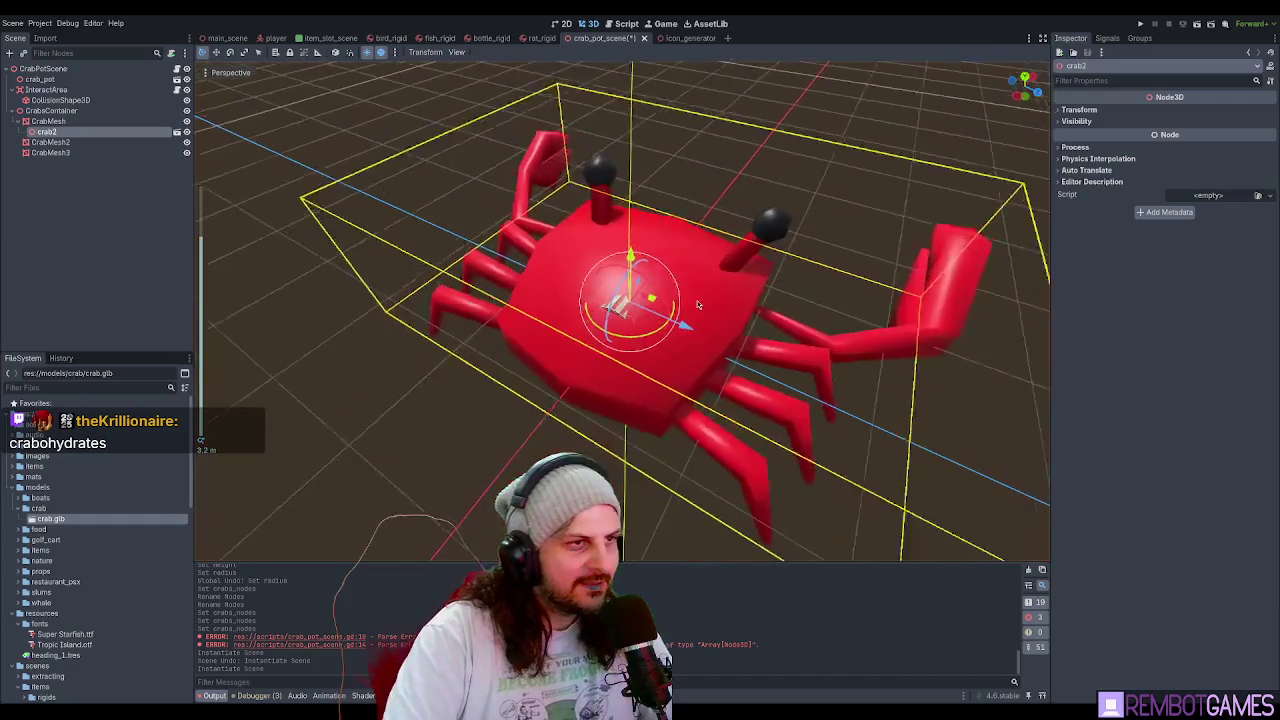
scroll(686, 330, "up", 5)
Try scaling the crab down, undo it, and inspect its position, rotation and scale values.
key("s")
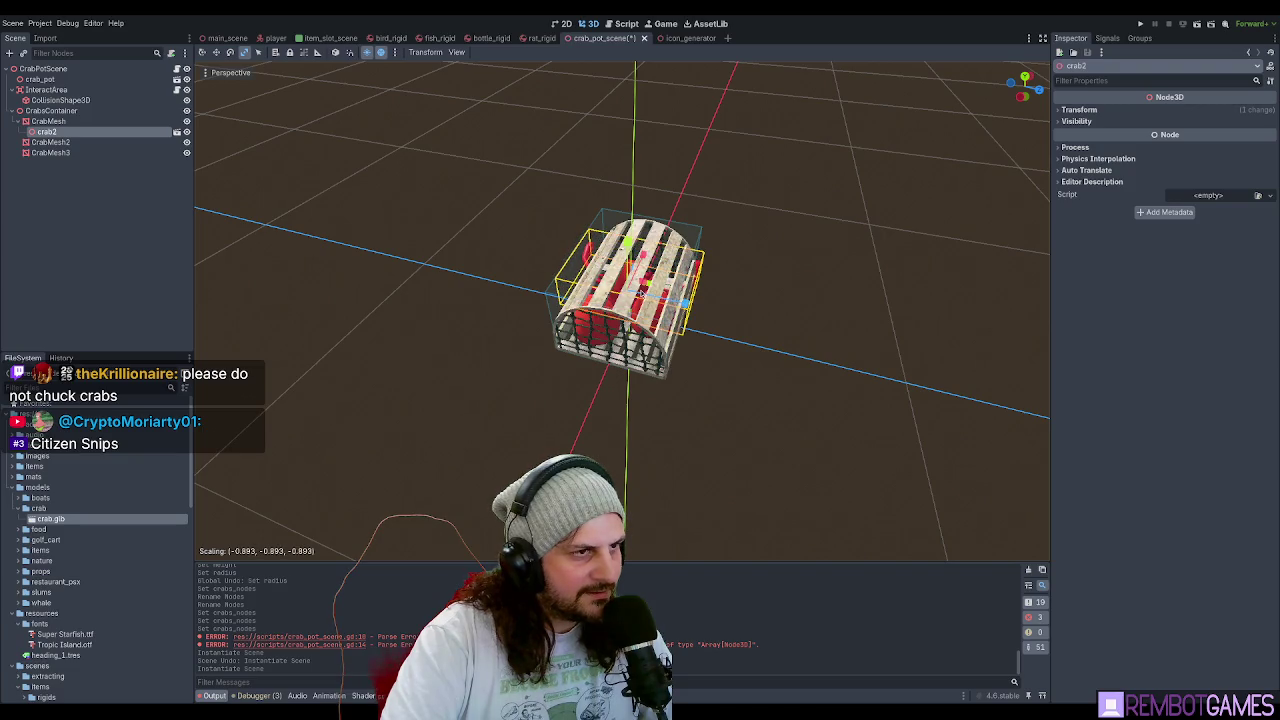
left_click(775, 288)
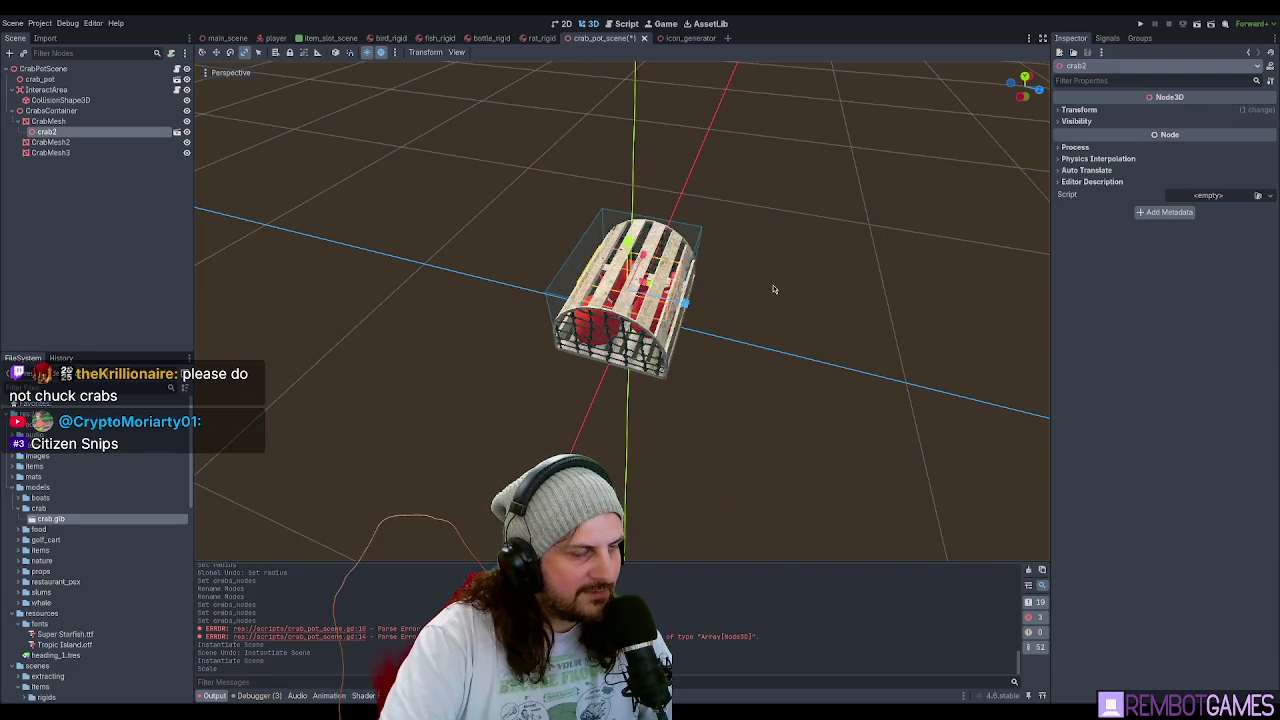
key("ctrl+z")
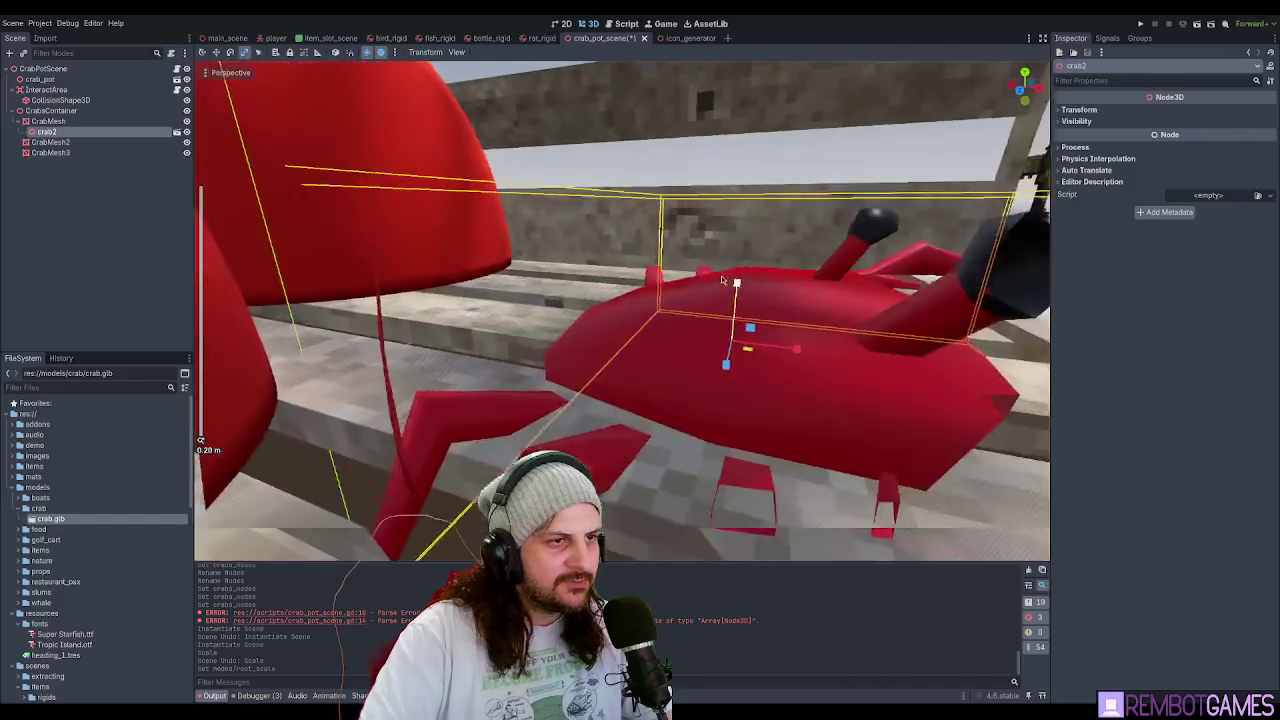
left_click(1080, 110)
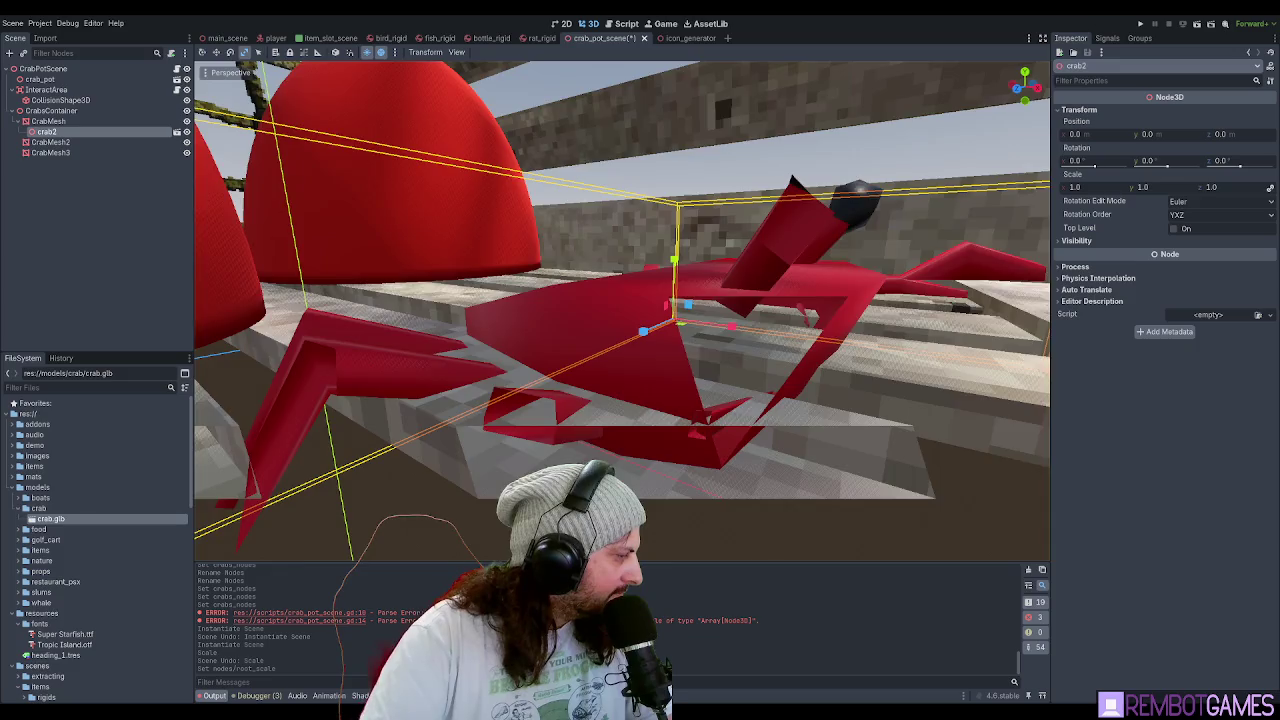
scroll(842, 233, "down", 4)
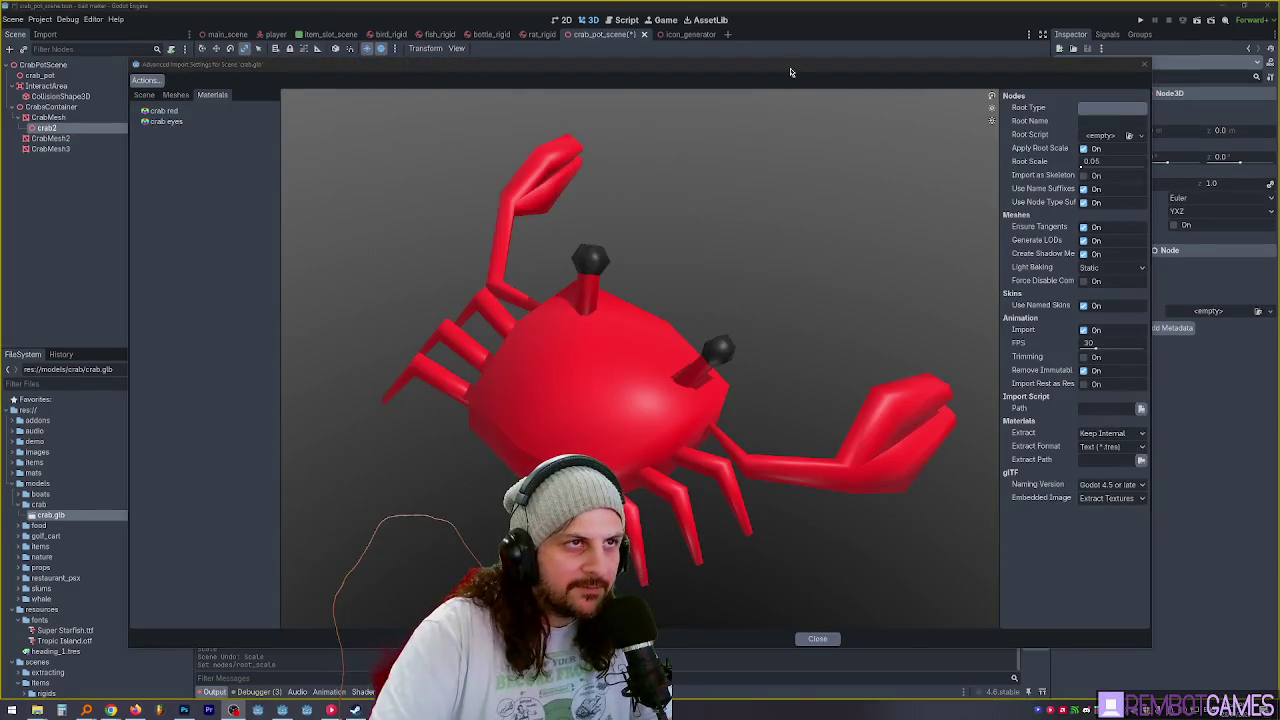
mouse_move(790, 72)
left_mouse_down()
mouse_move(845, 85)
mouse_move(760, 66)
left_mouse_up()
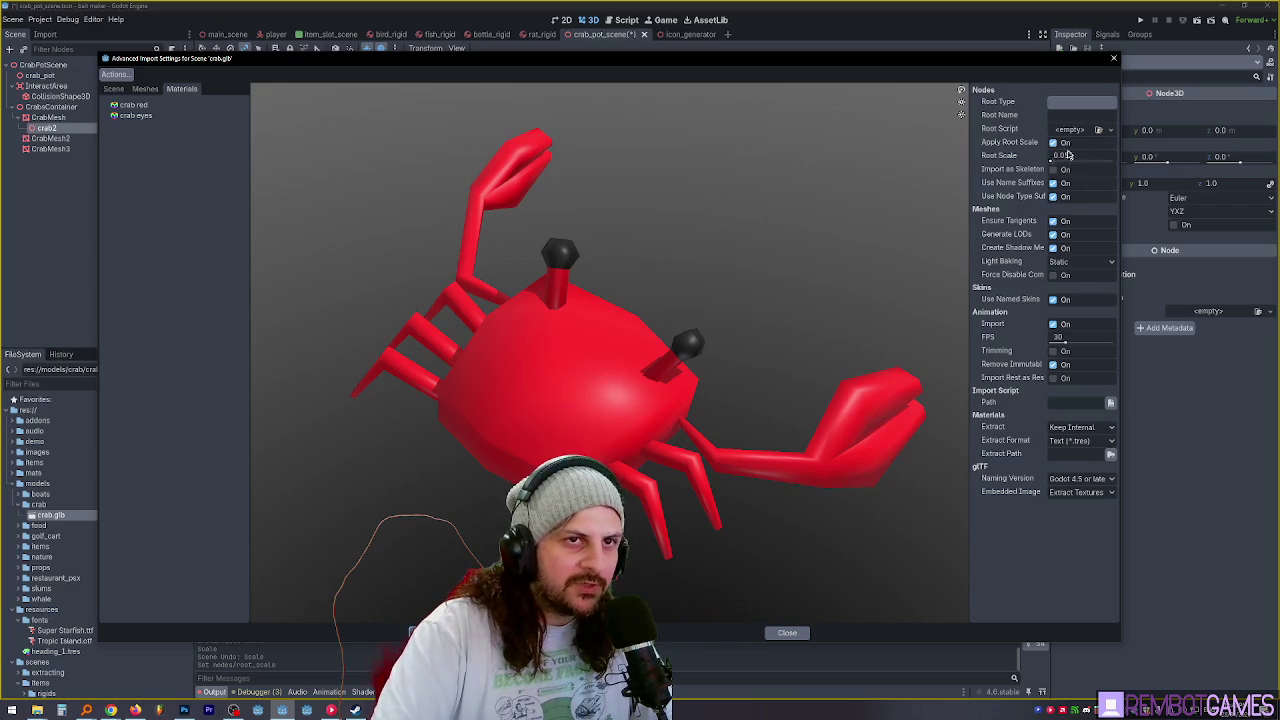
Close the crab model's import settings and select the old crab2 instance.
key("Escape")
scroll(808, 236, "up", 3)
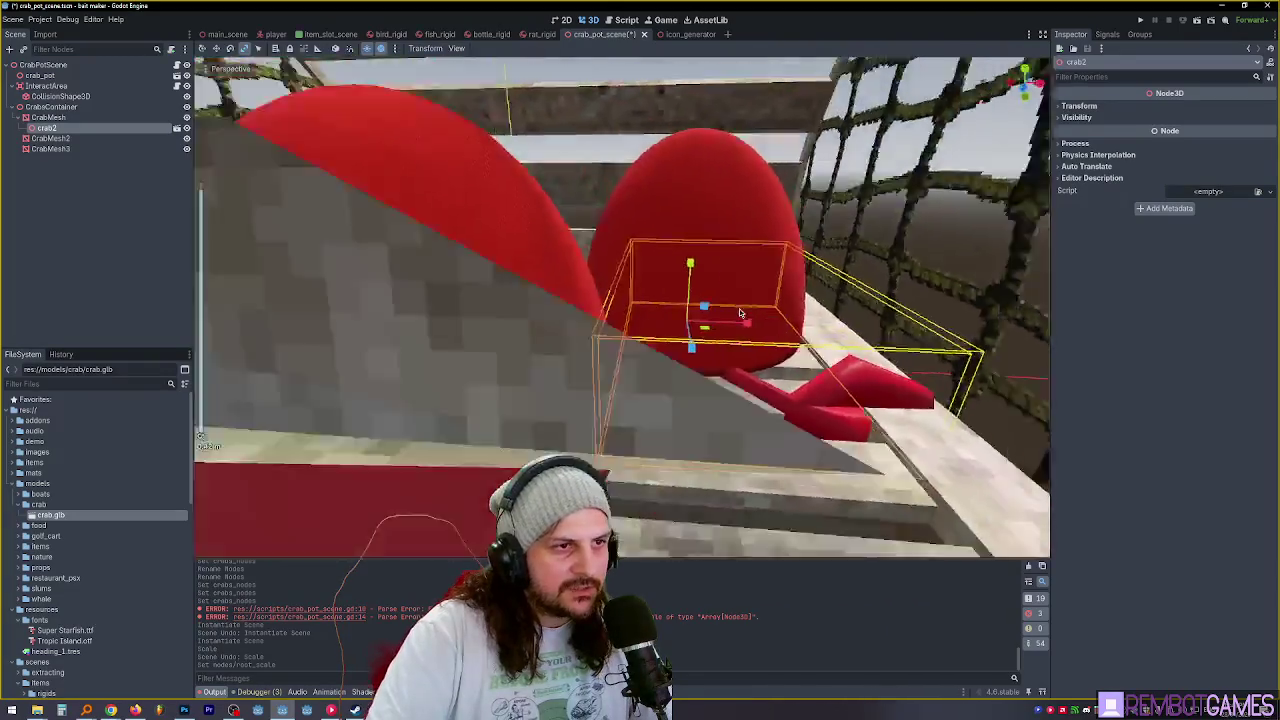
scroll(726, 341, "down", 3)
left_click(129, 163)
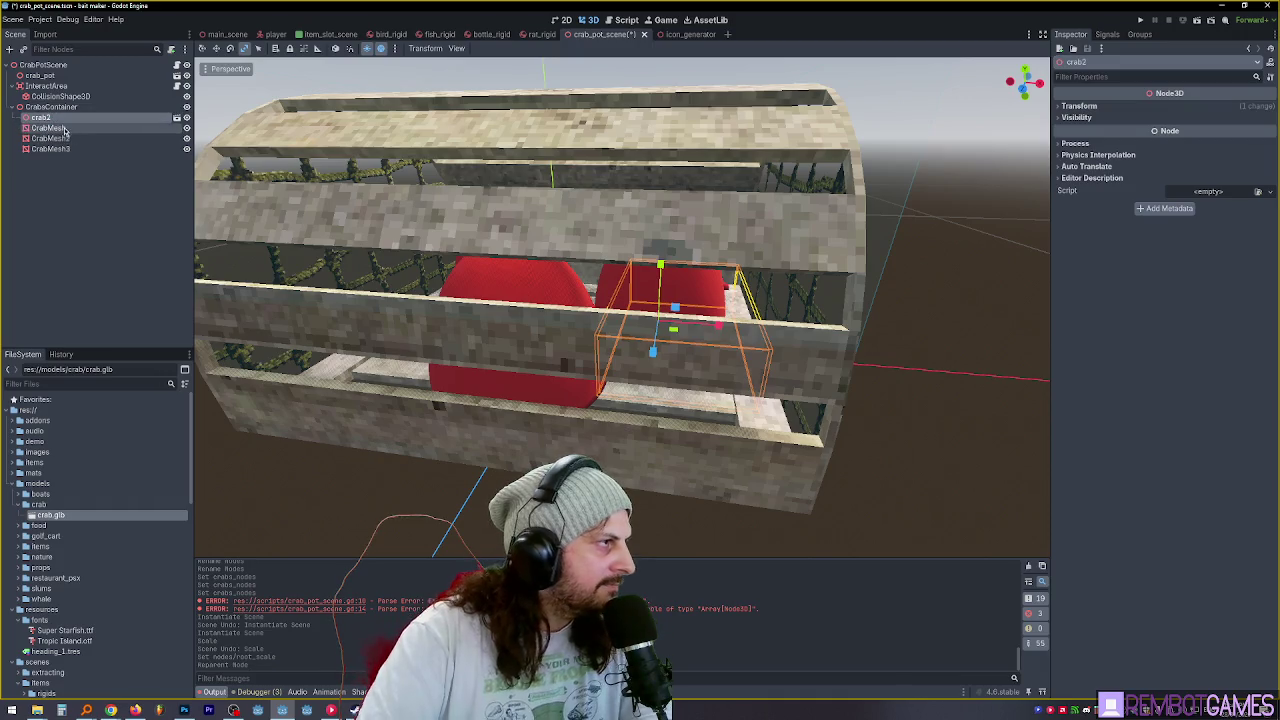
Delete crab2 and the three CrabMesh placeholders, keeping one crab.glb instance under CrabsContainer.
key("Delete")
key("Return")
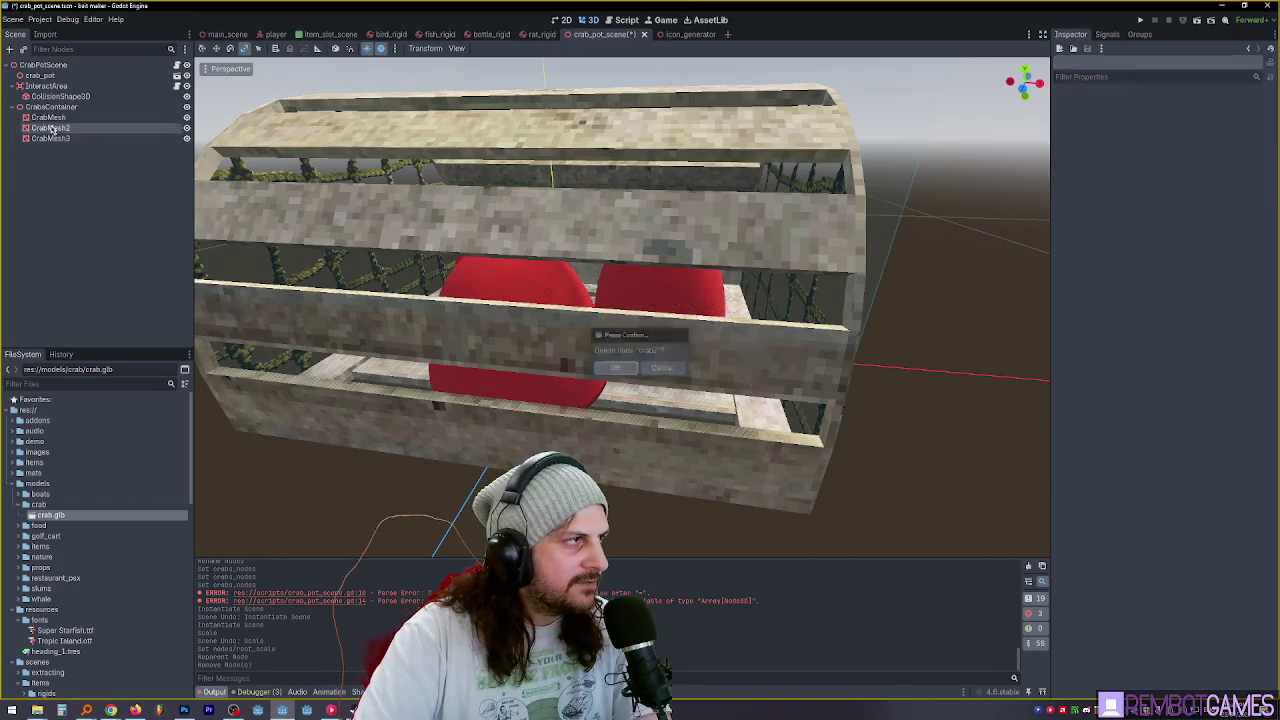
left_click(45, 118)
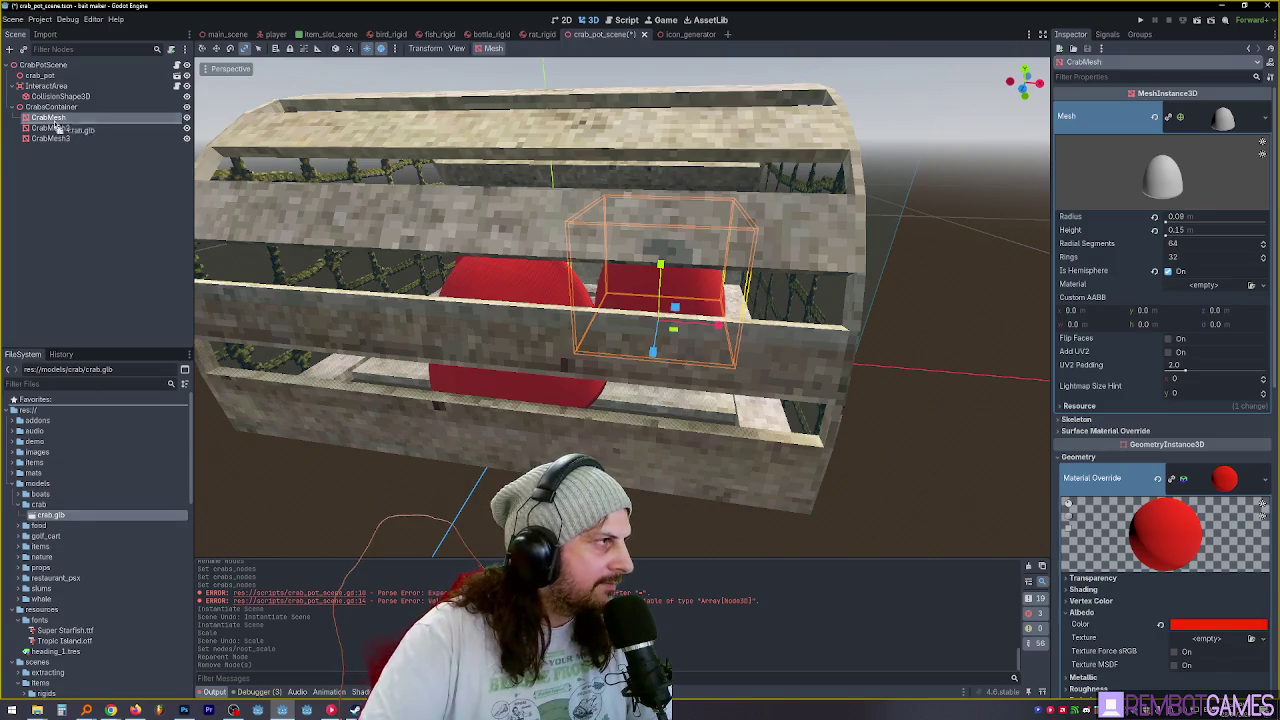
left_click_drag(57, 120, 50, 119)
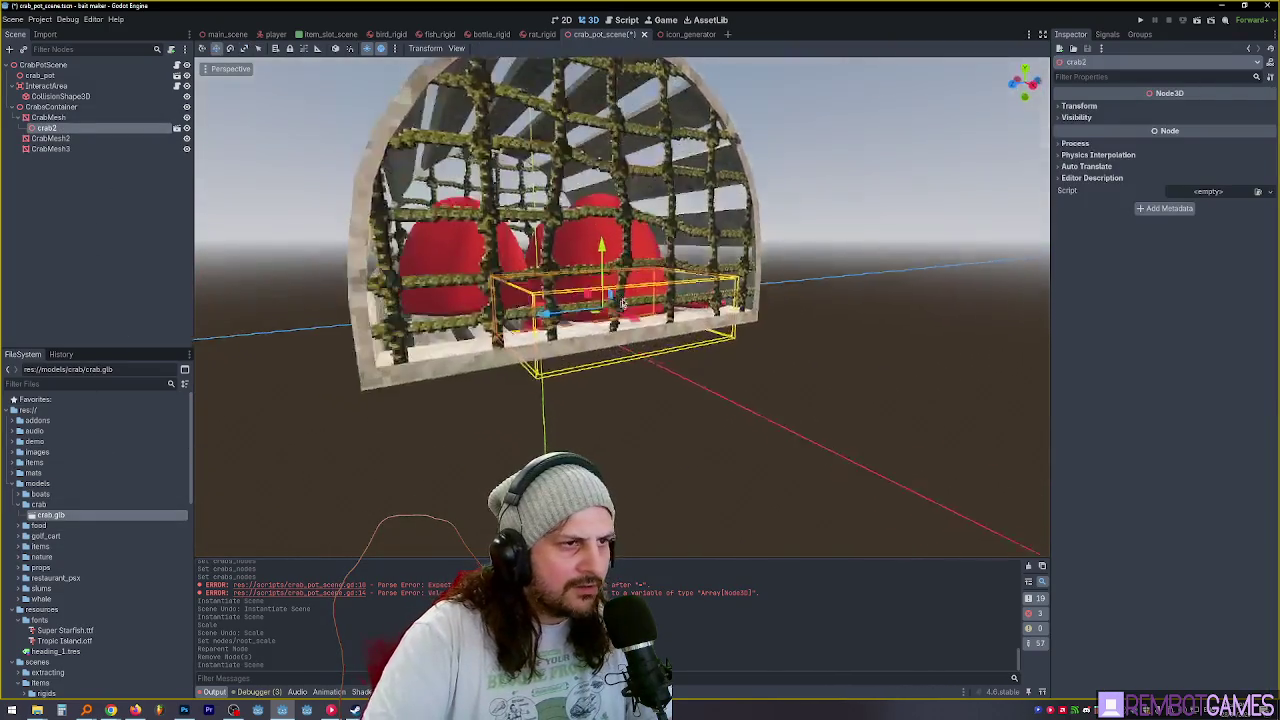
scroll(540, 313, "up", 5)
left_click(52, 138)
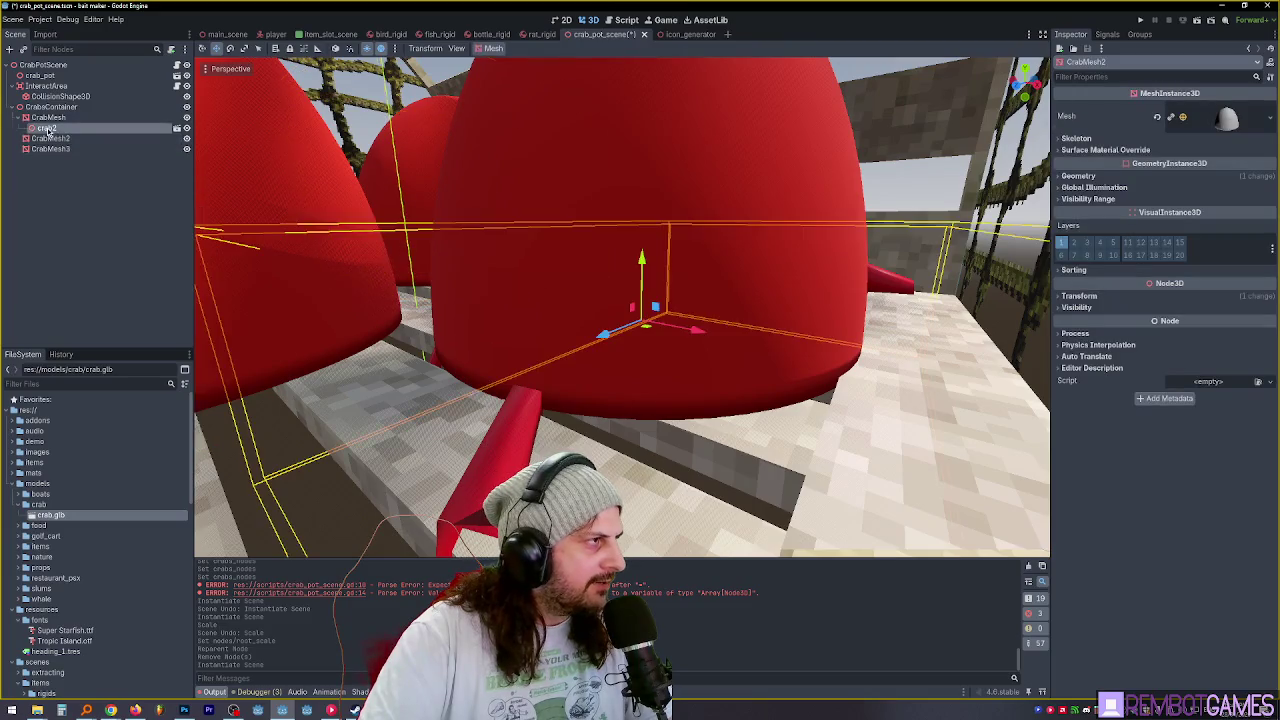
left_click_drag(52, 115, 52, 112)
left_click(45, 128)
left_click(60, 150, "shift")
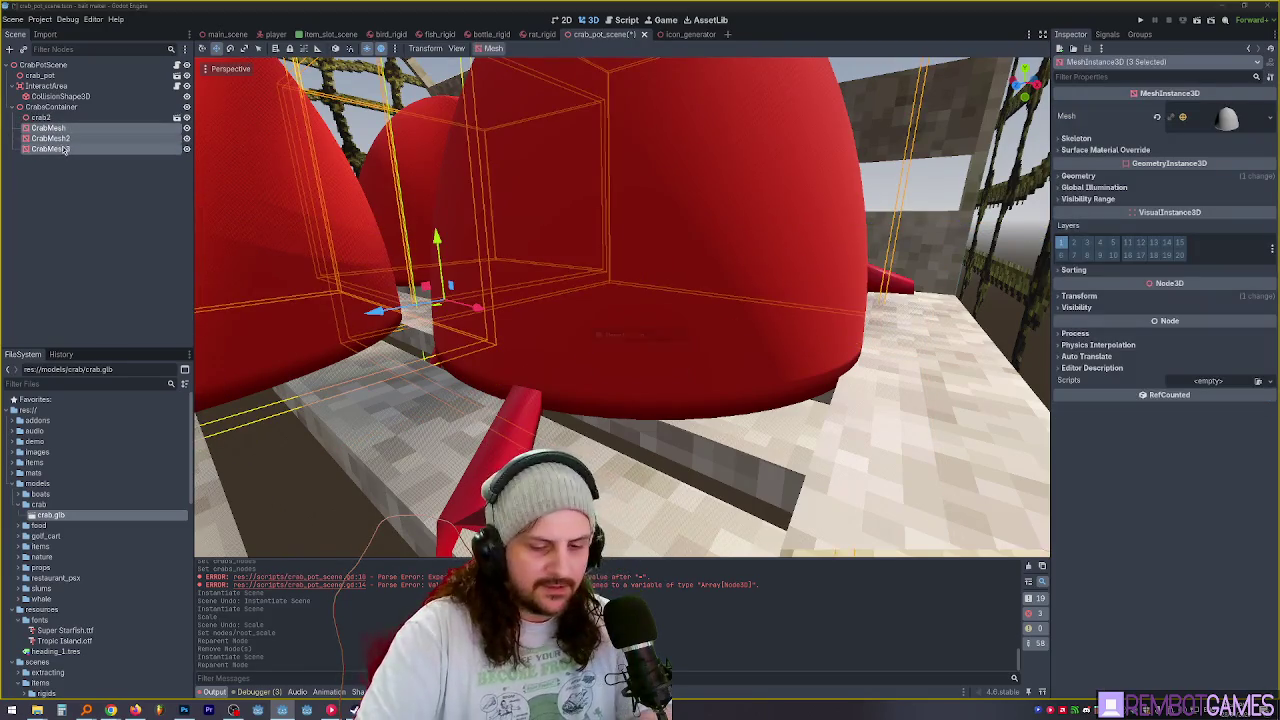
key("Delete")
Rename the crab instance to crab1 and lift it onto the cage floor.
left_click(40, 117)
key("f")
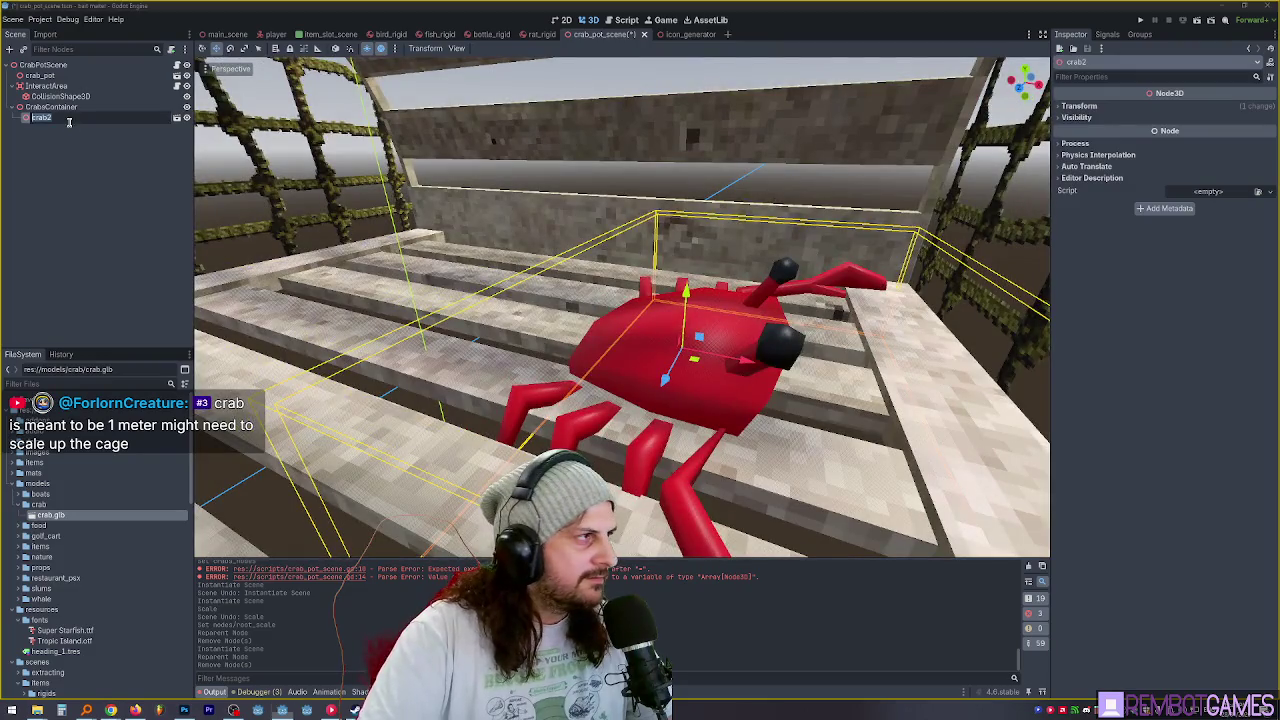
type("1")
key("Return")
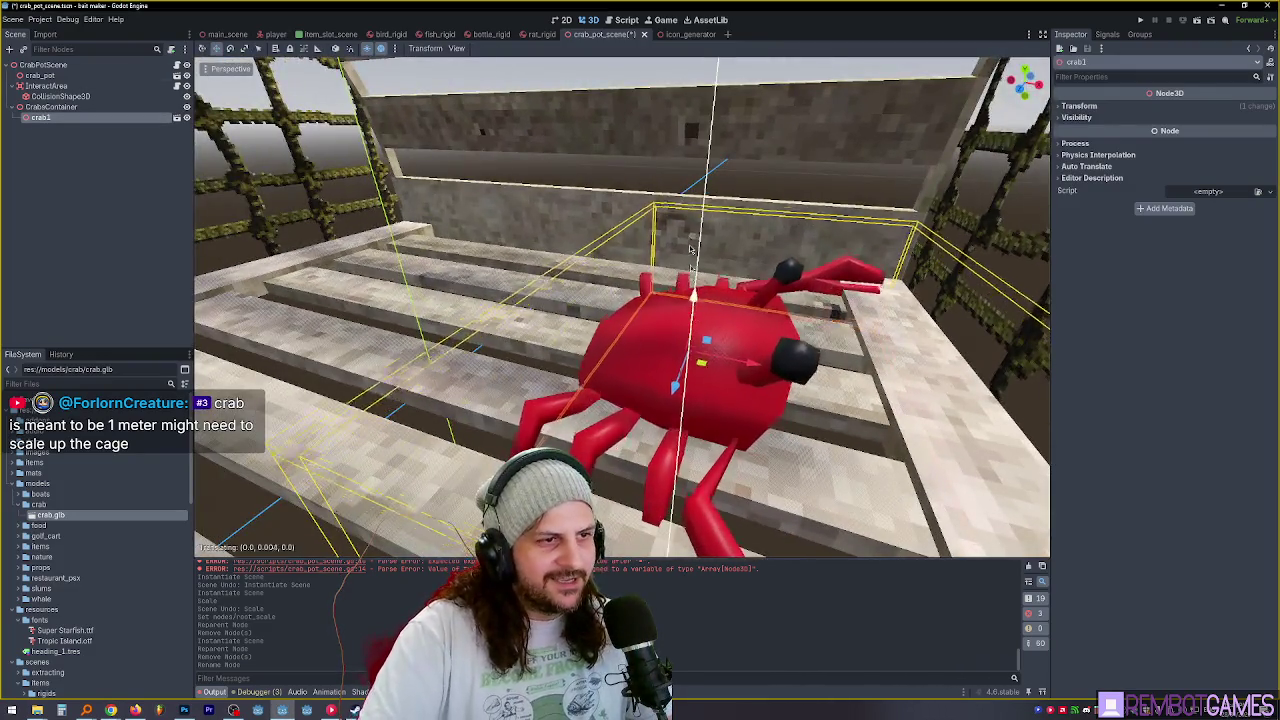
left_click_drag(700, 280, 733, 163)
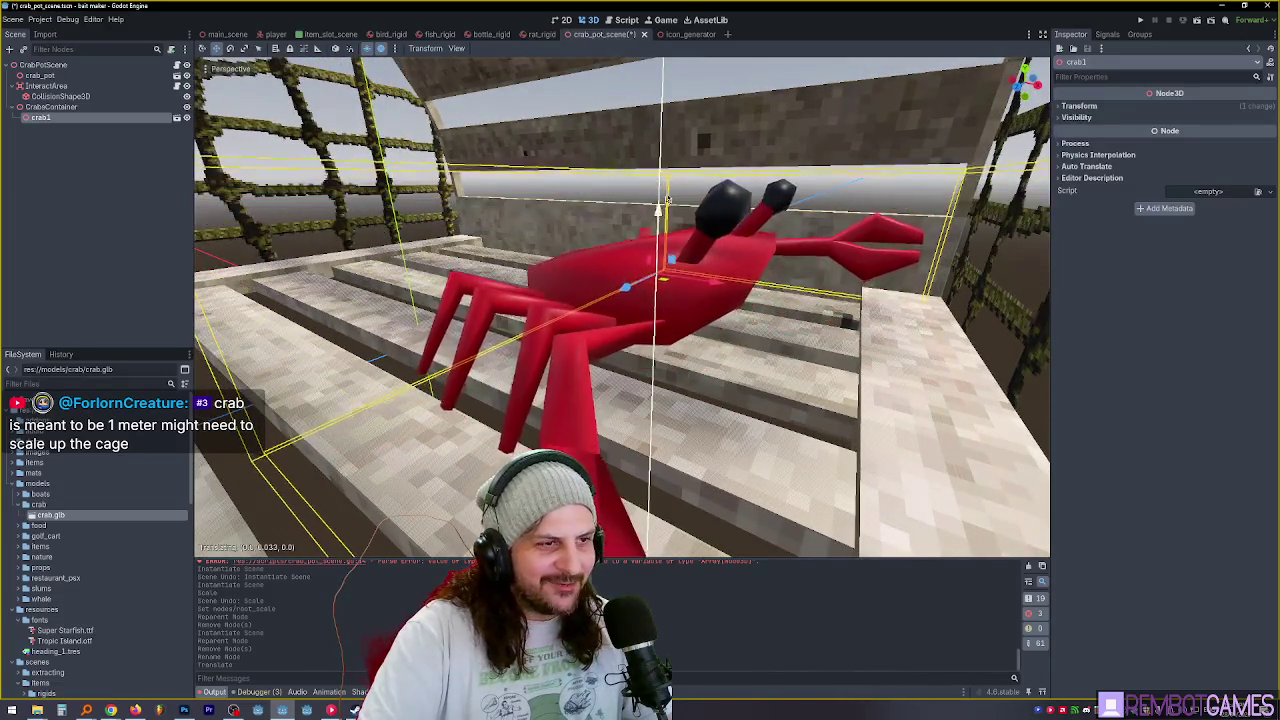
left_click_drag(678, 232, 790, 345)
scroll(790, 345, "down", 6)
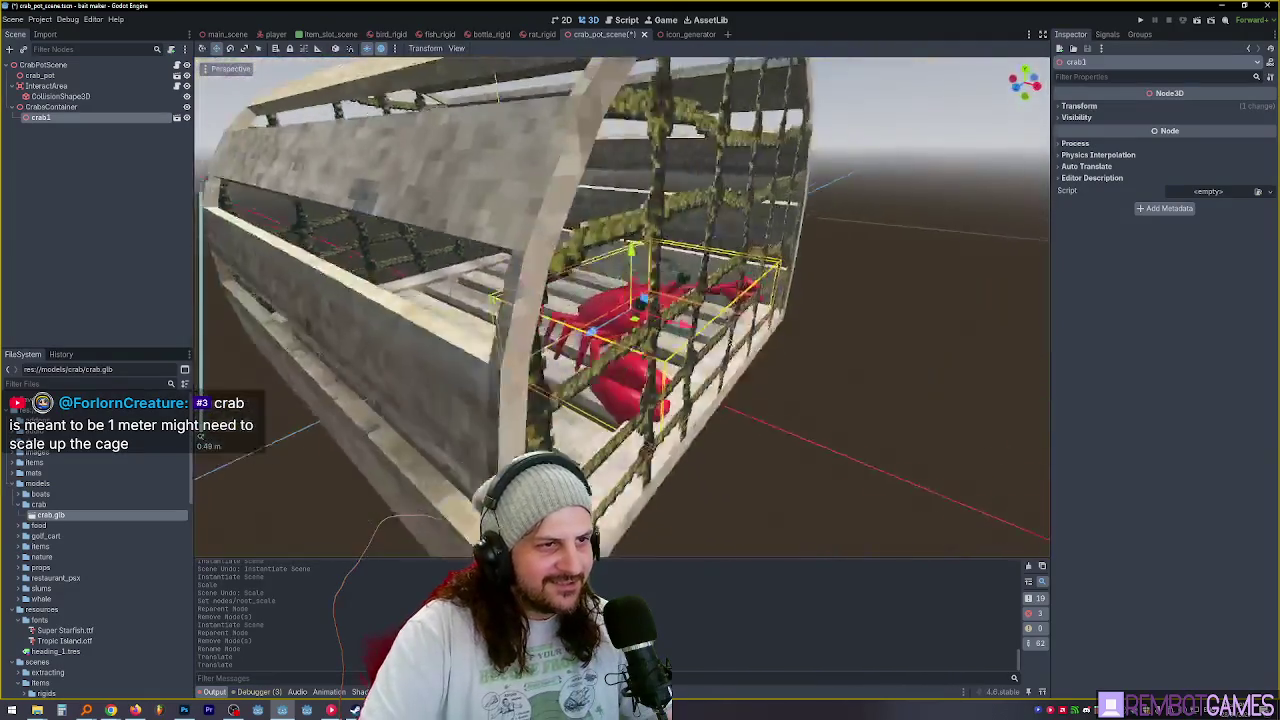
key("f")
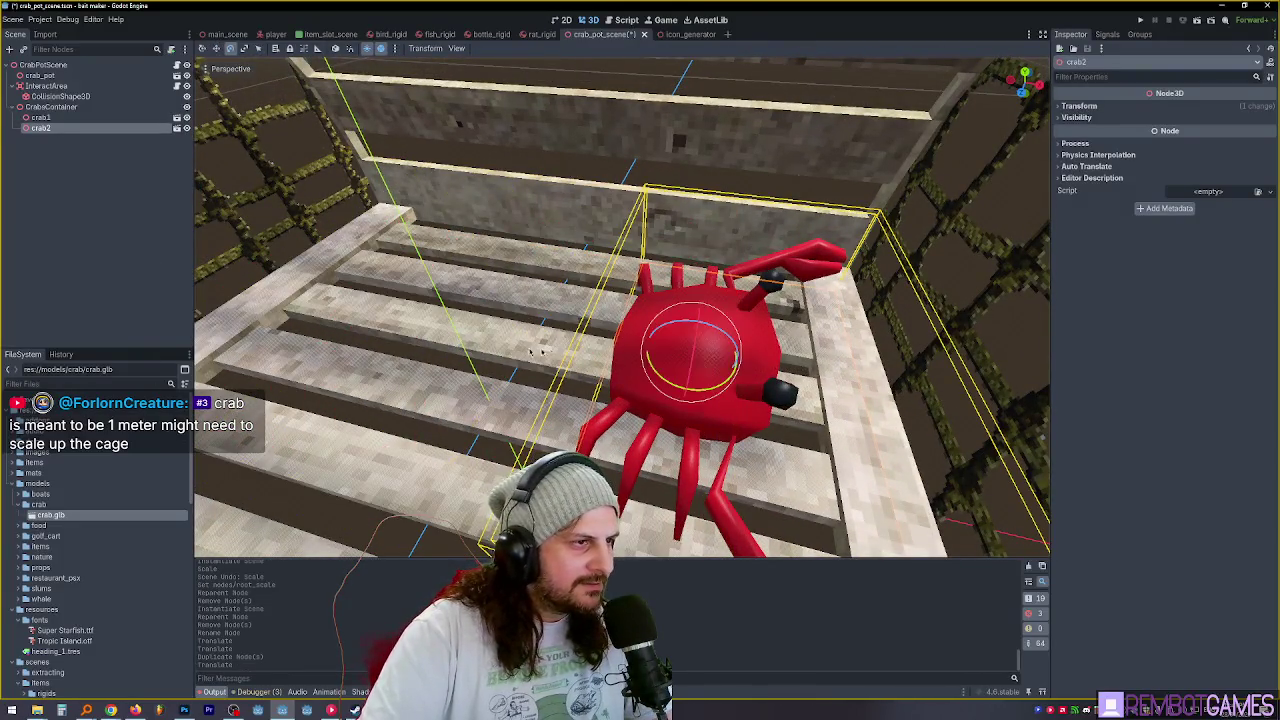
Duplicate crab1 as crab2, moved to a new spot and turned about 14 degrees.
mouse_move(728, 386)
left_mouse_down()
mouse_move(672, 248)
mouse_move(668, 280)
mouse_move(682, 295)
mouse_move(783, 283)
mouse_move(886, 299)
mouse_move(800, 307)
mouse_move(814, 308)
left_mouse_up()
scroll(735, 293, "up", 3)
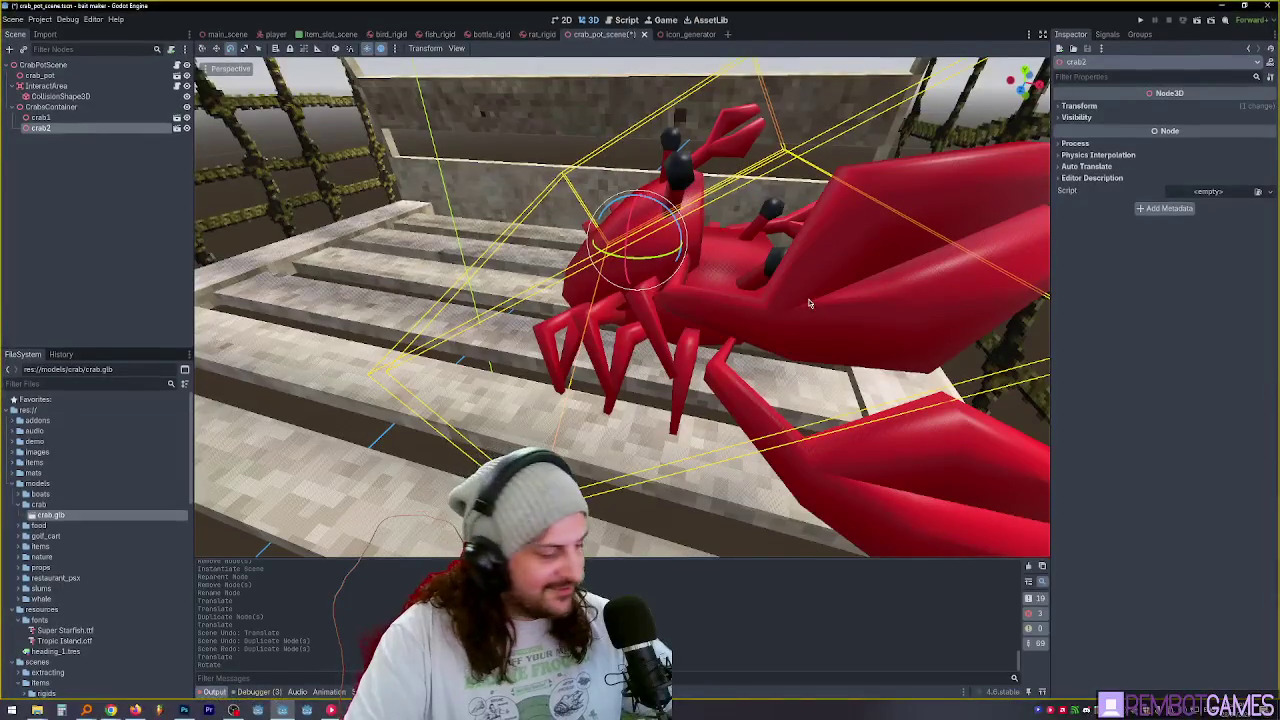
mouse_move(810, 303)
left_mouse_down()
mouse_move(835, 273)
mouse_move(748, 259)
left_mouse_up()
mouse_move(838, 168)
left_mouse_down()
mouse_move(452, 224)
mouse_move(440, 190)
mouse_move(395, 163)
mouse_move(399, 176)
mouse_move(685, 281)
left_mouse_up()
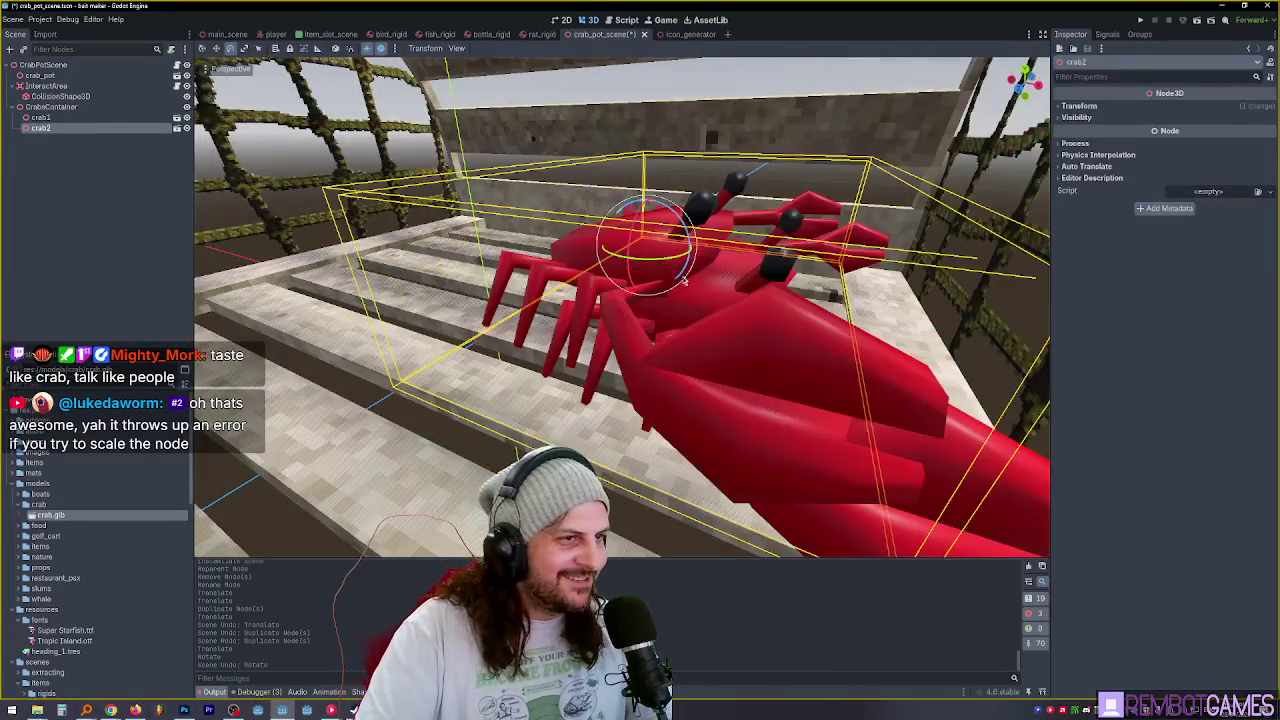
key("Return")
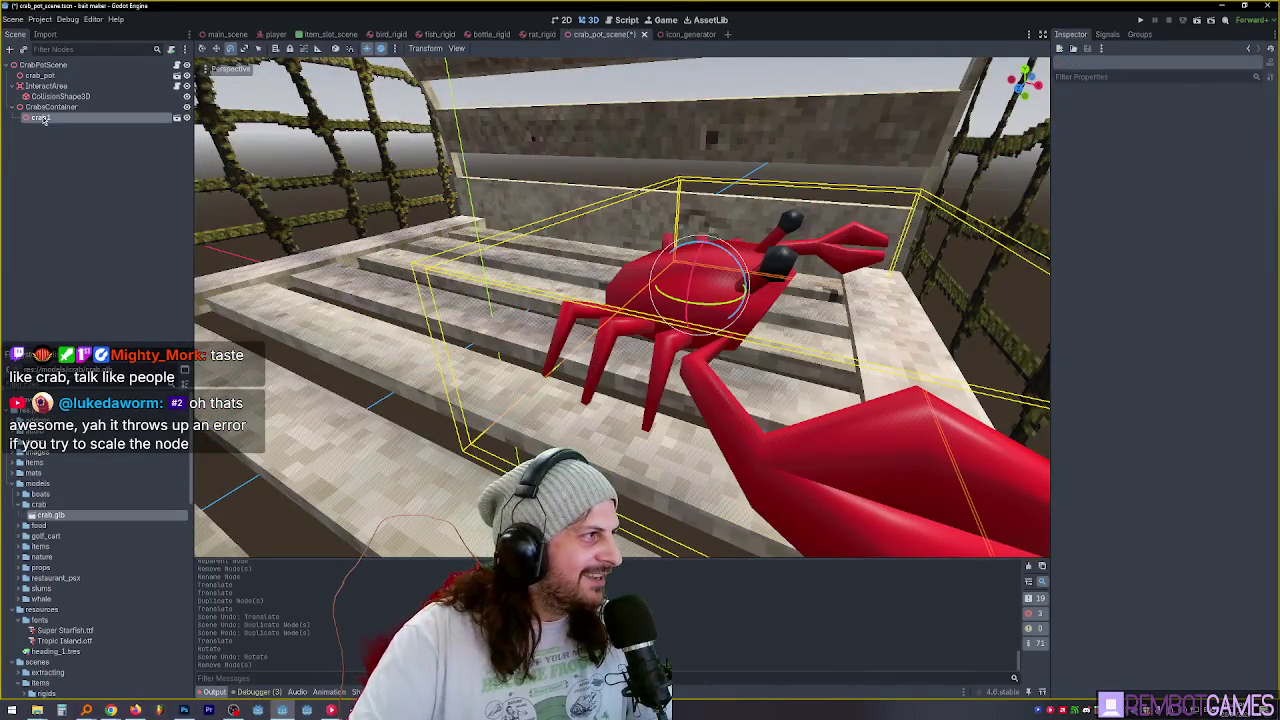
key("ctrl+d")
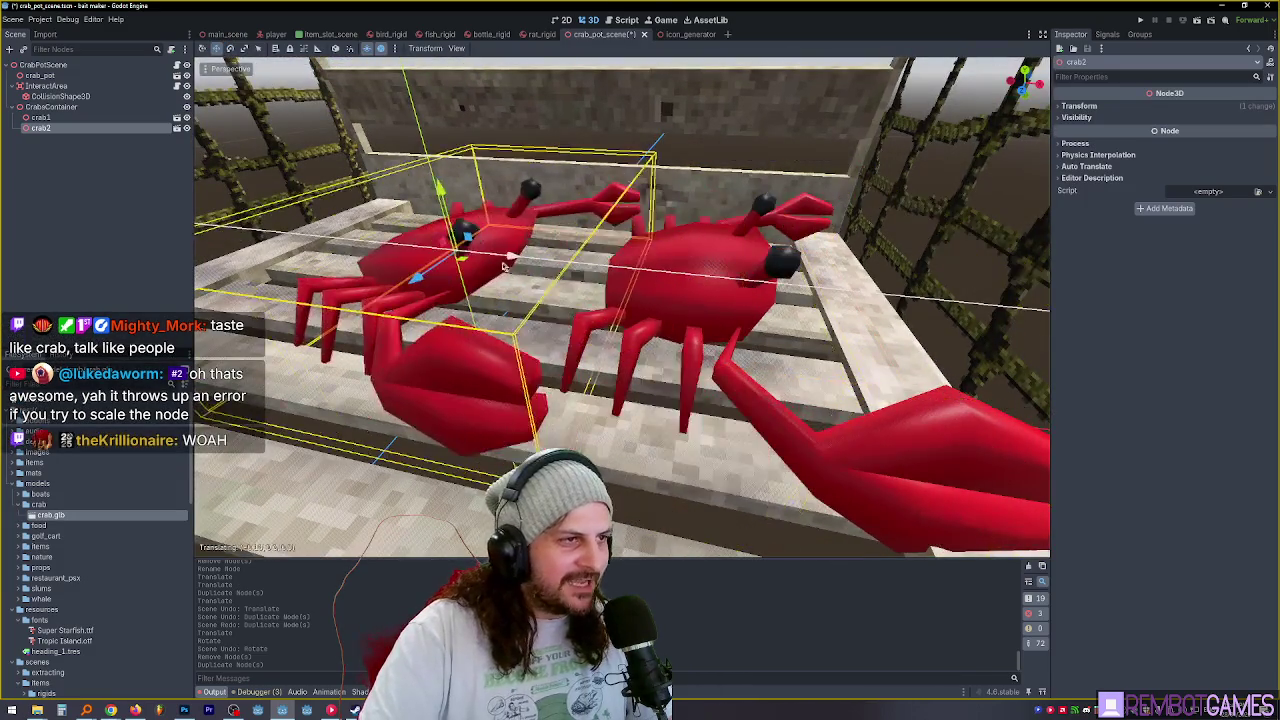
key("e")
mouse_move(638, 271)
left_mouse_down()
mouse_move(502, 250)
mouse_move(530, 252)
left_mouse_up()
mouse_move(467, 113)
left_mouse_down()
mouse_move(510, 235)
mouse_move(530, 250)
mouse_move(517, 245)
mouse_move(660, 337)
mouse_move(617, 371)
left_mouse_up()
Duplicate crab1 and crab2 into crab3 and crab4, rotated and slid right across the floor.
left_click(53, 120, "shift")
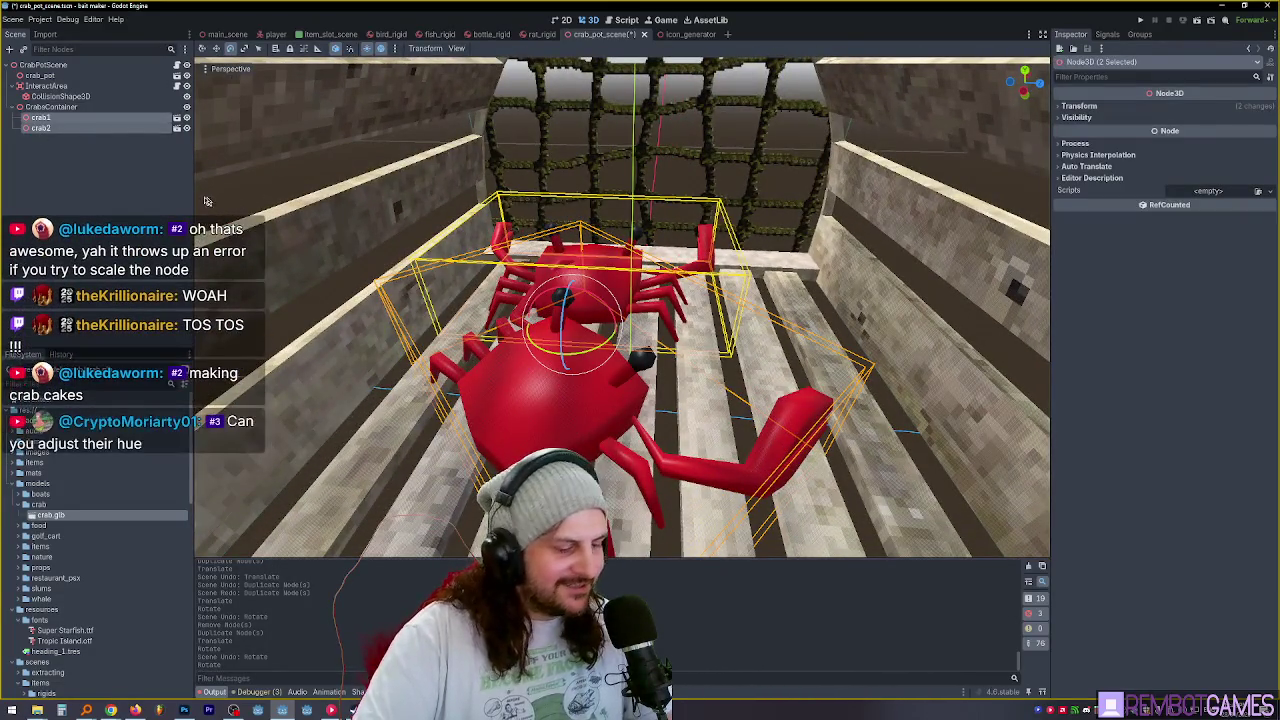
key("ctrl+d")
key("f")
key("e")
mouse_move(580, 300)
left_mouse_down()
mouse_move(586, 340)
mouse_move(652, 285)
mouse_move(657, 258)
left_mouse_up()
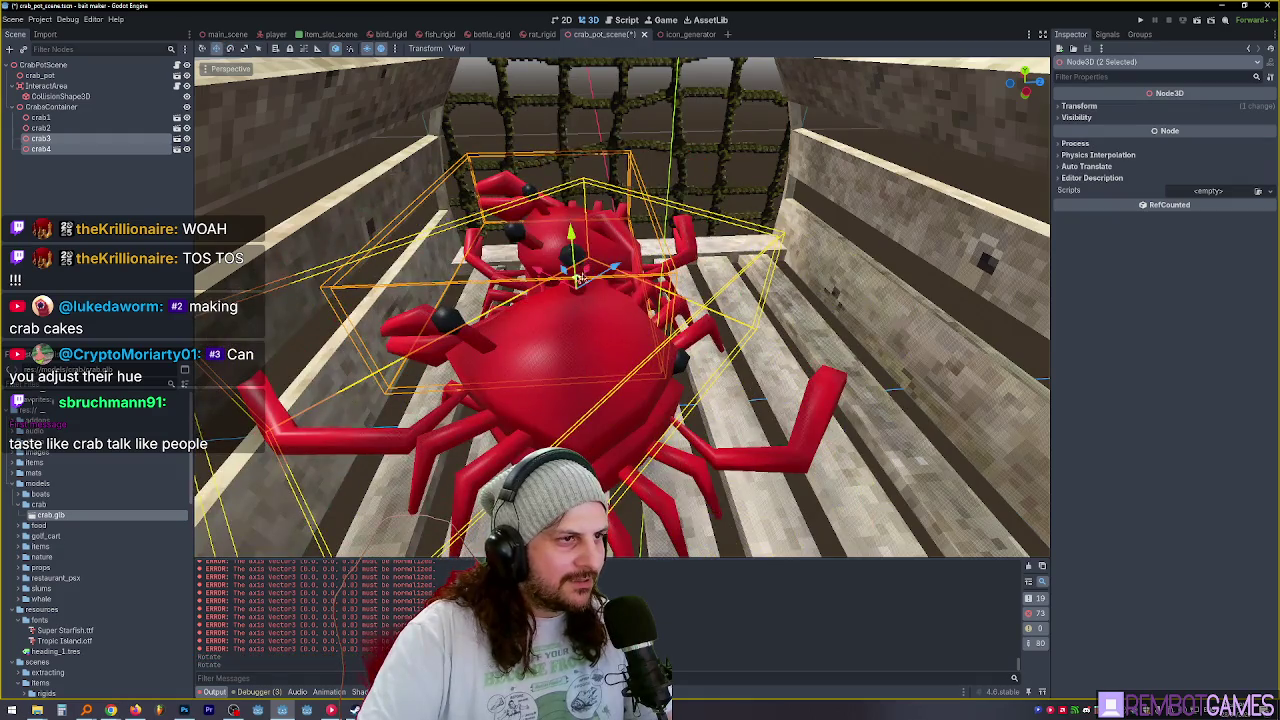
mouse_move(578, 283)
left_mouse_down()
mouse_move(705, 262)
mouse_move(740, 278)
mouse_move(641, 190)
mouse_move(583, 195)
mouse_move(602, 262)
left_mouse_up()
mouse_move(505, 148)
left_mouse_down()
mouse_move(660, 170)
mouse_move(580, 155)
left_mouse_up()
Raise crab3 slightly along the vertical axis.
left_click(600, 154)
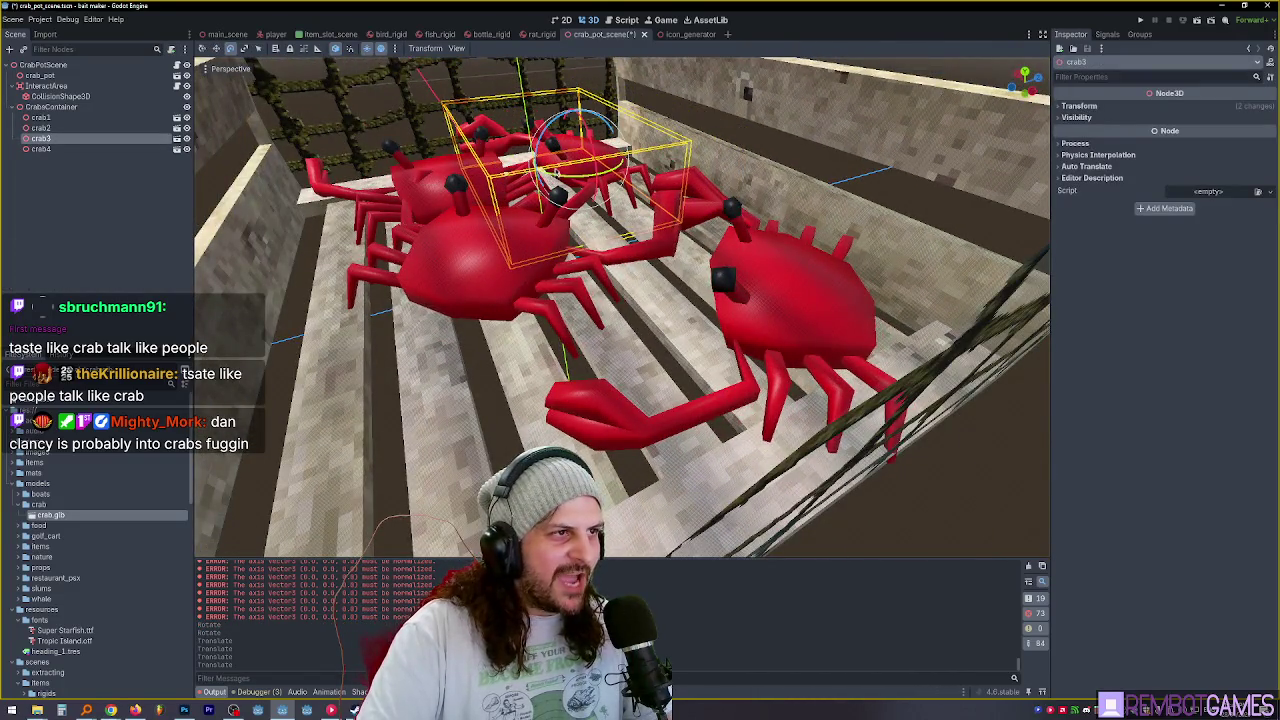
key("f")
left_click_drag(643, 342, 722, 340)
left_click_drag(622, 258, 636, 190)
mouse_move(770, 247)
left_mouse_down()
mouse_move(659, 207)
mouse_move(645, 258)
mouse_move(590, 340)
mouse_move(659, 274)
left_mouse_up()
scroll(590, 340, "up", 5)
scroll(658, 276, "up", 5)
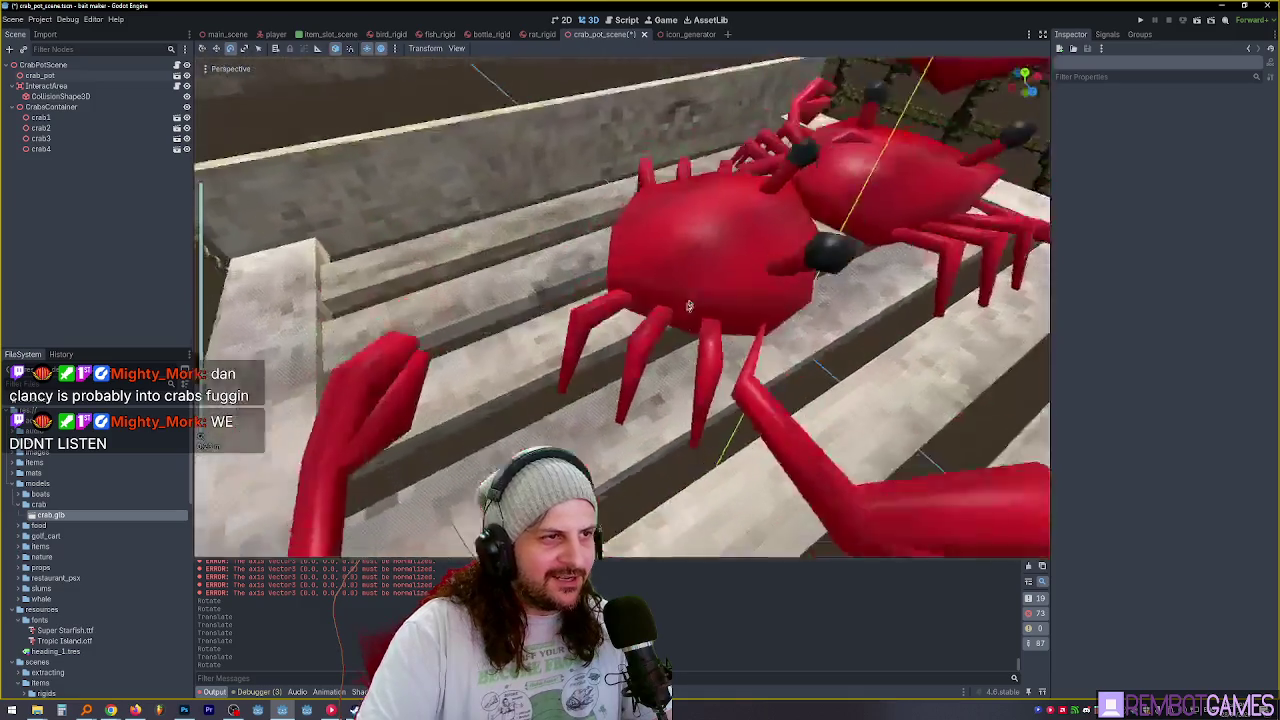
left_click_drag(690, 250, 707, 236)
Duplicate crab2 as crab5, place it further left, and move it to the end of CrabsContainer.
left_click(707, 236)
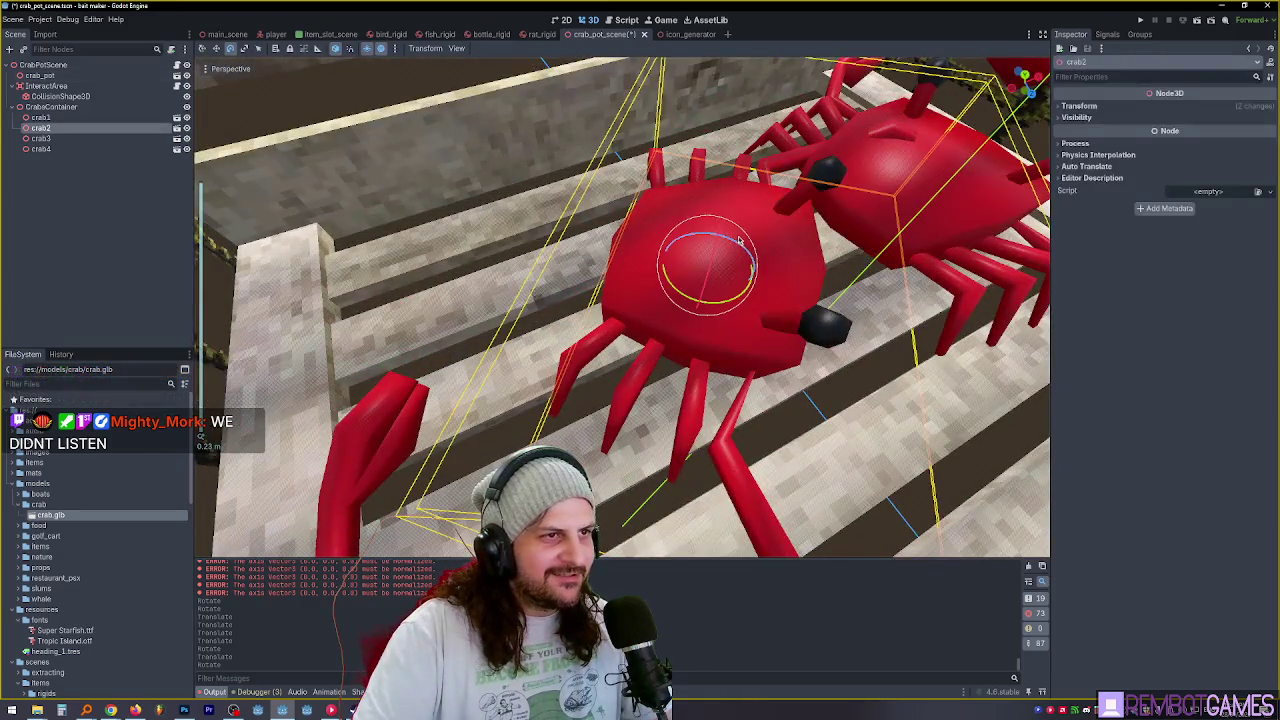
key("ctrl+d")
mouse_move(720, 284)
left_mouse_down()
mouse_move(411, 323)
mouse_move(355, 281)
mouse_move(507, 175)
left_mouse_up()
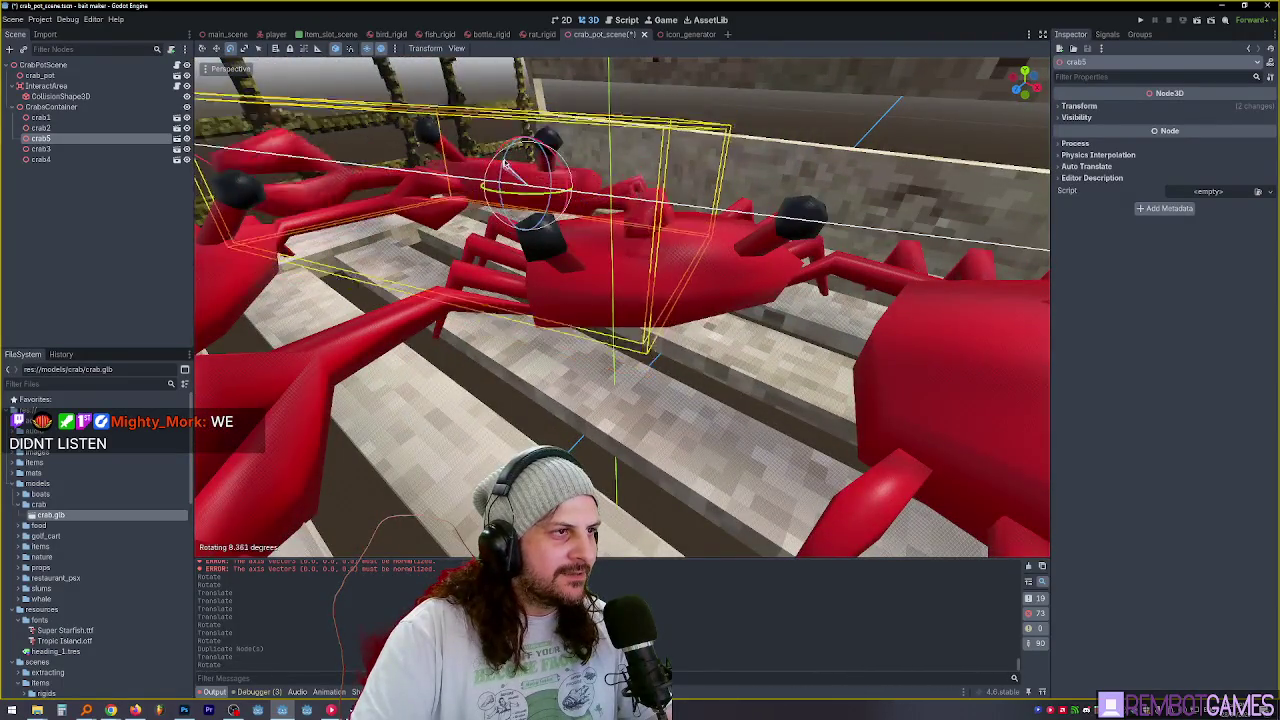
left_click_drag(590, 163, 712, 180)
scroll(600, 176, "down", 8)
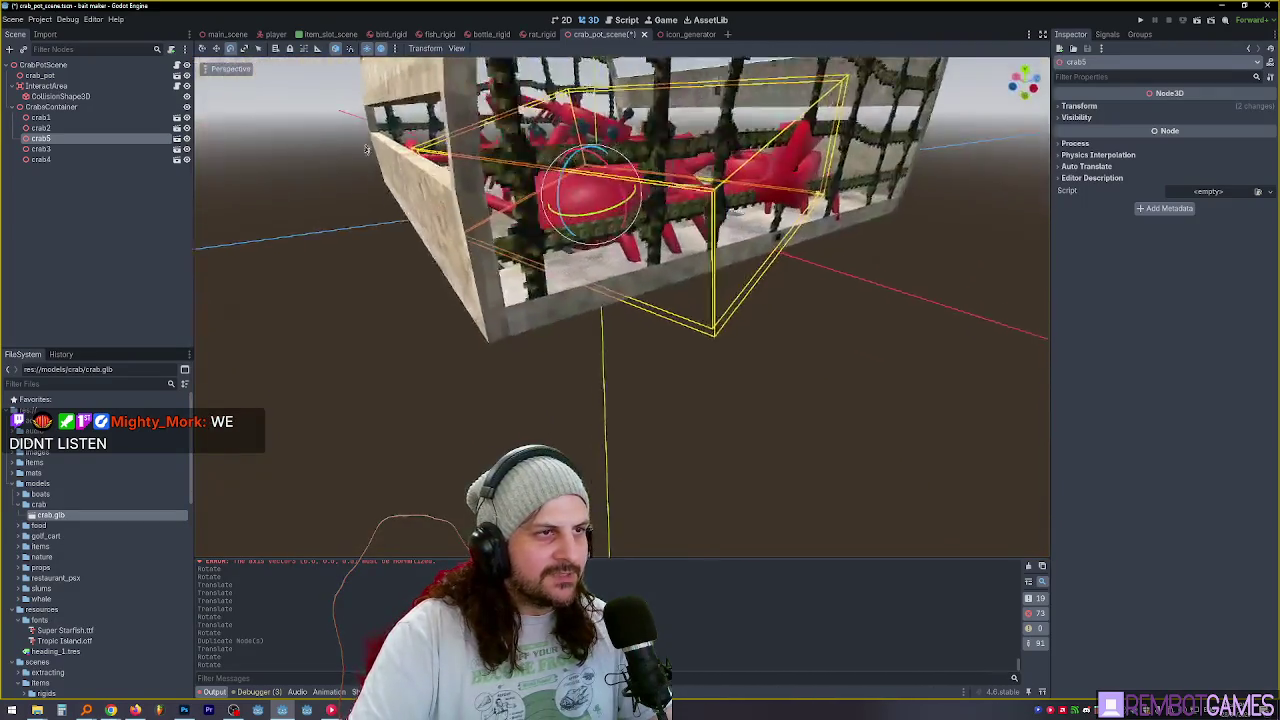
mouse_move(489, 177)
left_mouse_down()
mouse_move(400, 191)
mouse_move(443, 249)
mouse_move(431, 254)
mouse_move(470, 240)
left_mouse_up()
left_click_drag(40, 138, 46, 117)
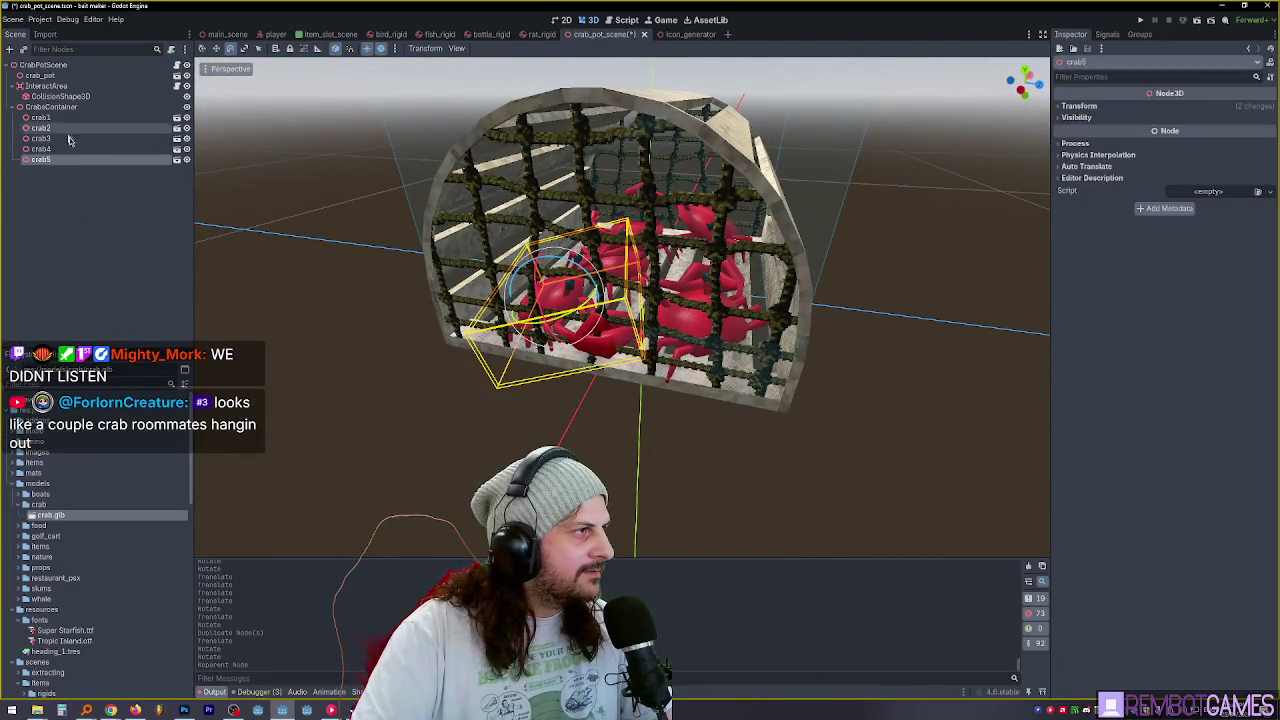
mouse_move(557, 234)
left_mouse_down()
mouse_move(530, 250)
mouse_move(555, 245)
mouse_move(538, 274)
left_mouse_up()
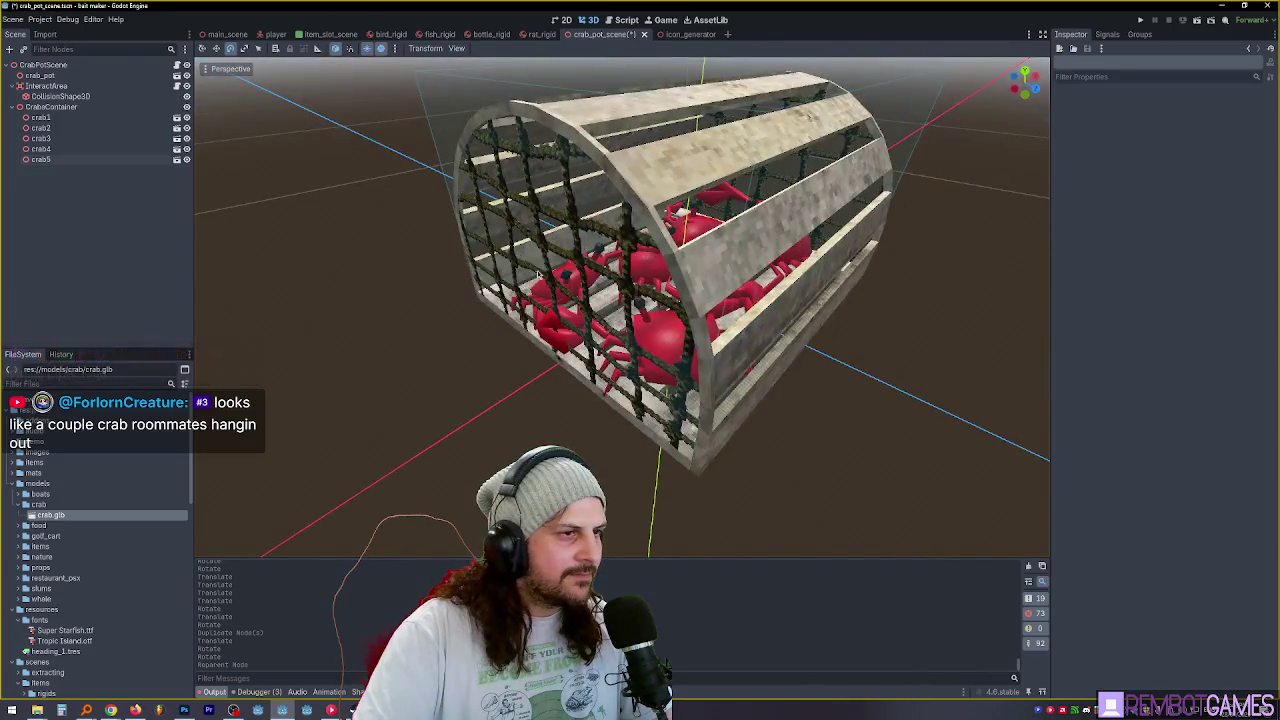
Move the new crab copy toward the front-left of the cage.
key("f")
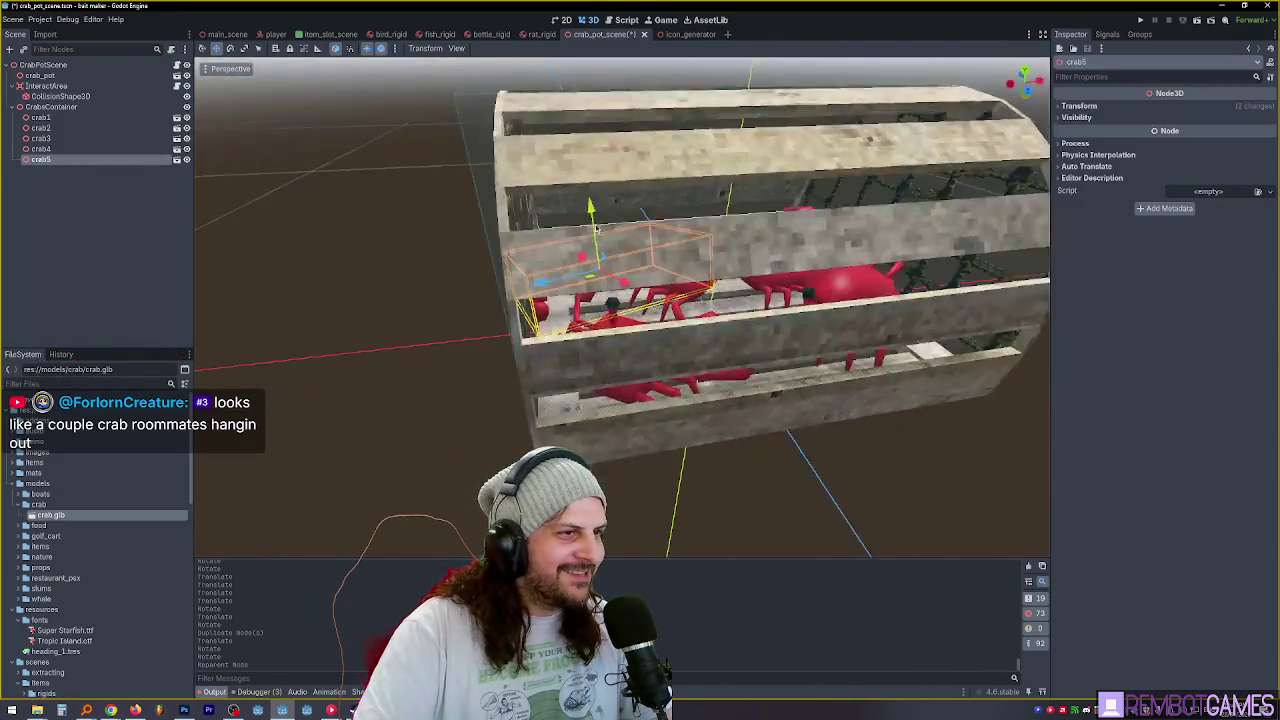
key("g")
mouse_move(535, 253)
left_mouse_down()
mouse_move(714, 233)
mouse_move(466, 286)
mouse_move(655, 336)
mouse_move(664, 327)
mouse_move(490, 373)
mouse_move(502, 382)
mouse_move(492, 357)
mouse_move(790, 310)
left_mouse_up()
key("e")
left_click(813, 308)
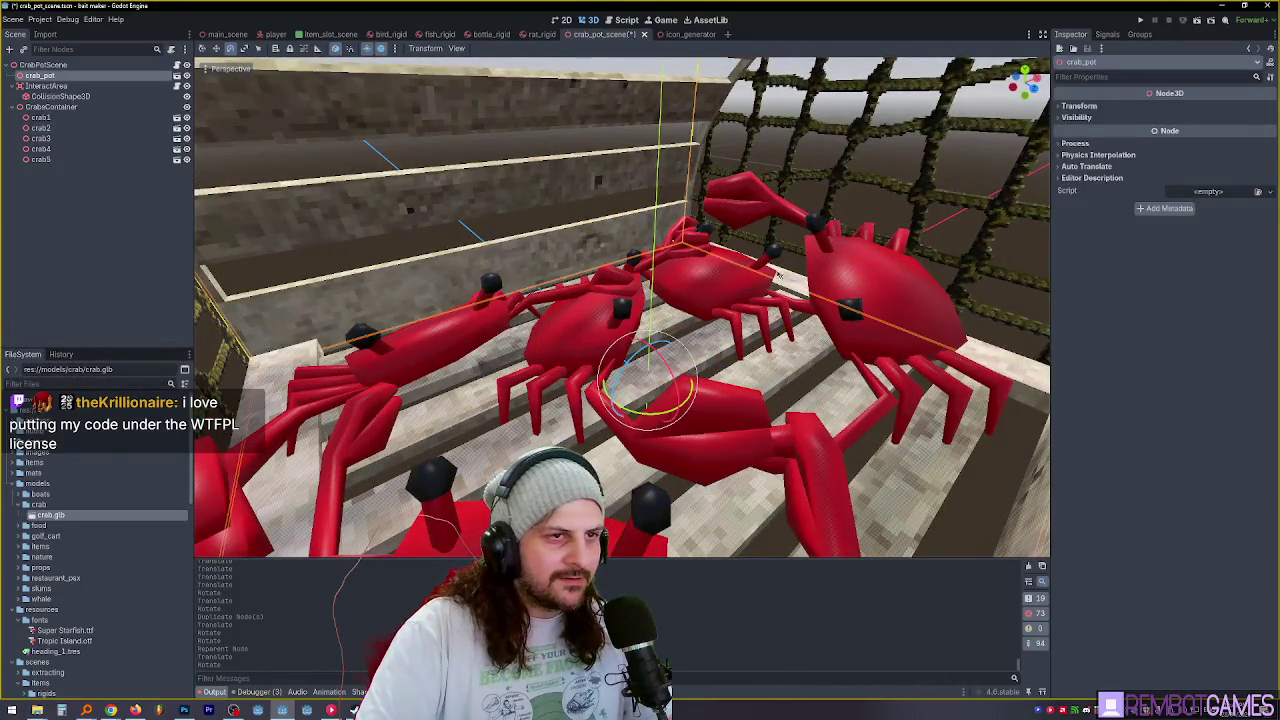
scroll(745, 290, "up", 5)
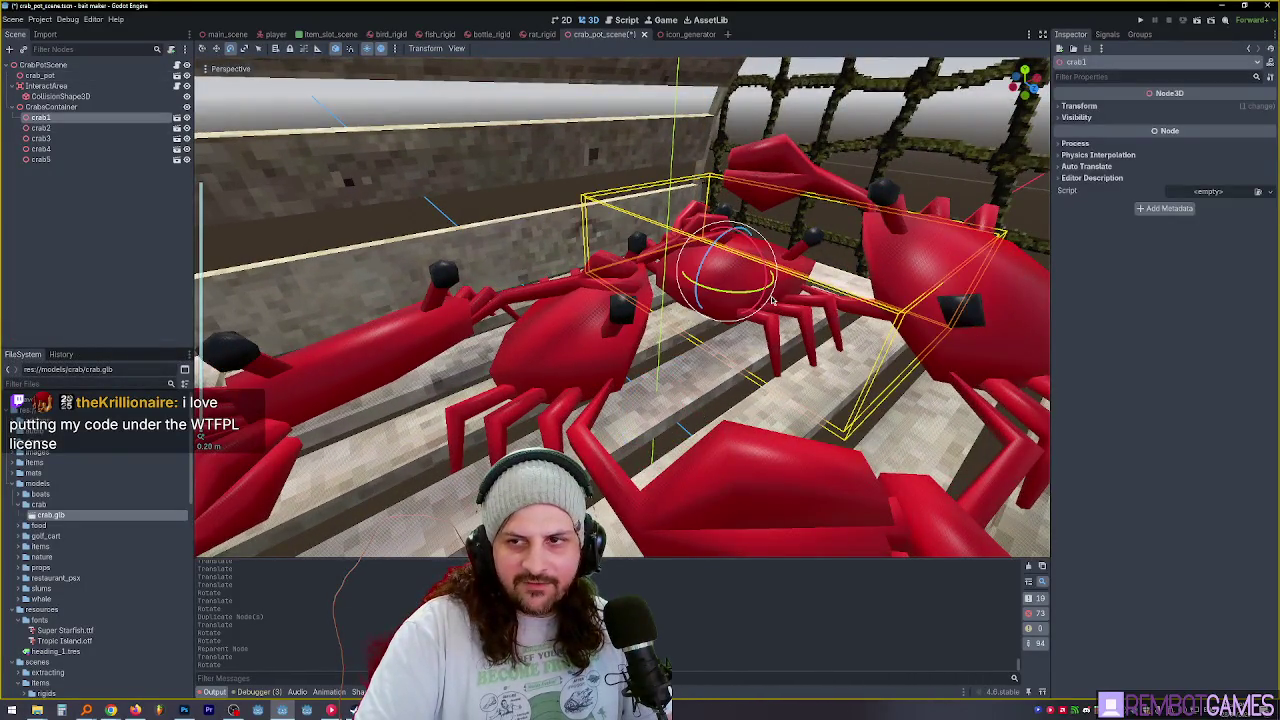
key("w")
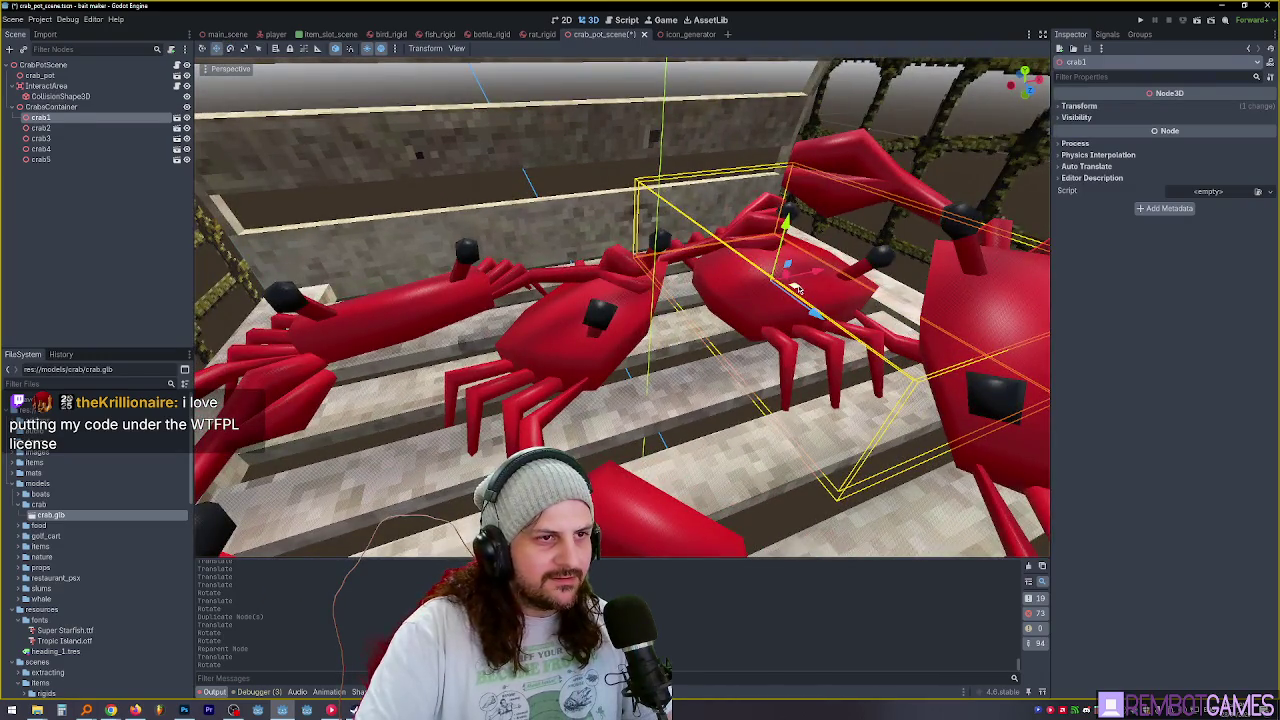
mouse_move(797, 289)
left_mouse_down()
mouse_move(505, 385)
mouse_move(518, 405)
mouse_move(600, 278)
left_mouse_up()
mouse_move(569, 193)
left_mouse_down()
mouse_move(653, 231)
mouse_move(604, 171)
mouse_move(560, 192)
left_mouse_up()
key("w")
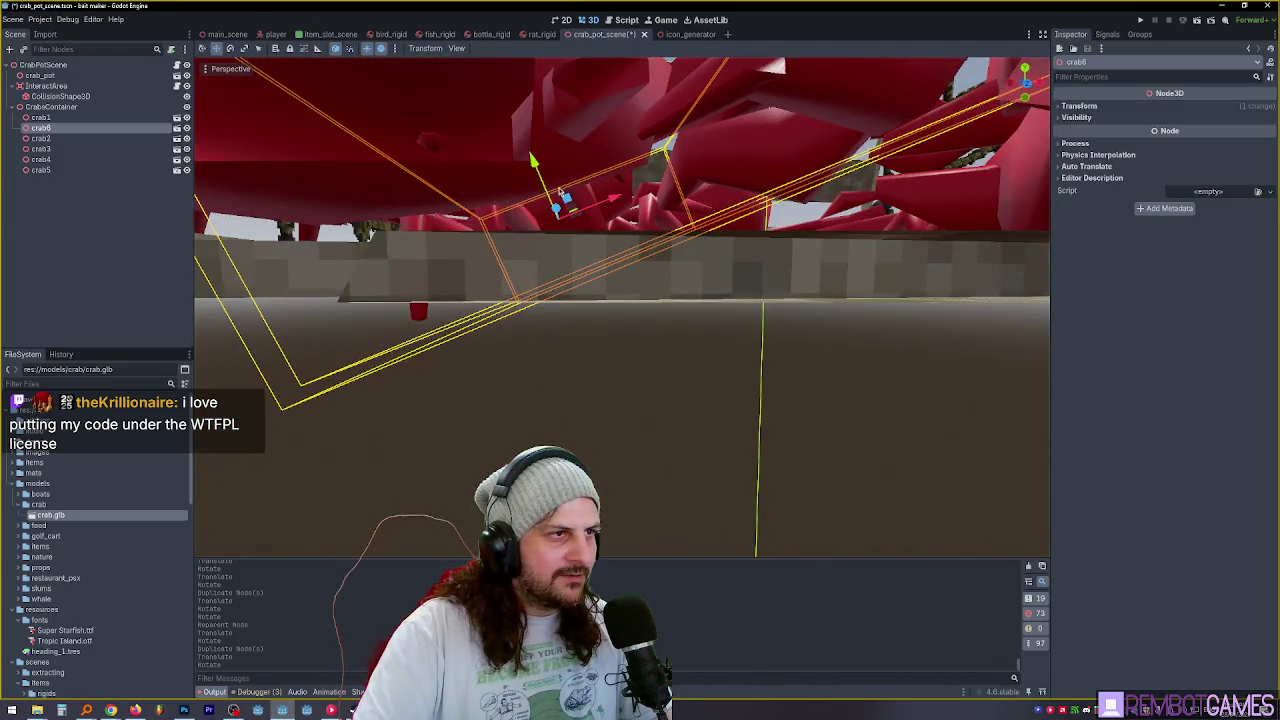
mouse_move(524, 138)
left_mouse_down()
mouse_move(840, 345)
mouse_move(724, 187)
mouse_move(778, 128)
mouse_move(722, 312)
mouse_move(622, 357)
mouse_move(393, 400)
mouse_move(404, 461)
mouse_move(408, 380)
left_mouse_up()
Rotate and reposition the copies, moving crab7 down and to the right inside the cage.
left_click(410, 310)
left_click_drag(410, 310, 410, 337)
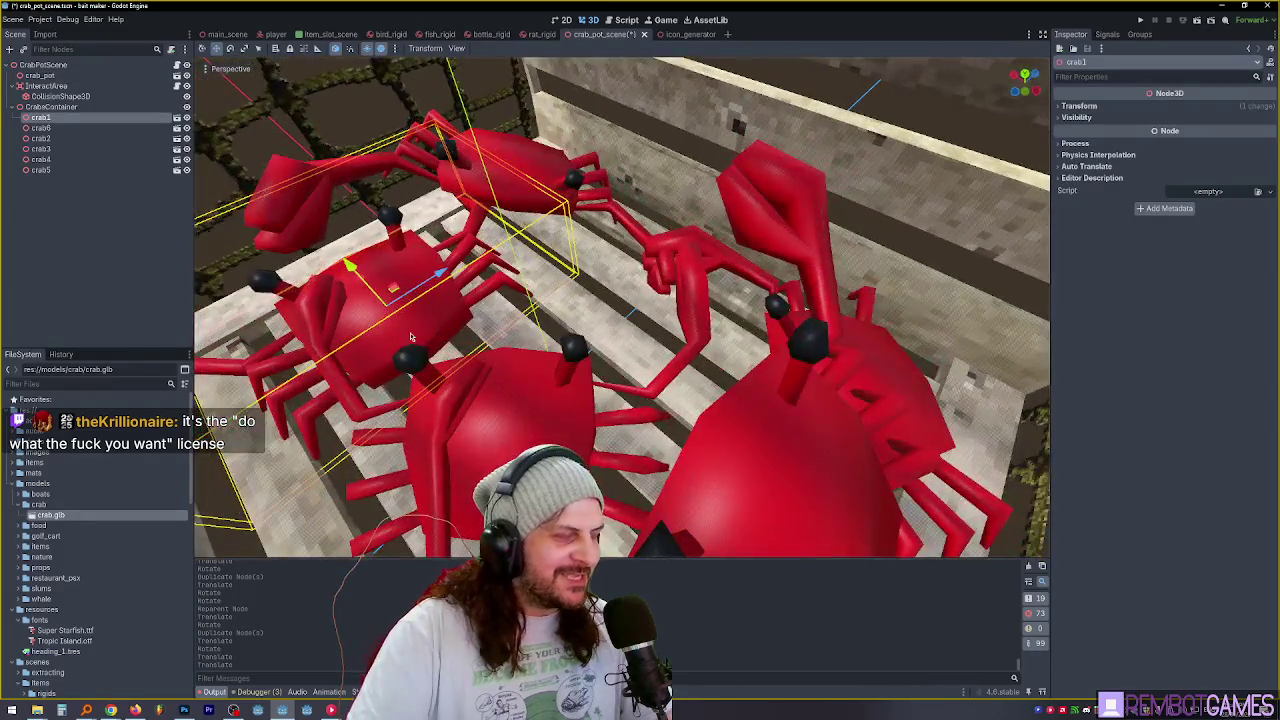
left_click(330, 340)
left_click_drag(330, 340, 408, 302)
left_click(325, 336)
mouse_move(325, 336)
left_mouse_down()
mouse_move(383, 285)
mouse_move(258, 249)
mouse_move(944, 340)
mouse_move(840, 334)
mouse_move(660, 291)
mouse_move(736, 278)
mouse_move(684, 288)
left_mouse_up()
key("e")
left_click_drag(697, 295, 812, 349)
mouse_move(925, 325)
left_mouse_down()
mouse_move(487, 328)
mouse_move(533, 205)
mouse_move(506, 308)
mouse_move(517, 318)
mouse_move(718, 325)
mouse_move(828, 355)
mouse_move(878, 351)
mouse_move(836, 369)
mouse_move(924, 380)
left_mouse_up()
scroll(520, 257, "down", 5)
scroll(520, 320, "up", 5)
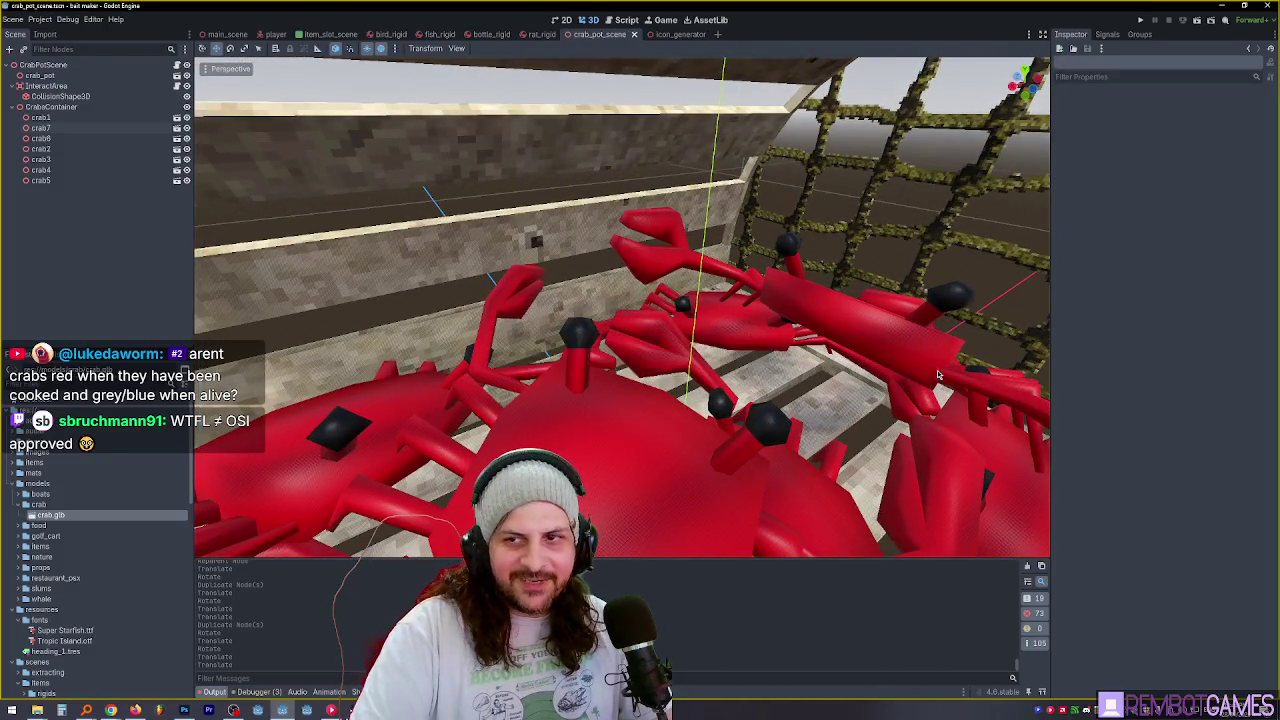
Move crab8 up and to the left, then rotate it into place.
left_click_drag(828, 318, 780, 352)
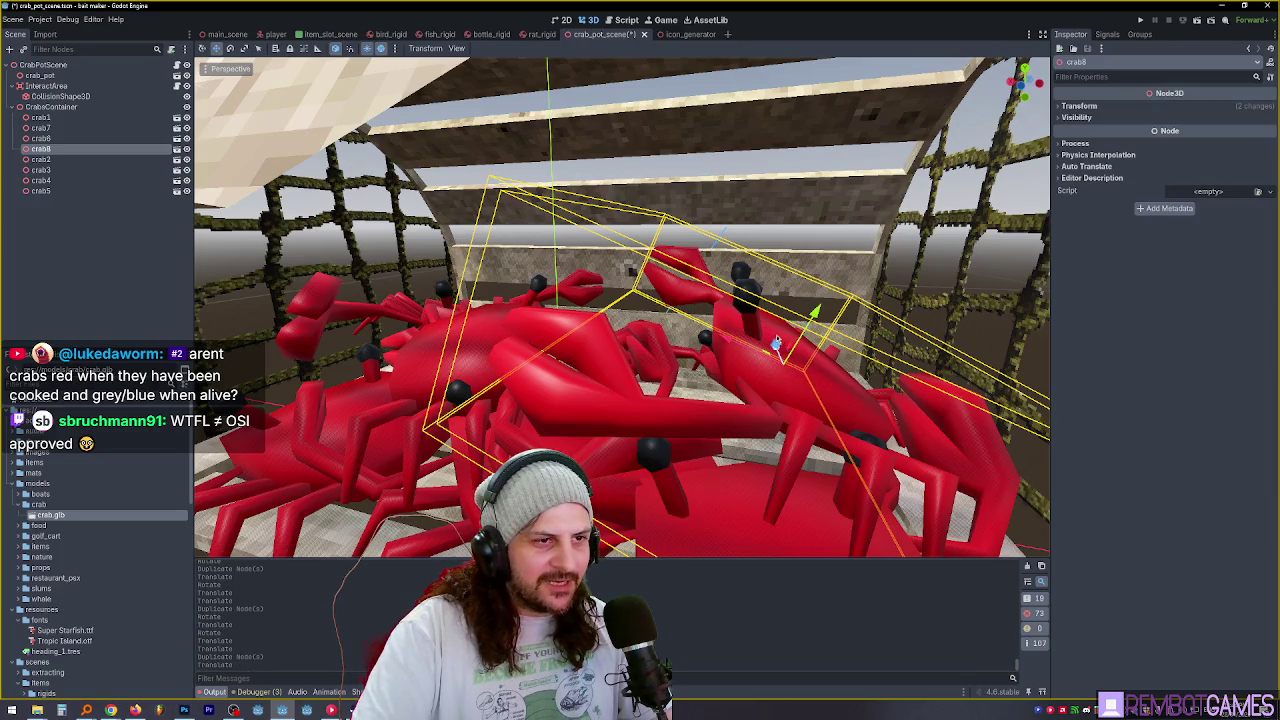
left_click_drag(776, 340, 606, 259)
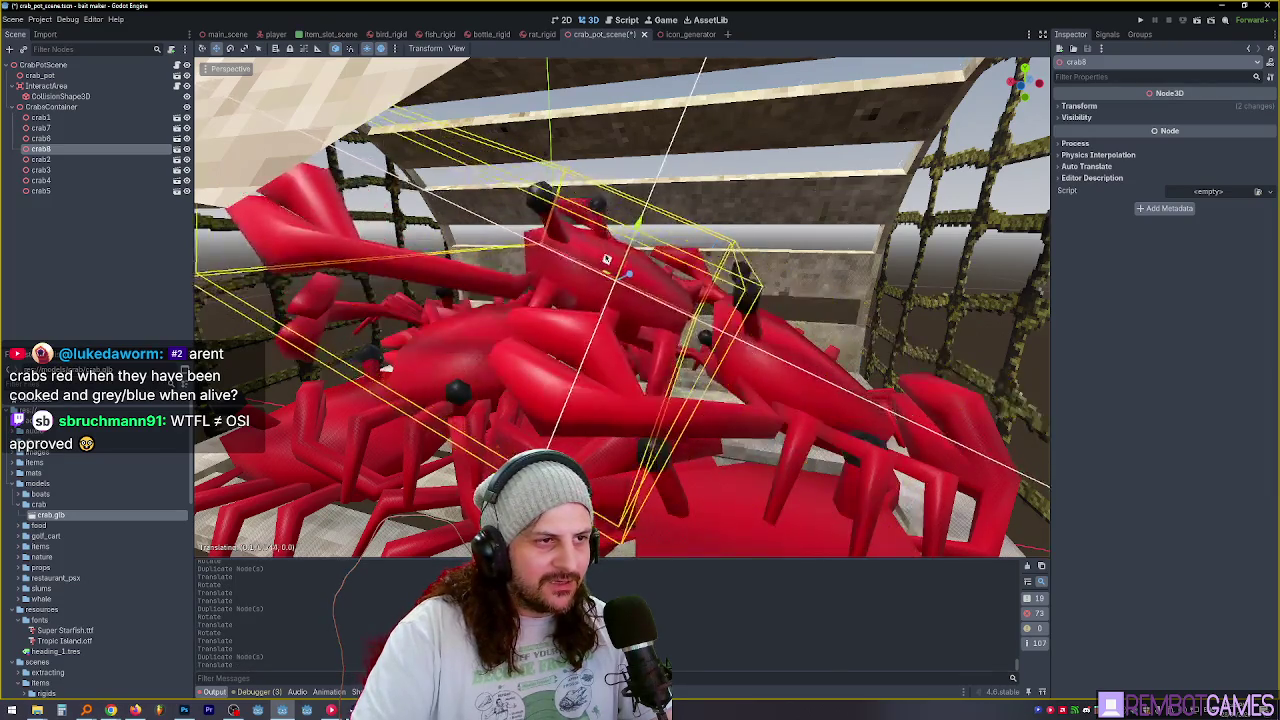
mouse_move(762, 377)
left_mouse_down()
mouse_move(687, 391)
mouse_move(768, 365)
mouse_move(742, 348)
left_mouse_up()
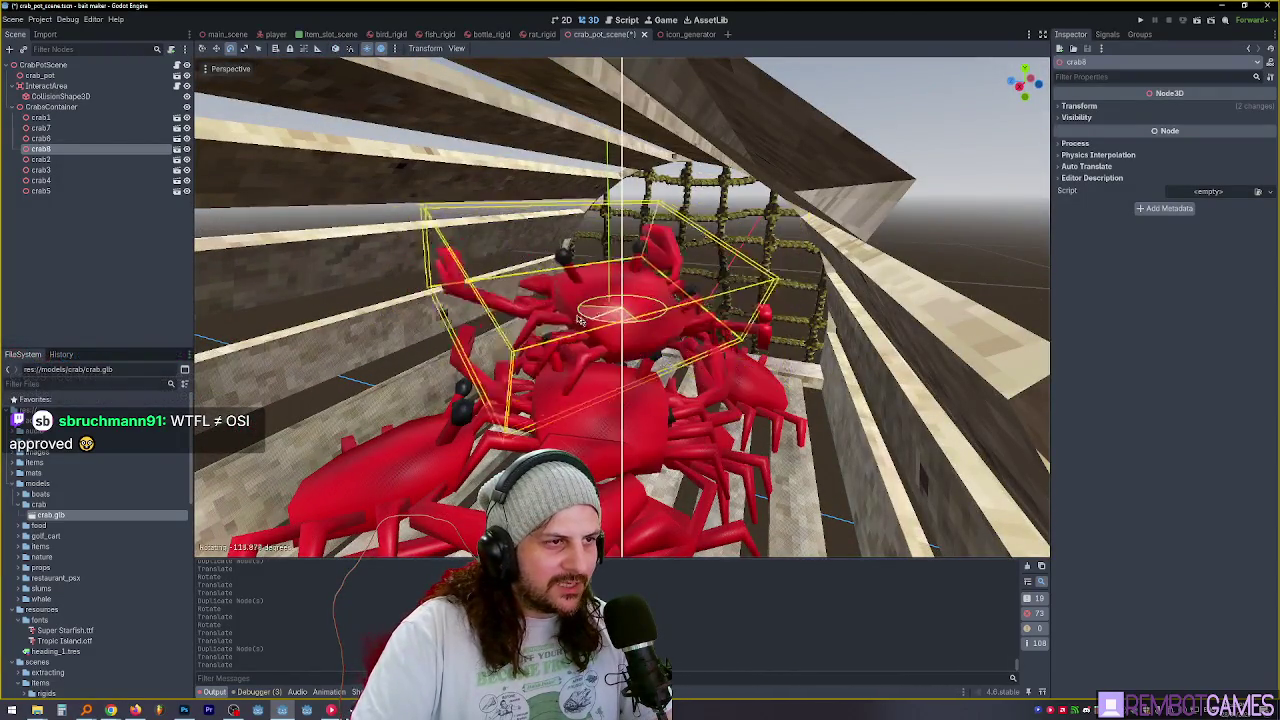
left_click_drag(588, 280, 808, 330)
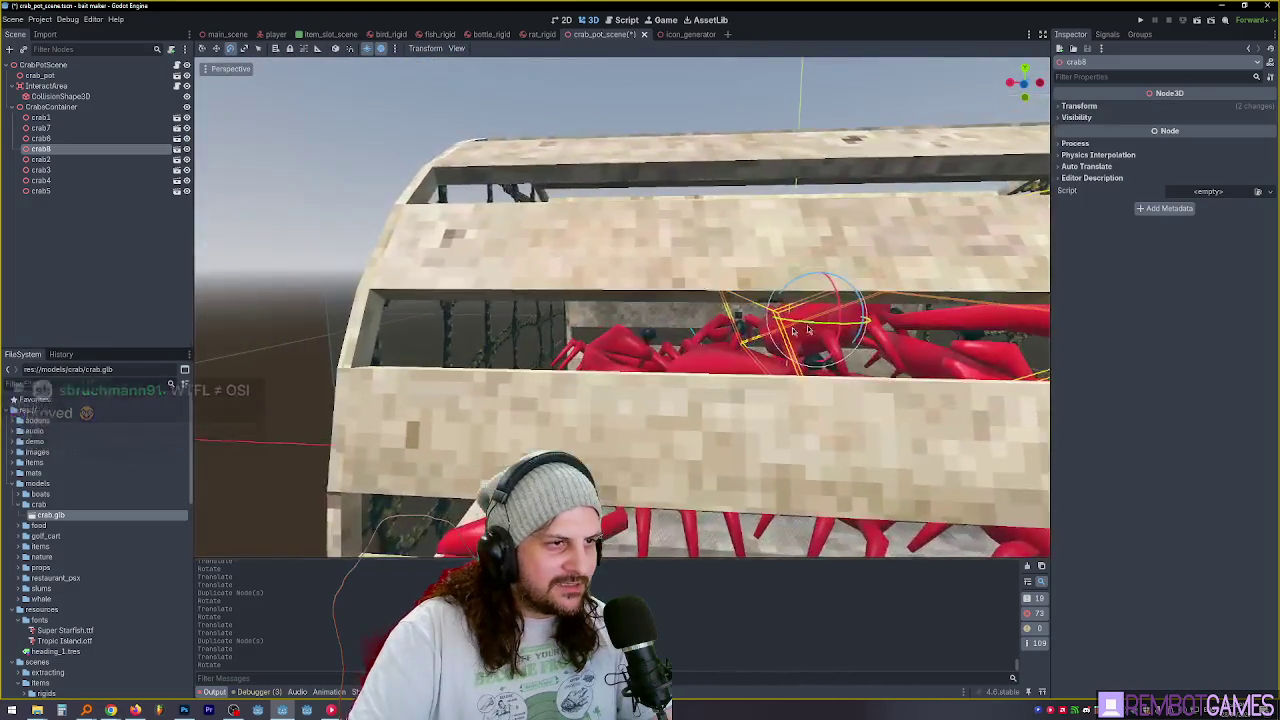
mouse_move(636, 355)
left_mouse_down()
mouse_move(576, 325)
mouse_move(532, 328)
mouse_move(560, 342)
mouse_move(480, 368)
mouse_move(456, 320)
mouse_move(405, 294)
left_mouse_up()
key("e")
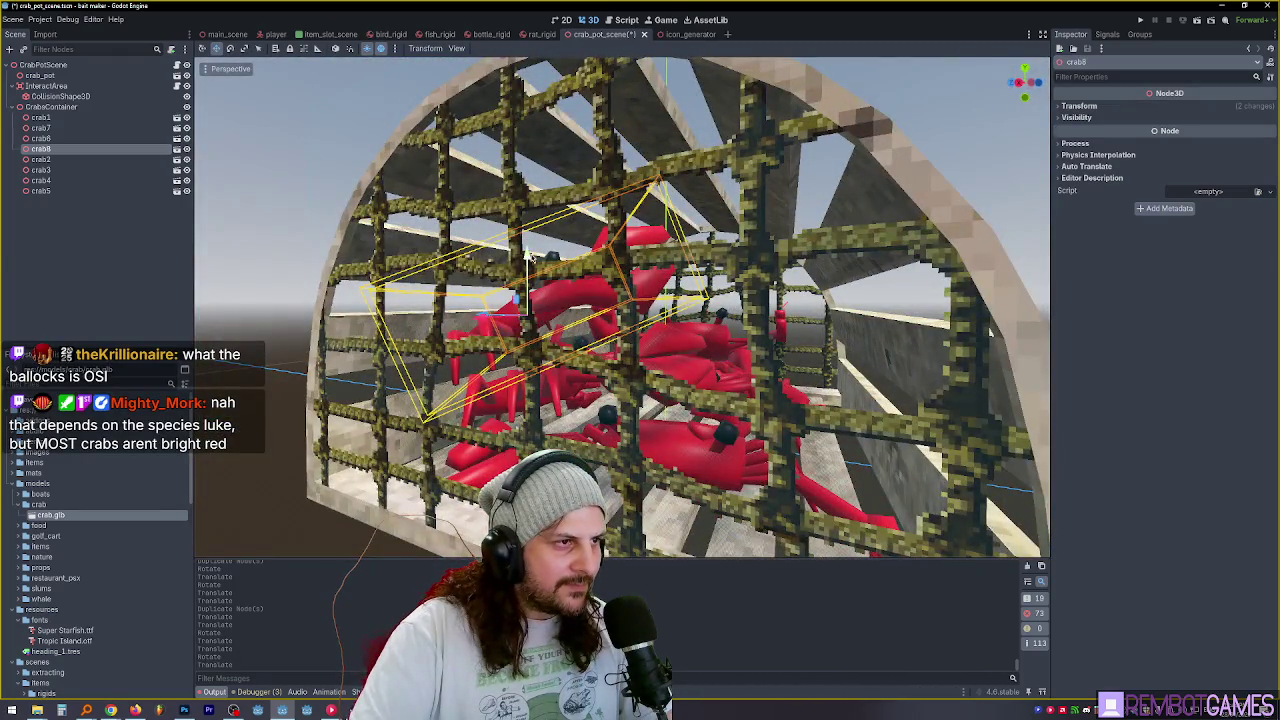
mouse_move(547, 283)
left_mouse_down()
mouse_move(683, 405)
mouse_move(760, 393)
mouse_move(724, 402)
left_mouse_up()
Duplicate crab2 as crab9, then rotate and move it into its final place.
left_click(724, 402)
key("ctrl+d")
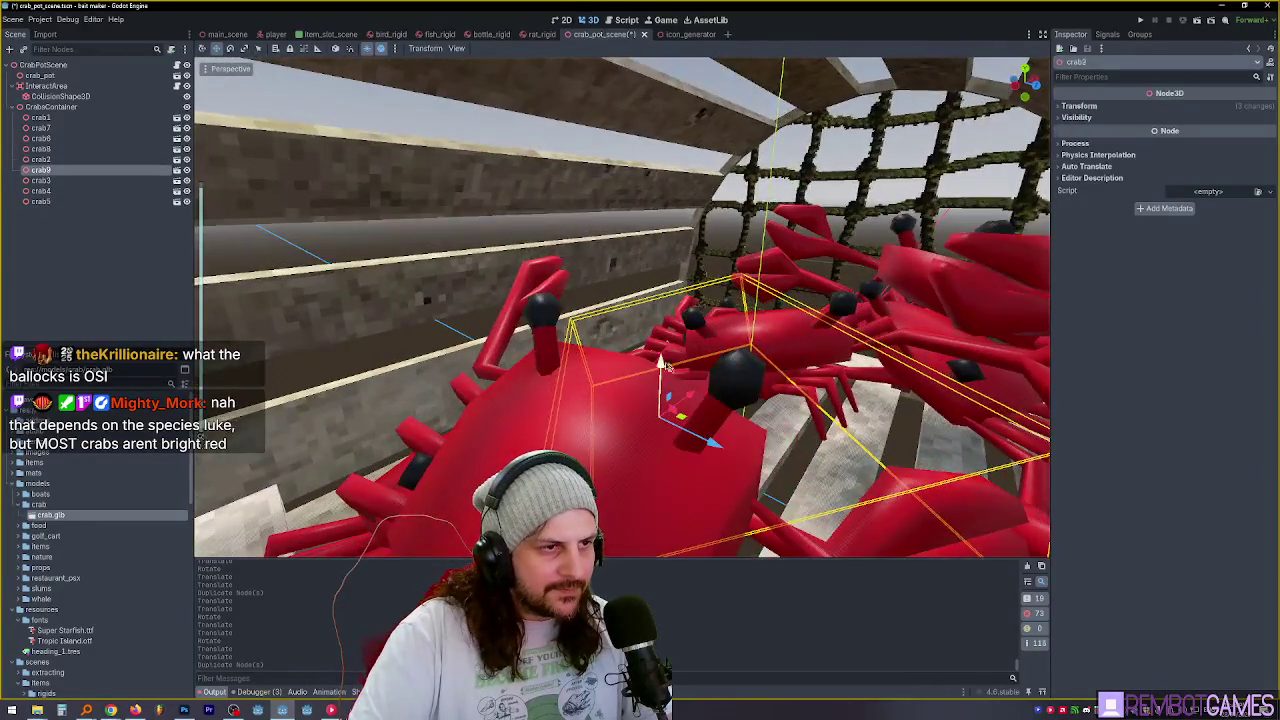
mouse_move(668, 288)
left_mouse_down()
mouse_move(885, 298)
mouse_move(547, 247)
left_mouse_up()
key("e")
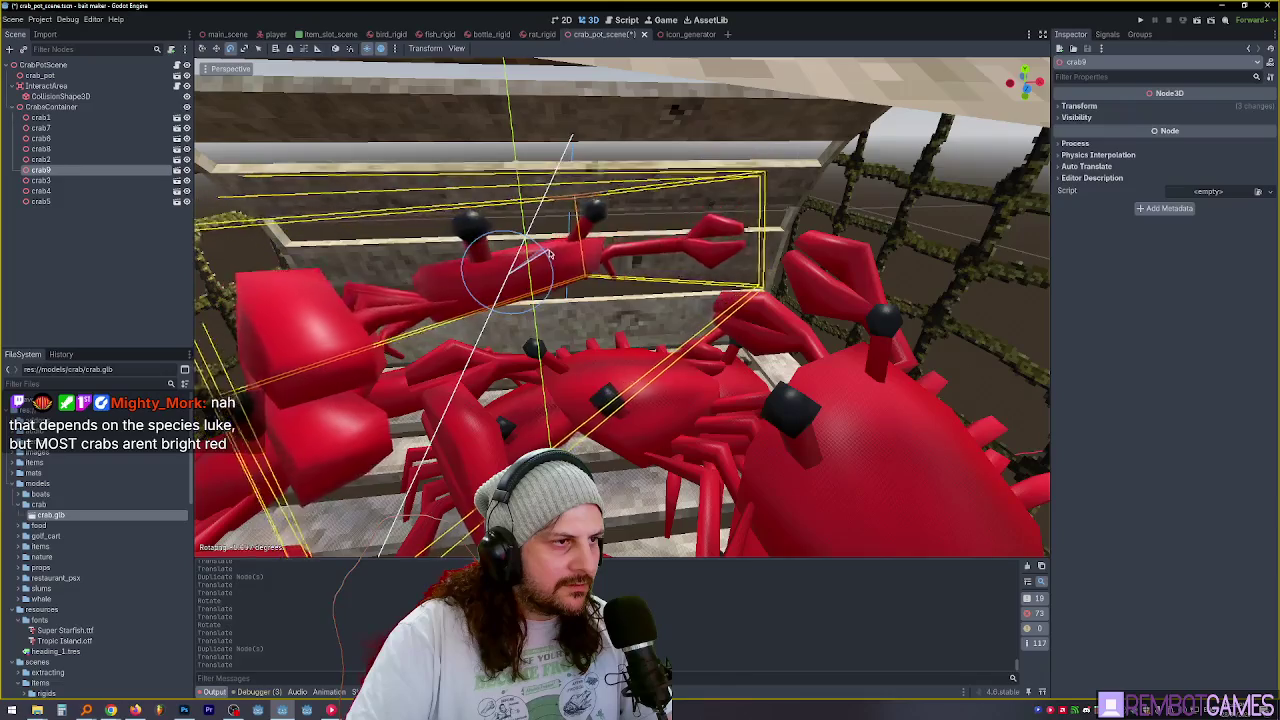
left_click(549, 254)
key("g")
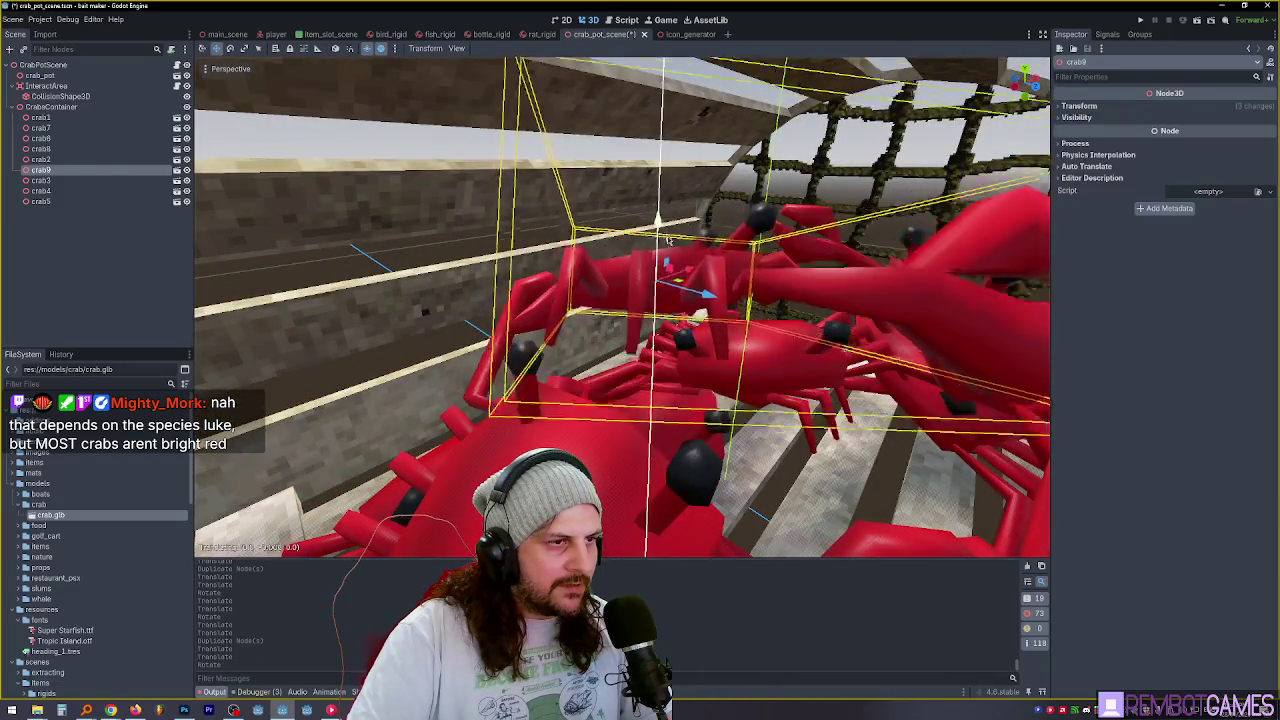
mouse_move(668, 240)
left_mouse_down()
mouse_move(690, 338)
mouse_move(1007, 363)
mouse_move(862, 359)
mouse_move(901, 363)
mouse_move(909, 351)
mouse_move(357, 273)
left_mouse_up()
scroll(690, 338, "down", 5)
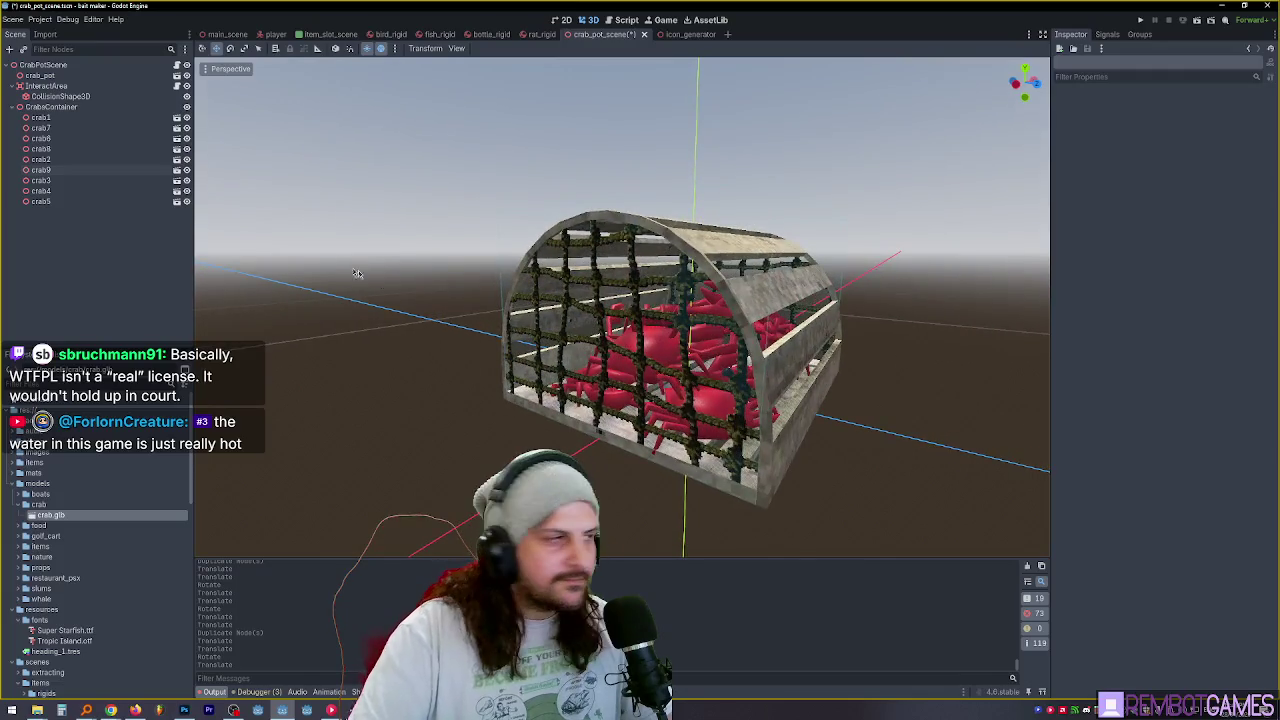
Move crab6 next to crab7 in the Scene dock, then select and hide the later crabs through crab9.
left_click(40, 128)
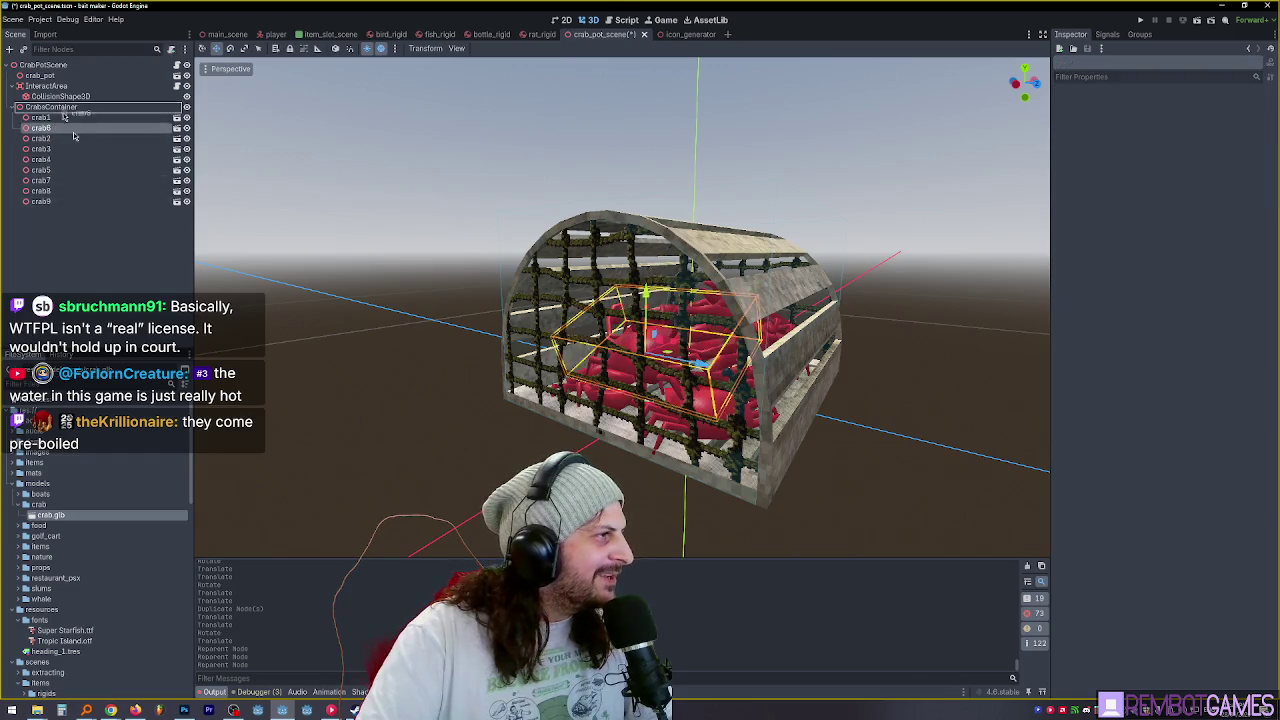
left_click_drag(70, 182, 60, 177)
double_click(42, 170)
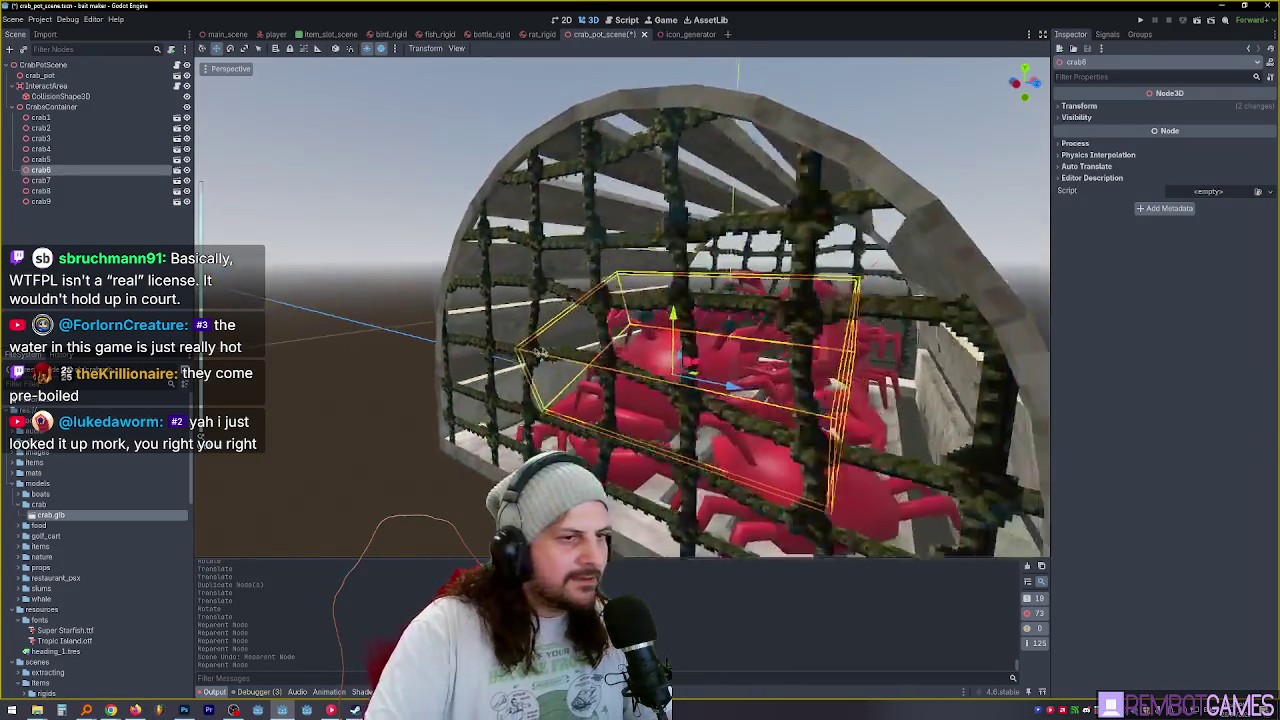
left_click(67, 128, "shift")
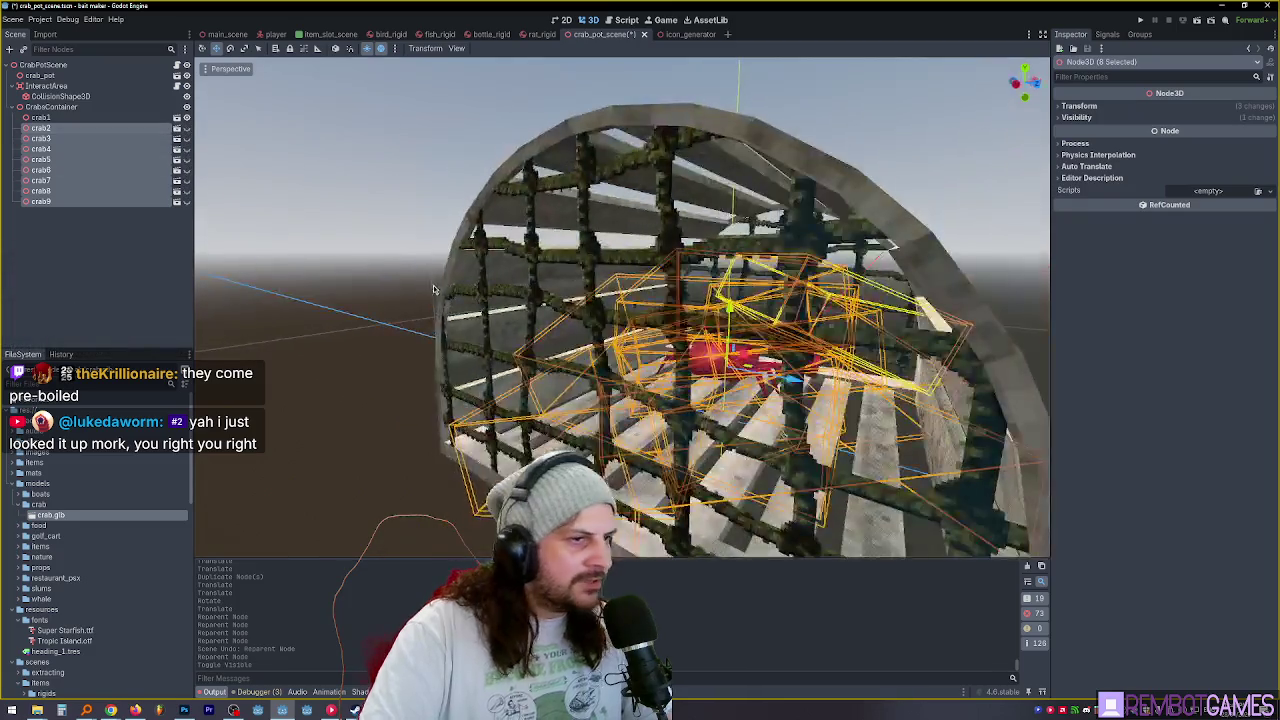
left_click(186, 128)
mouse_move(638, 379)
left_mouse_down()
mouse_move(439, 404)
mouse_move(630, 441)
mouse_move(540, 420)
left_mouse_up()
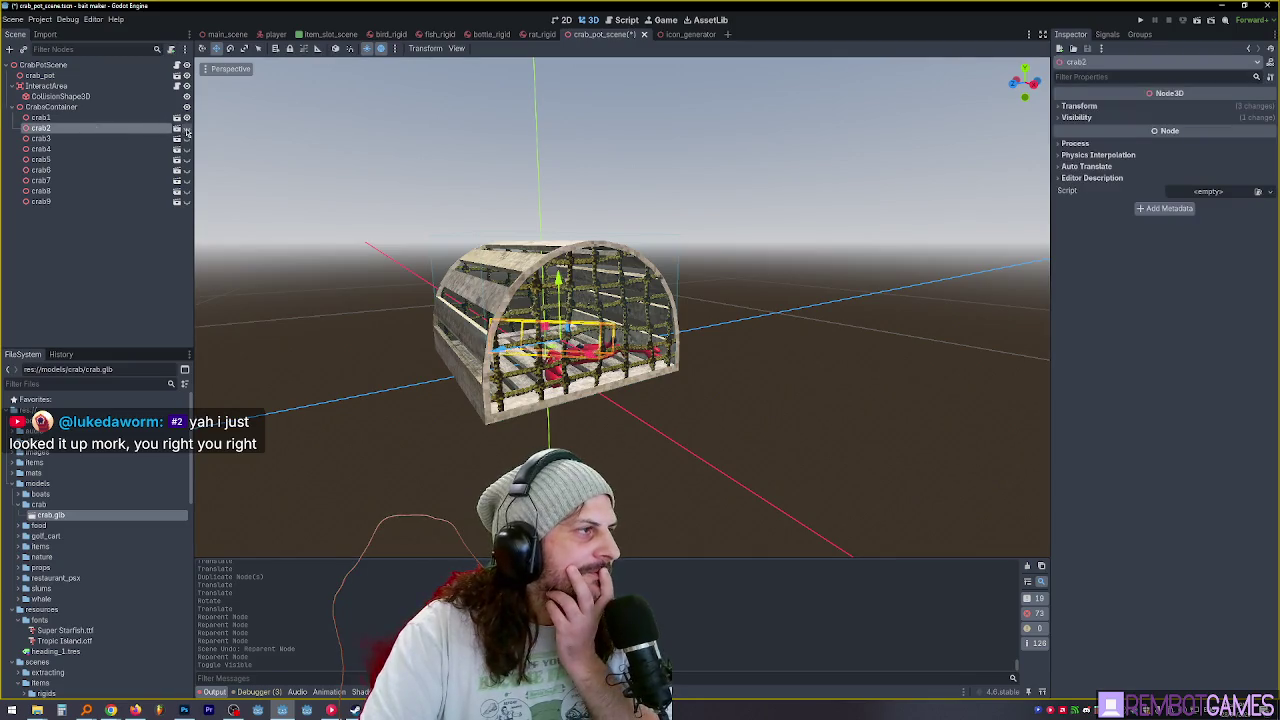
mouse_move(512, 275)
left_mouse_down()
mouse_move(622, 327)
mouse_move(606, 397)
mouse_move(600, 385)
left_mouse_up()
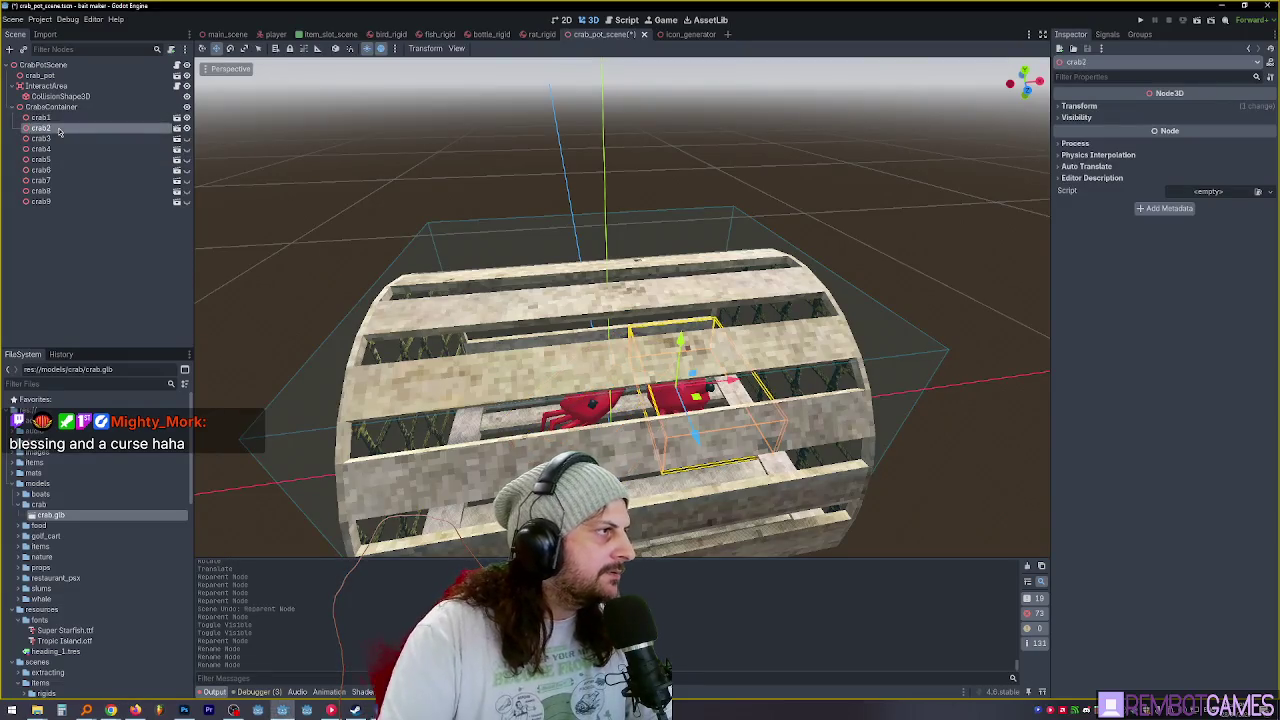
Orbit to a frontal view of the cage and step through crab3, crab4 and the crab node.
left_click_drag(340, 177, 300, 150)
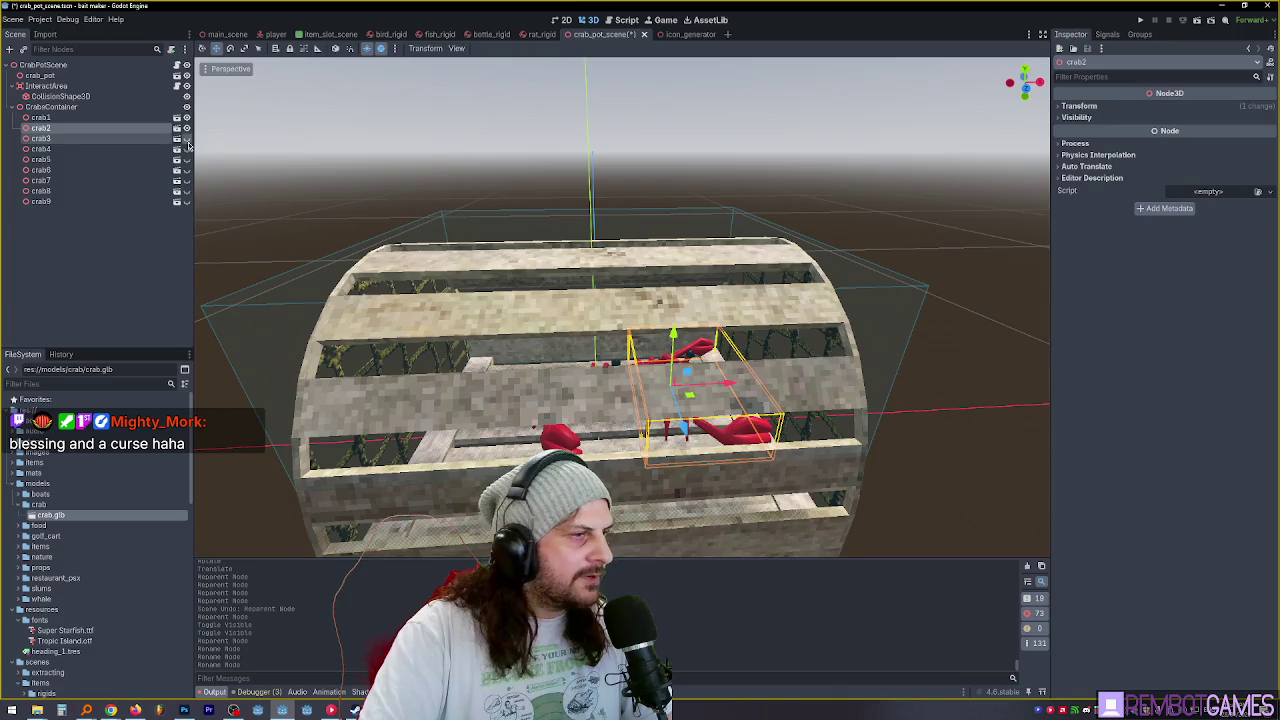
mouse_move(522, 289)
left_mouse_down()
mouse_move(470, 280)
mouse_move(540, 300)
left_mouse_up()
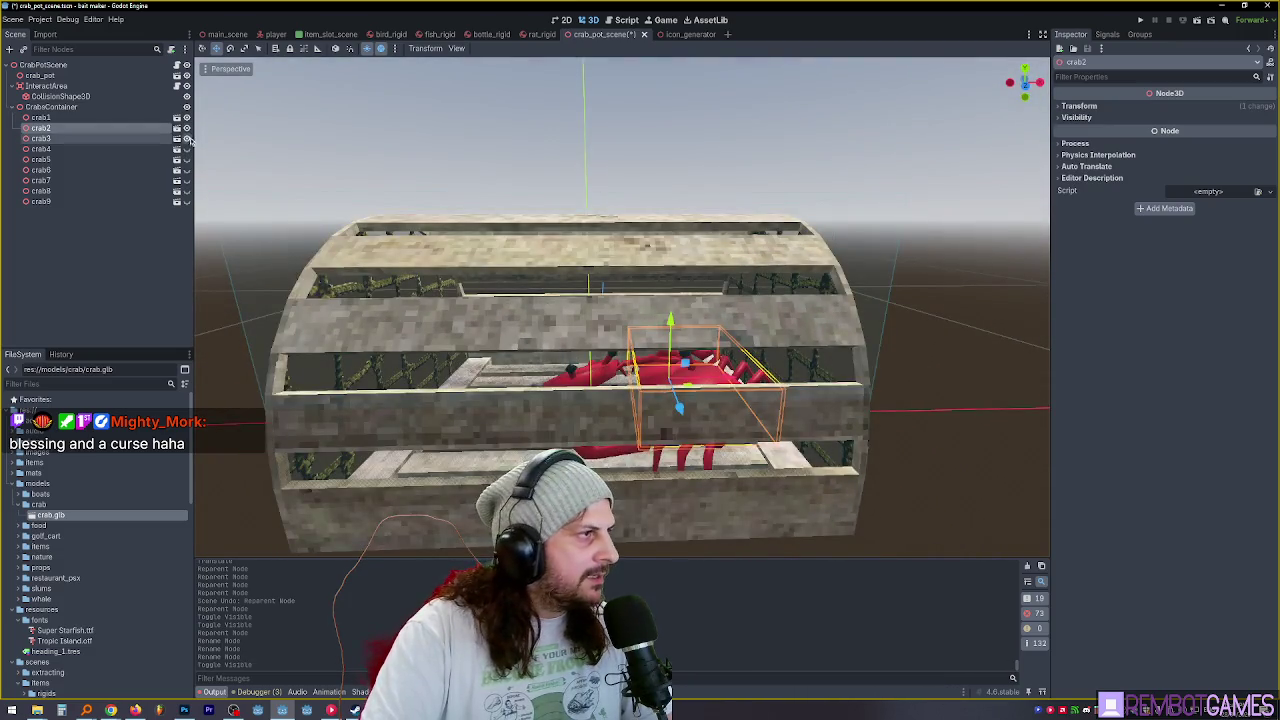
left_click_drag(428, 272, 117, 170)
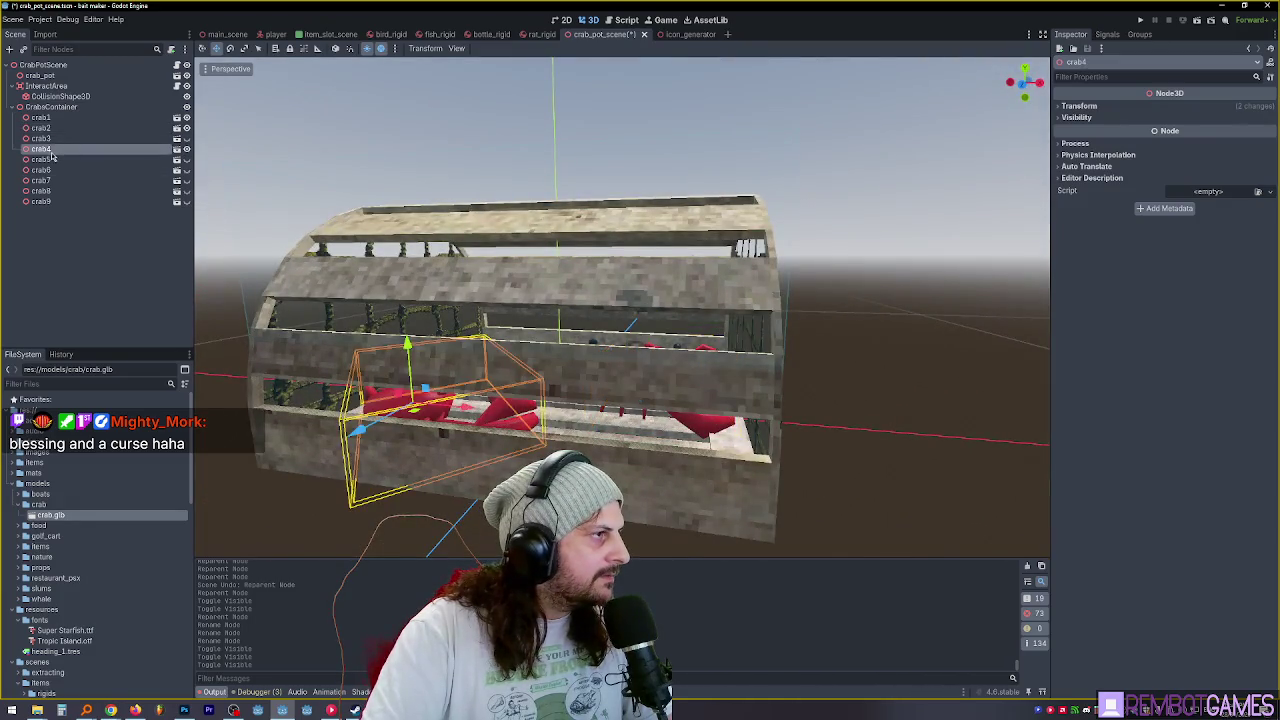
left_click(60, 148)
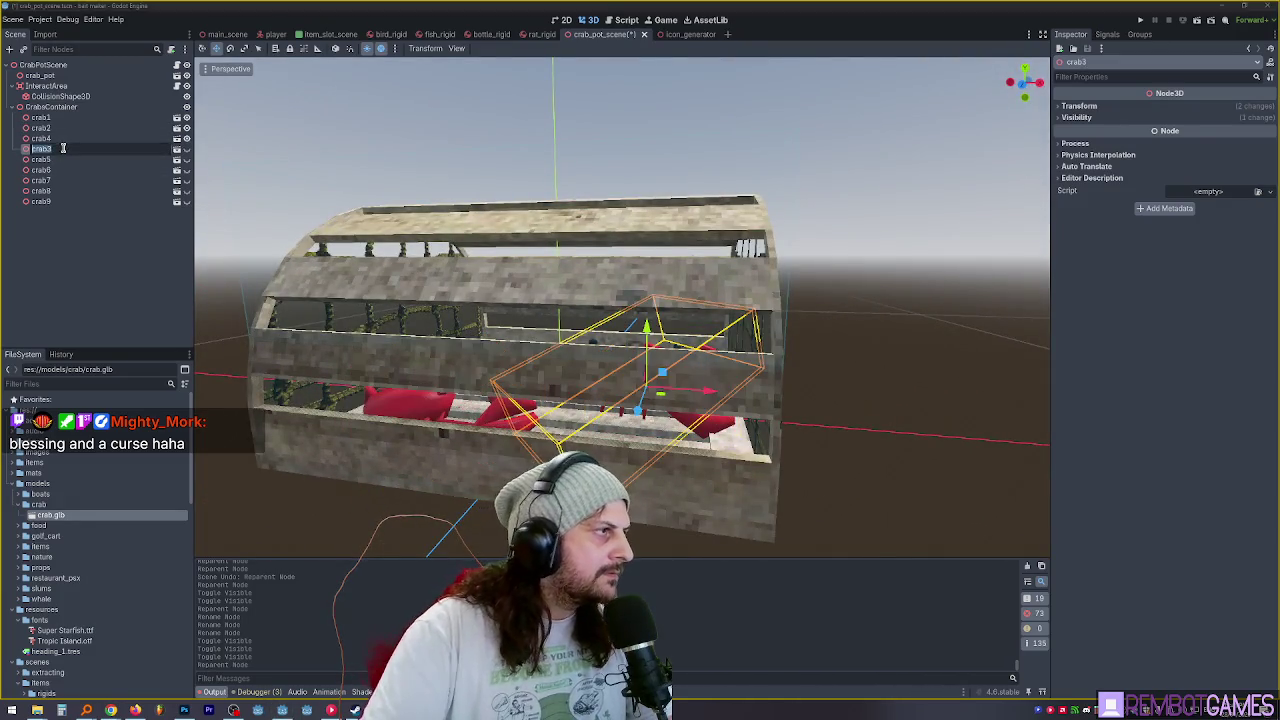
key("Up")
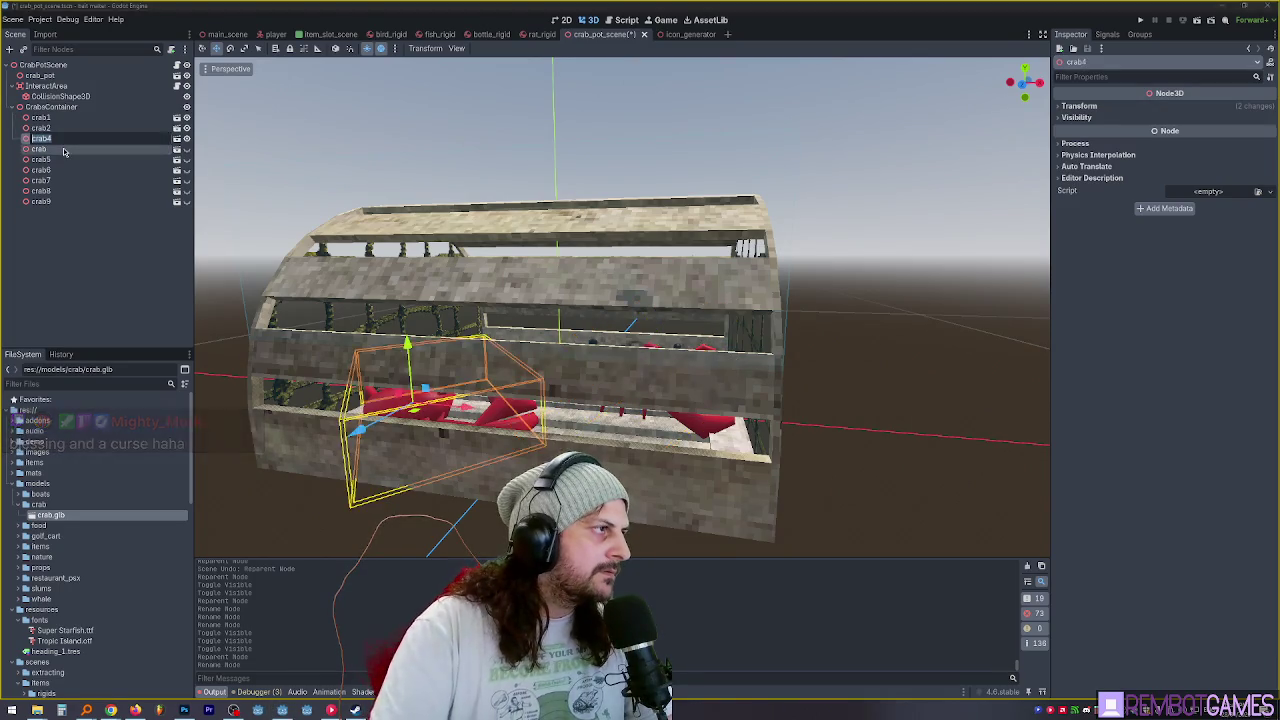
left_click(80, 150)
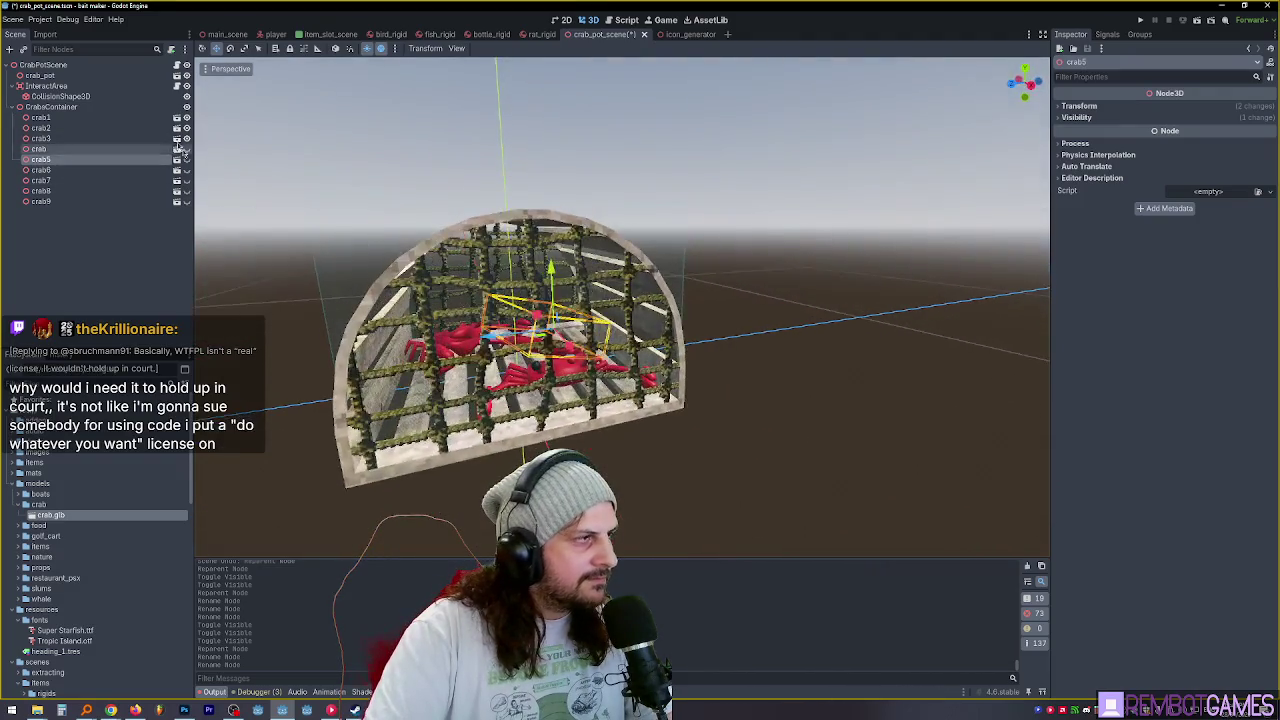
Reorder crab5 above the crab node in the Scene dock and frame it in the viewport.
scroll(473, 355, "up", 8)
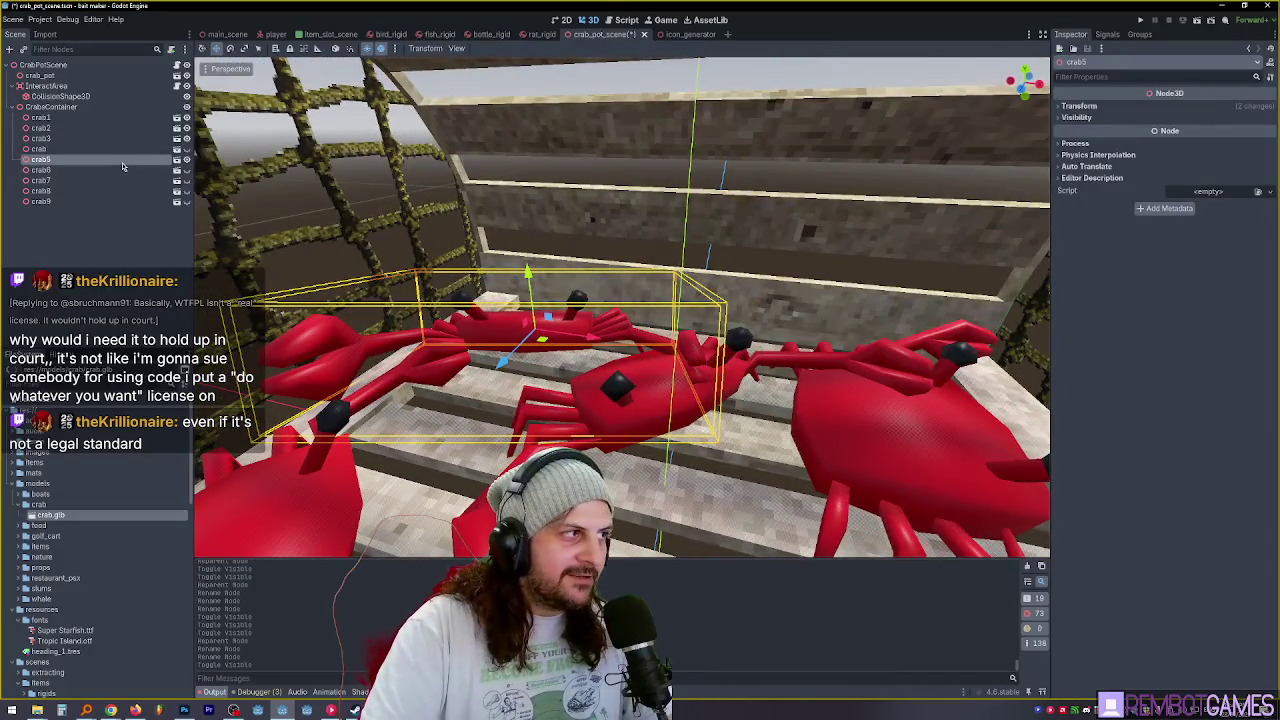
left_click_drag(118, 163, 67, 146)
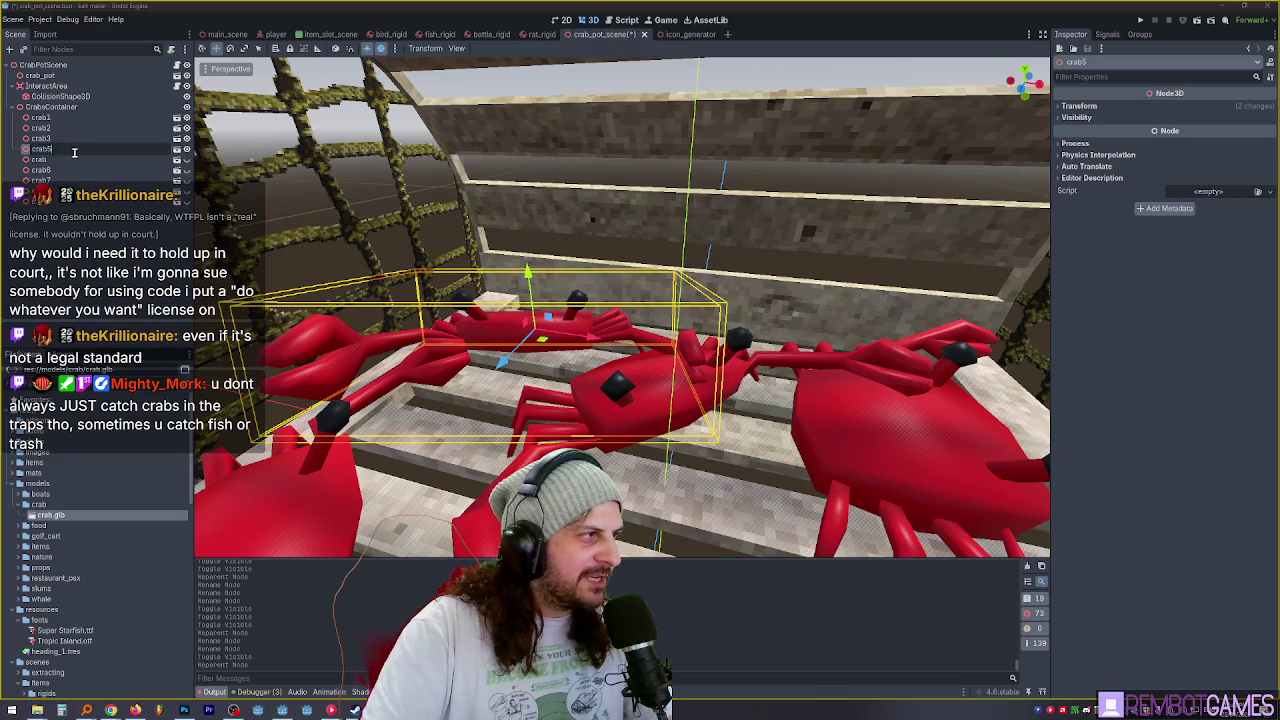
left_click(56, 160)
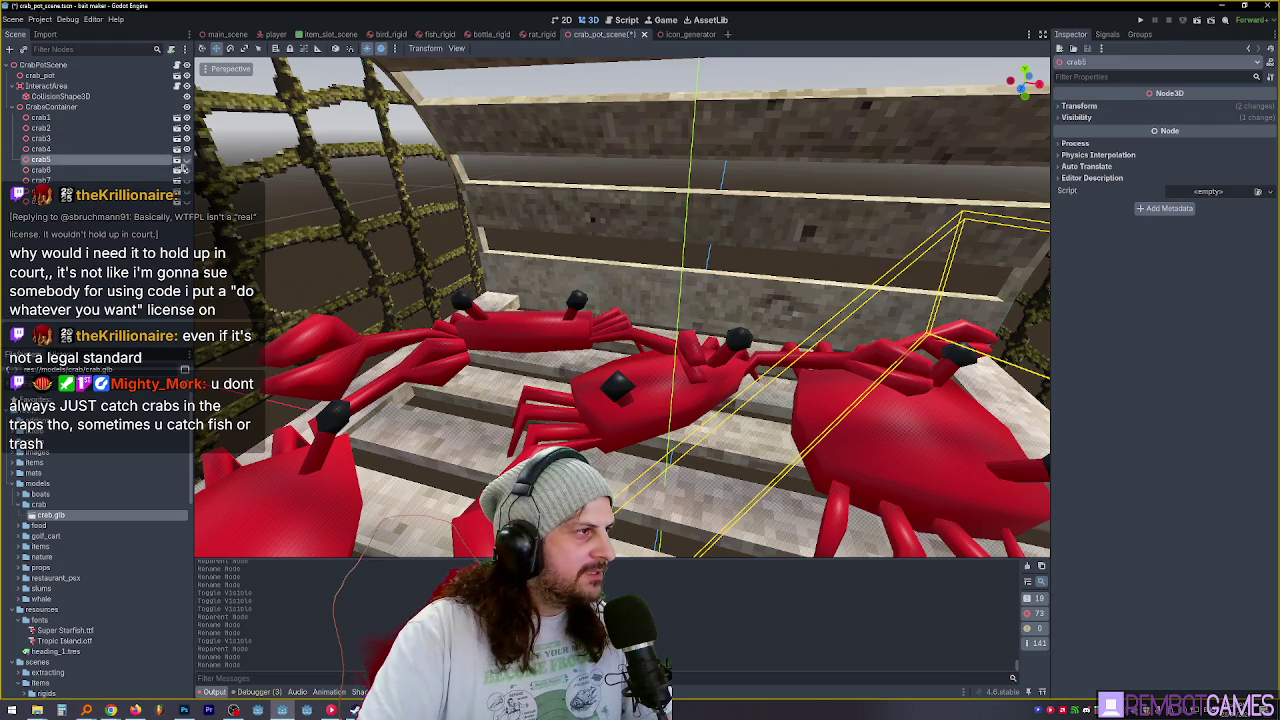
key("f")
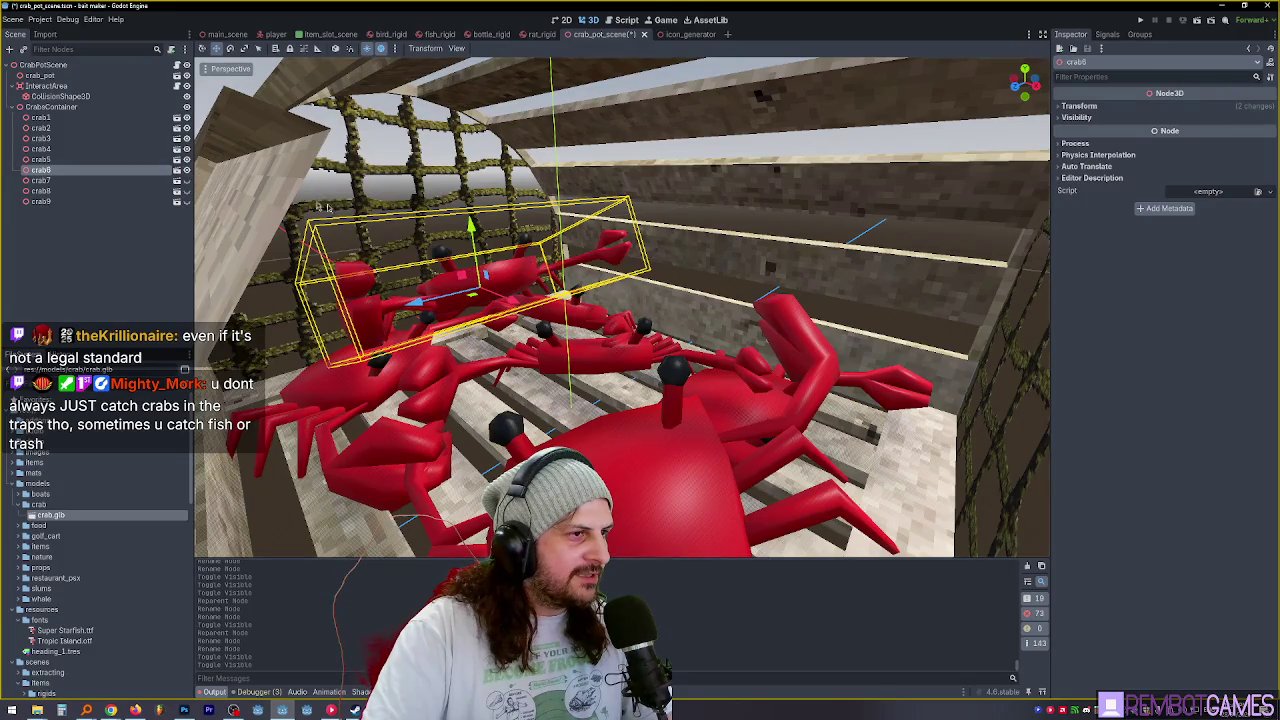
Frame crab6, clear the crab selection and save the crab pot scene.
key("f")
key("f")
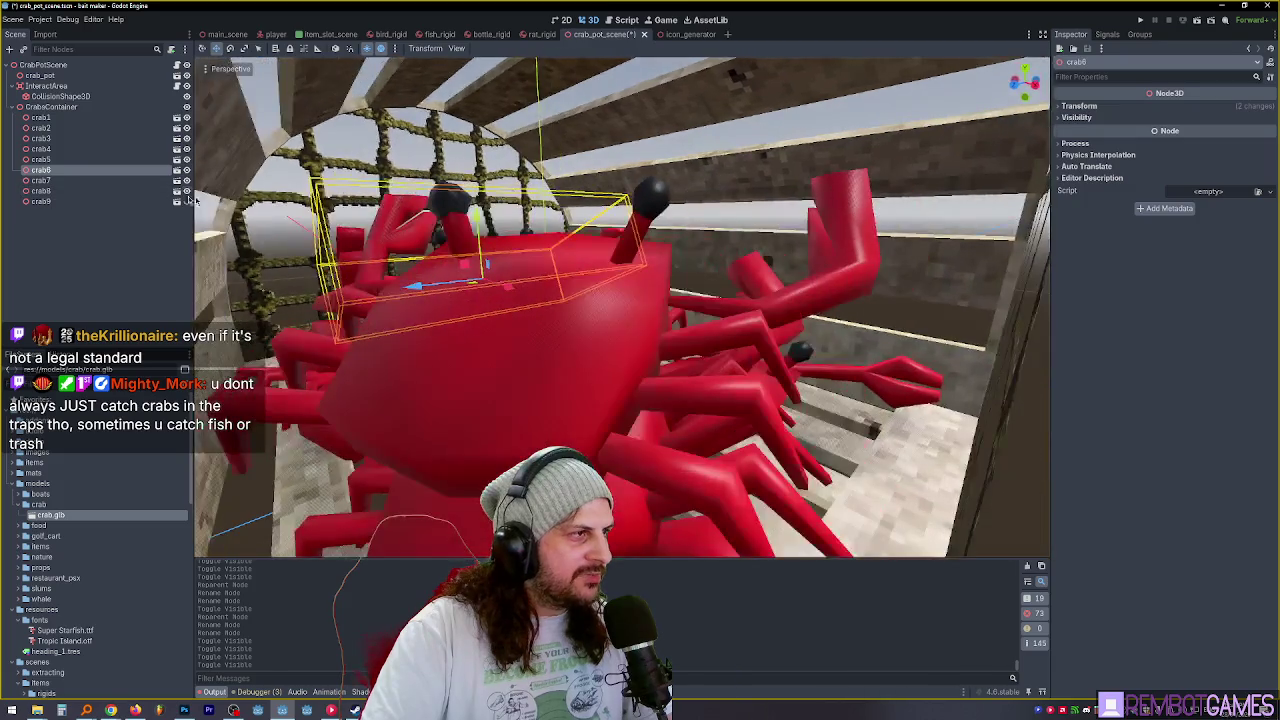
scroll(600, 300, "down", 10)
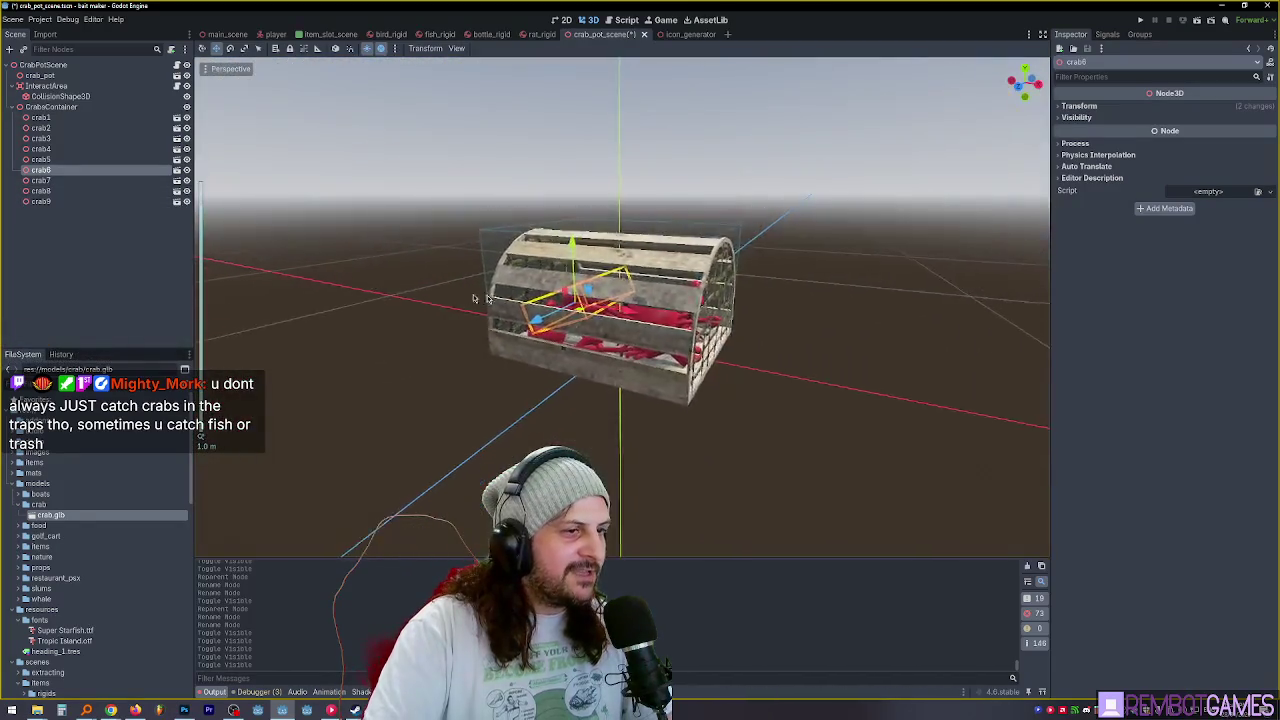
left_click(762, 172)
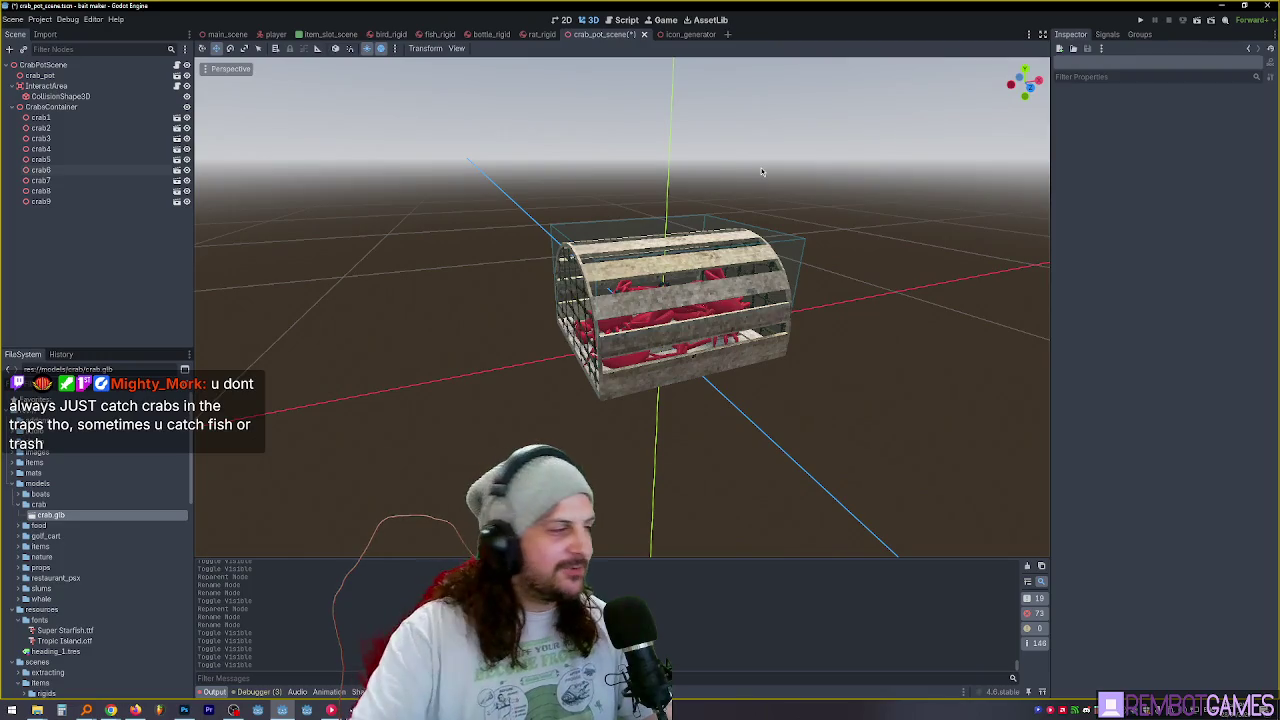
key("ctrl+s")
Select crab8 inside the pot, move it to a new spot among the crabs, and save.
scroll(700, 280, "up", 6)
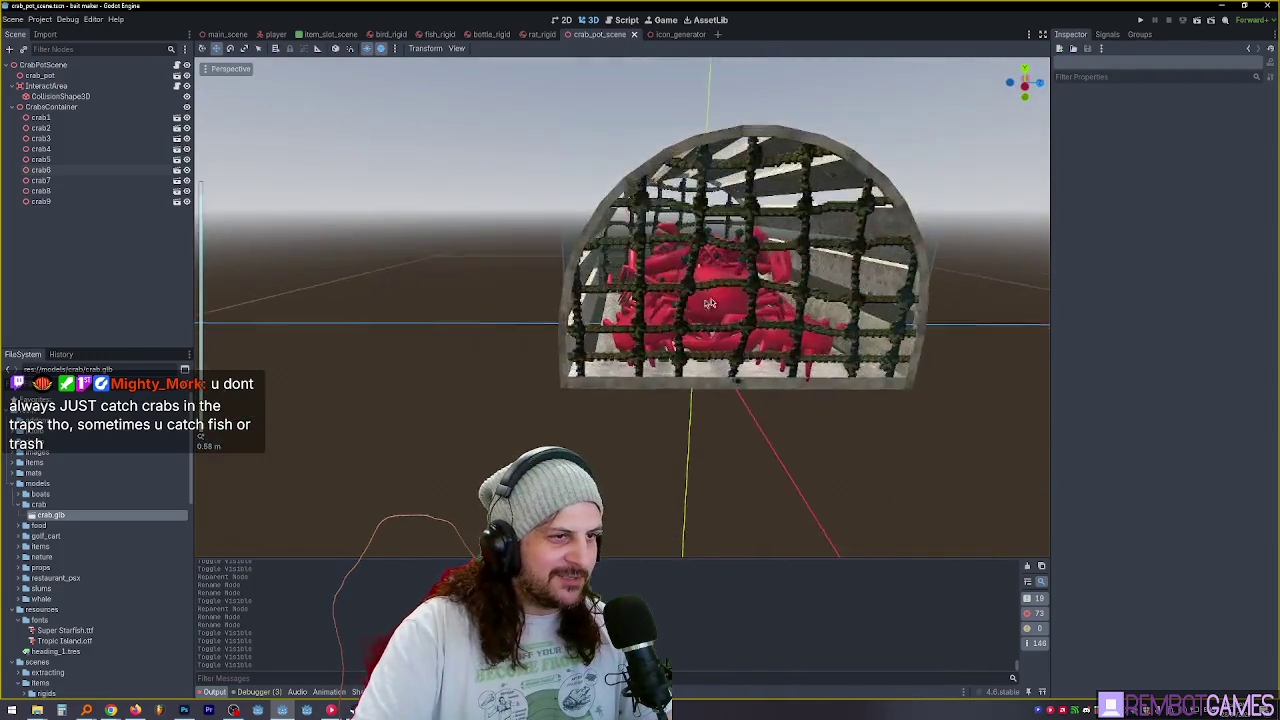
scroll(680, 300, "down", 8)
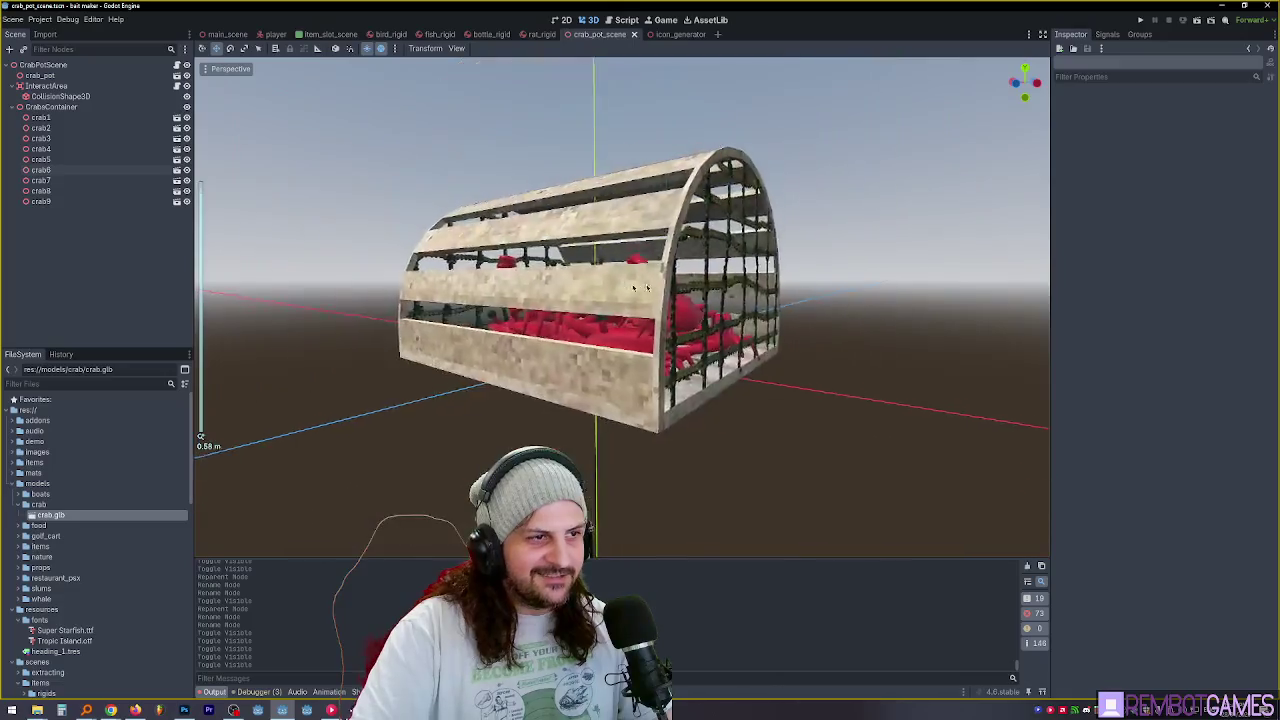
mouse_move(624, 305)
left_mouse_down()
mouse_move(762, 320)
mouse_move(632, 325)
left_mouse_up()
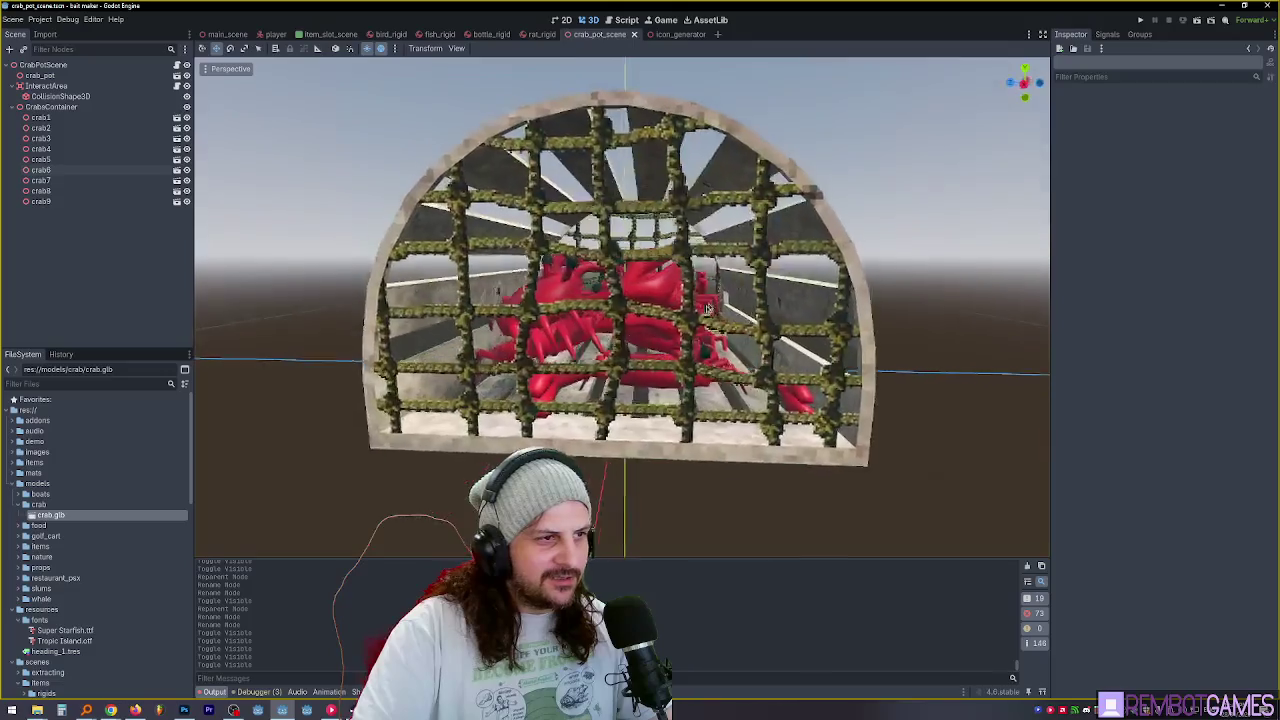
scroll(607, 330, "up", 6)
scroll(607, 330, "up", 4)
left_click(415, 303)
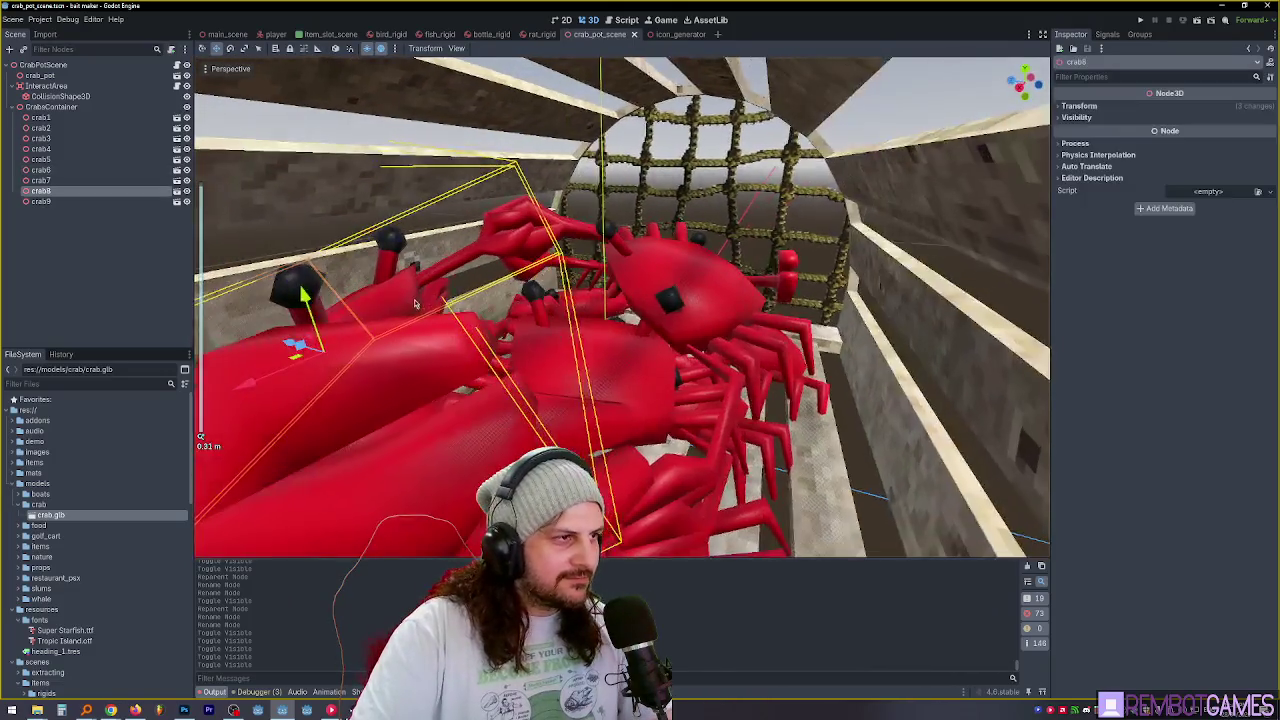
mouse_move(370, 355)
left_mouse_down()
mouse_move(670, 487)
mouse_move(700, 470)
left_mouse_up()
scroll(700, 400, "down", 6)
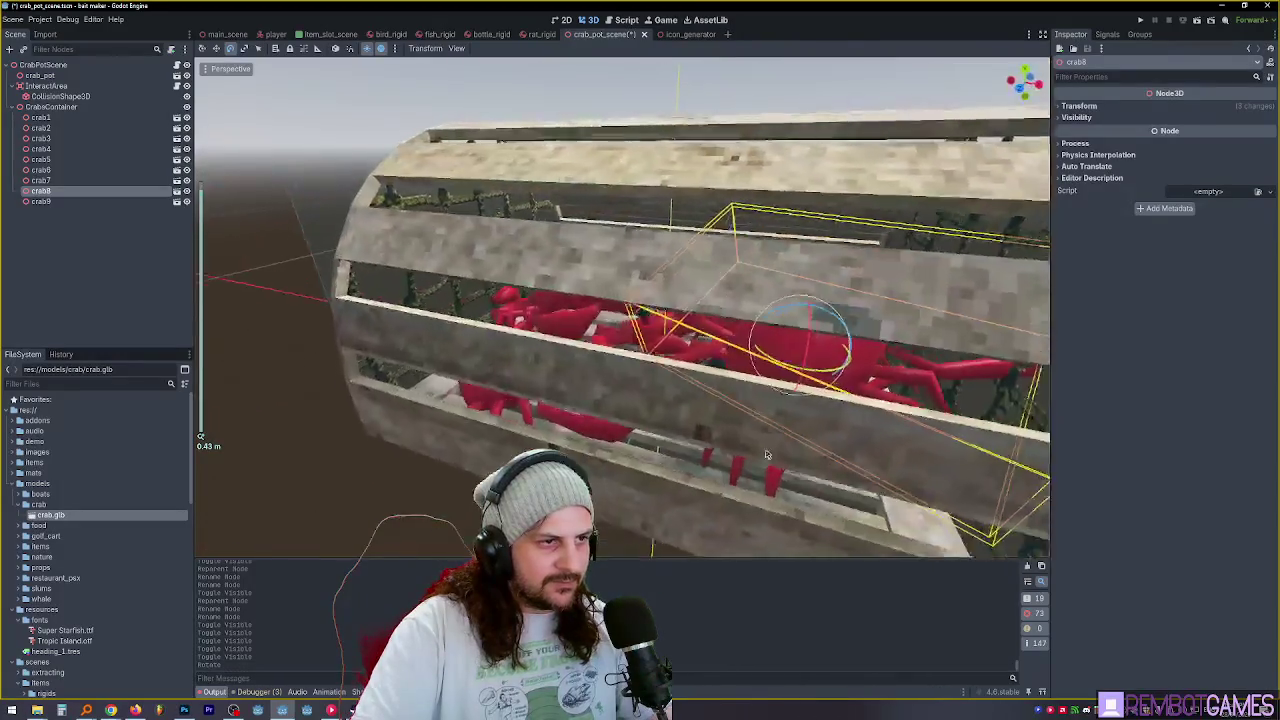
key("w")
mouse_move(779, 328)
left_mouse_down()
mouse_move(625, 232)
mouse_move(645, 272)
mouse_move(551, 292)
mouse_move(431, 260)
mouse_move(561, 308)
mouse_move(521, 296)
mouse_move(840, 359)
mouse_move(776, 295)
mouse_move(673, 346)
left_mouse_up()
scroll(770, 330, "up", 3)
key("ctrl+s")
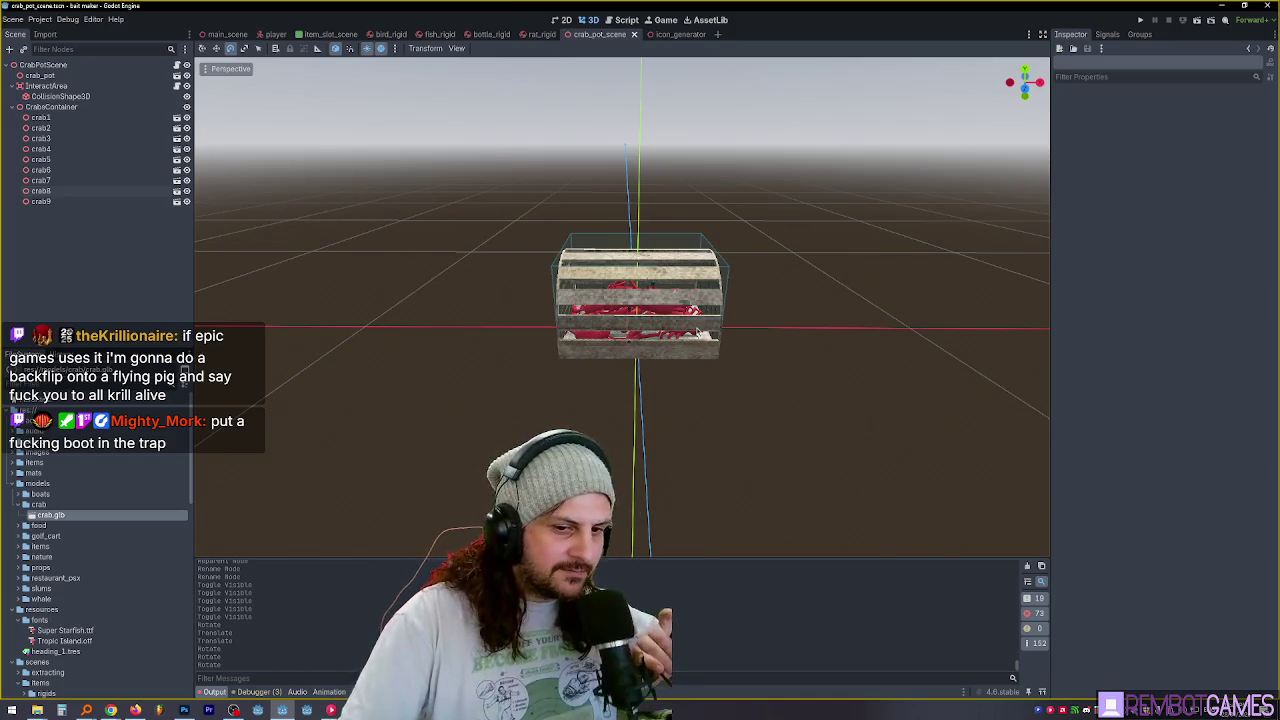
mouse_move(590, 318)
left_mouse_down()
mouse_move(600, 300)
mouse_move(790, 332)
mouse_move(740, 340)
left_mouse_up()
Raise crab3 slightly upward inside the cage and save the scene.
scroll(600, 300, "up", 5)
left_click(50, 106)
mouse_move(520, 300)
left_mouse_down()
mouse_move(660, 292)
mouse_move(582, 204)
mouse_move(447, 297)
left_mouse_up()
mouse_move(472, 314)
left_mouse_down()
mouse_move(835, 397)
mouse_move(603, 428)
left_mouse_up()
left_click(603, 428)
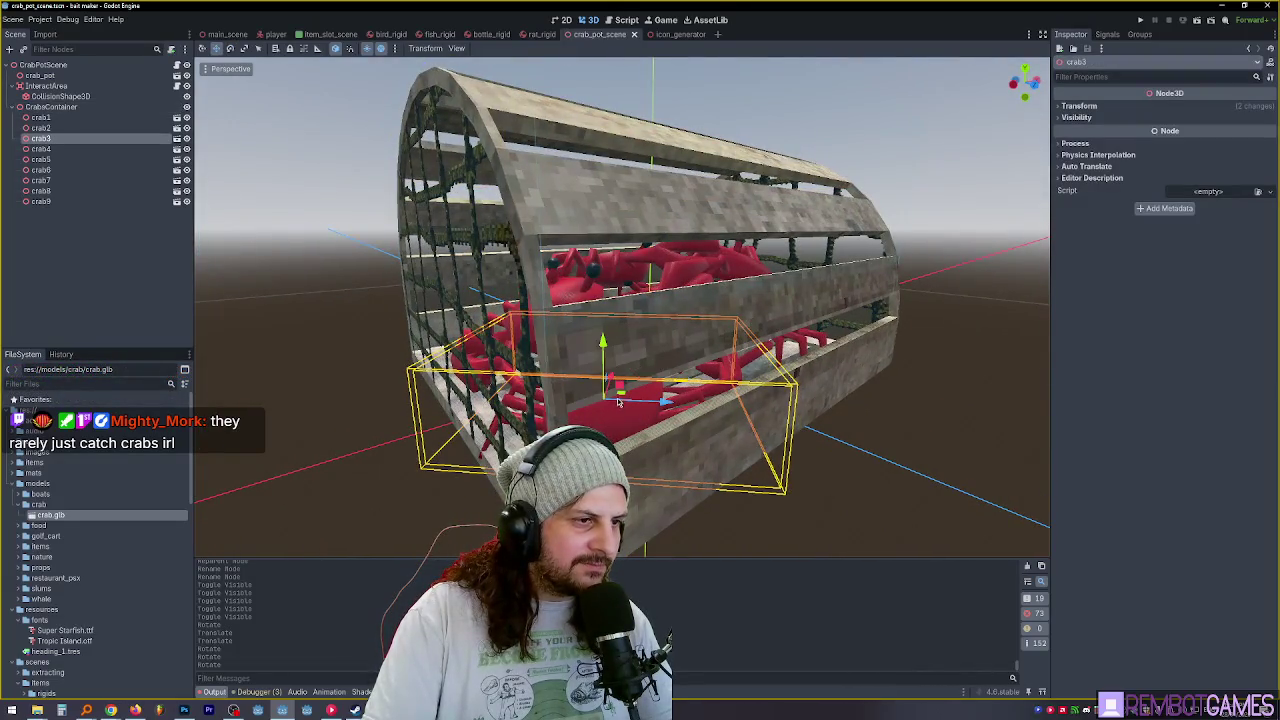
mouse_move(609, 321)
left_mouse_down()
mouse_move(630, 408)
mouse_move(735, 376)
mouse_move(219, 270)
left_mouse_up()
key("ctrl+s")
Hide crab9 through crab2 in the Scene dock, keeping crab1 visible.
left_click(186, 201)
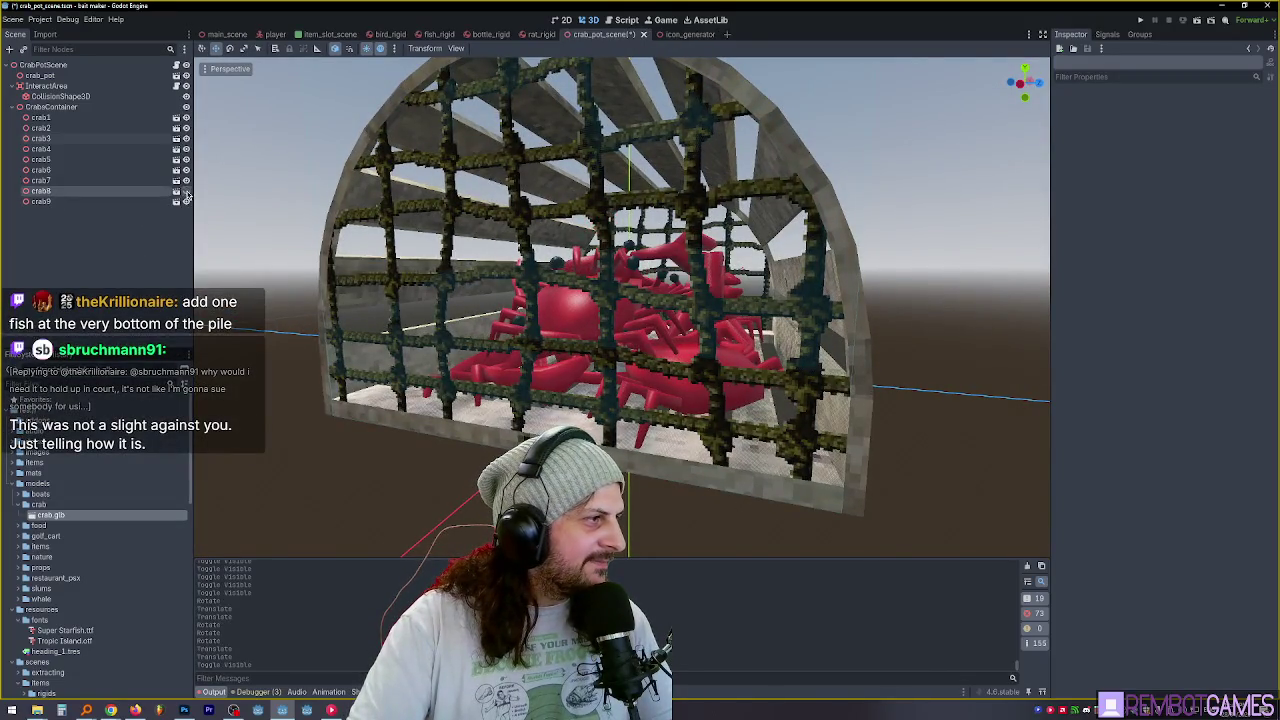
left_click(186, 190)
left_click(186, 180)
left_click(186, 170)
left_click(186, 159)
left_click(186, 149)
left_click(186, 138)
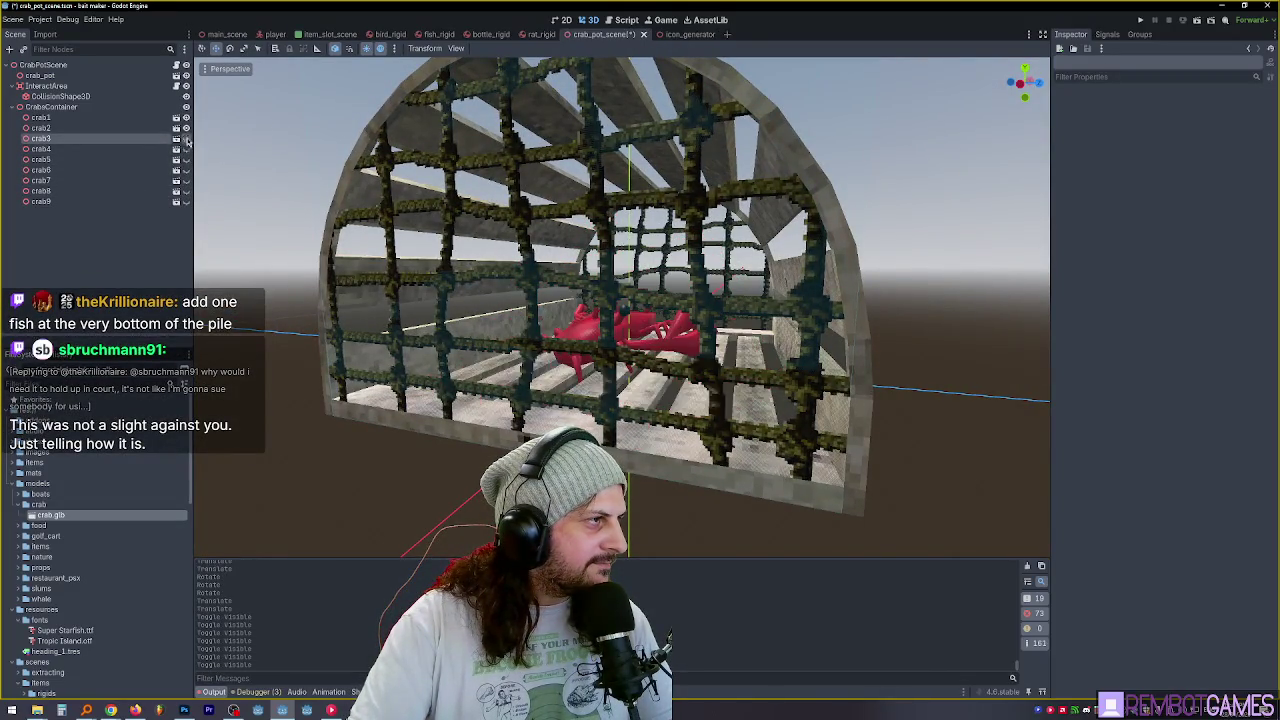
left_click(186, 128)
left_click(186, 118)
left_click(186, 118)
Orbit around the cage and run the game with F5 to test the crab pot.
mouse_move(600, 380)
left_mouse_down()
mouse_move(698, 368)
mouse_move(650, 372)
mouse_move(803, 390)
mouse_move(720, 382)
mouse_move(843, 372)
mouse_move(650, 382)
mouse_move(633, 418)
left_mouse_up()
scroll(650, 382, "down", 8)
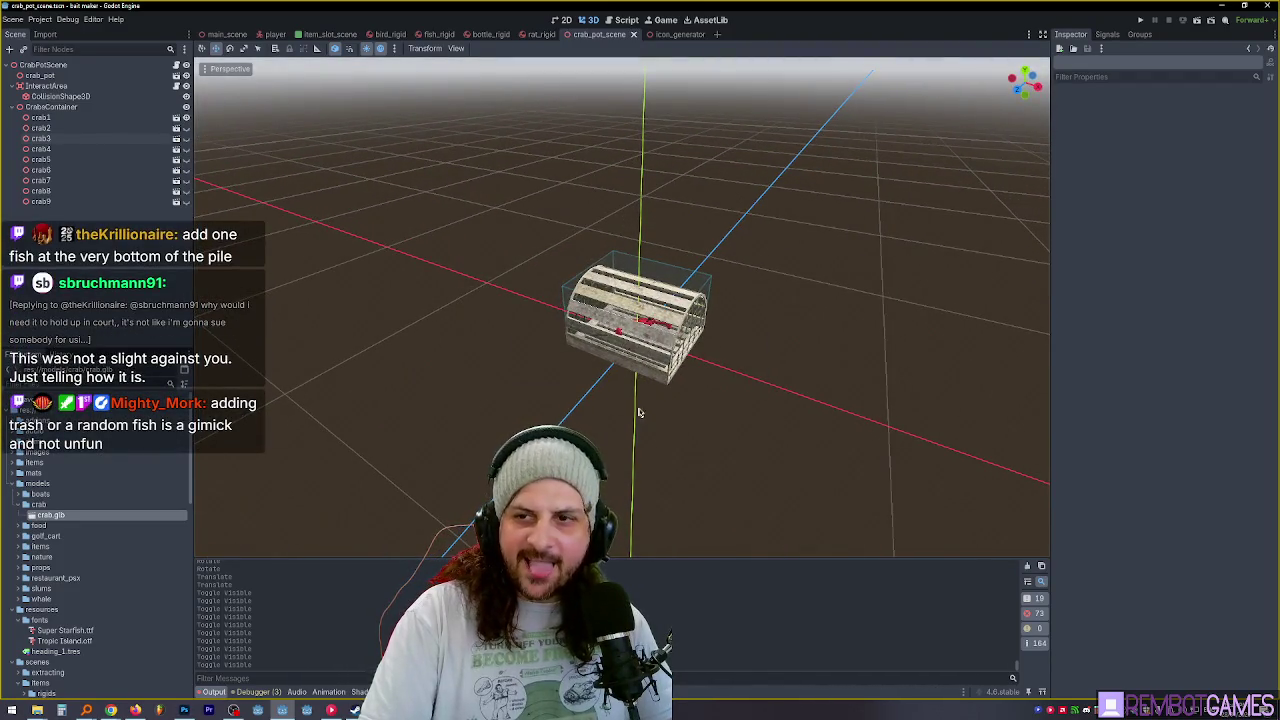
scroll(640, 413, "up", 4)
key("F5")
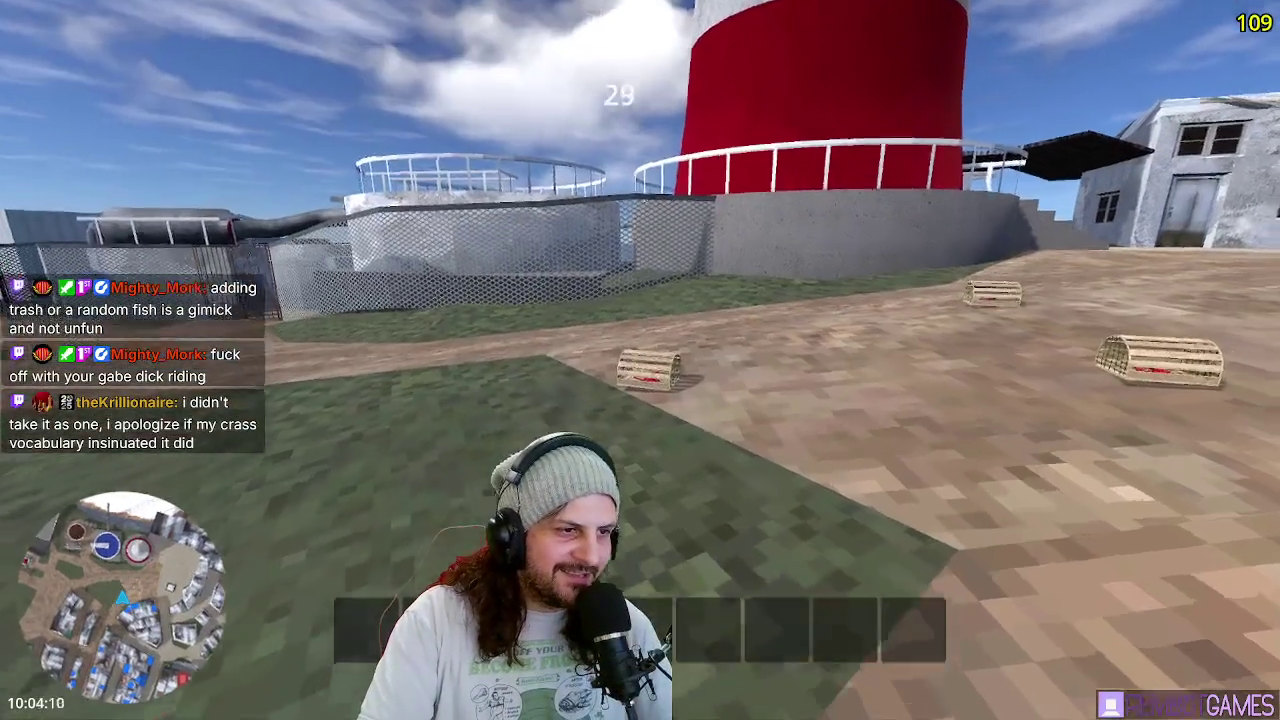
key("w")
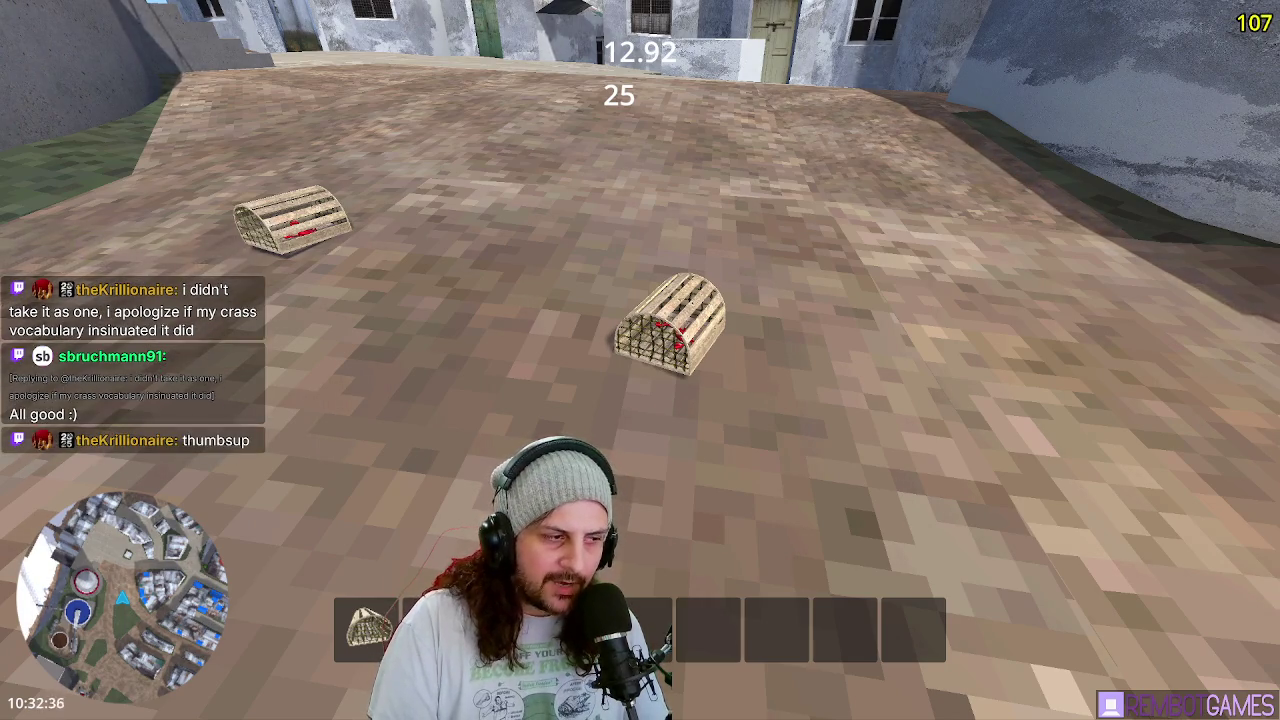
key("w")
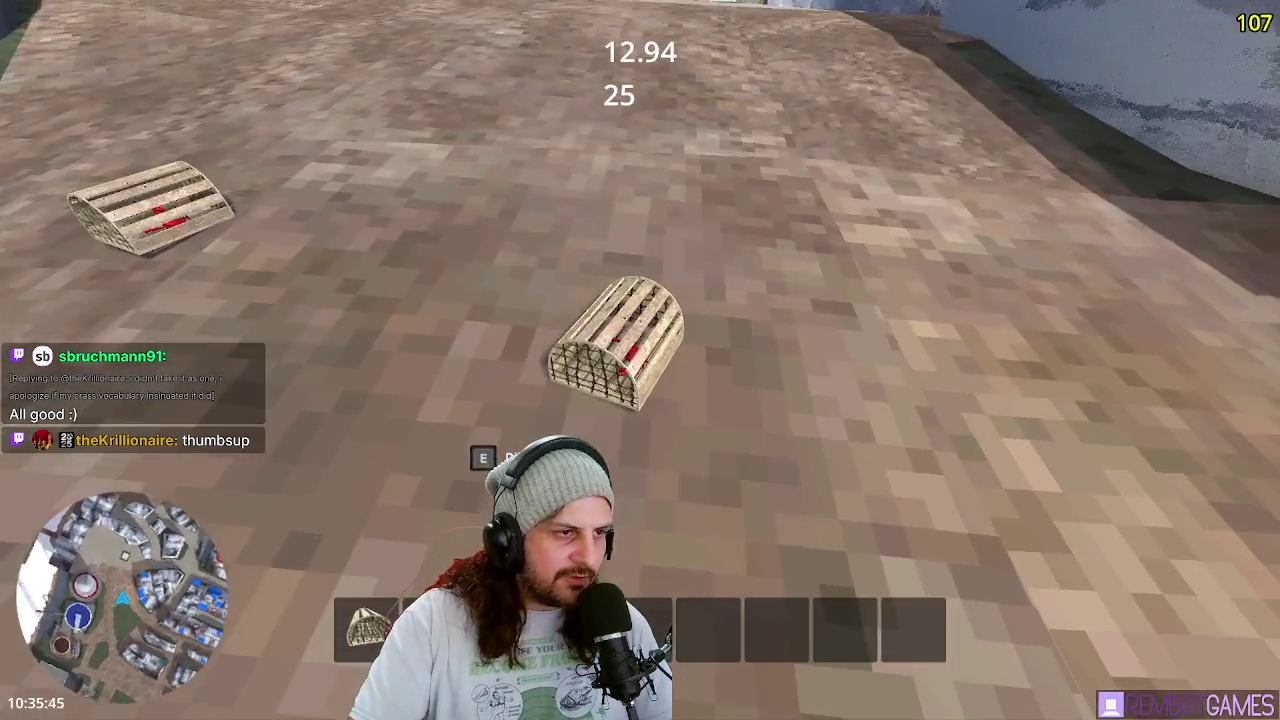
key("F8")
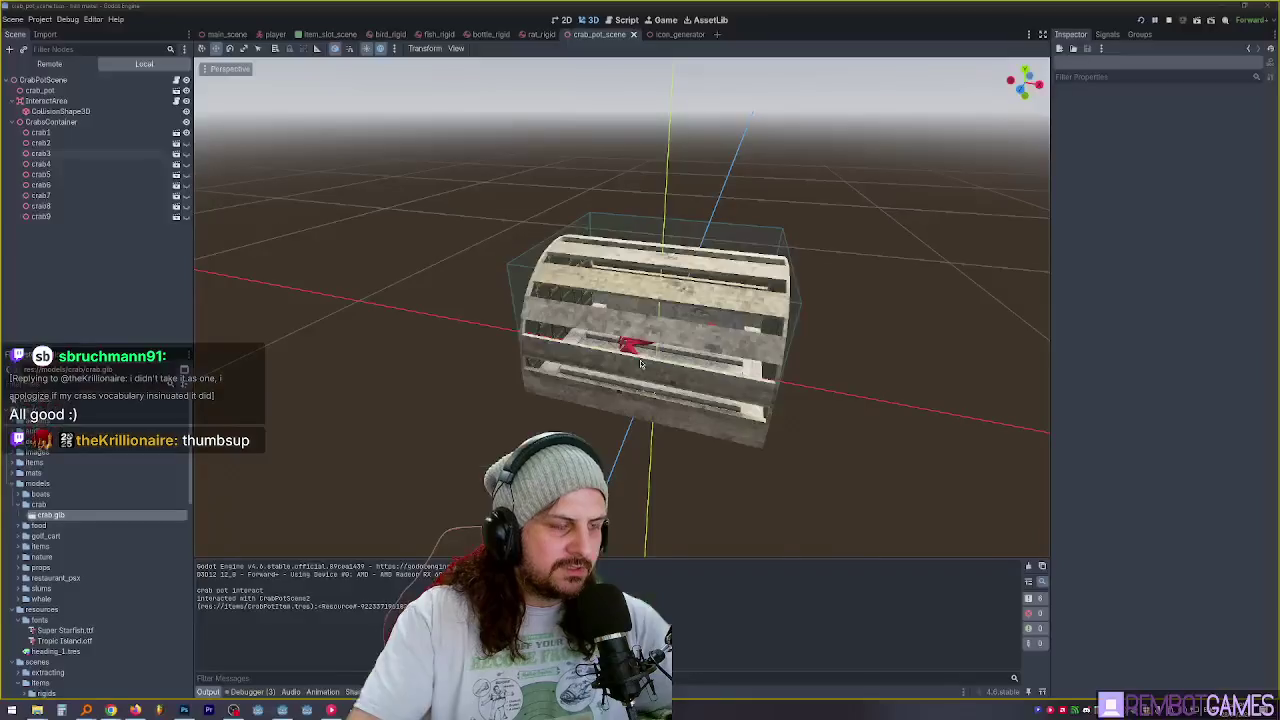
Hide crab1 and save the crab pot scene.
left_click(186, 117)
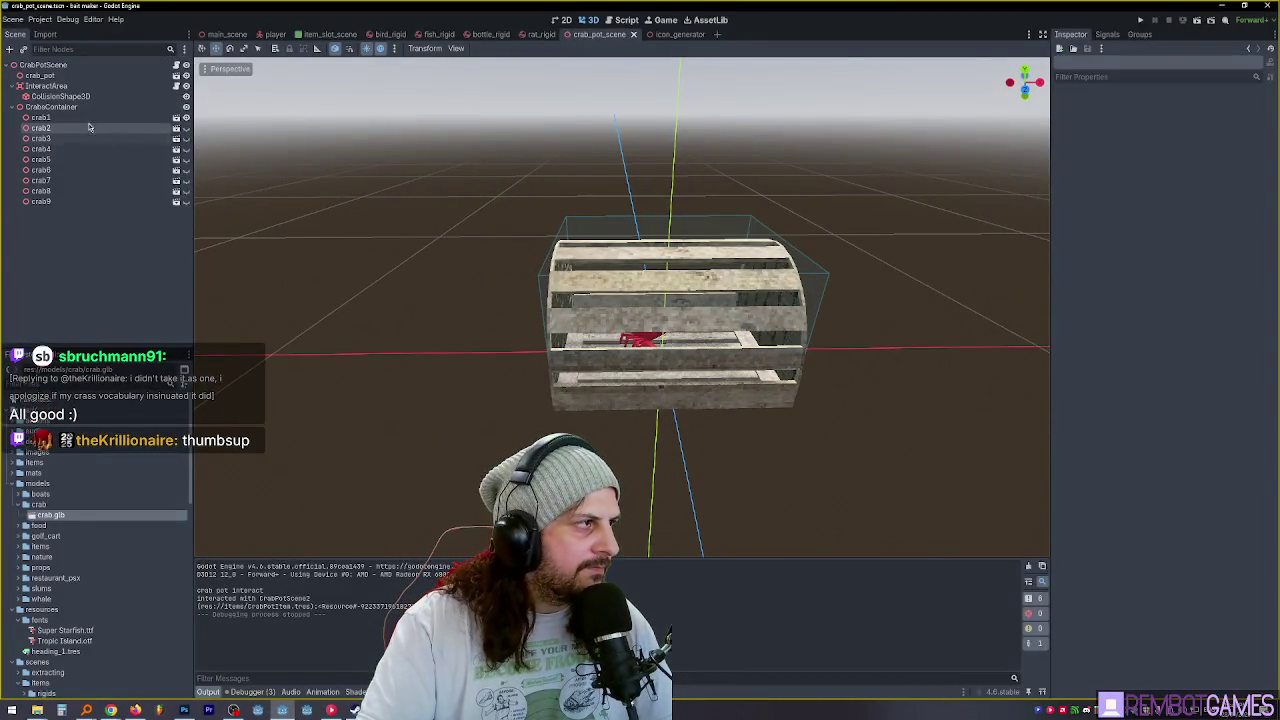
left_click(95, 118)
key("ctrl+s")
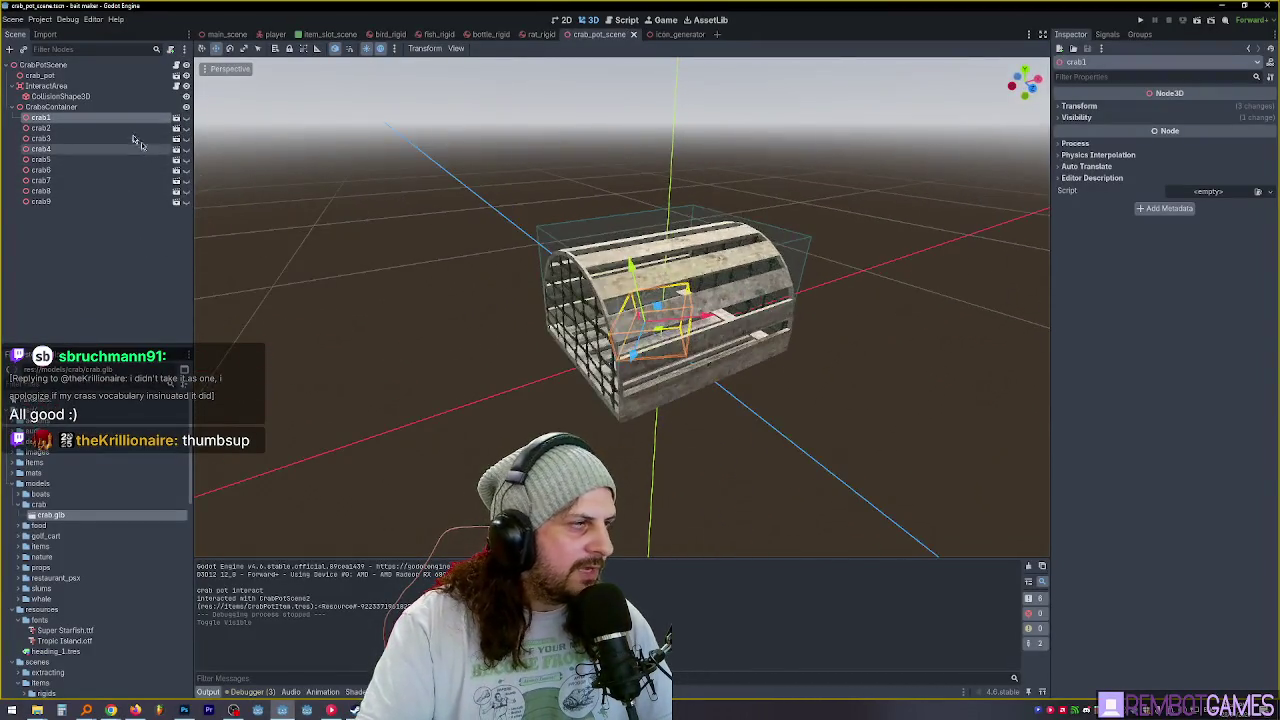
Open the CrabPotScene script, set the has_caught default on line 8 to true, and save.
left_click(45, 65)
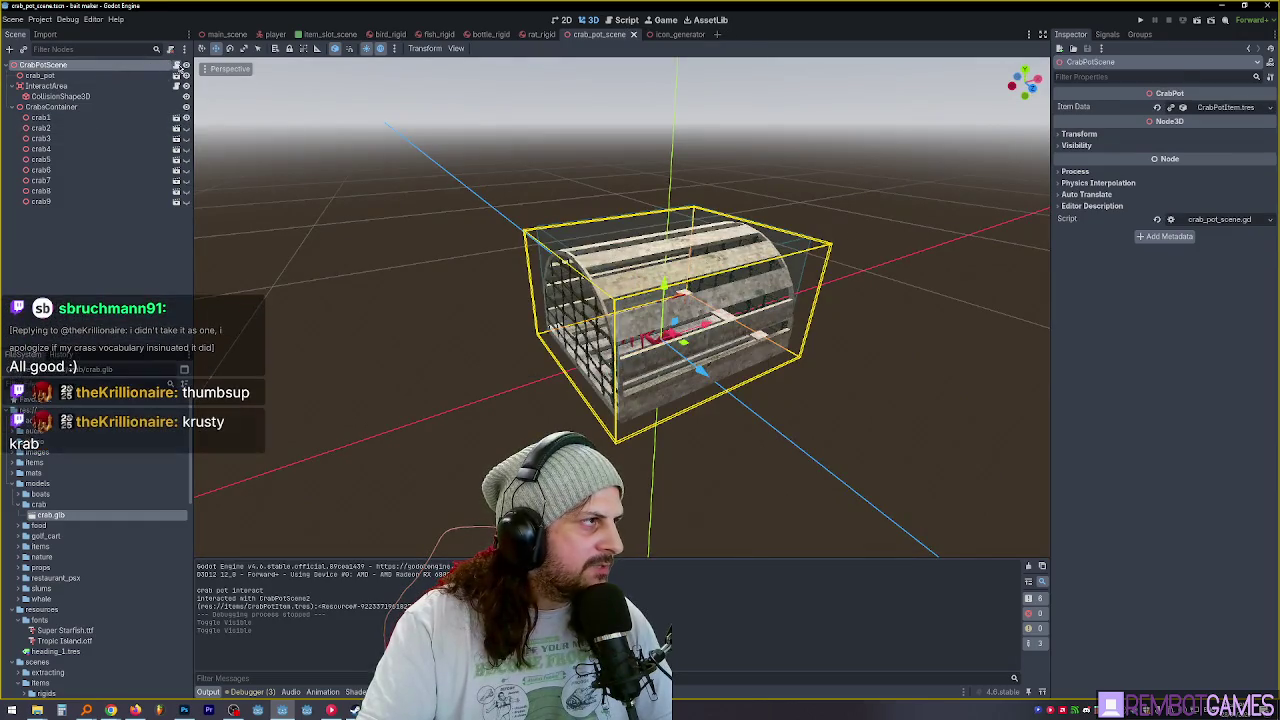
left_click(176, 64)
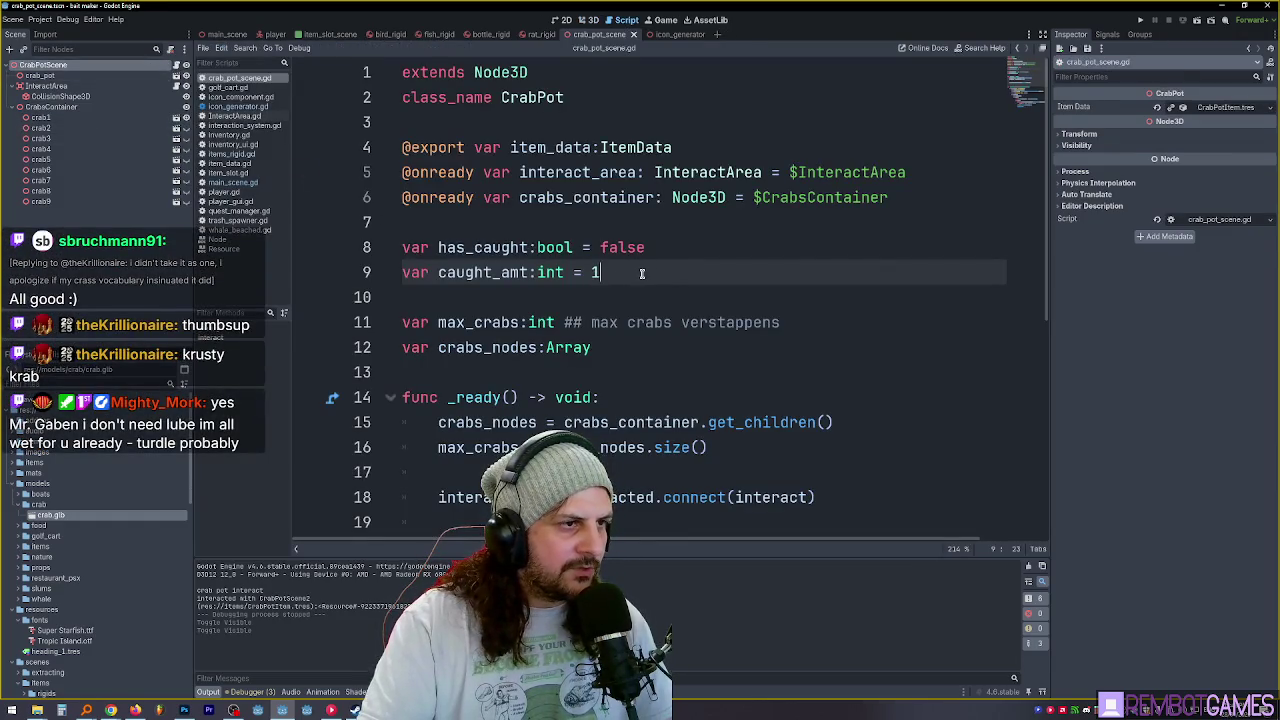
left_click(628, 251)
type("true")
double_click(628, 251)
type("true")
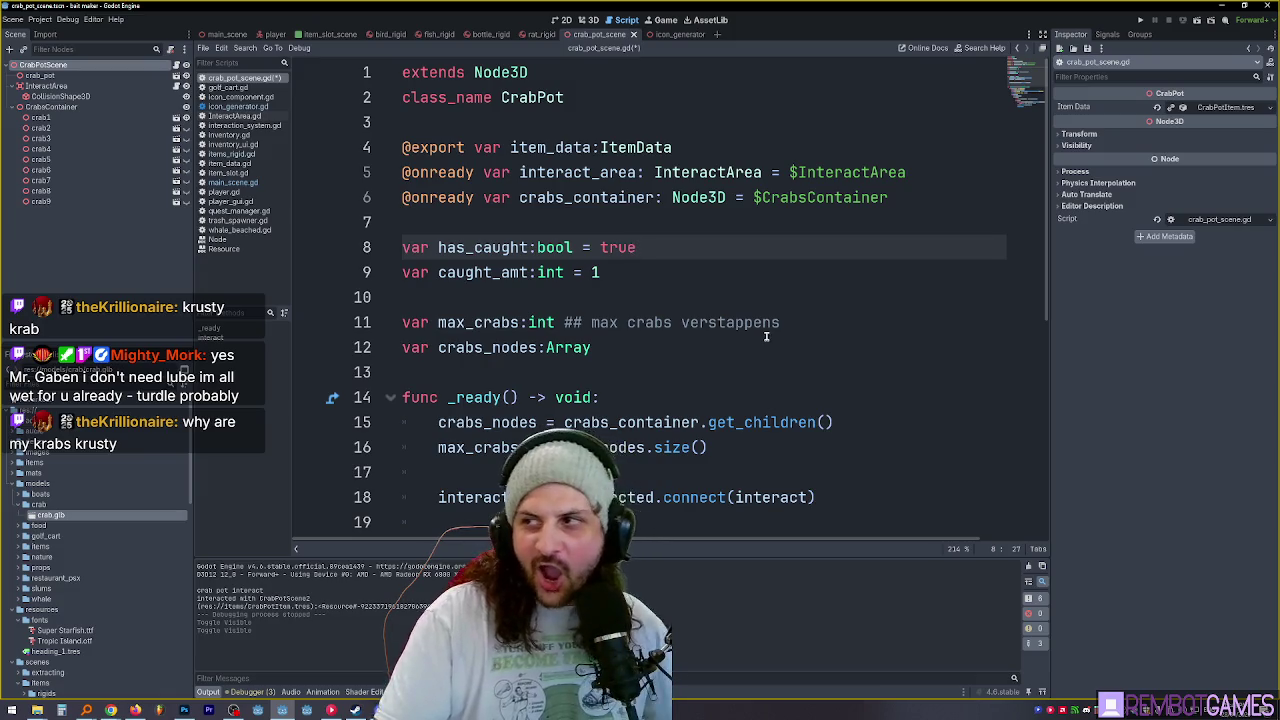
key("ctrl+s")
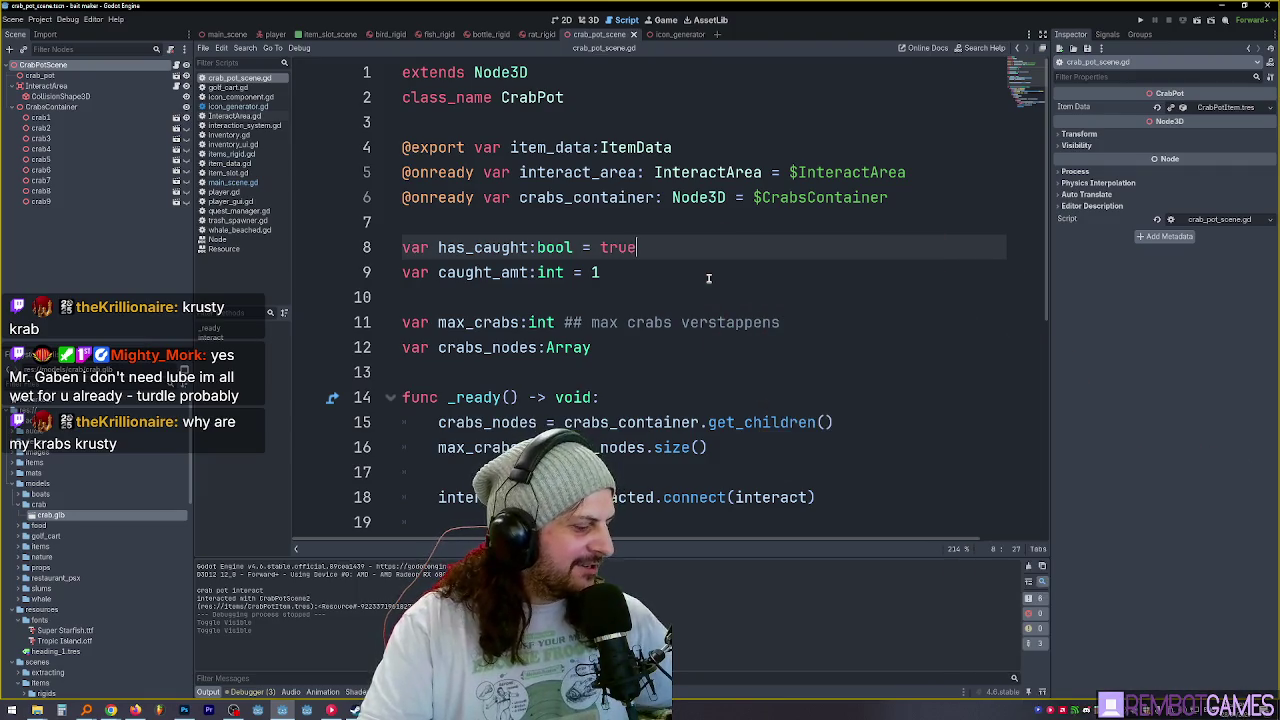
Remove the blank line after interact_area.interacted.connect(interact) and save the script.
left_click(691, 272)
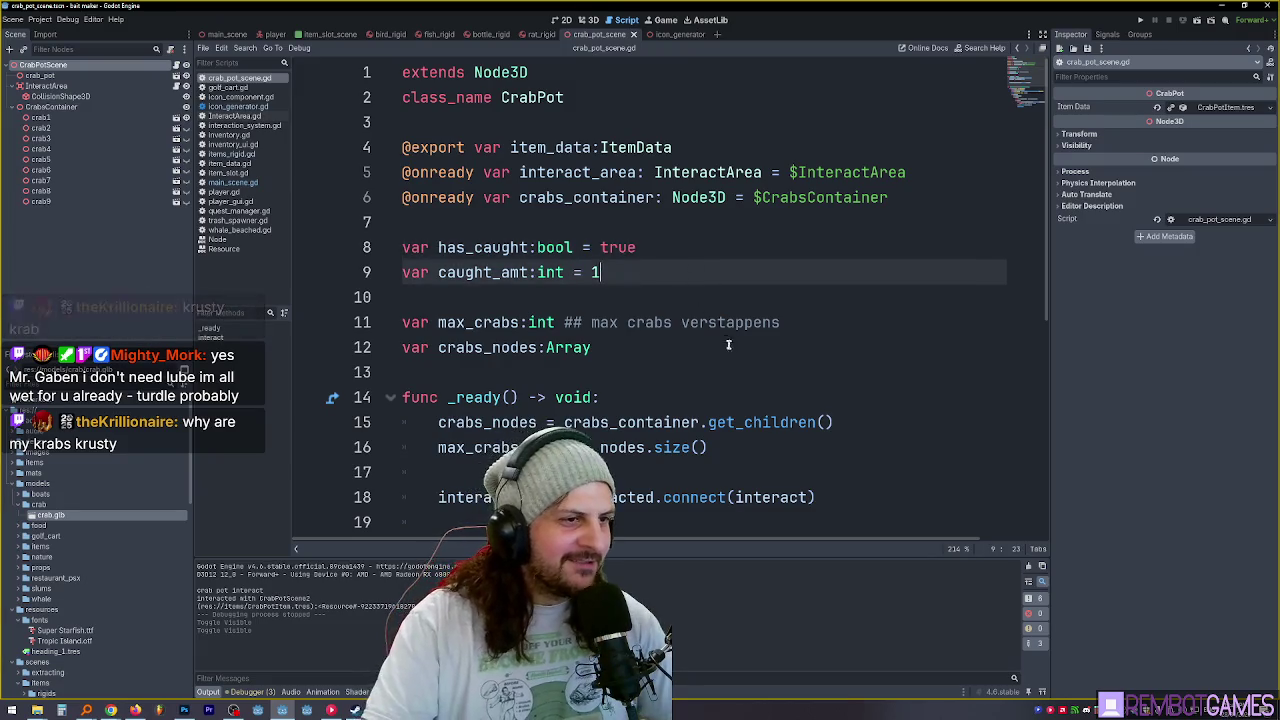
left_click_drag(591, 322, 849, 326)
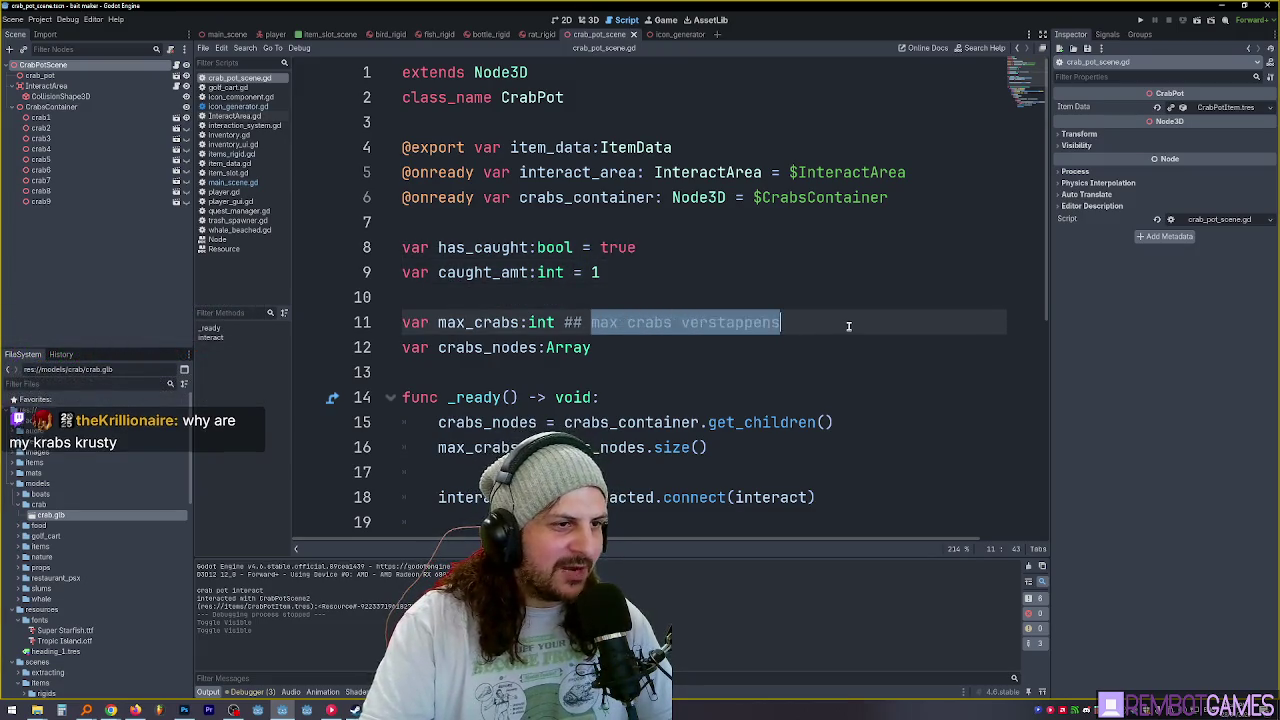
scroll(849, 326, "down", 1)
left_click(822, 248)
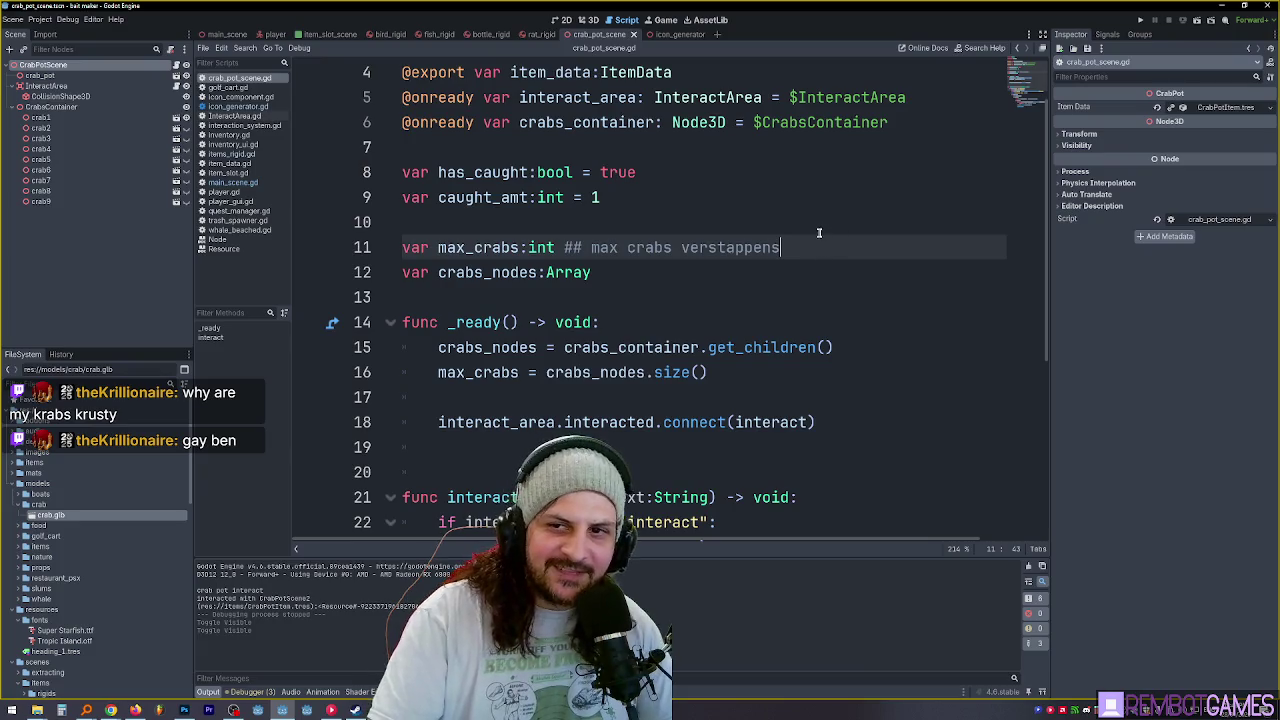
left_click(819, 234)
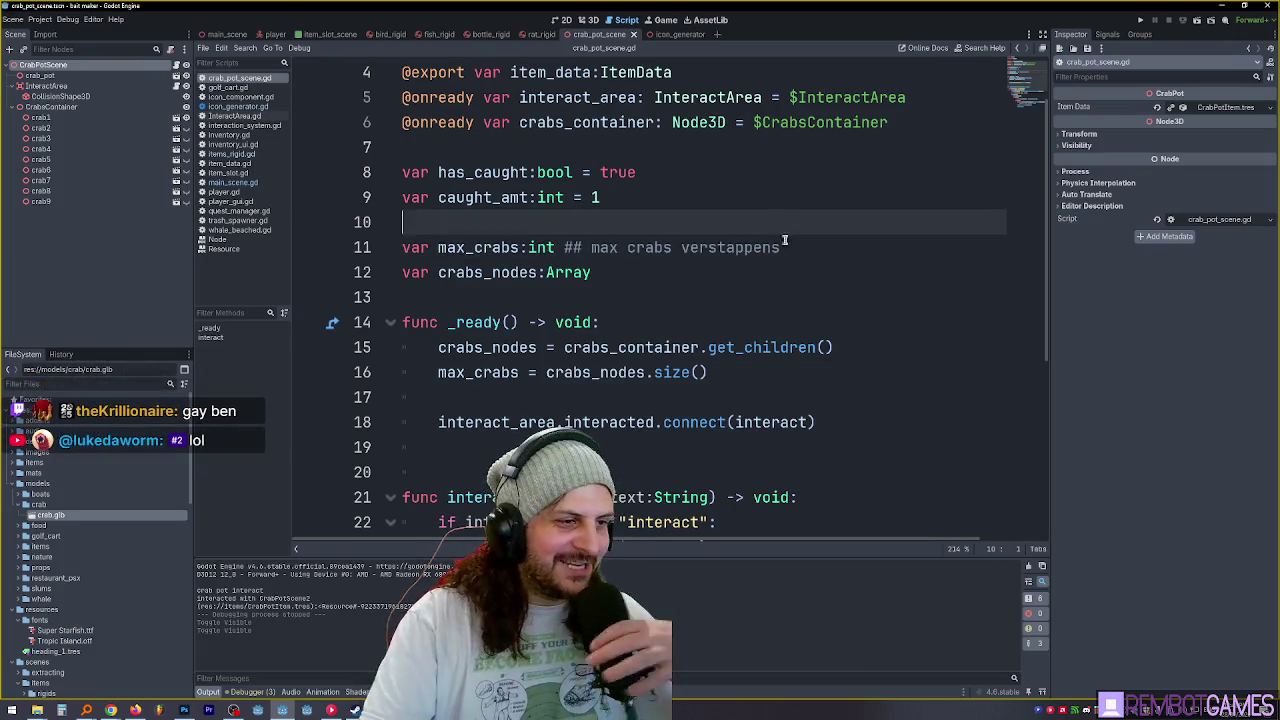
left_click(502, 445)
key("BackSpace")
key("BackSpace")
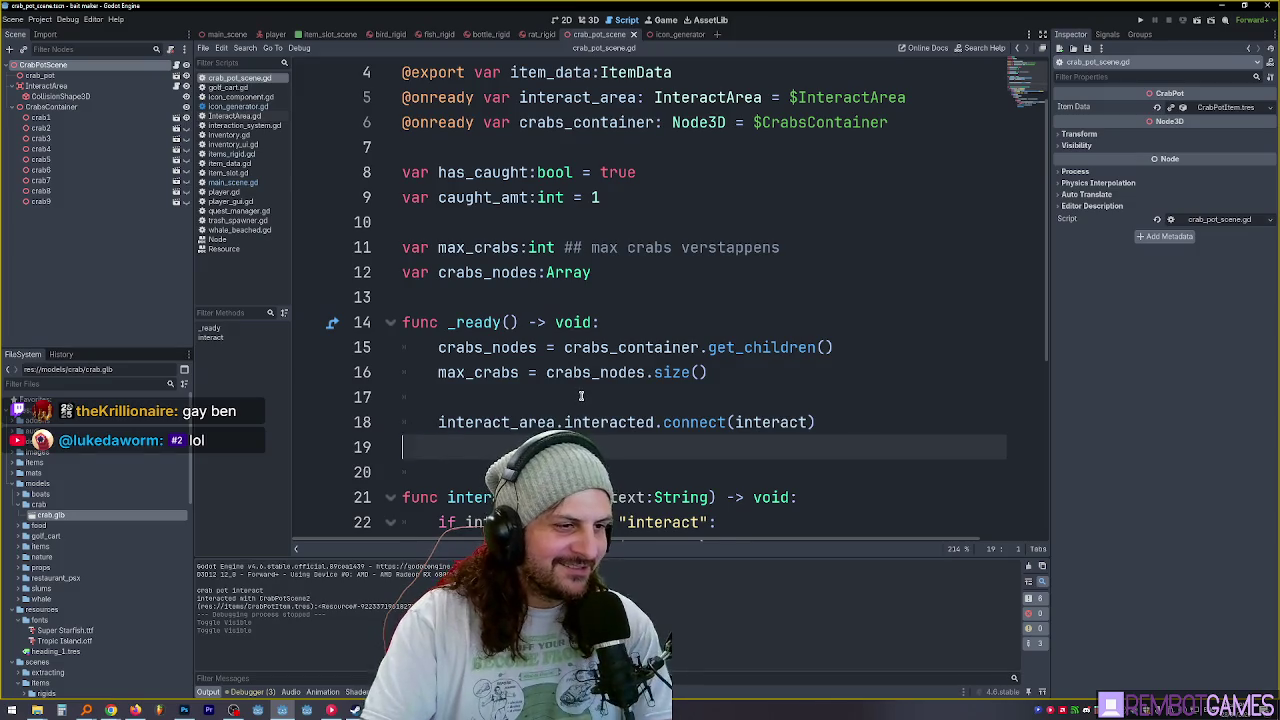
scroll(699, 401, "down", 4)
scroll(748, 357, "up", 5)
scroll(752, 352, "down", 4)
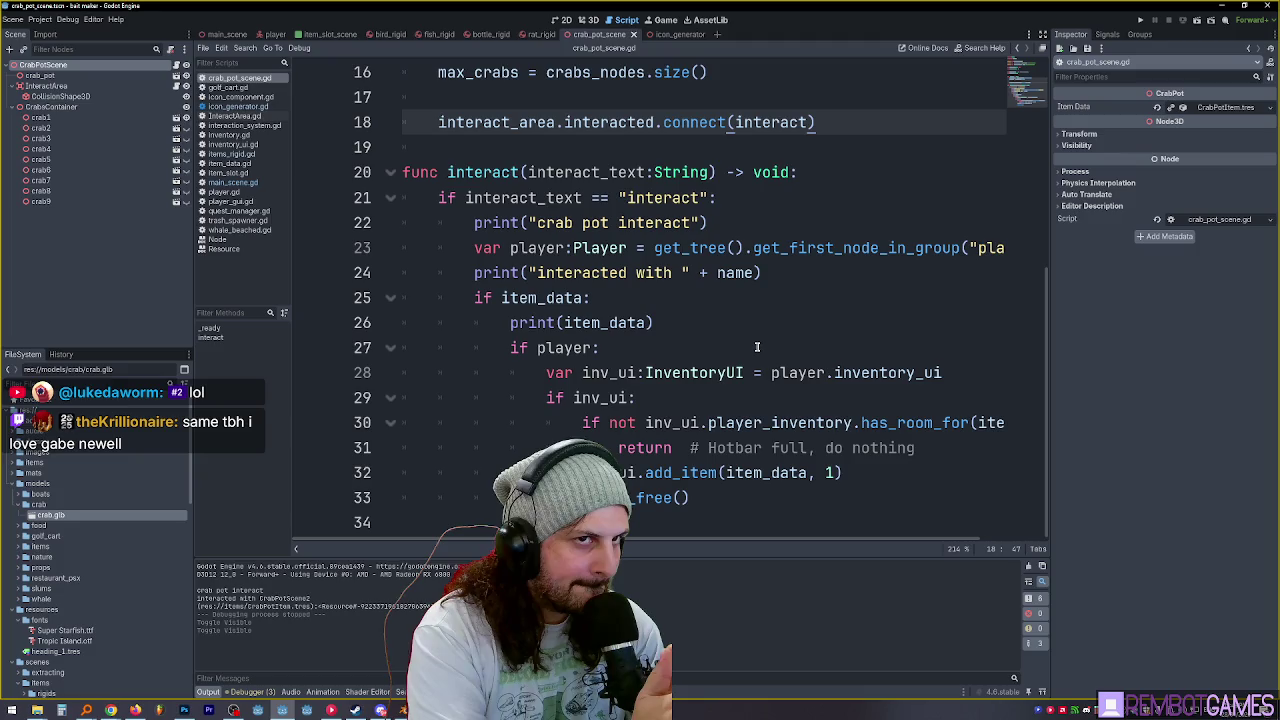
scroll(770, 330, "up", 5)
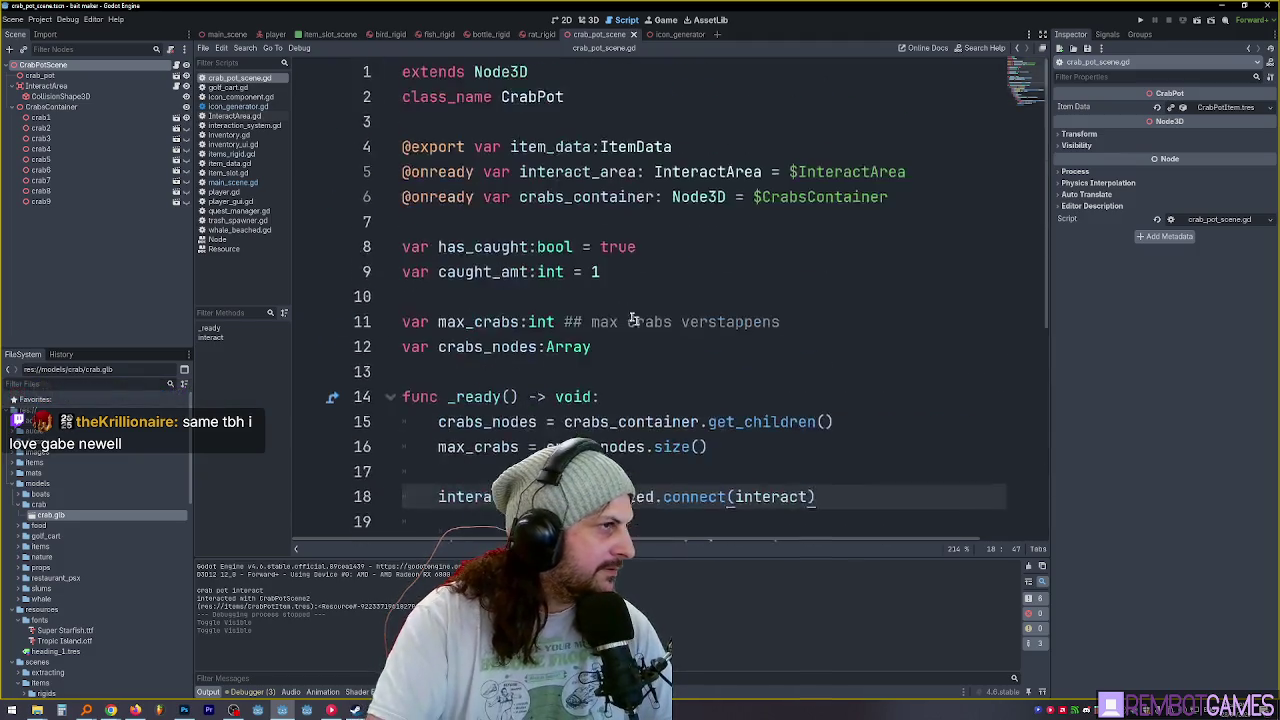
left_click(656, 122)
key("ctrl+s")
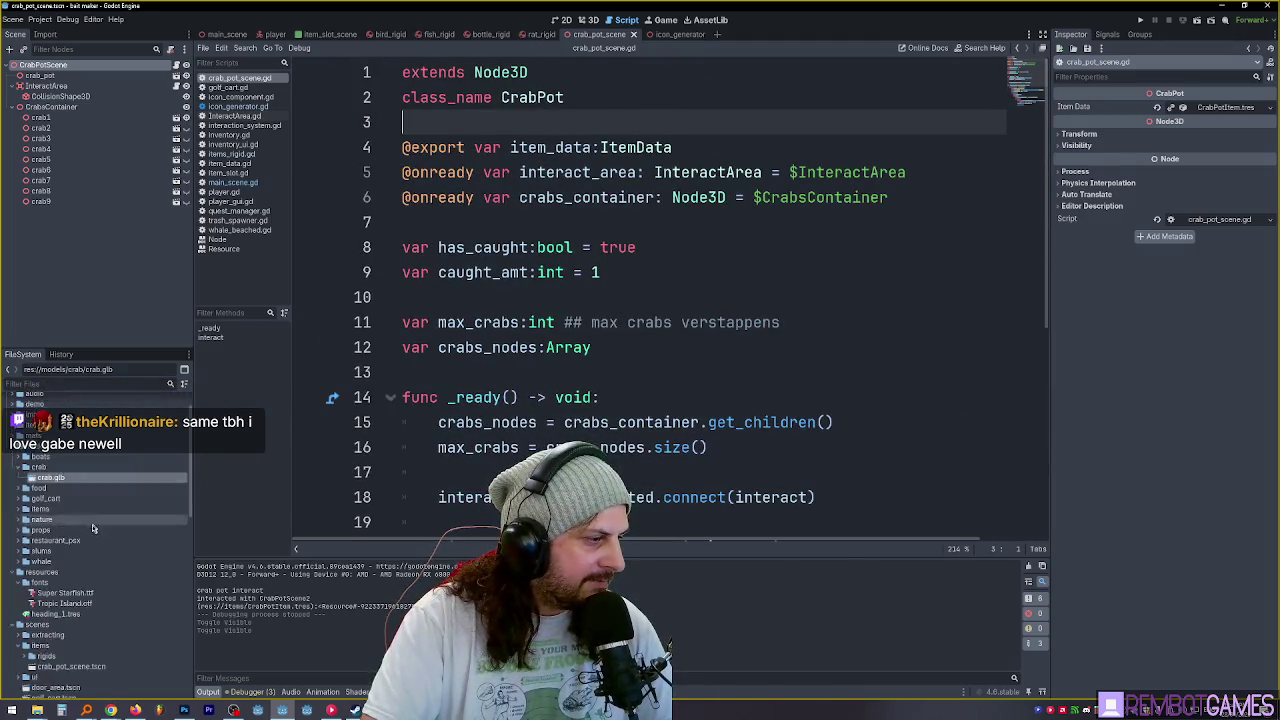
Expand and select the top-level items folder in the FileSystem dock.
scroll(57, 467, "down", 3)
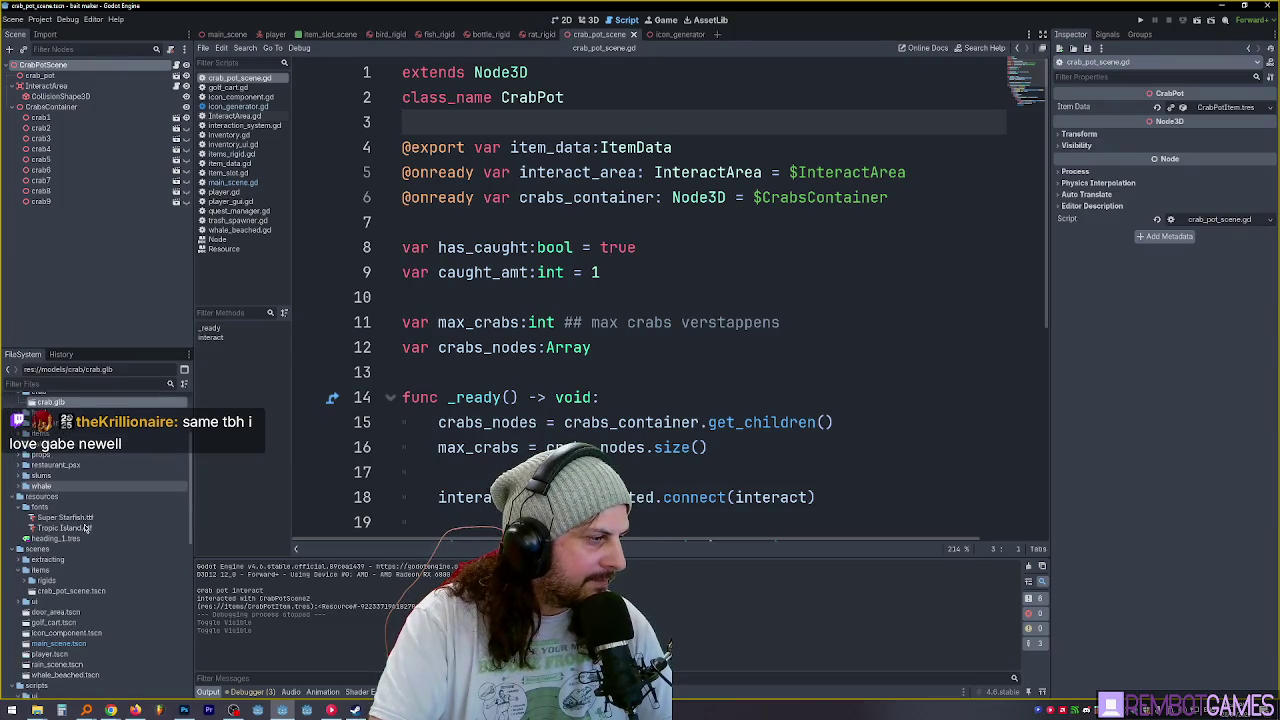
left_click(25, 432)
left_click(25, 432)
scroll(60, 500, "up", 5)
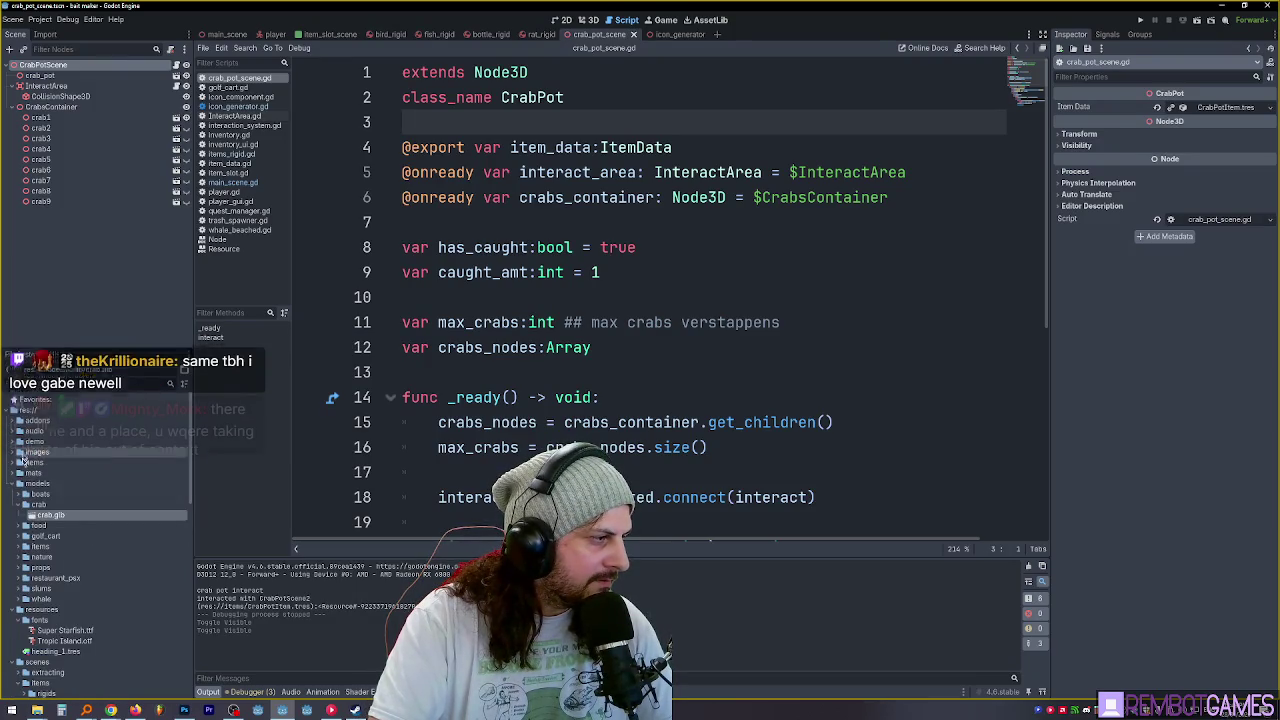
left_click(20, 462)
Create a new ItemData resource from the items folder's context menu.
right_click(35, 465)
mouse_move(100, 469)
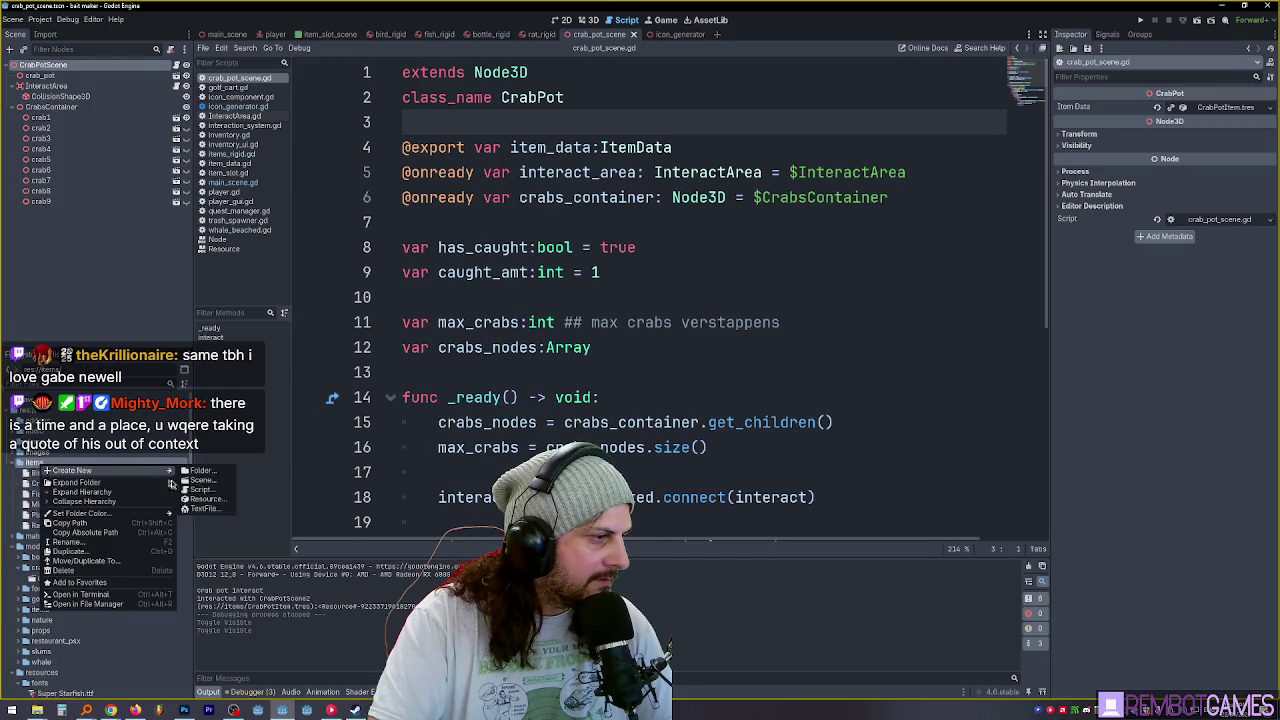
left_click(200, 500)
key("Return")
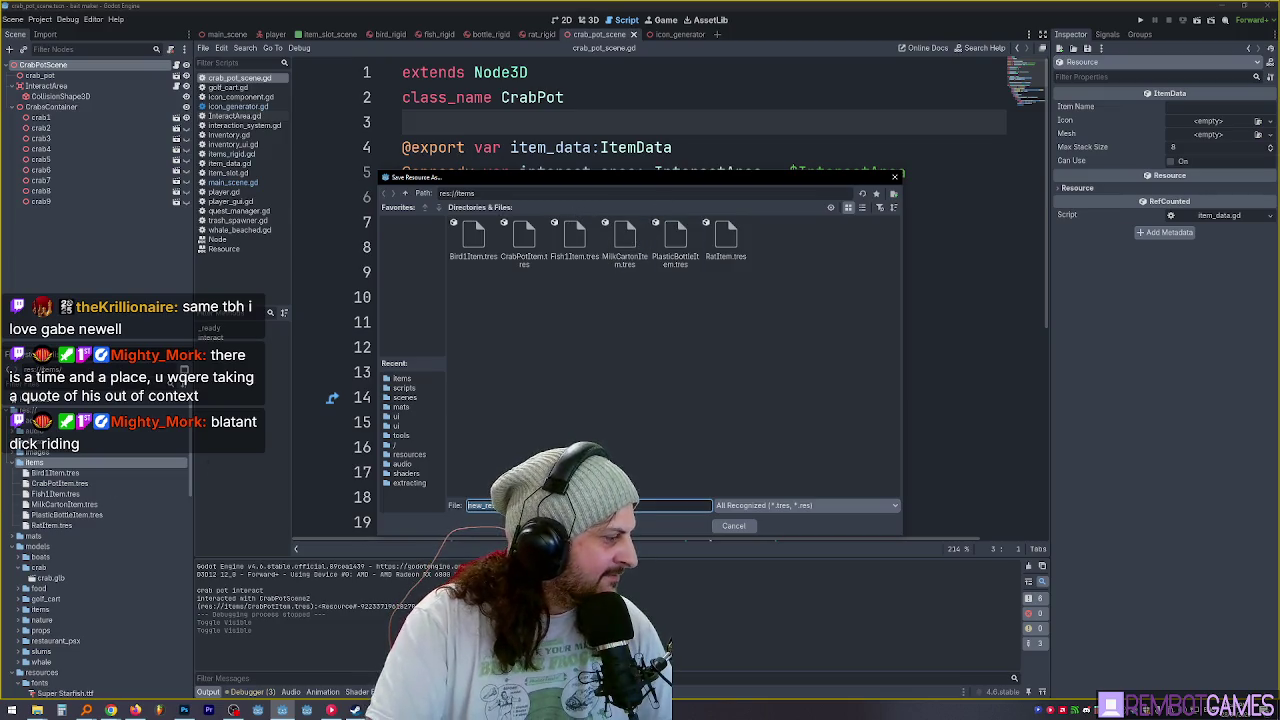
Cancel saving the ItemData file, then switch to the browser's jockey hat image results.
key("Escape")
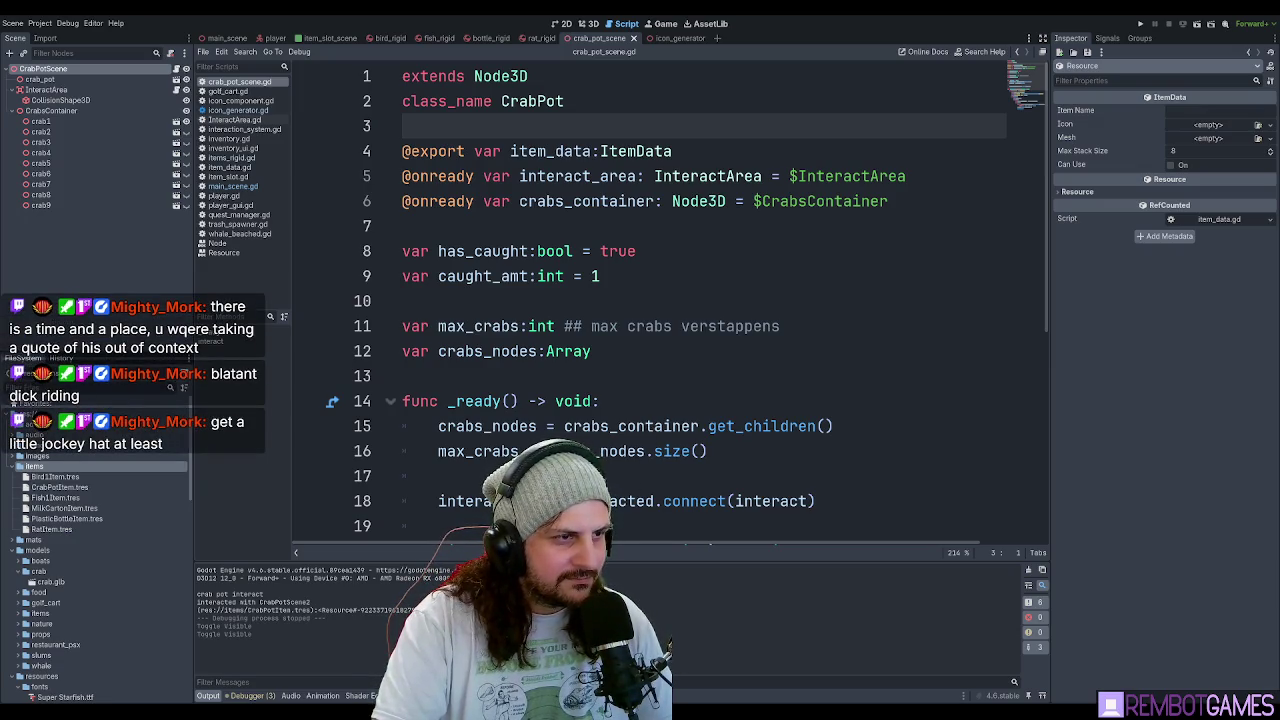
left_click(657, 273)
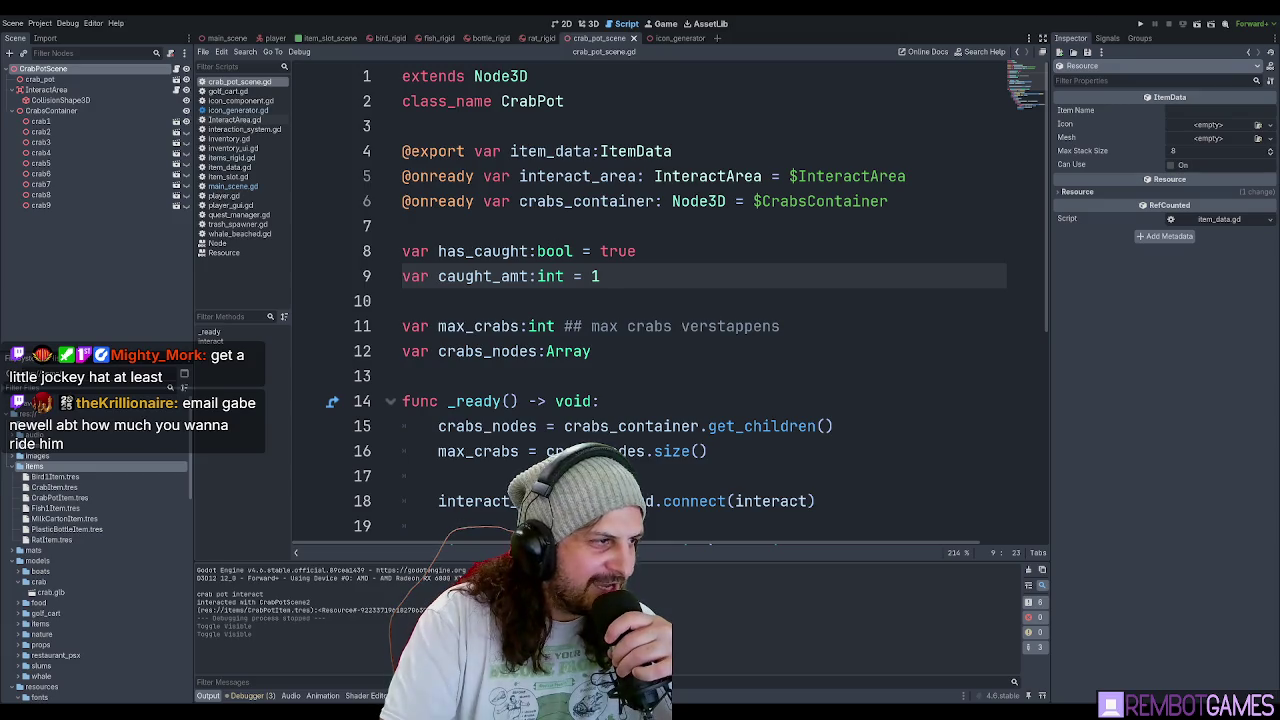
key("alt+Tab")
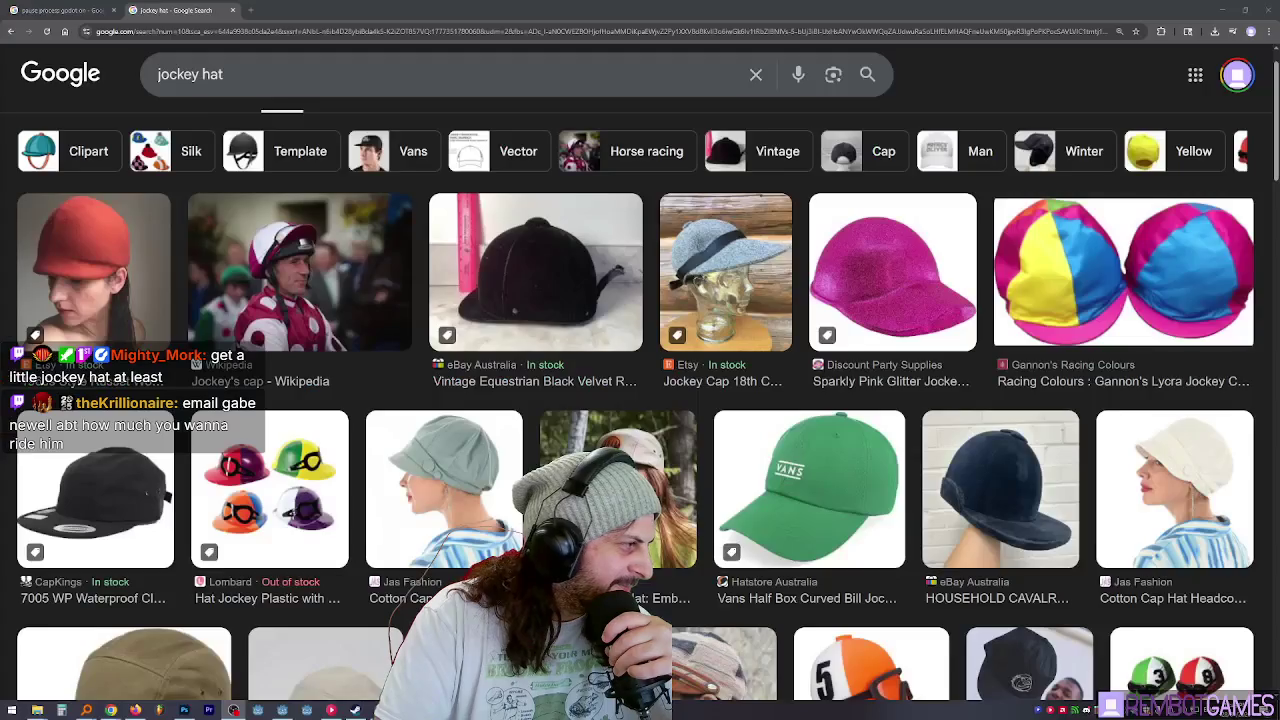
Preview the Racing Colours lycra jockey cap and the Wikipedia jockey's cap photo.
scroll(914, 218, "down", 1)
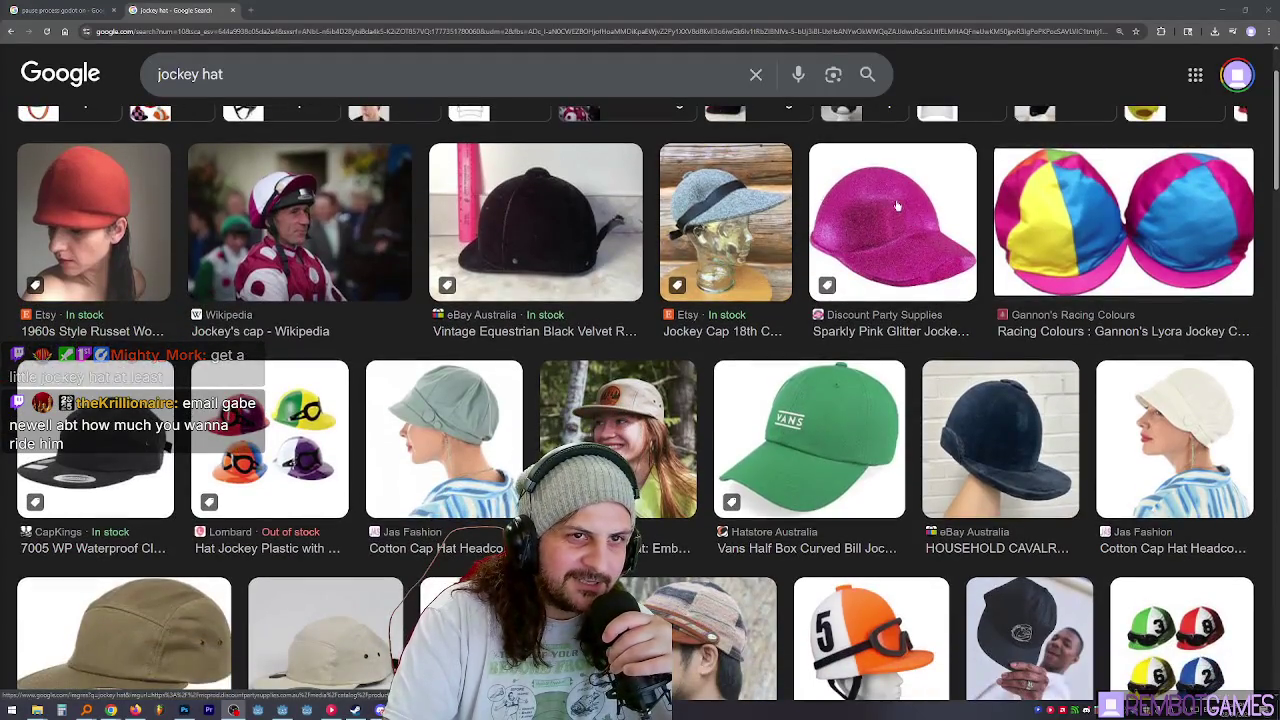
scroll(1000, 230, "up", 1)
left_click(1095, 269)
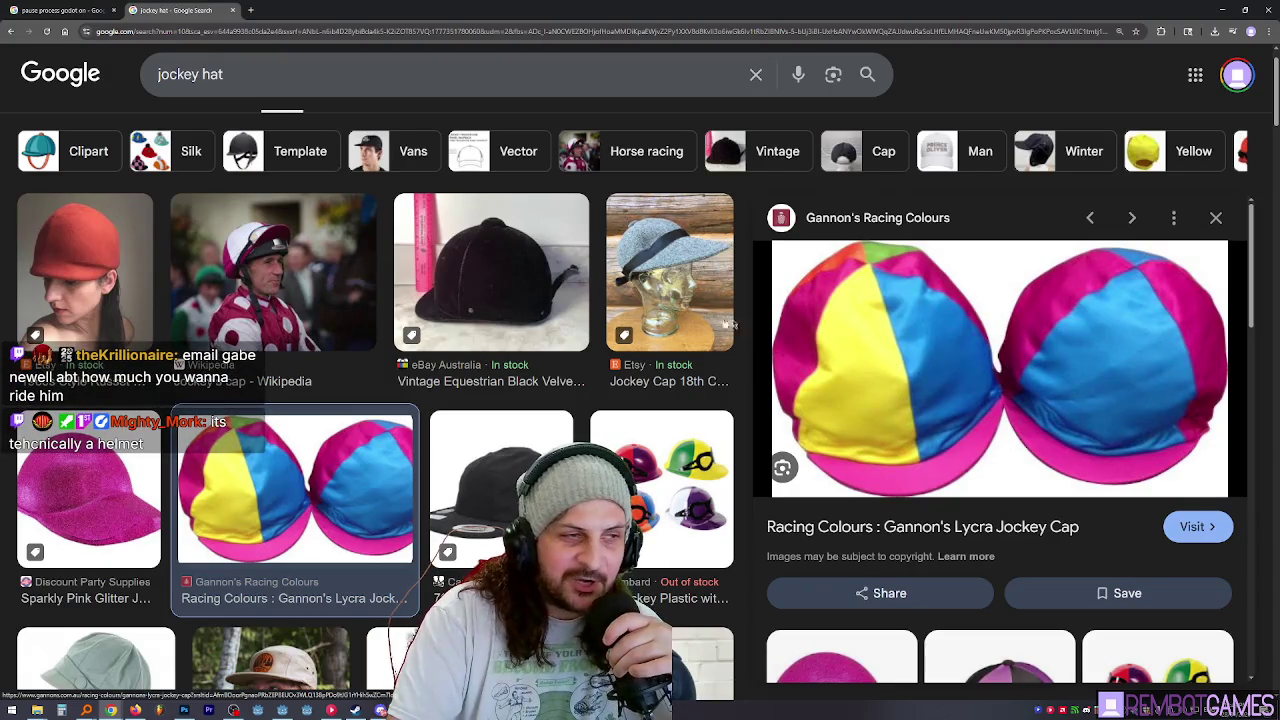
left_click(340, 241)
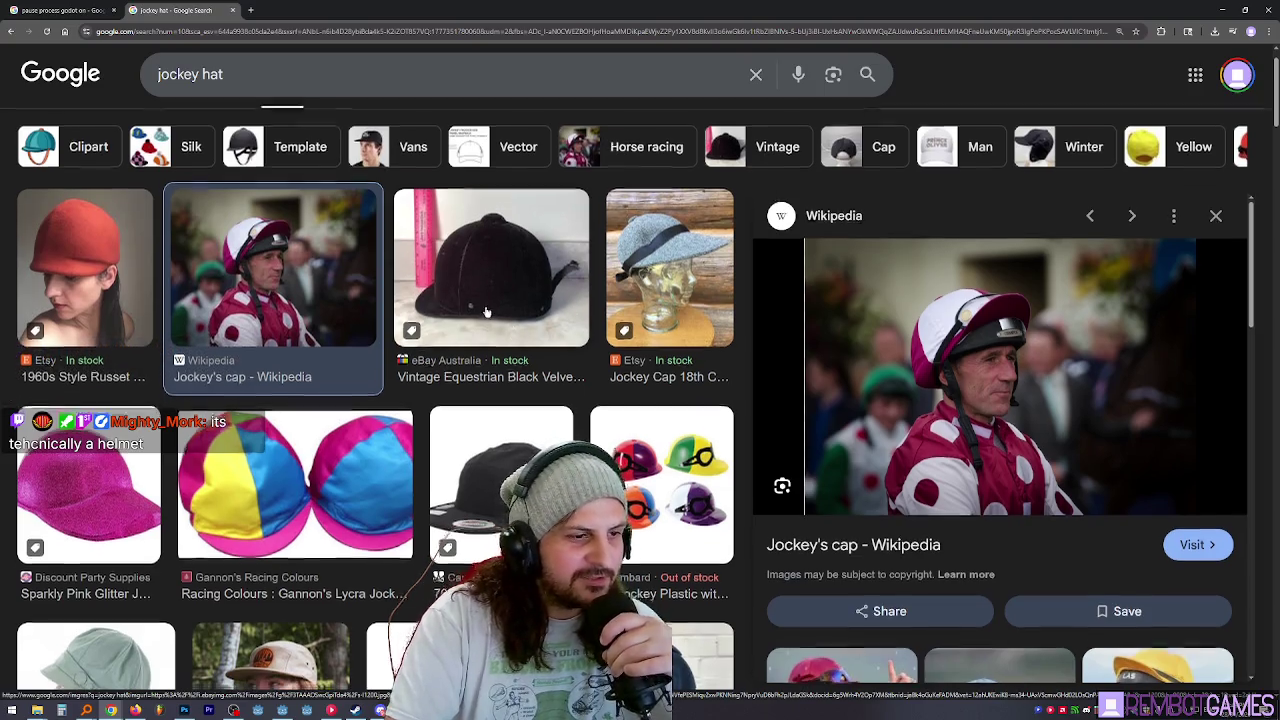
Scroll further down the results to preview the black felt jockey cap and foam horse-head hat.
scroll(456, 262, "down", 3)
scroll(452, 263, "down", 4)
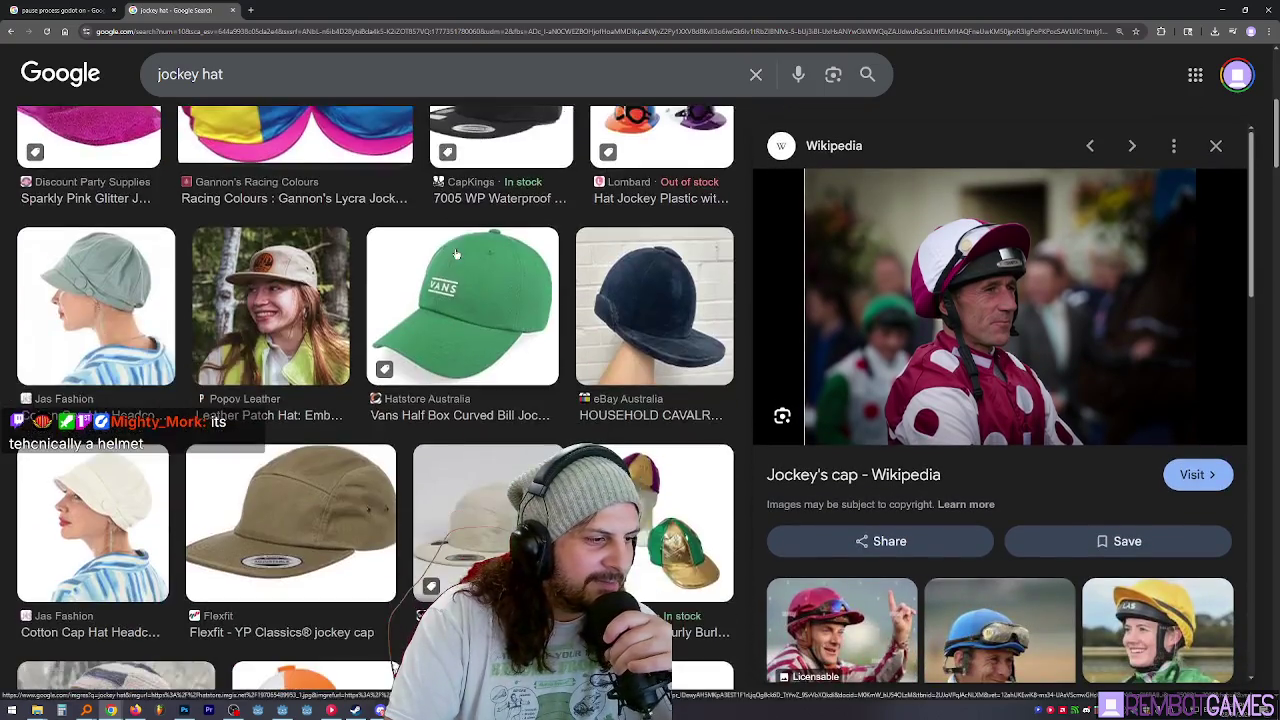
scroll(456, 251, "down", 3)
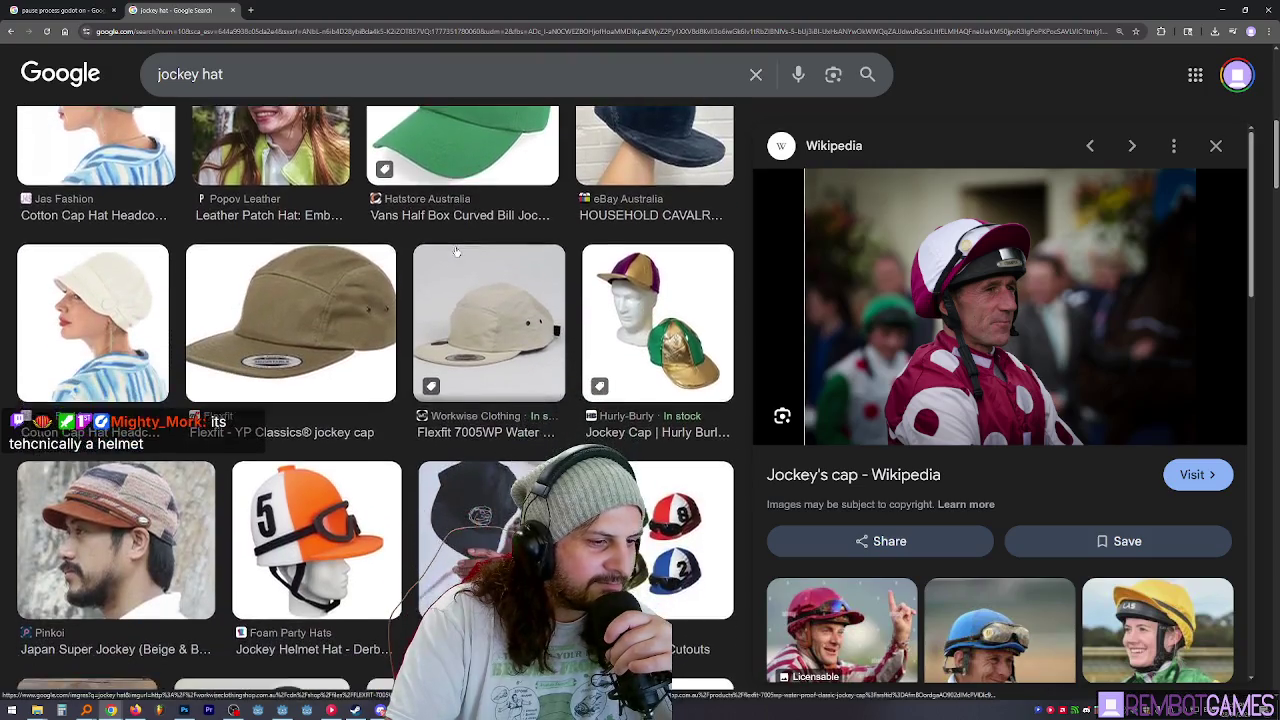
scroll(456, 251, "down", 3)
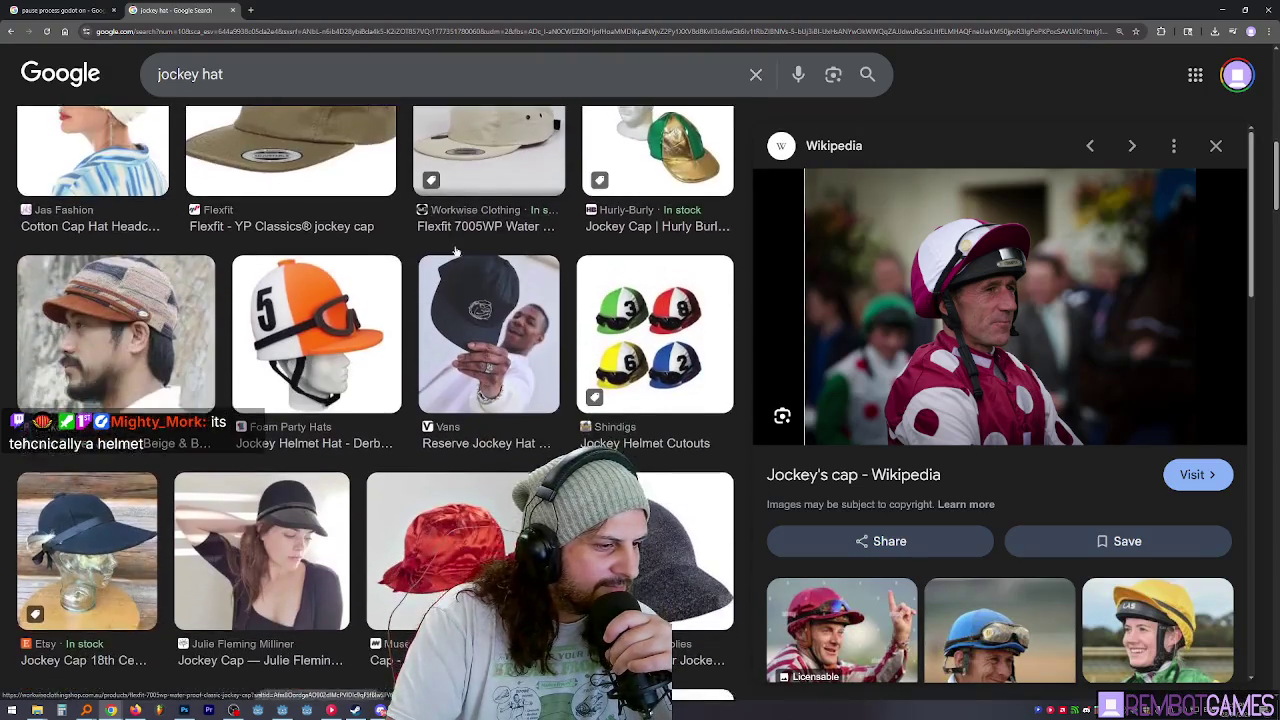
scroll(456, 251, "down", 1)
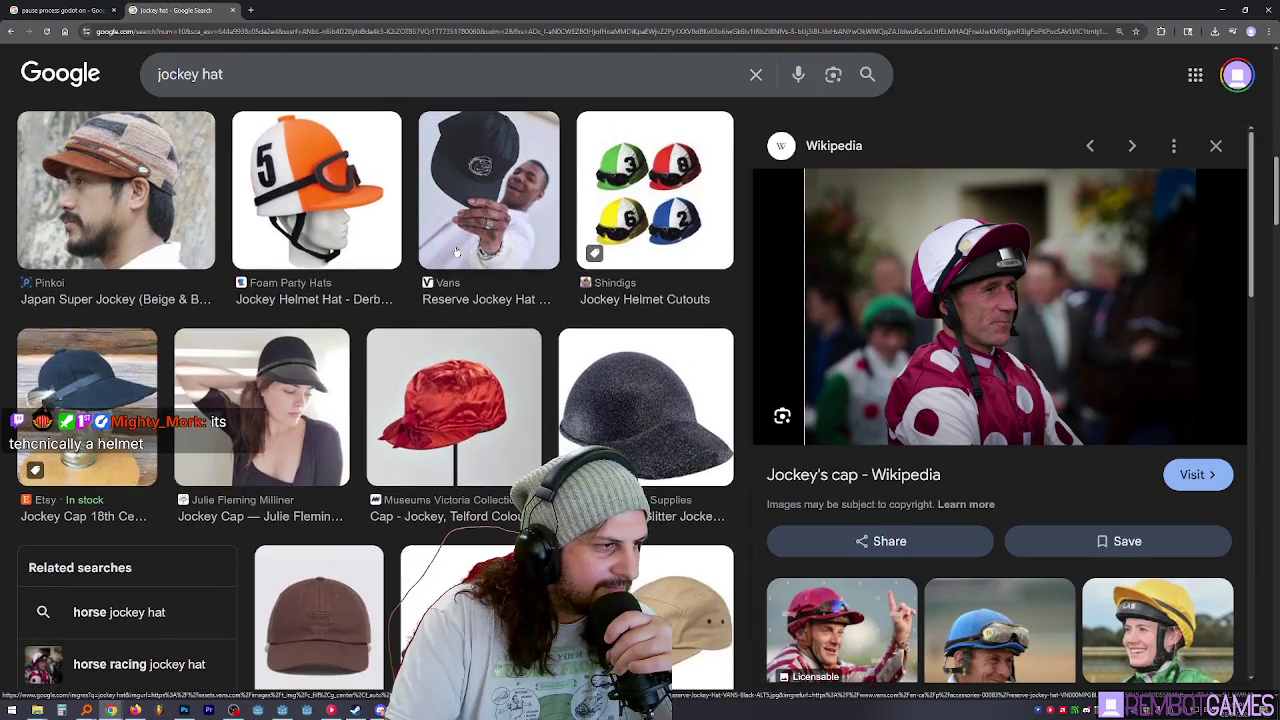
left_click(262, 405)
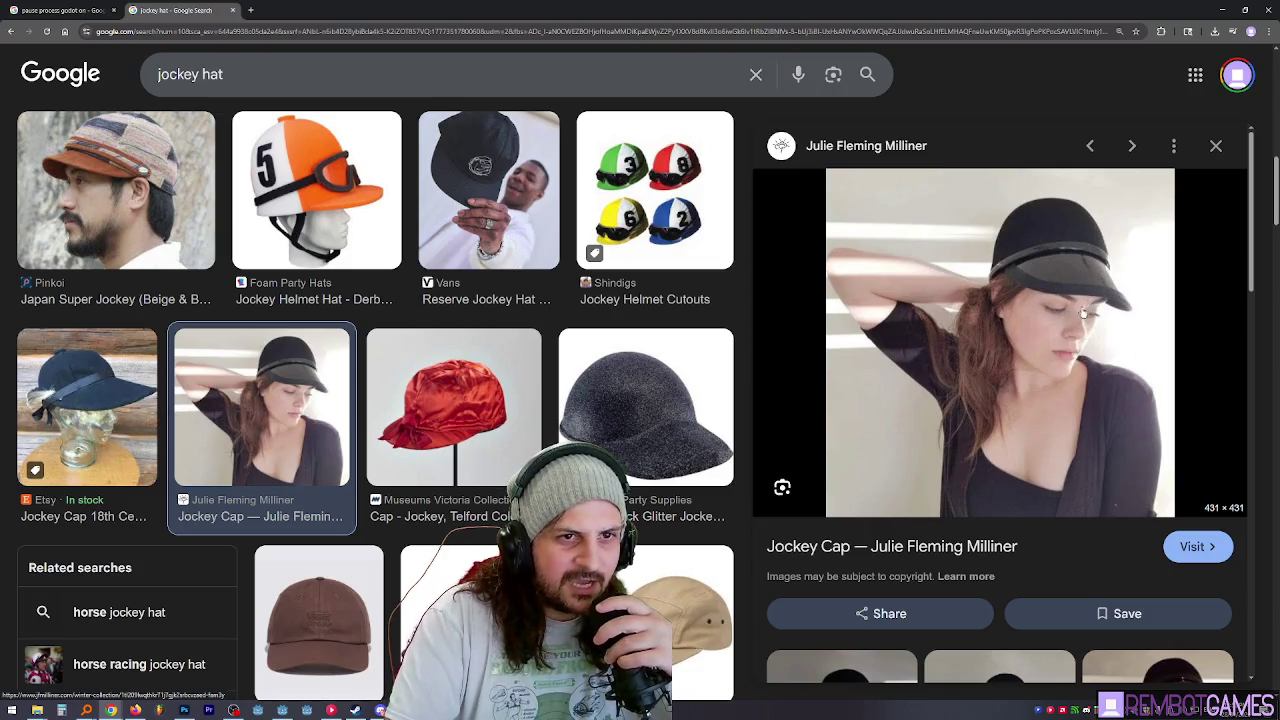
scroll(676, 300, "down", 5)
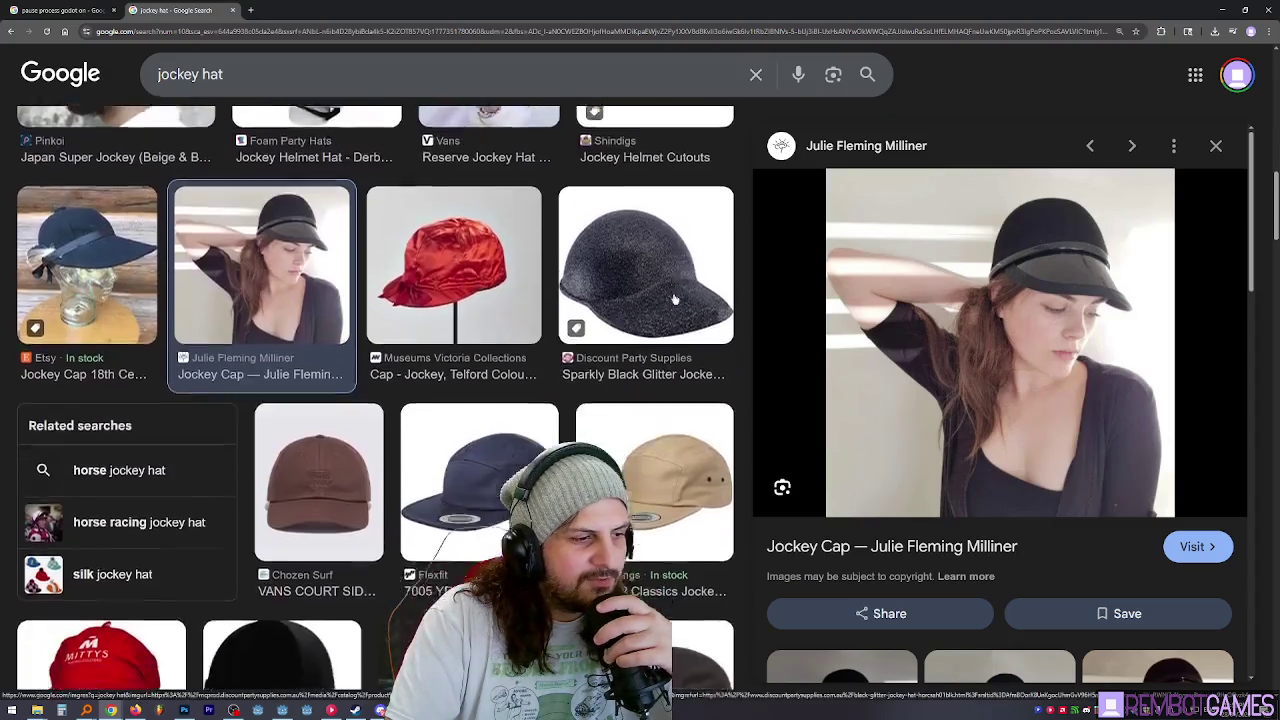
scroll(676, 298, "down", 3)
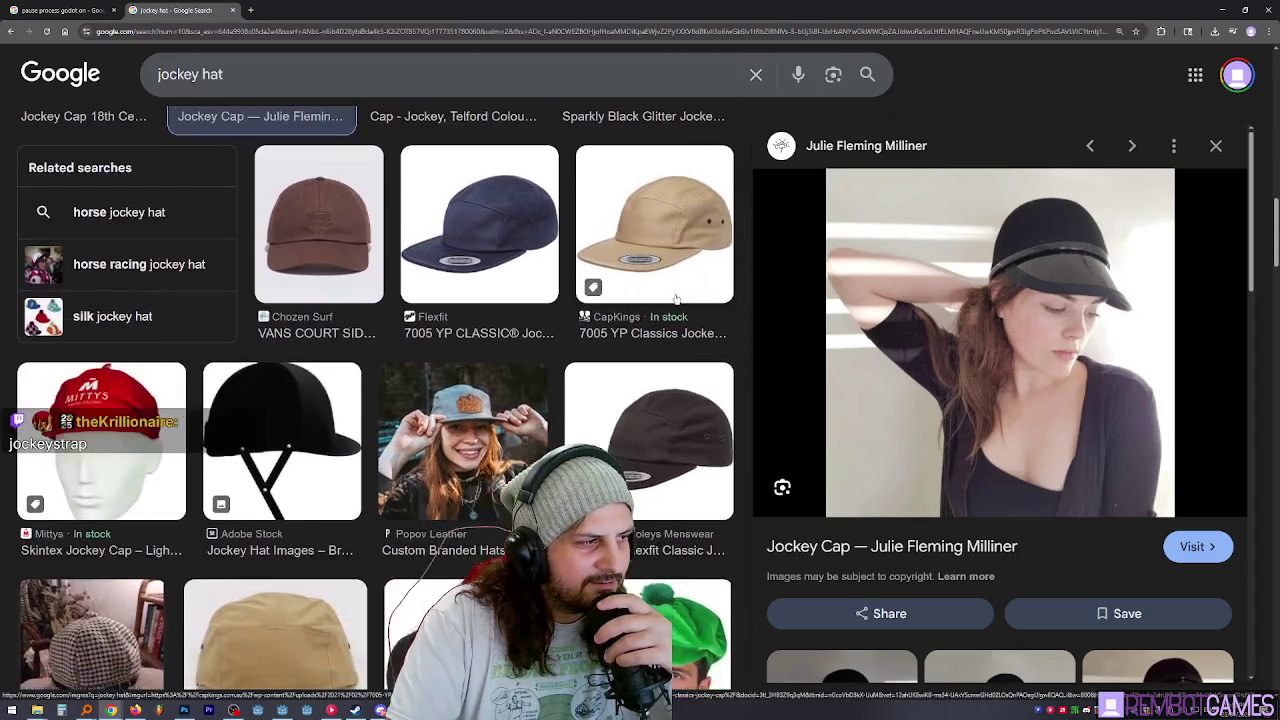
scroll(676, 298, "down", 3)
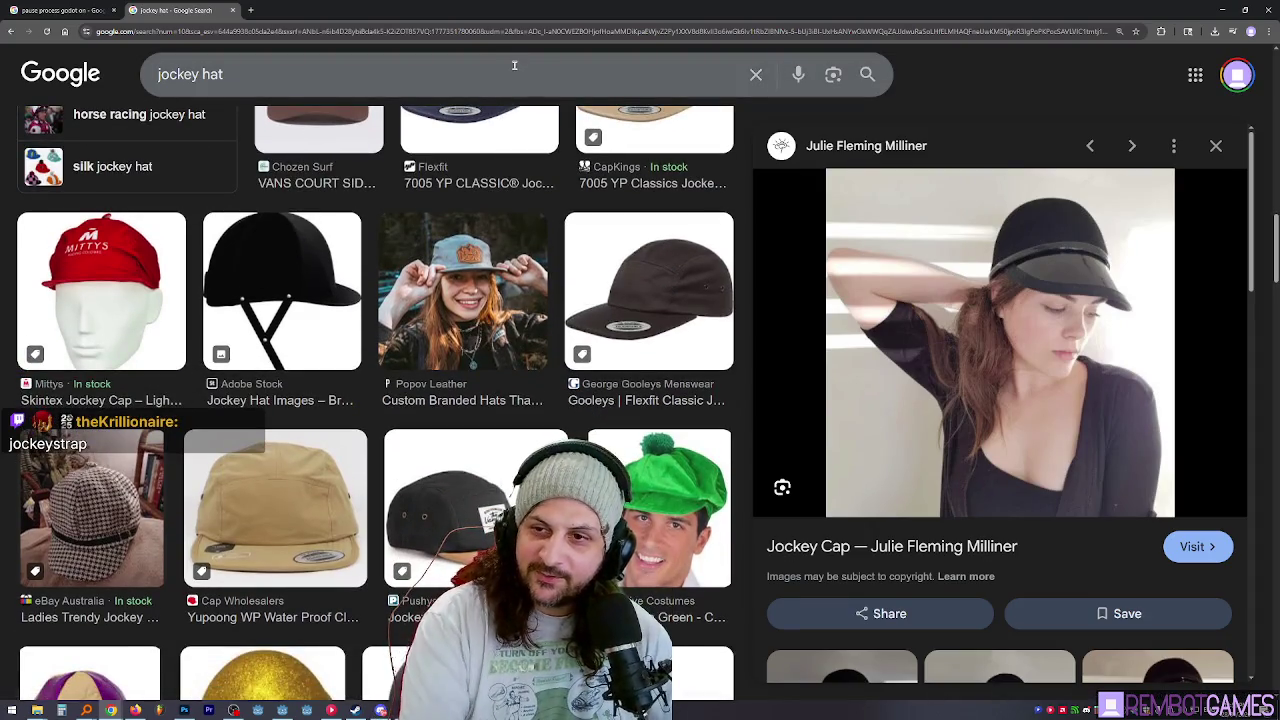
scroll(666, 396, "down", 6)
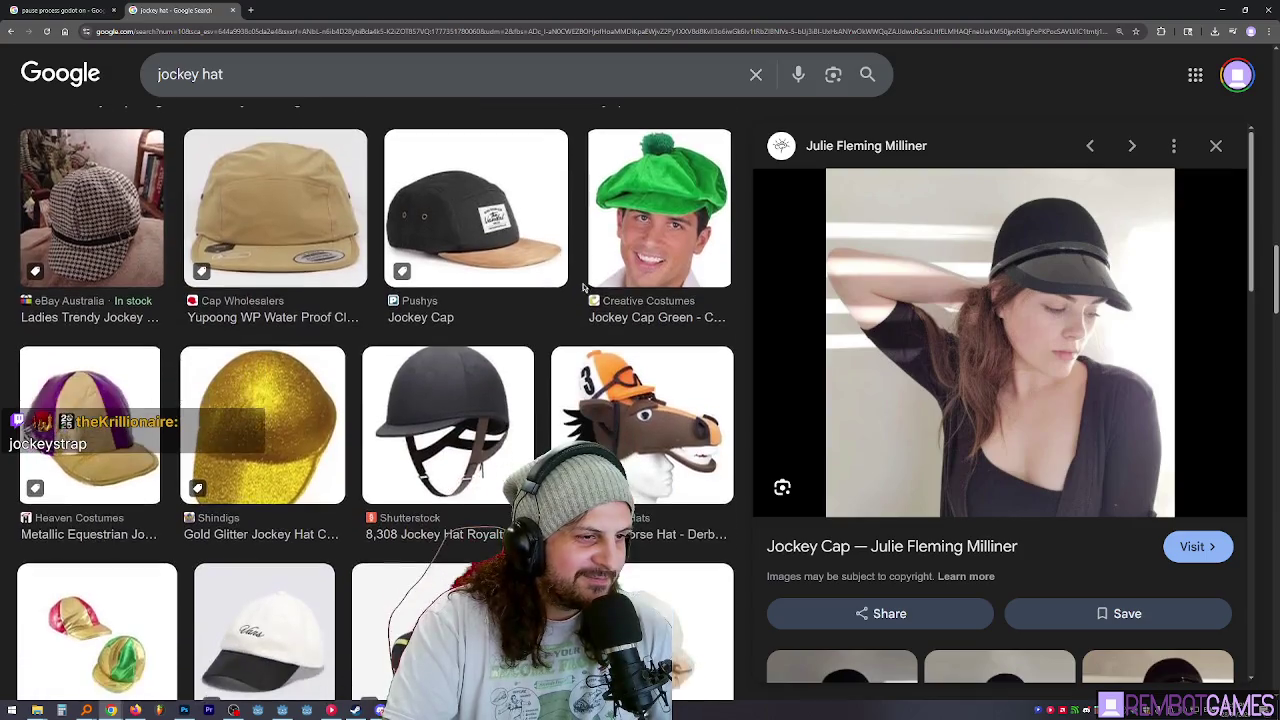
left_click(666, 396)
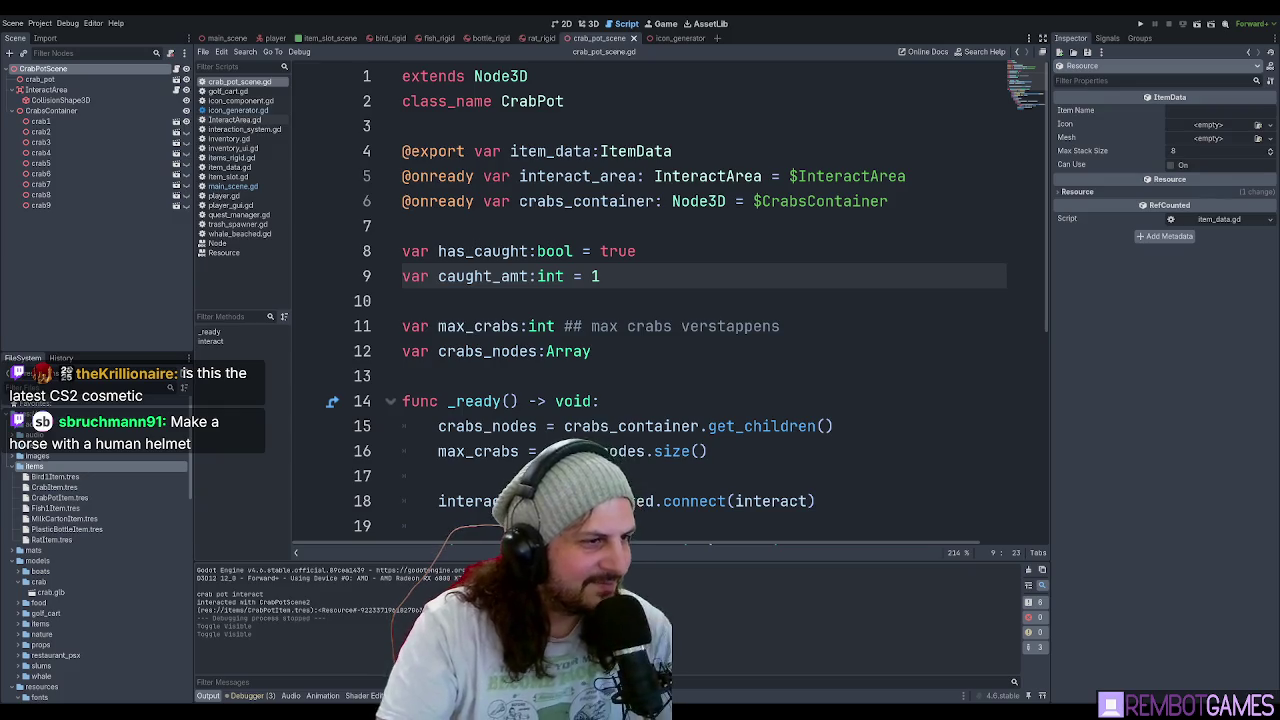
Add get_tree().paused = true after the signal connection and run the game.
scroll(657, 286, "down", 3)
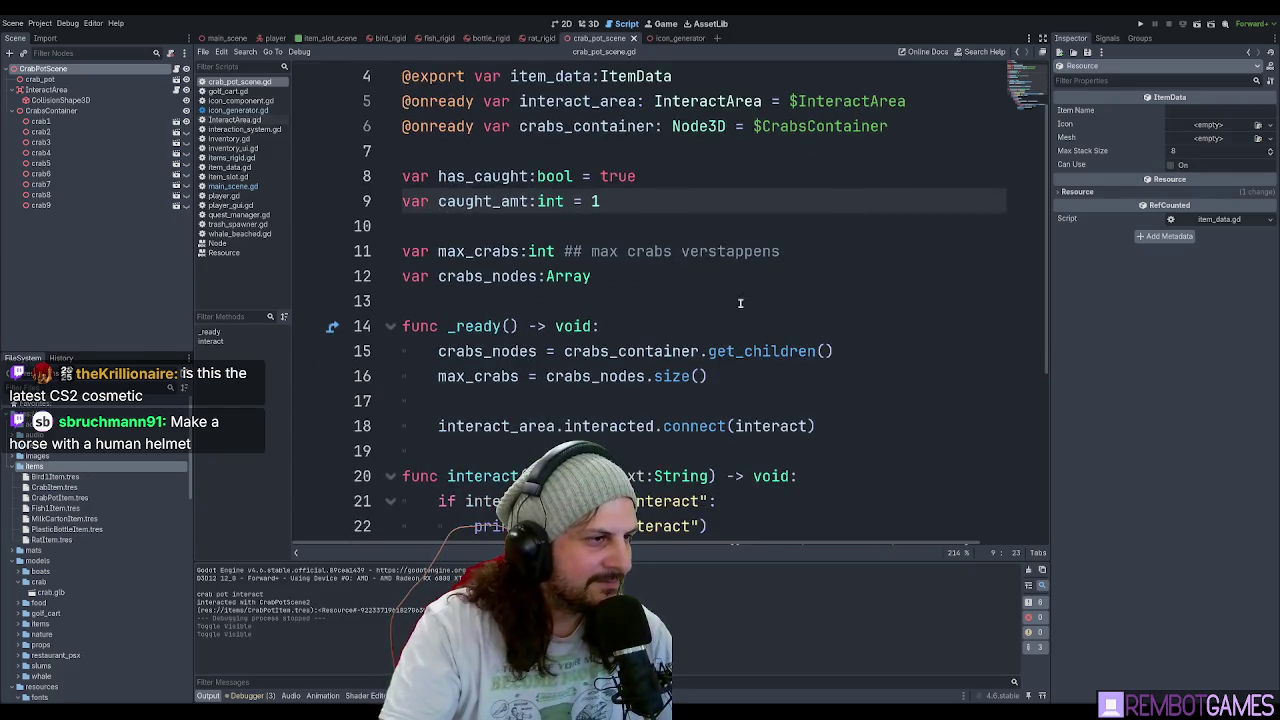
left_click(871, 274)
key("Return")
type("get_tree().paused = true")
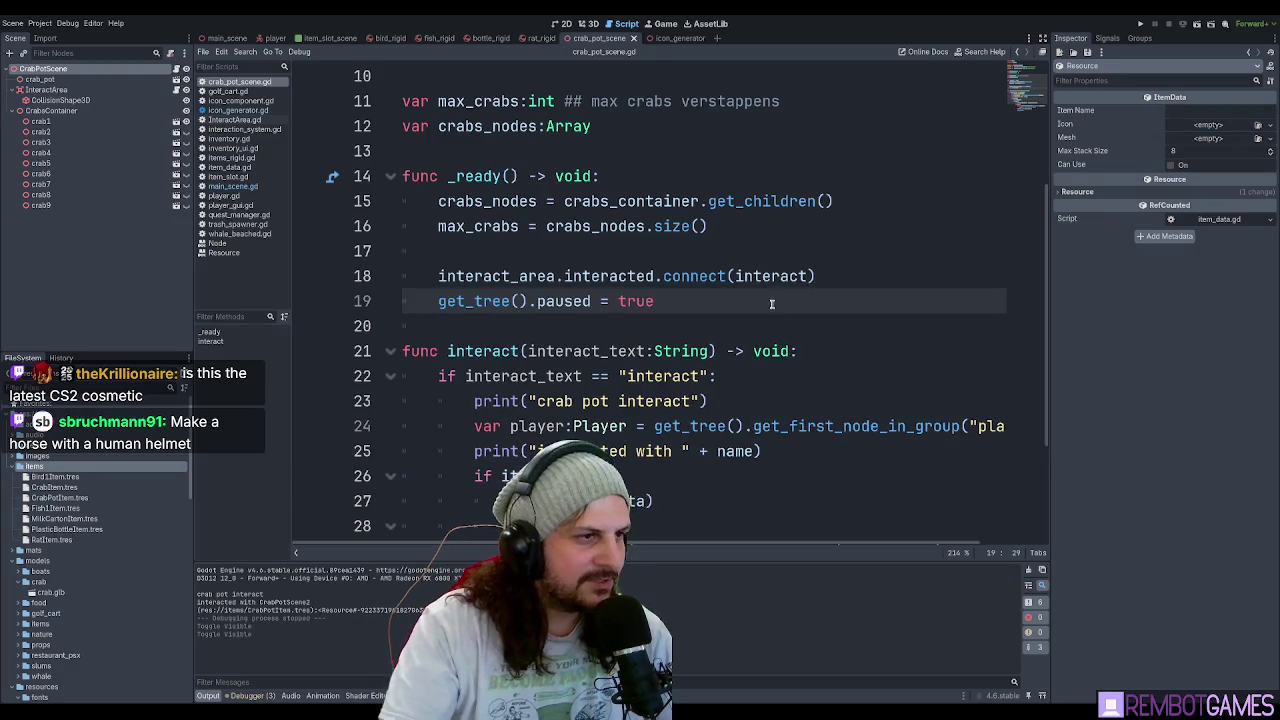
key("F5")
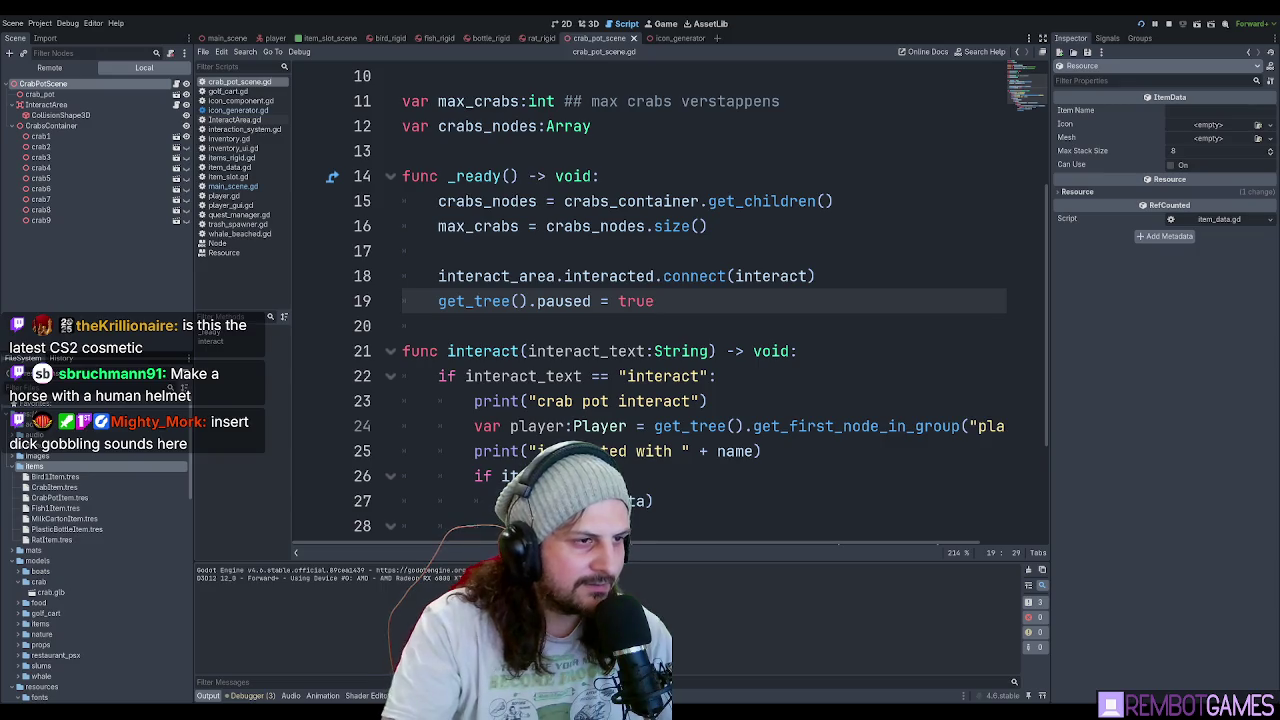
Shorten line 19 to paused = true and run the game again.
left_click_drag(537, 301, 424, 305)
key("BackSpace")
key("F5")
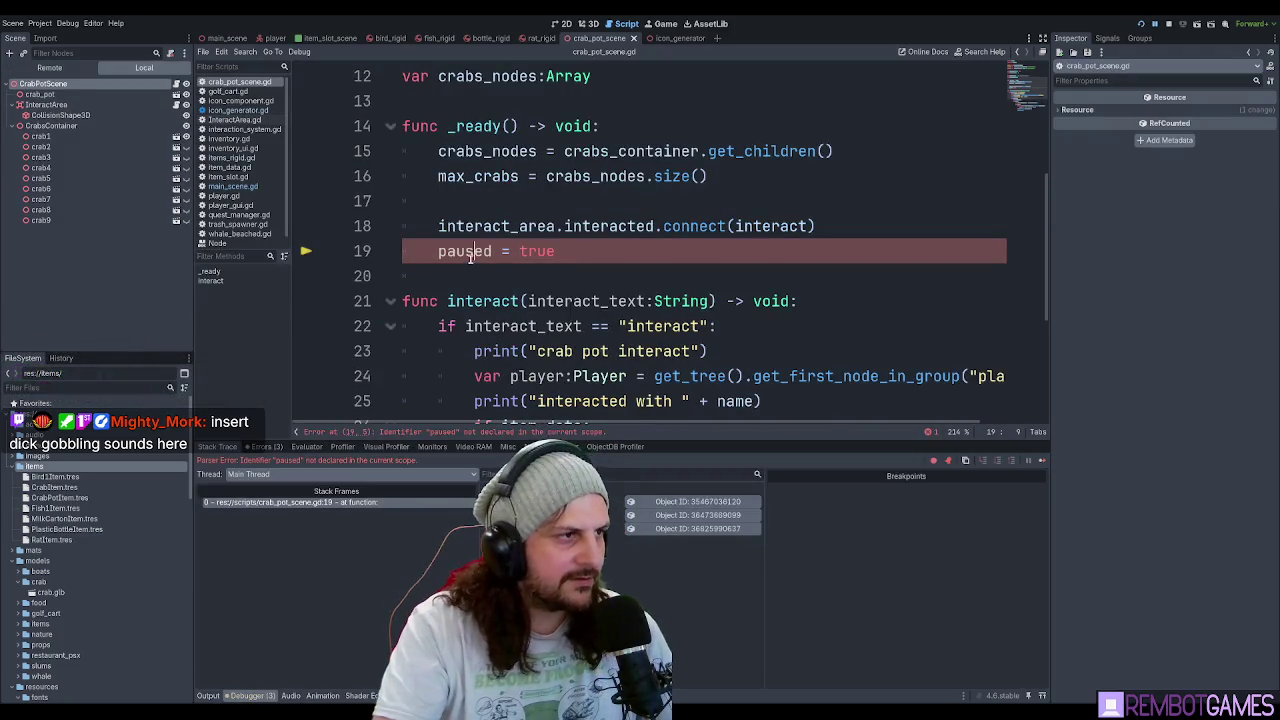
Expand CrabPotScene's Process settings and replace paused = true with process_mode.
left_click(71, 87)
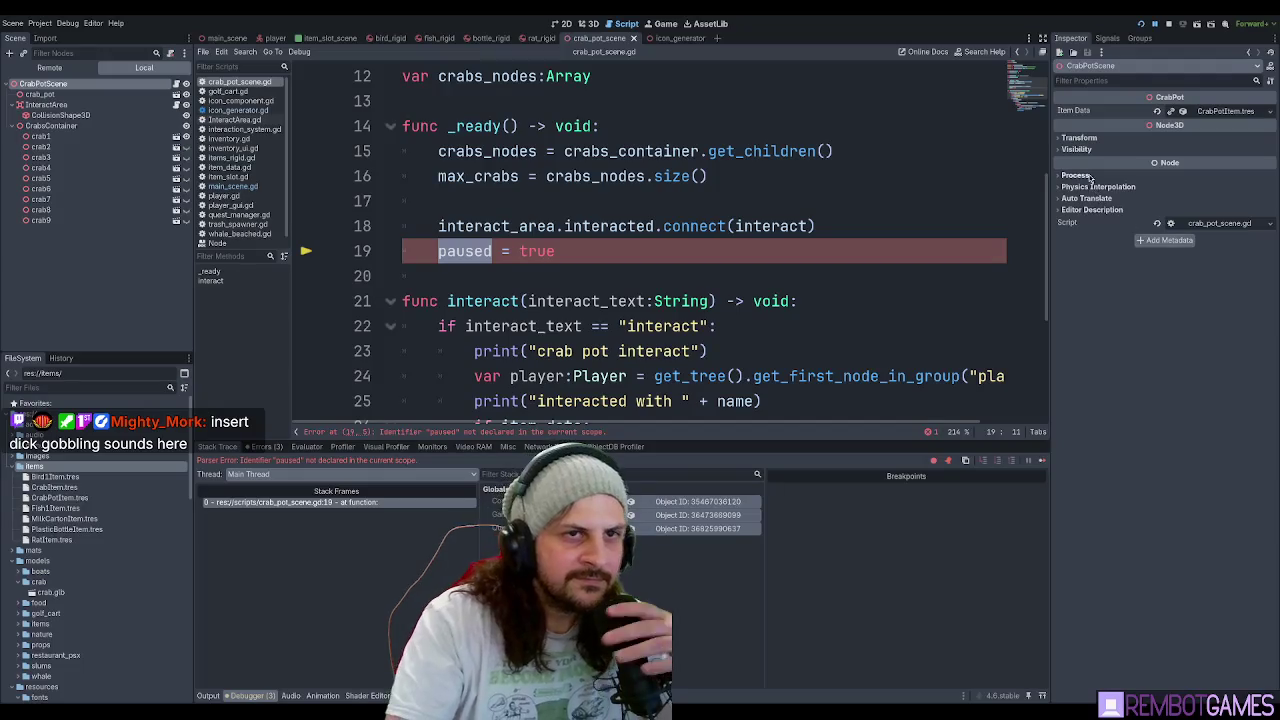
left_click(1094, 177)
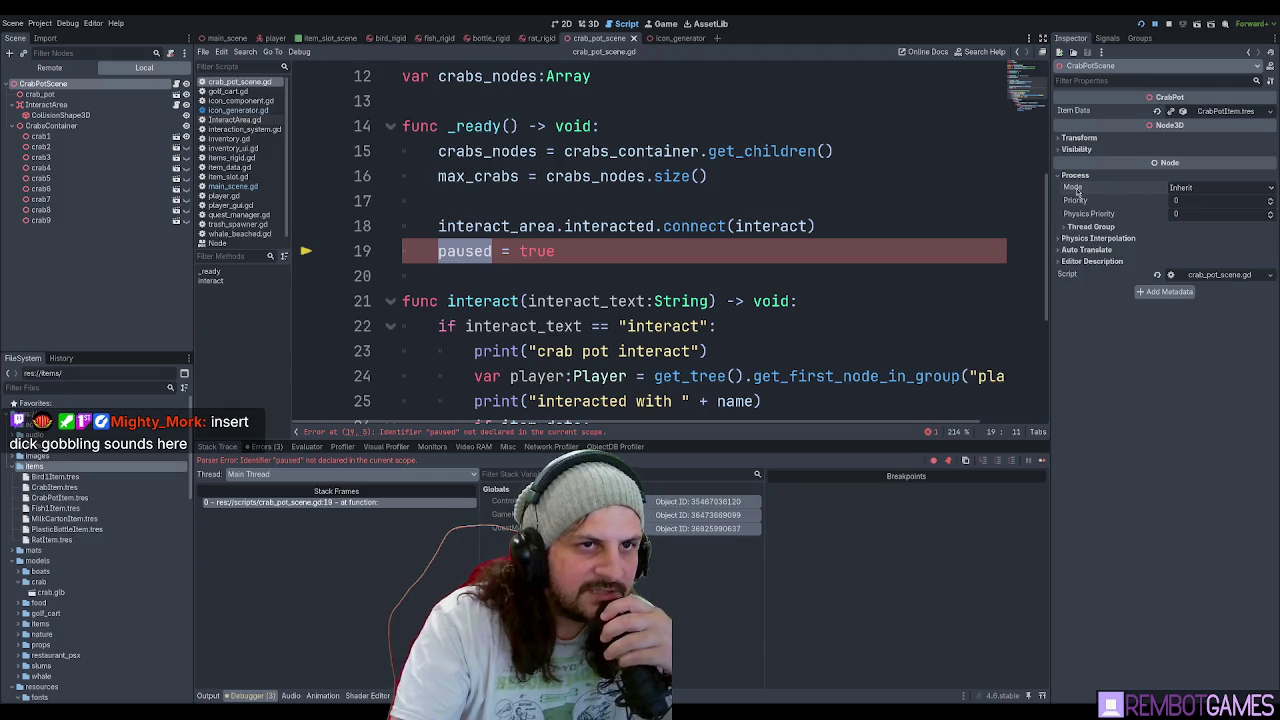
left_click_drag(478, 251, 637, 251)
type("proce")
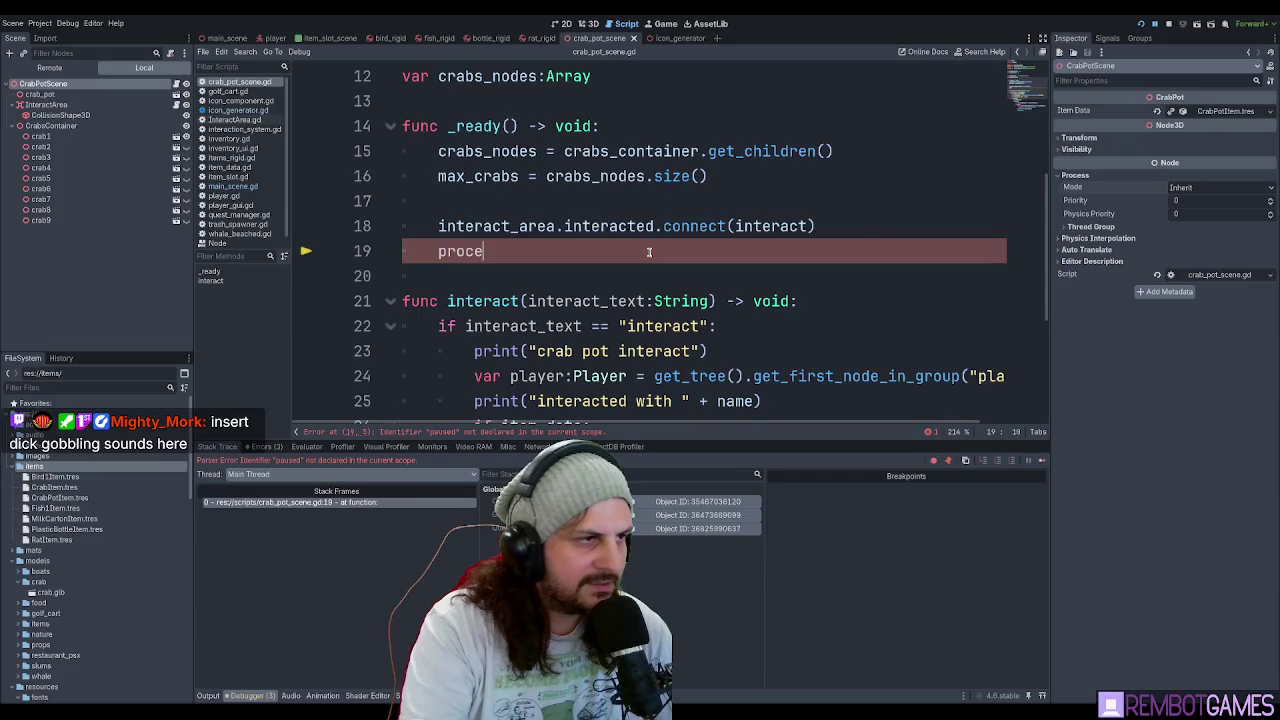
type("ss_mode")
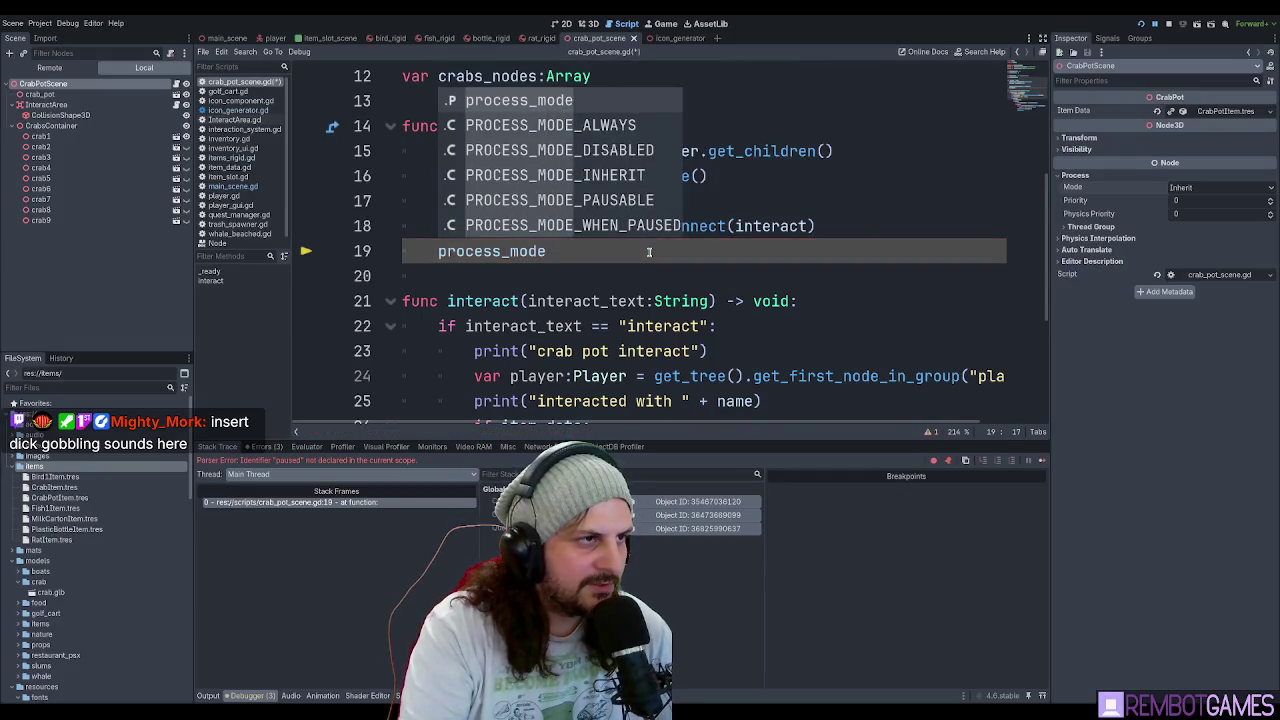
Read the process_mode docs, including set_process_mode and can_process(), then return to the script.
left_click(544, 252, "ctrl")
double_click(497, 93)
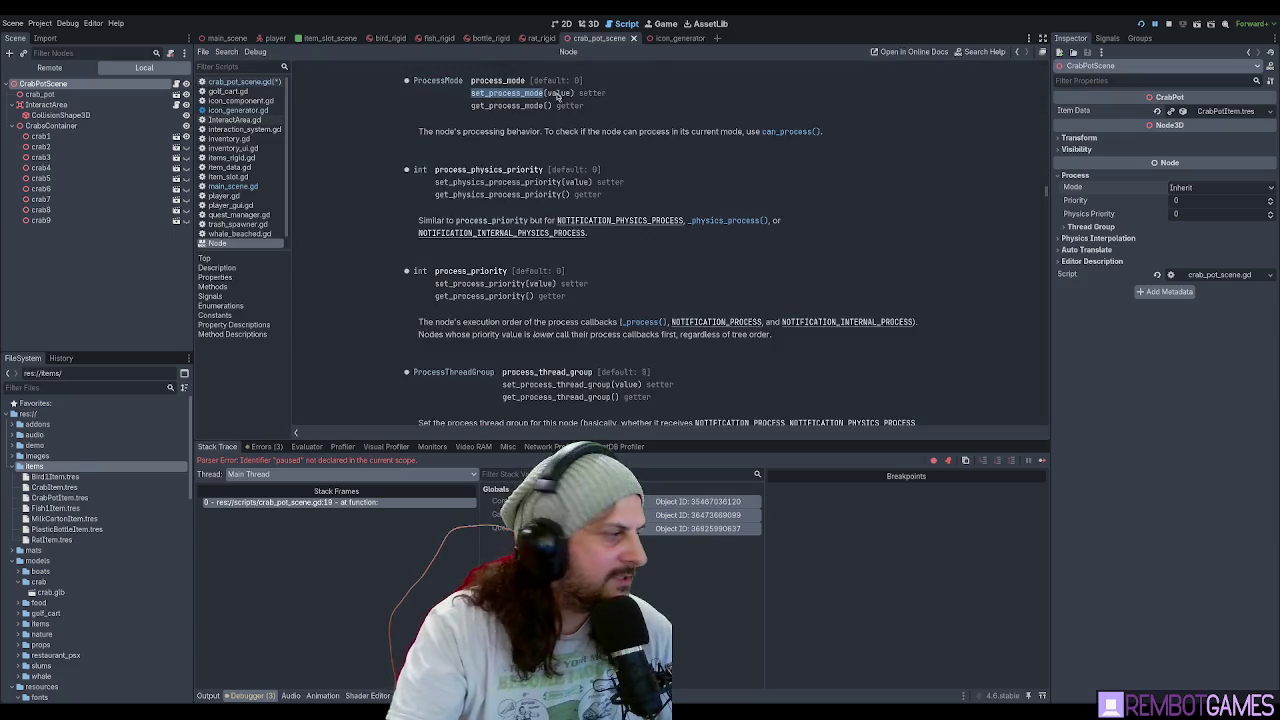
left_click(634, 98)
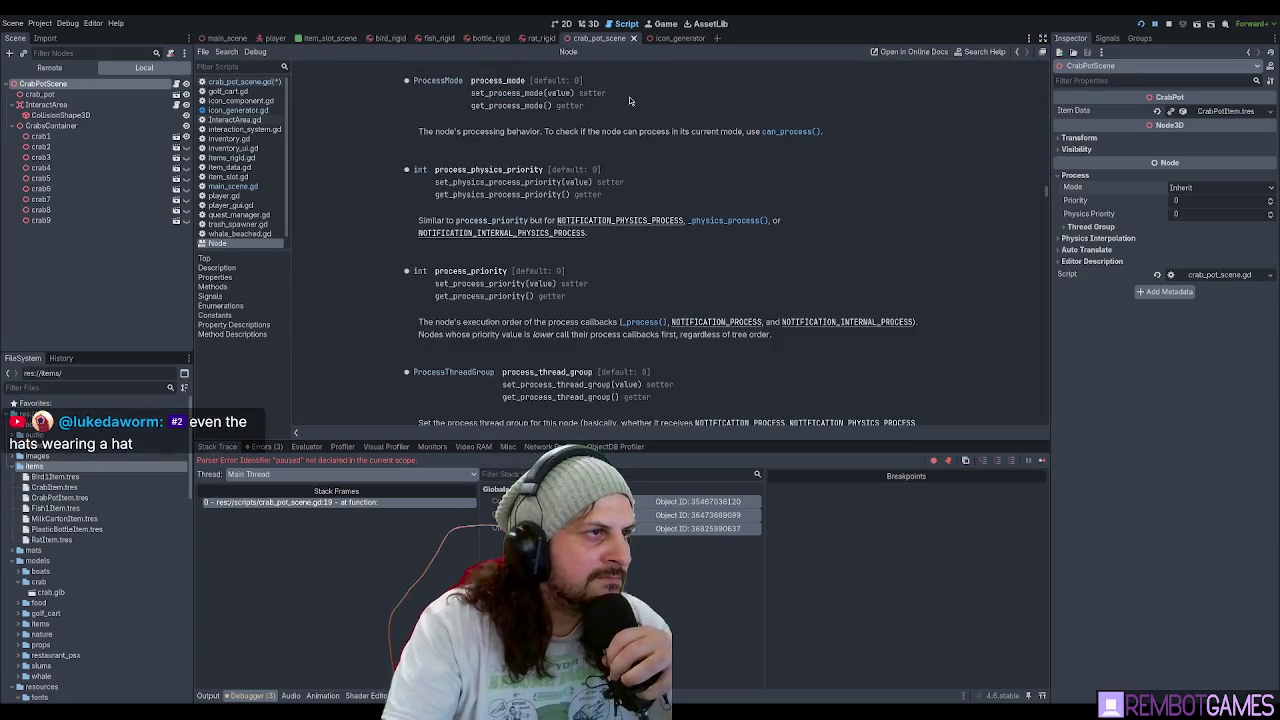
double_click(504, 94)
key("ctrl+c")
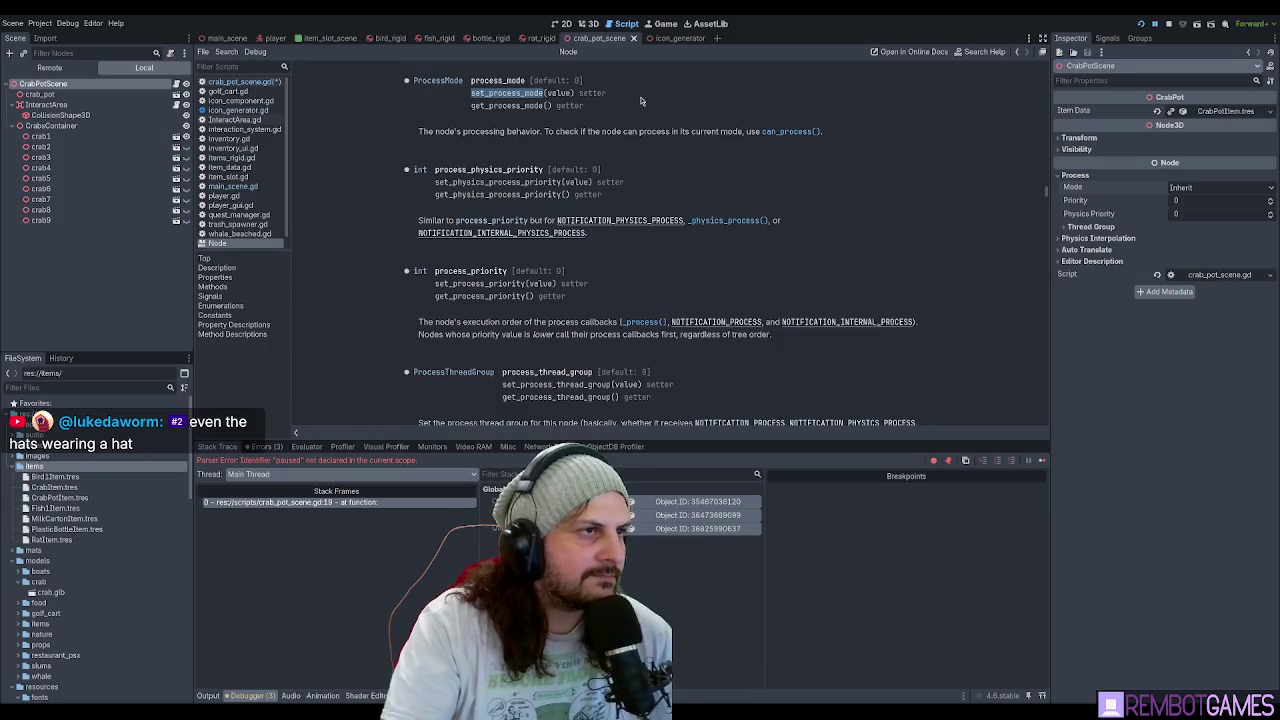
left_click(676, 108)
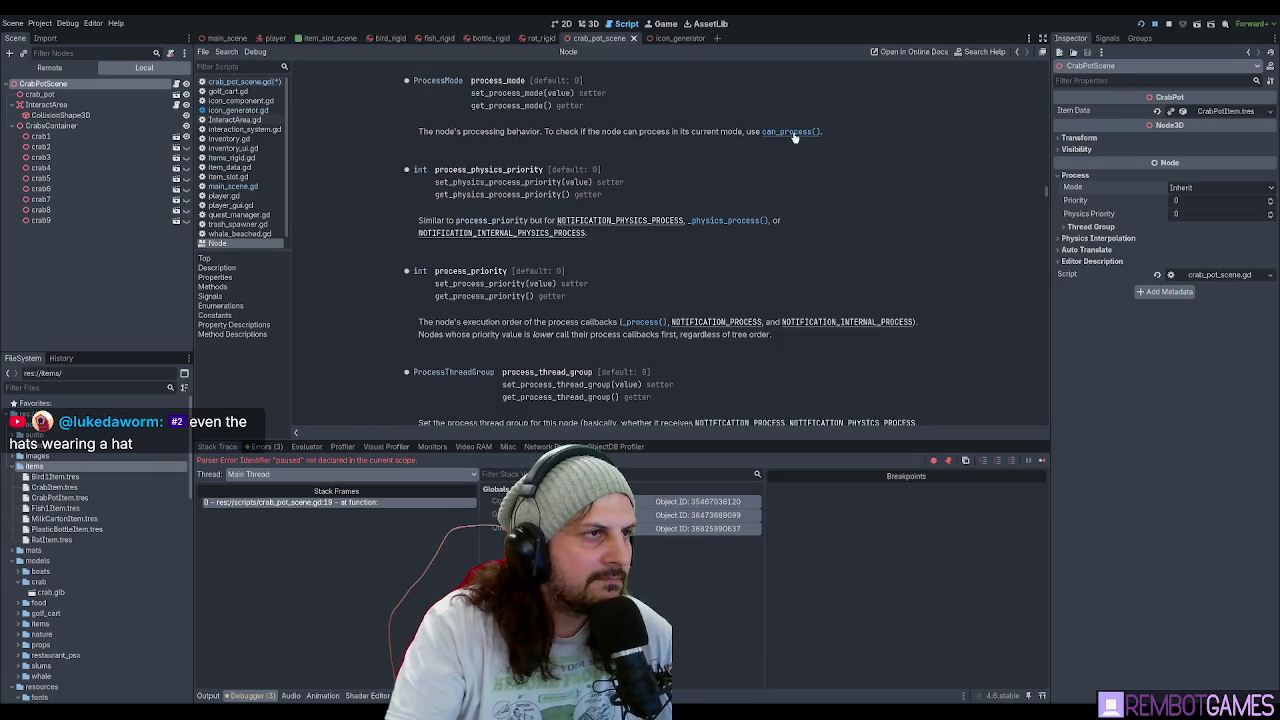
left_click(798, 133)
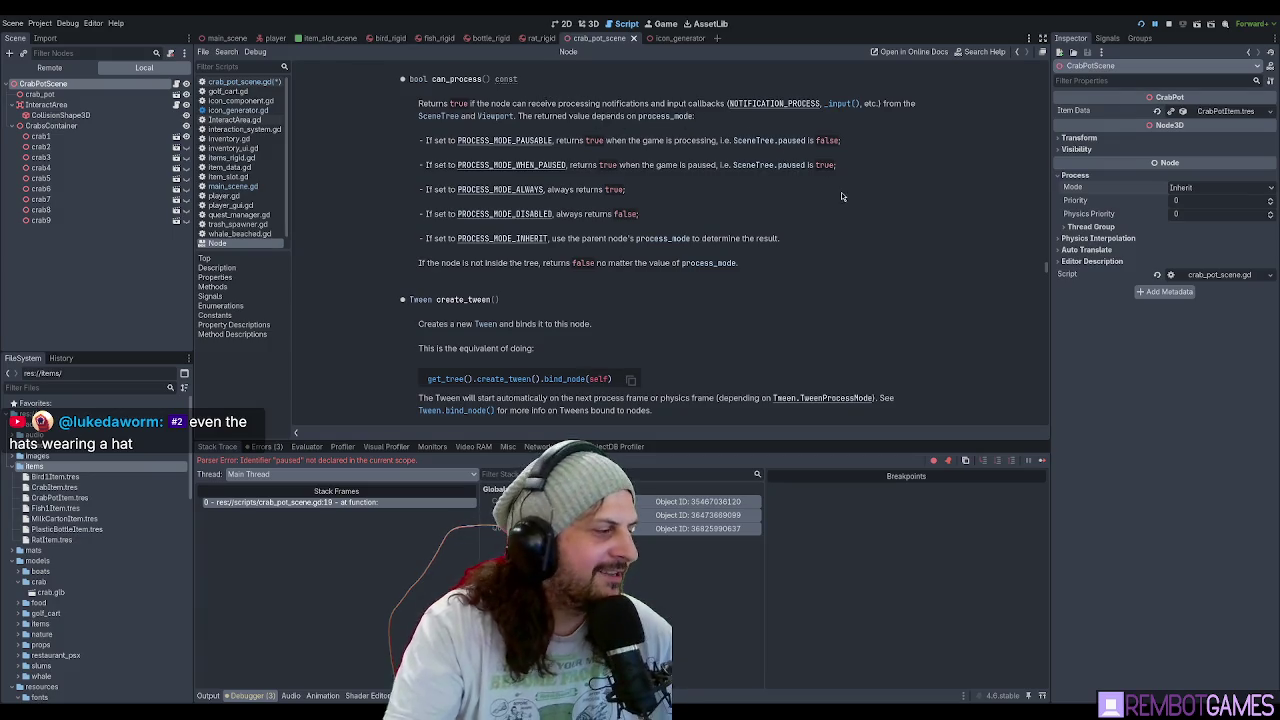
key("alt+Left")
Write set_process_mode(Node.PROCESS_MODE_DISABLED) on line 19 and run the game with F5.
double_click(500, 251)
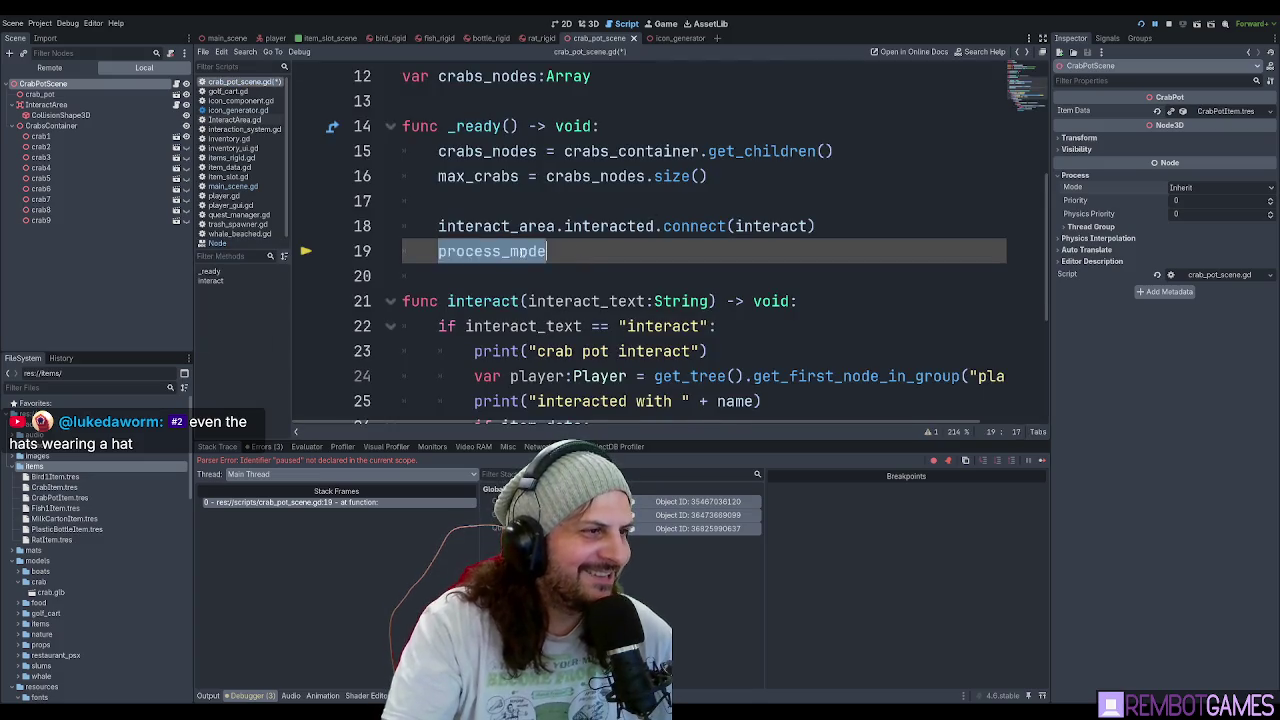
key("ctrl+v")
key("Down")
key("BackSpace")
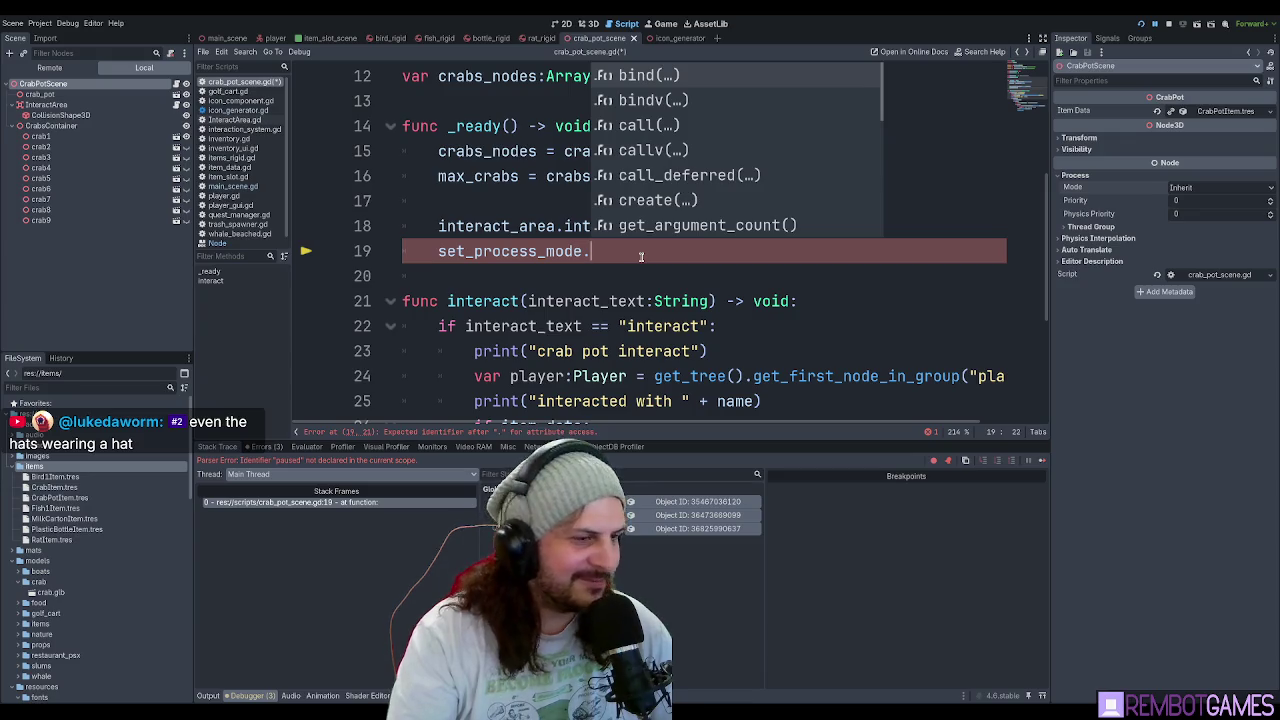
key("Escape")
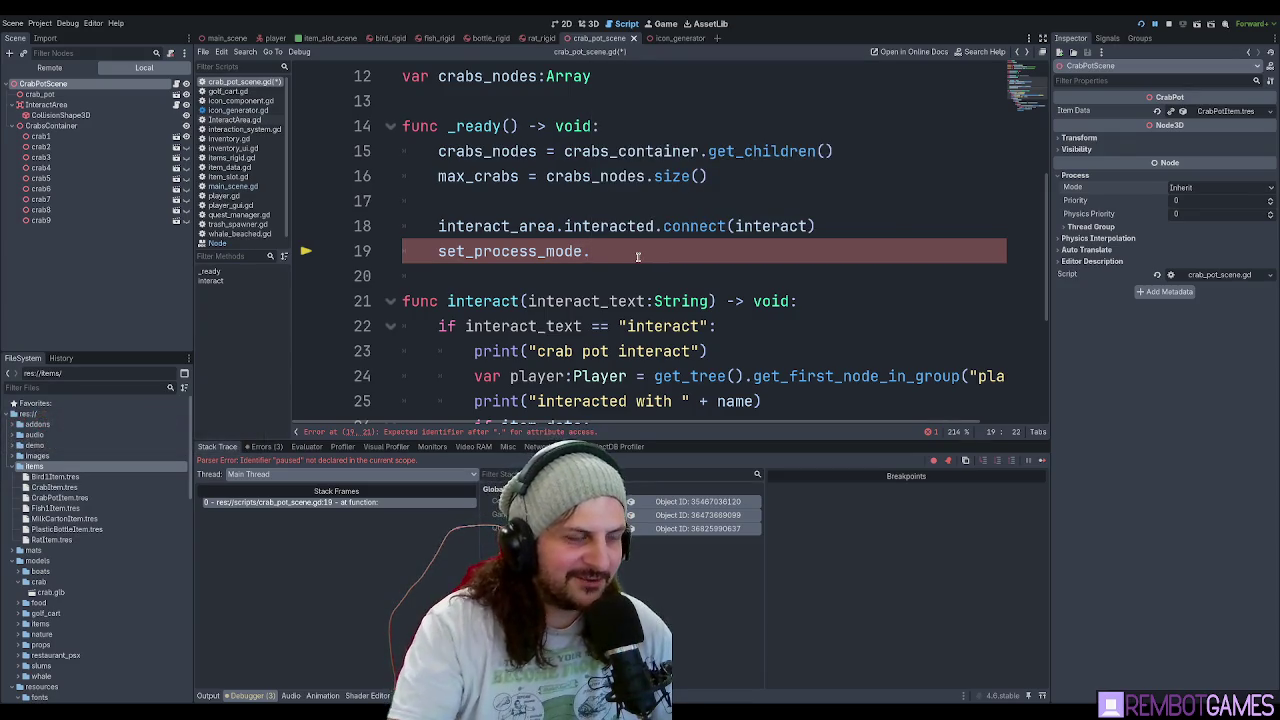
key("BackSpace")
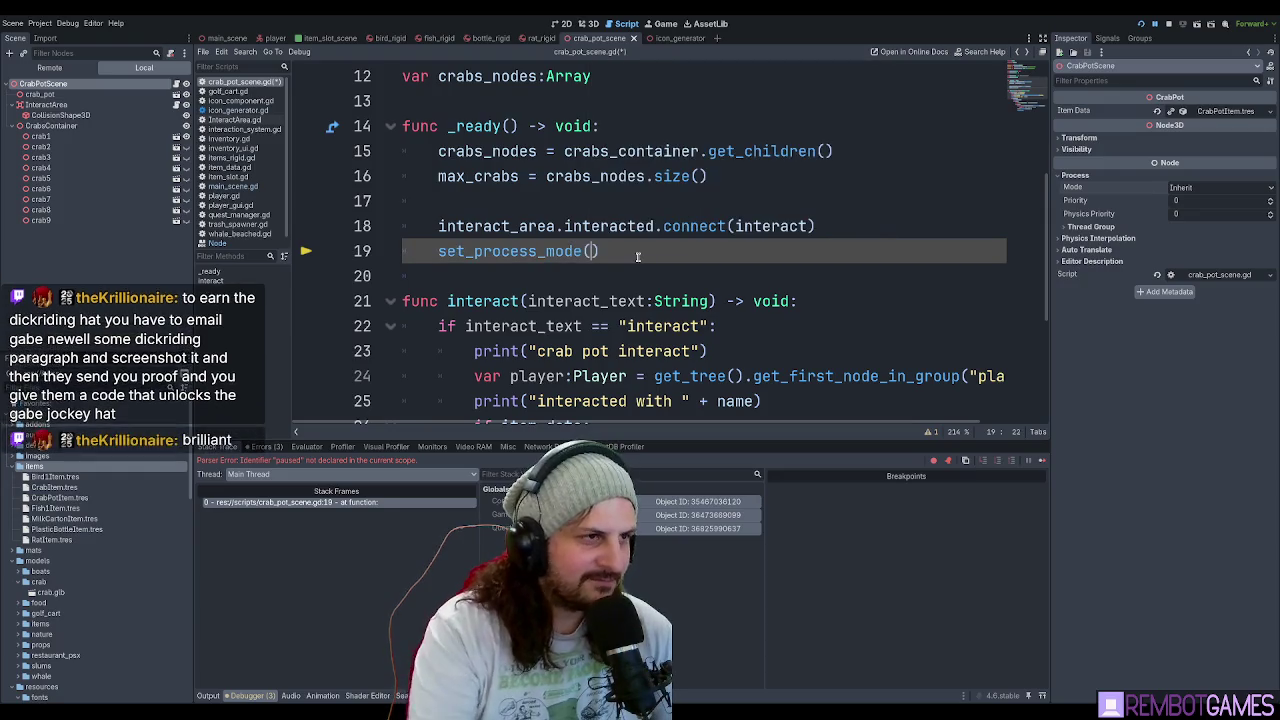
type("(")
key("Down")
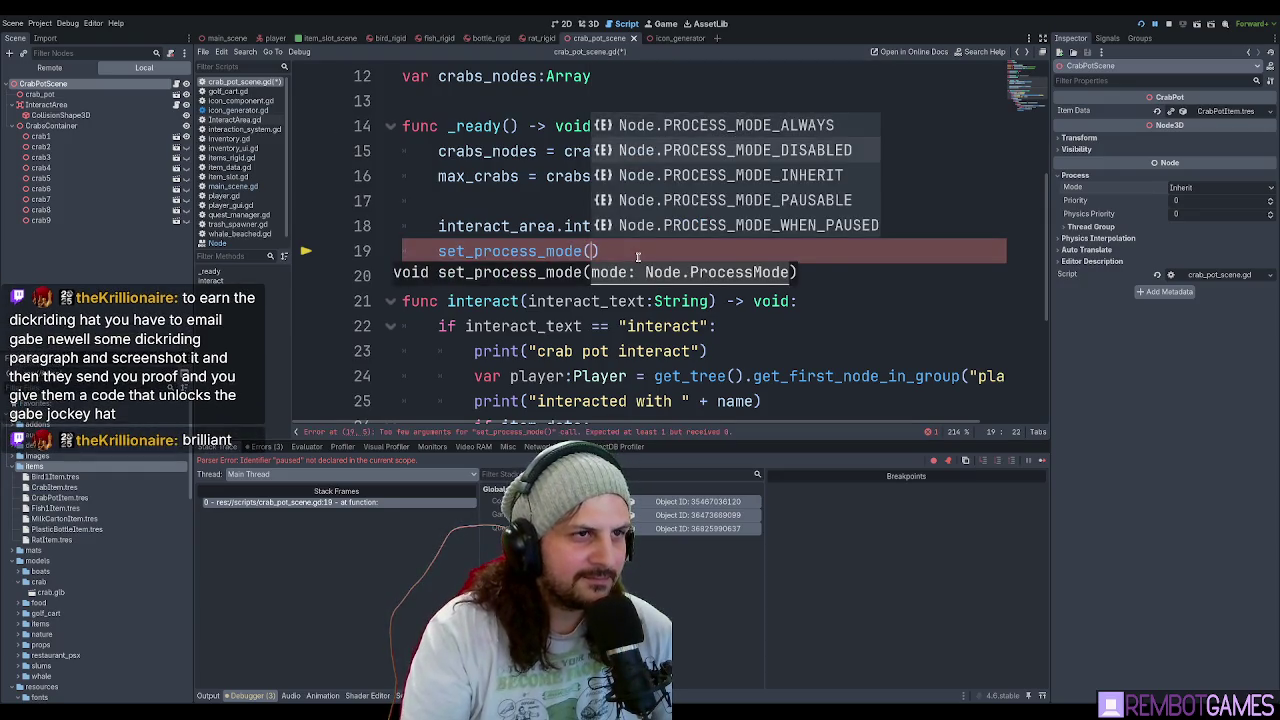
key("Return")
key("F5")
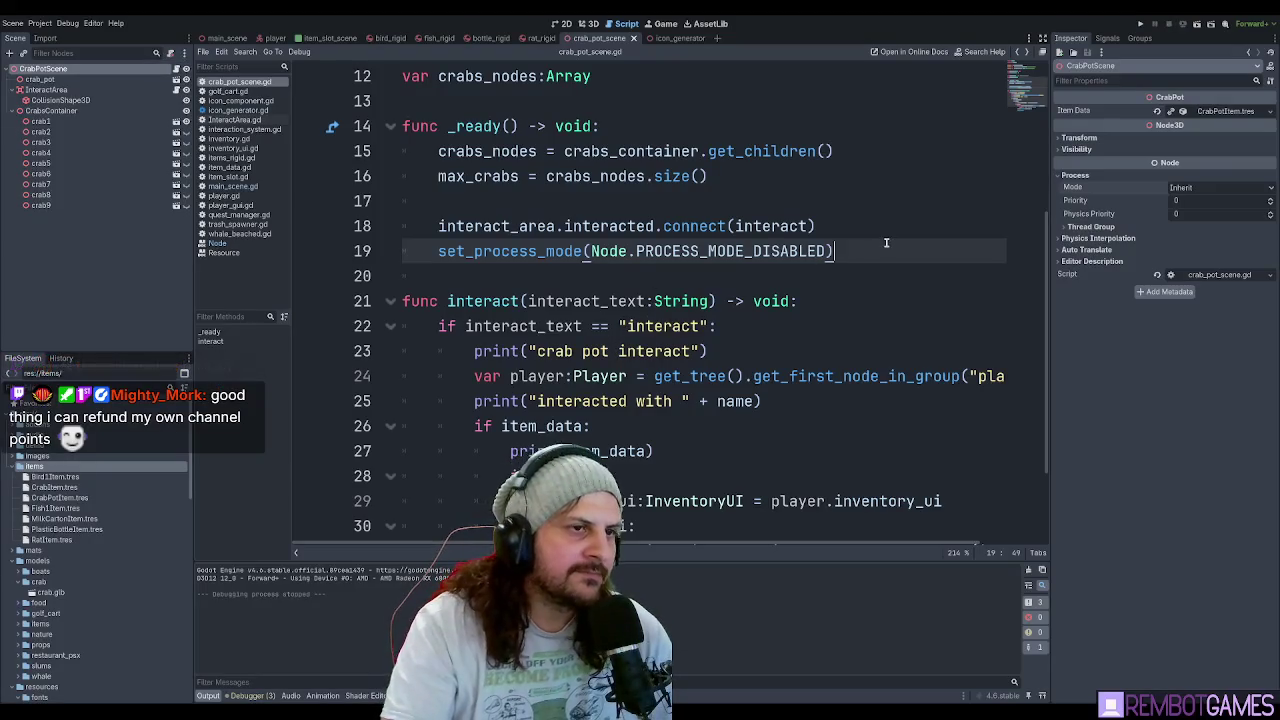
Close the running game and put the caret at the end of line 19's set_process_mode call.
left_click(865, 226)
left_click(868, 251)
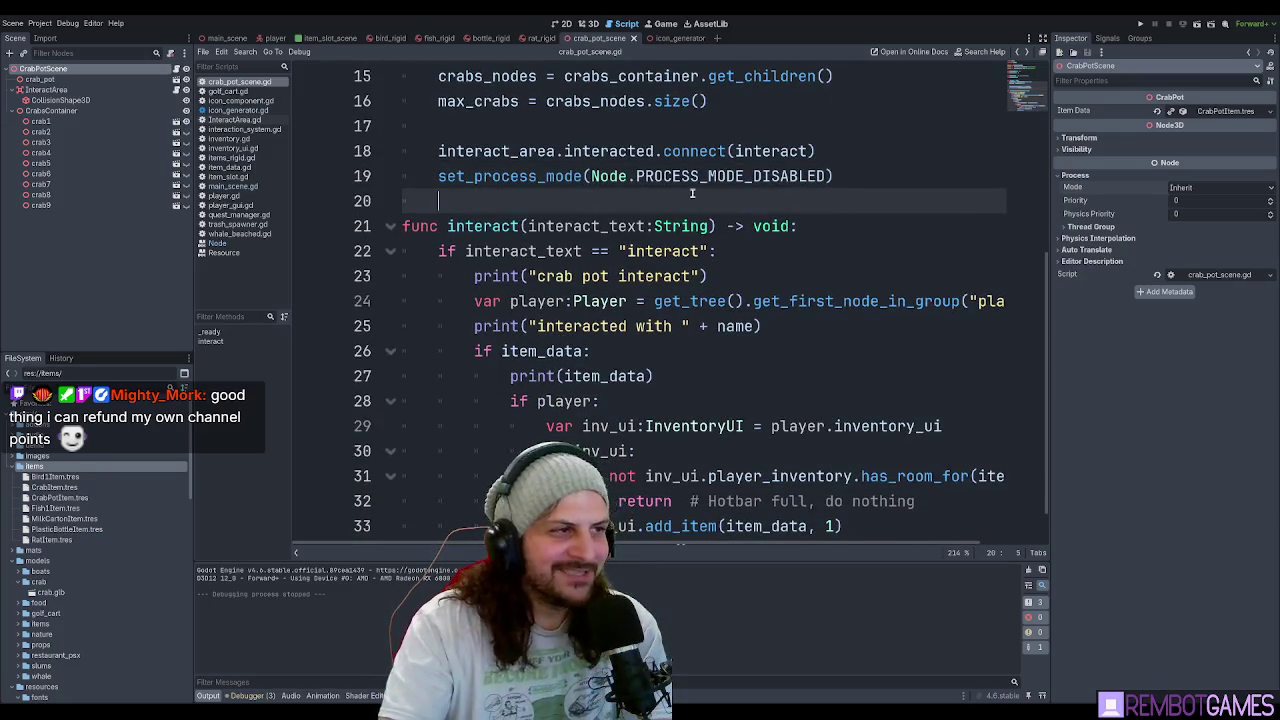
key("Down")
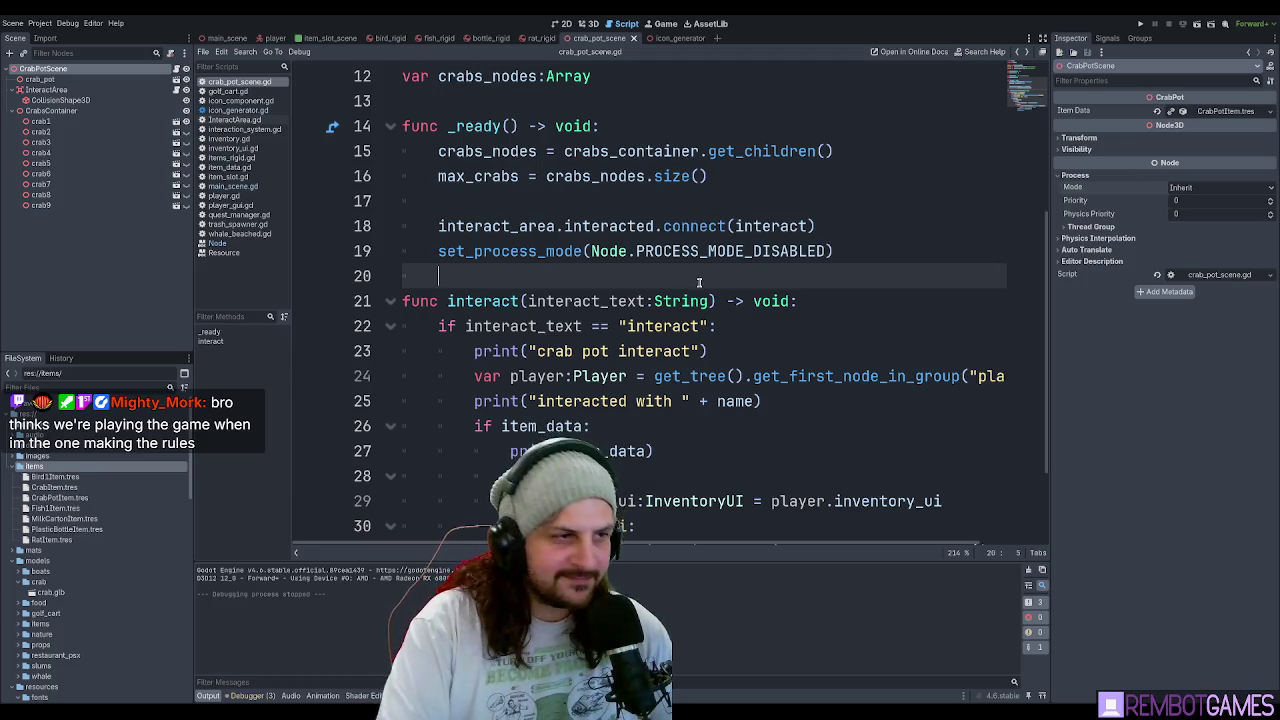
left_click(876, 251)
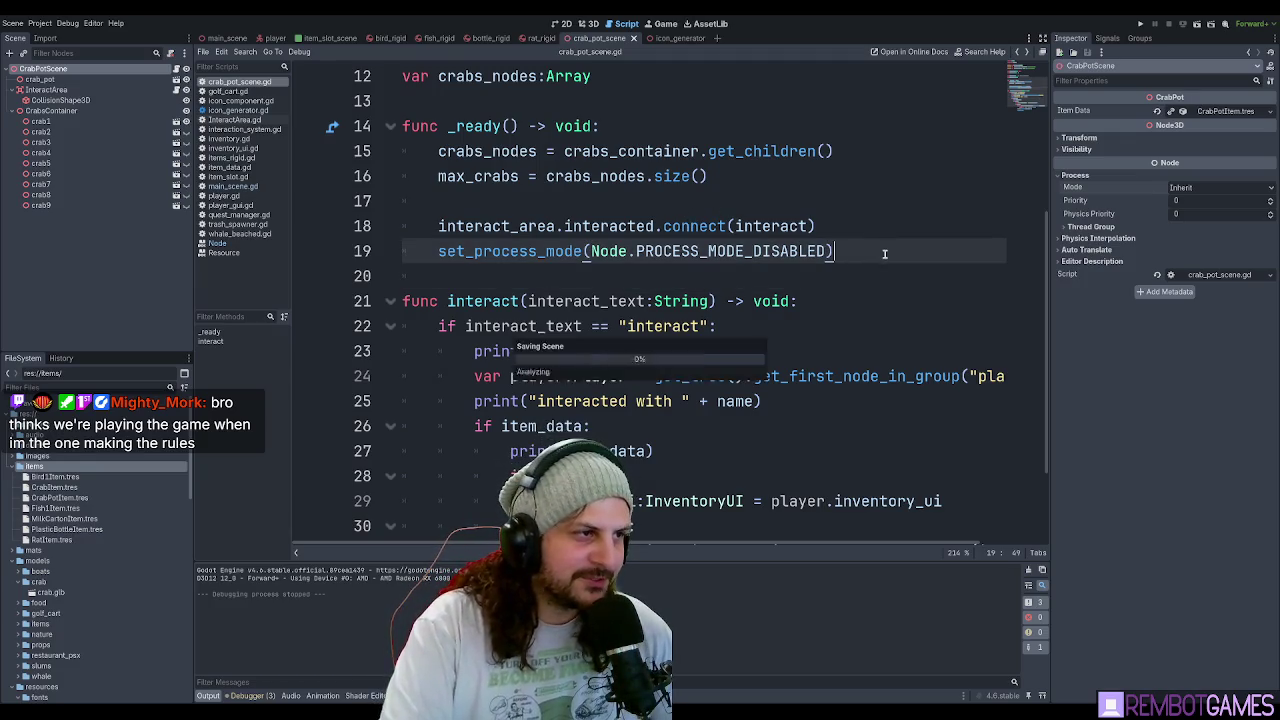
scroll(614, 262, "up", 2)
scroll(614, 264, "down", 2)
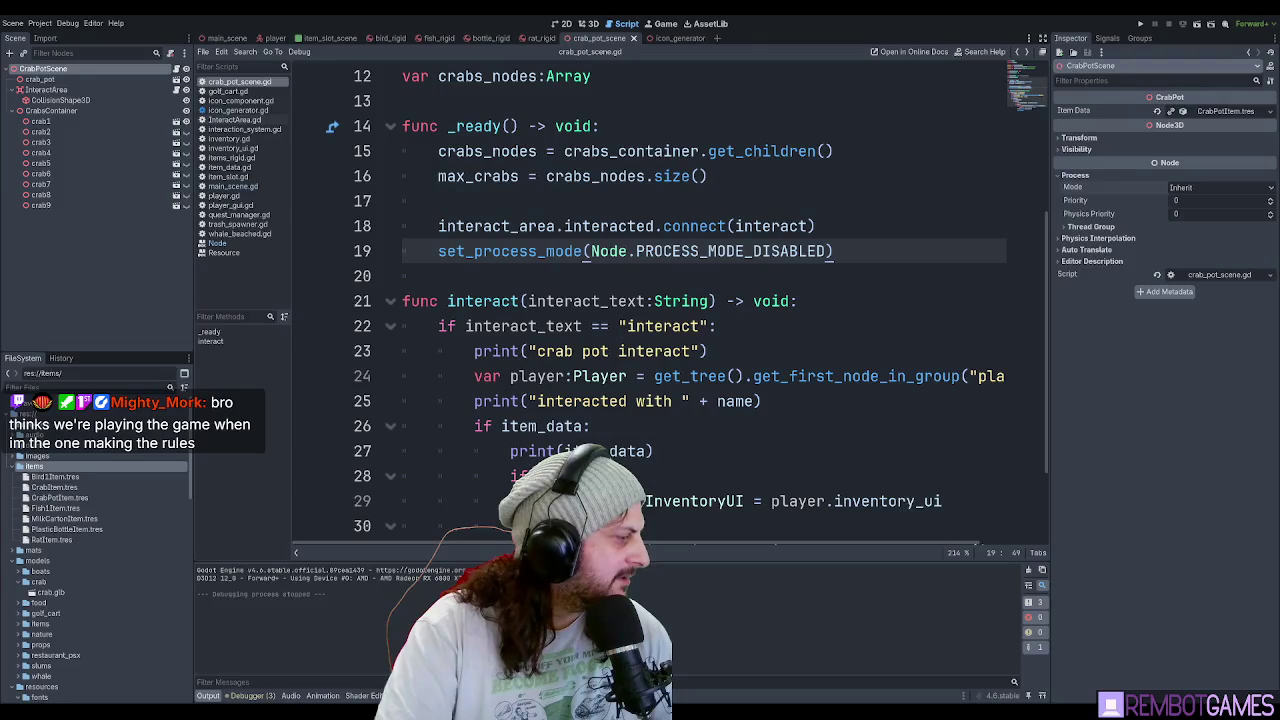
key("alt+Tab")
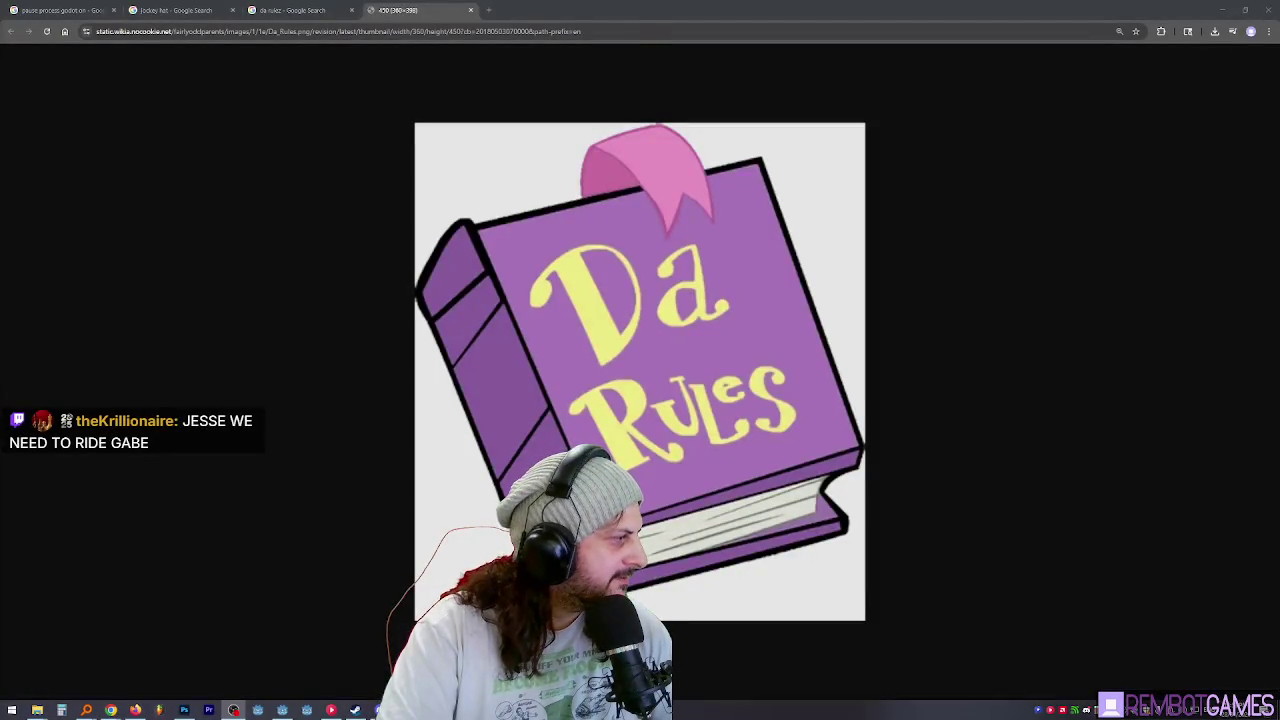
Switch from the Da Rules image in the browser back to the Godot crab pot script.
key("alt+Tab")
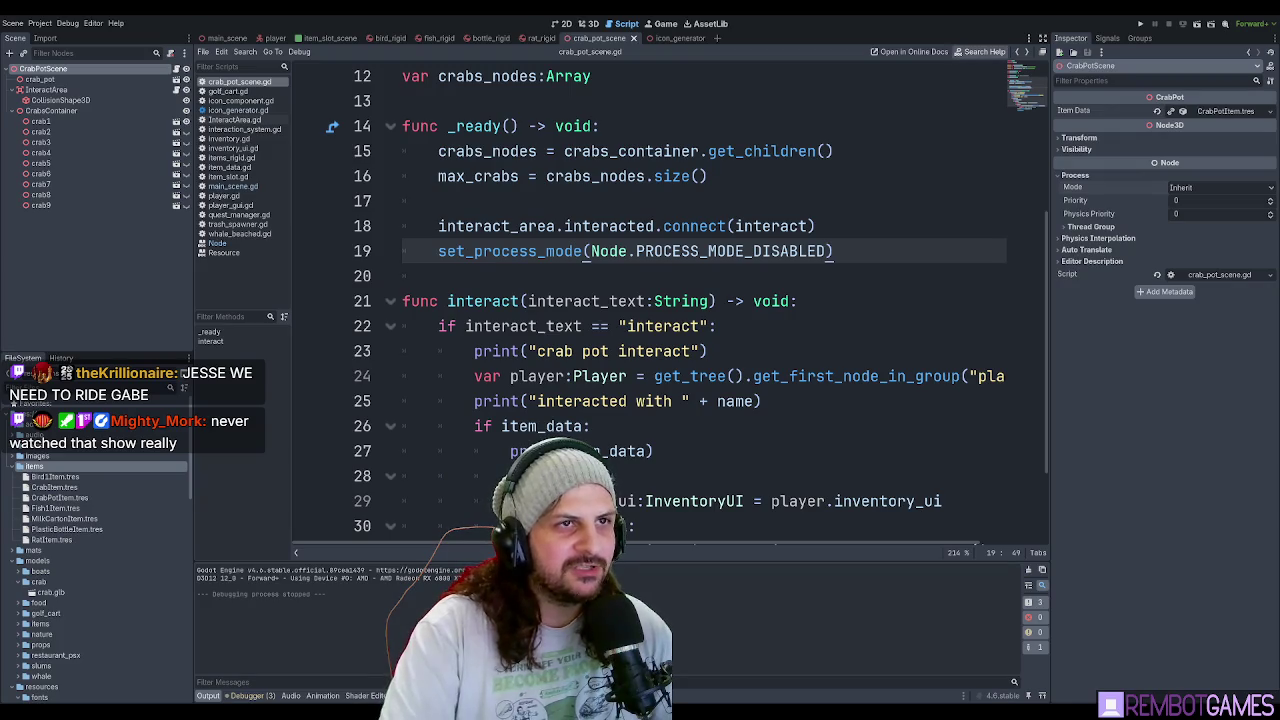
Try deleting the set_process_mode line in _ready(), then undo the deletion.
left_click(880, 270)
scroll(868, 264, "down", 2)
scroll(874, 240, "up", 3)
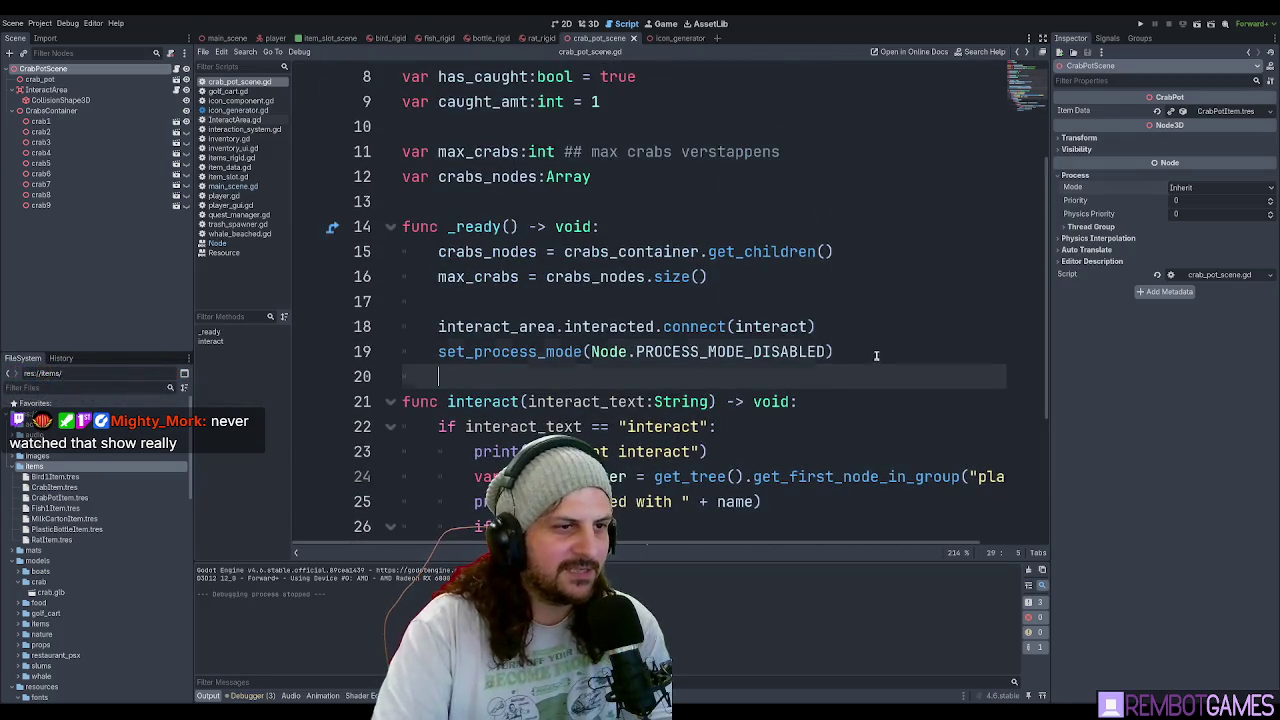
left_click_drag(876, 352, 373, 351)
key("BackSpace")
key("BackSpace")
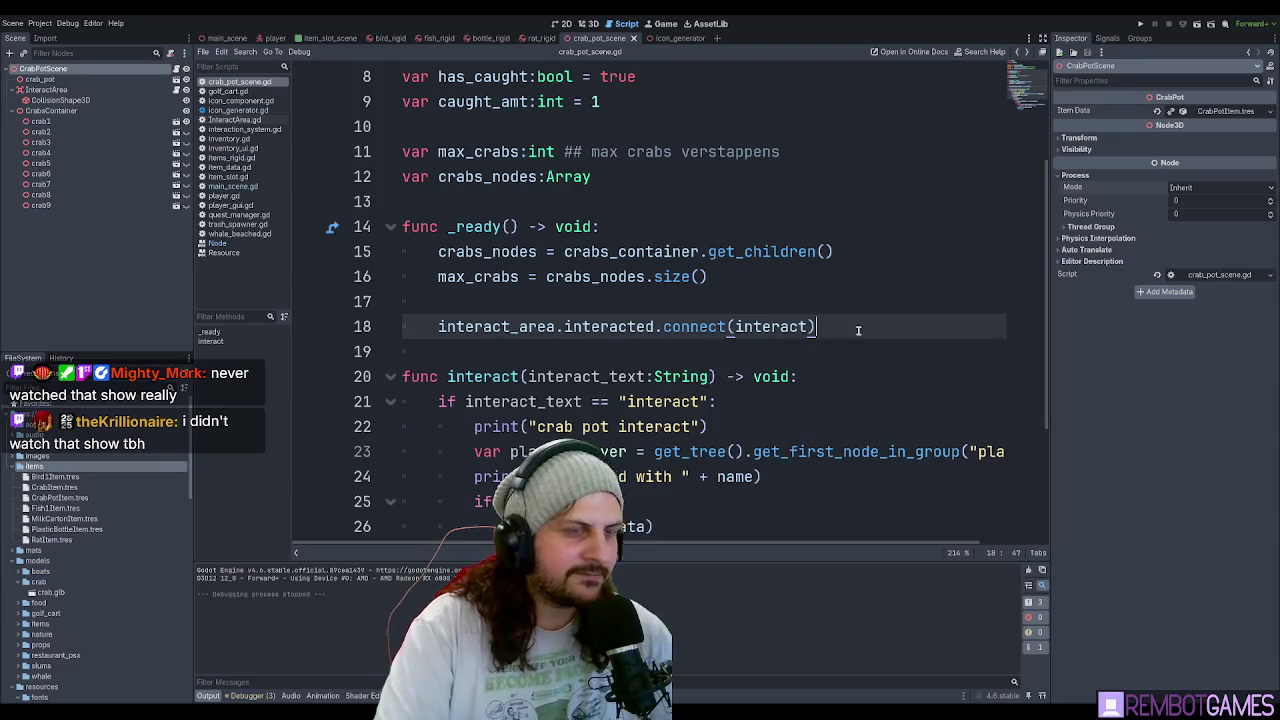
scroll(846, 336, "down", 2)
scroll(846, 337, "down", 1)
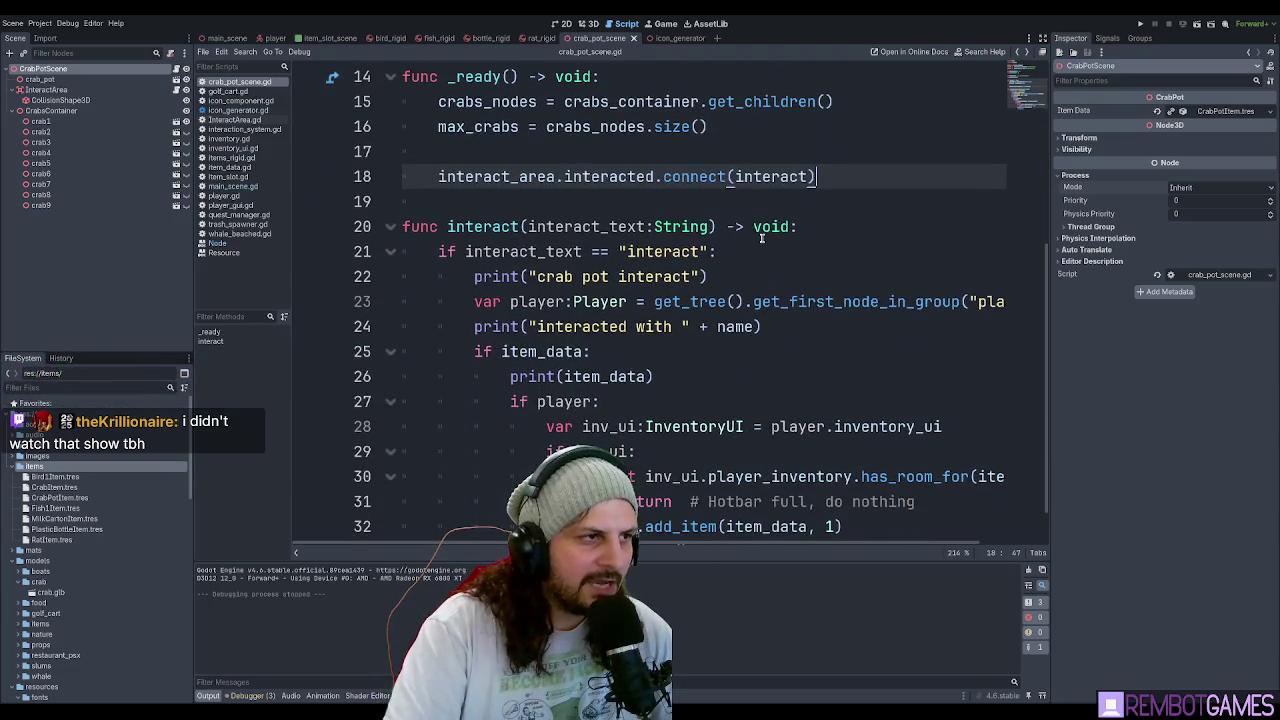
key("ctrl+z")
Remove the set_process_mode(Node.PROCESS_MODE_DISABLED) line so _ready() ends with the connect call, and save.
left_click(858, 200)
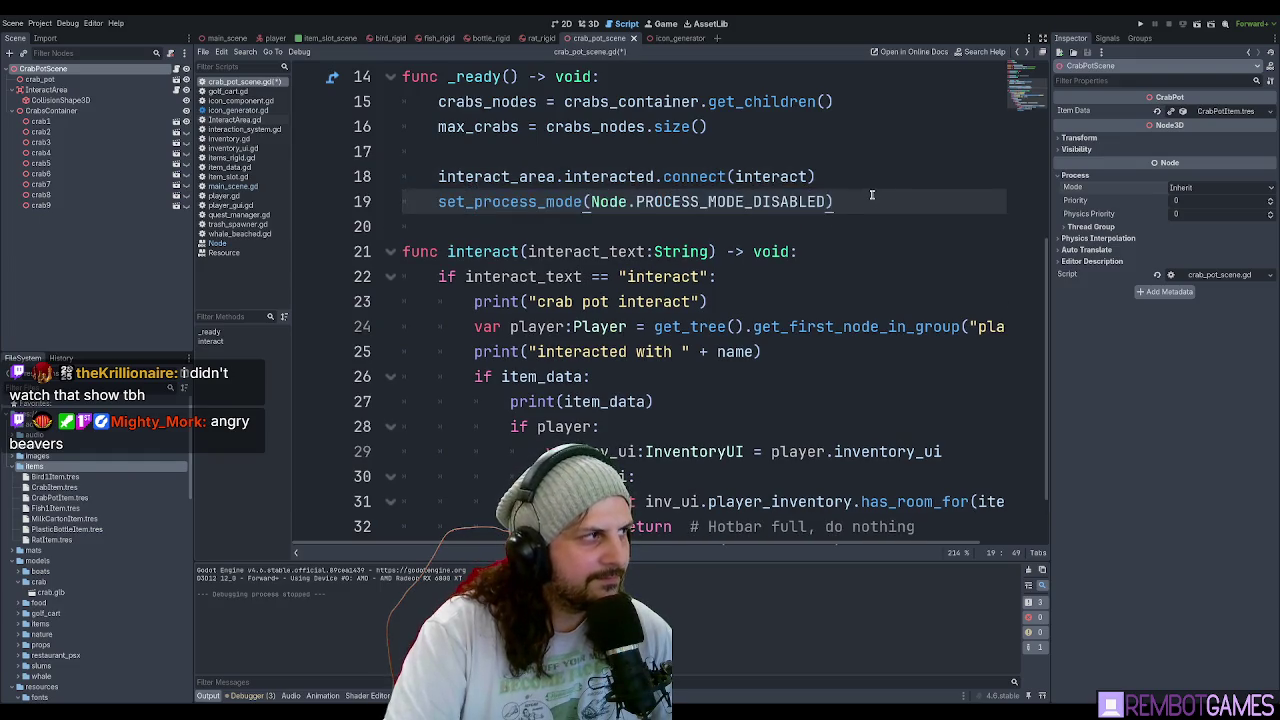
triple_click(871, 197)
left_click(871, 197)
left_click(870, 180)
key("Return")
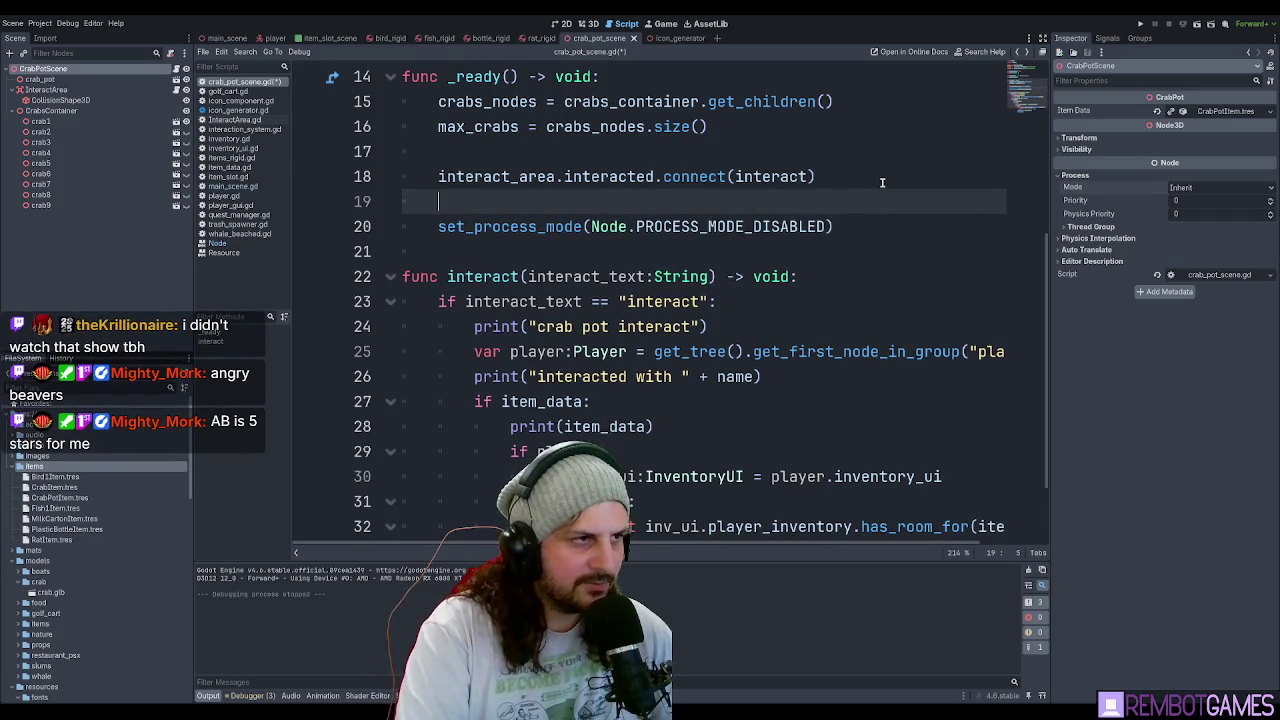
key("ctrl+z")
key("Down")
key("shift+Home")
key("shift+Home")
key("BackSpace")
key("BackSpace")
key("ctrl+s")
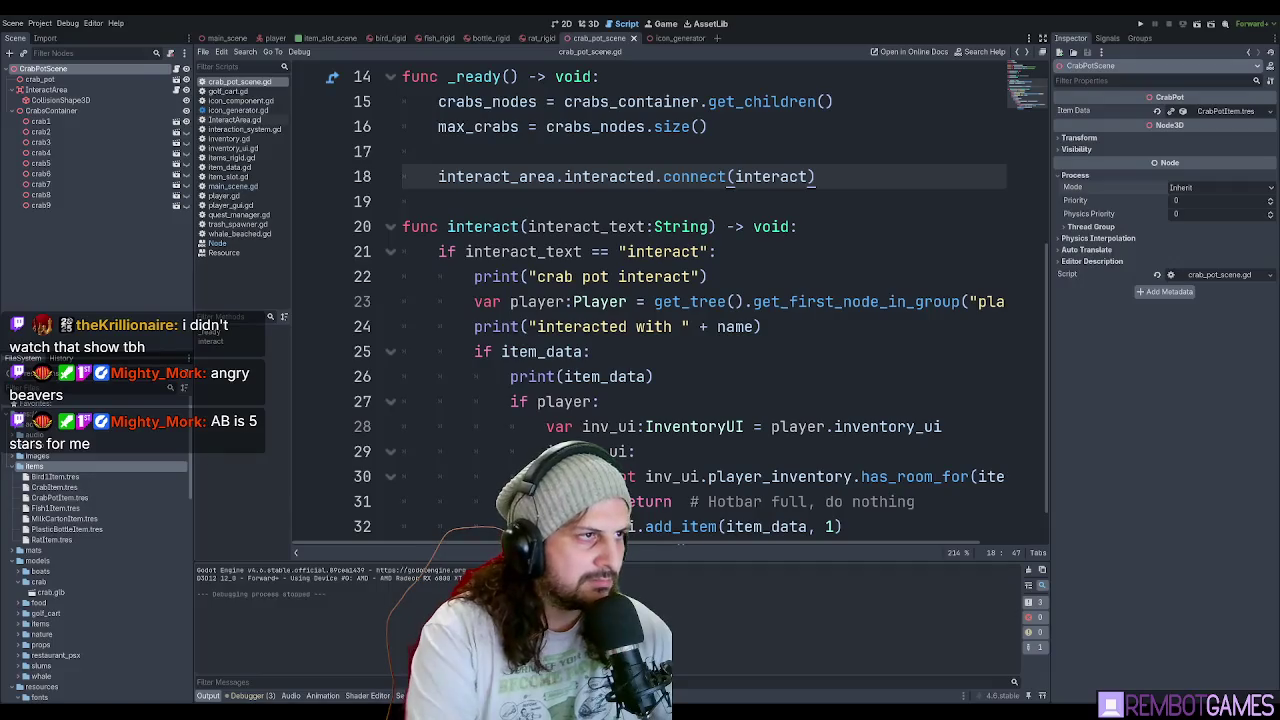